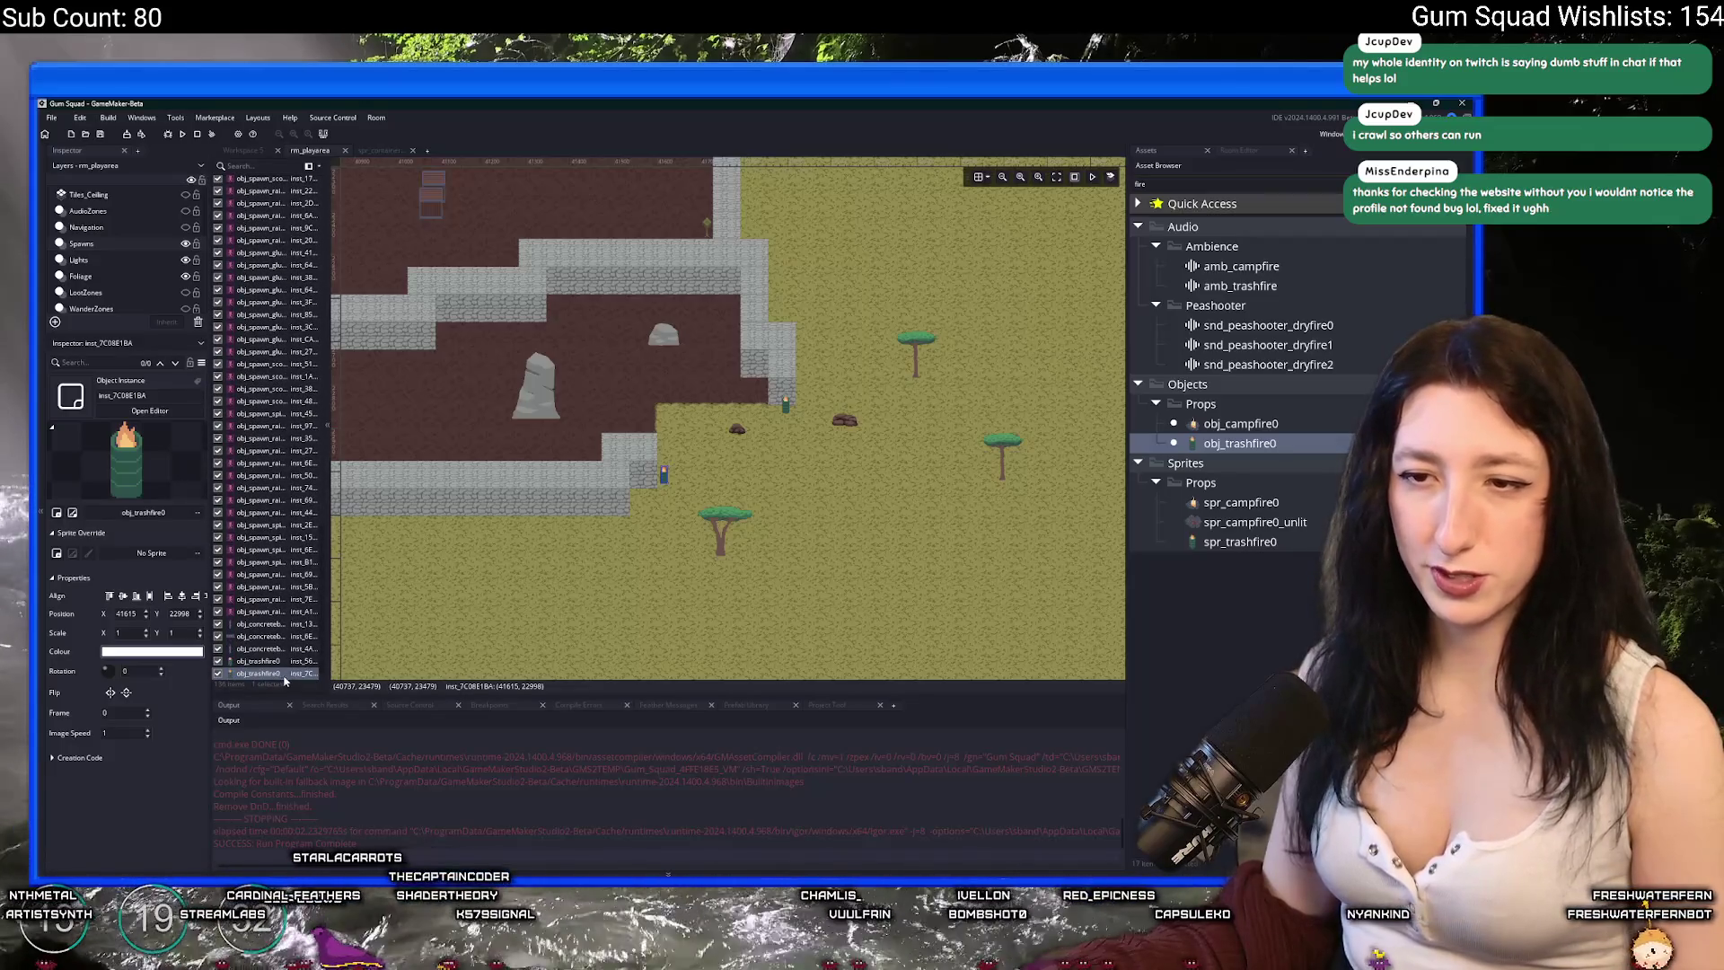
# - Select the five fence and trash fire instances and move them about 120 px left
pyautogui.keyDown('shift'); pyautogui.click(260, 624); pyautogui.keyUp('shift')
pyautogui.scroll(5, 783, 556)
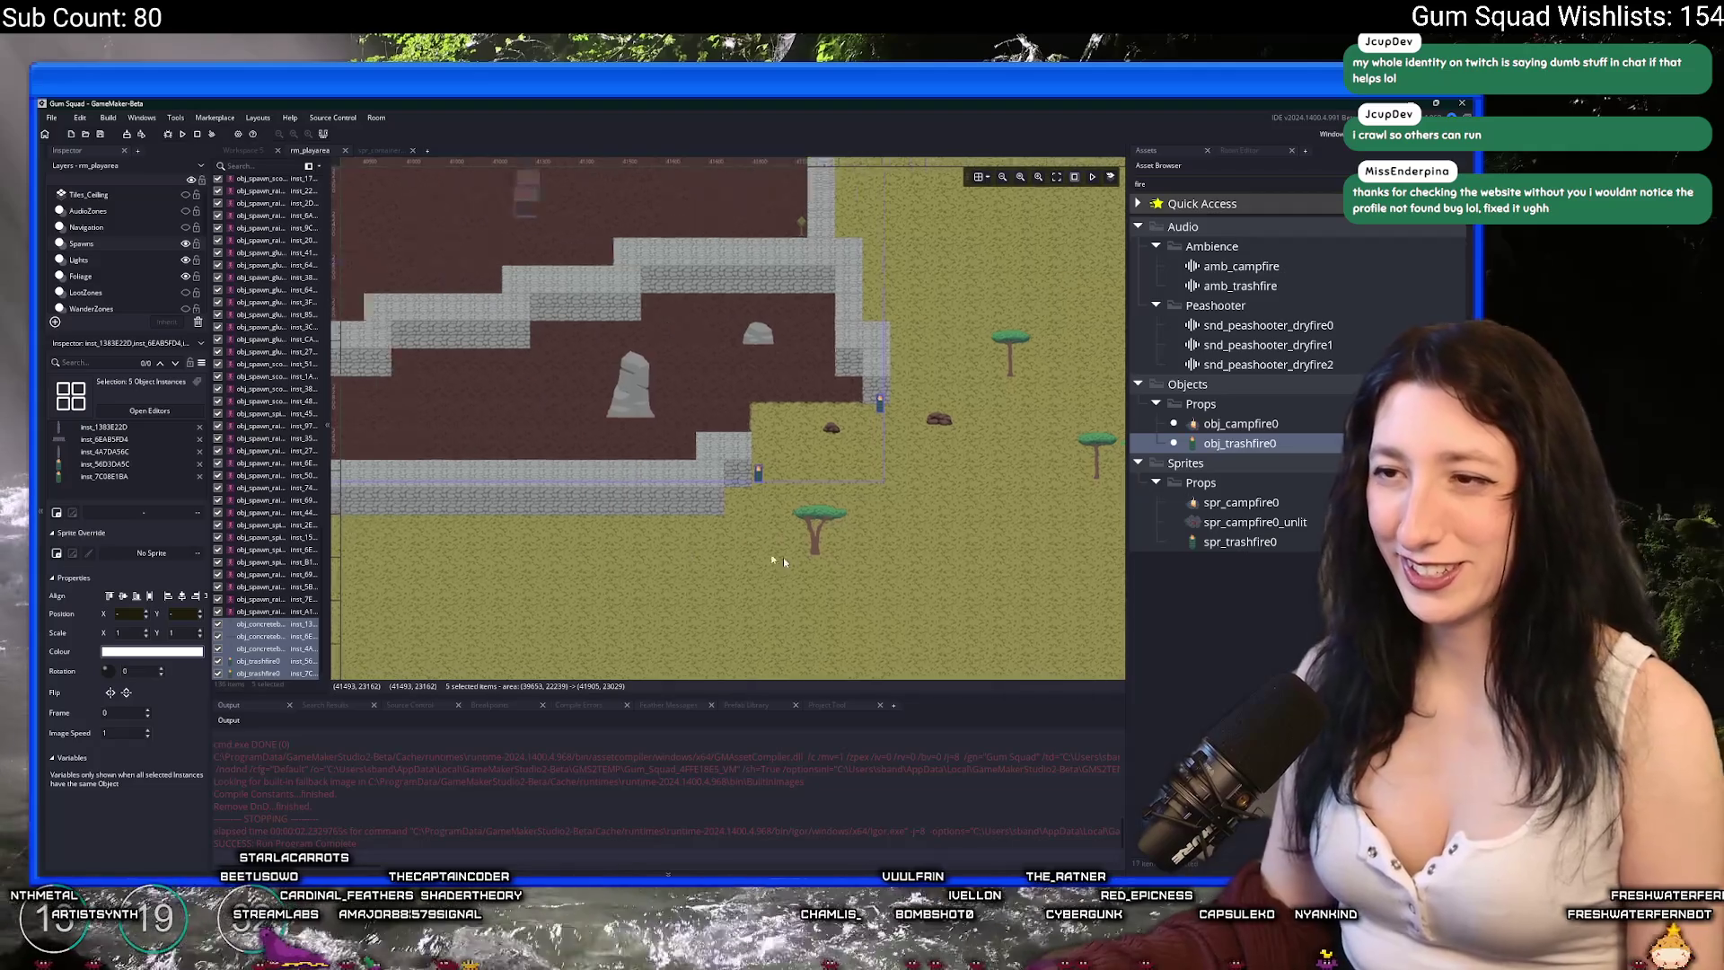
pyautogui.press('Escape')
pyautogui.scroll(-2, 101, 258)
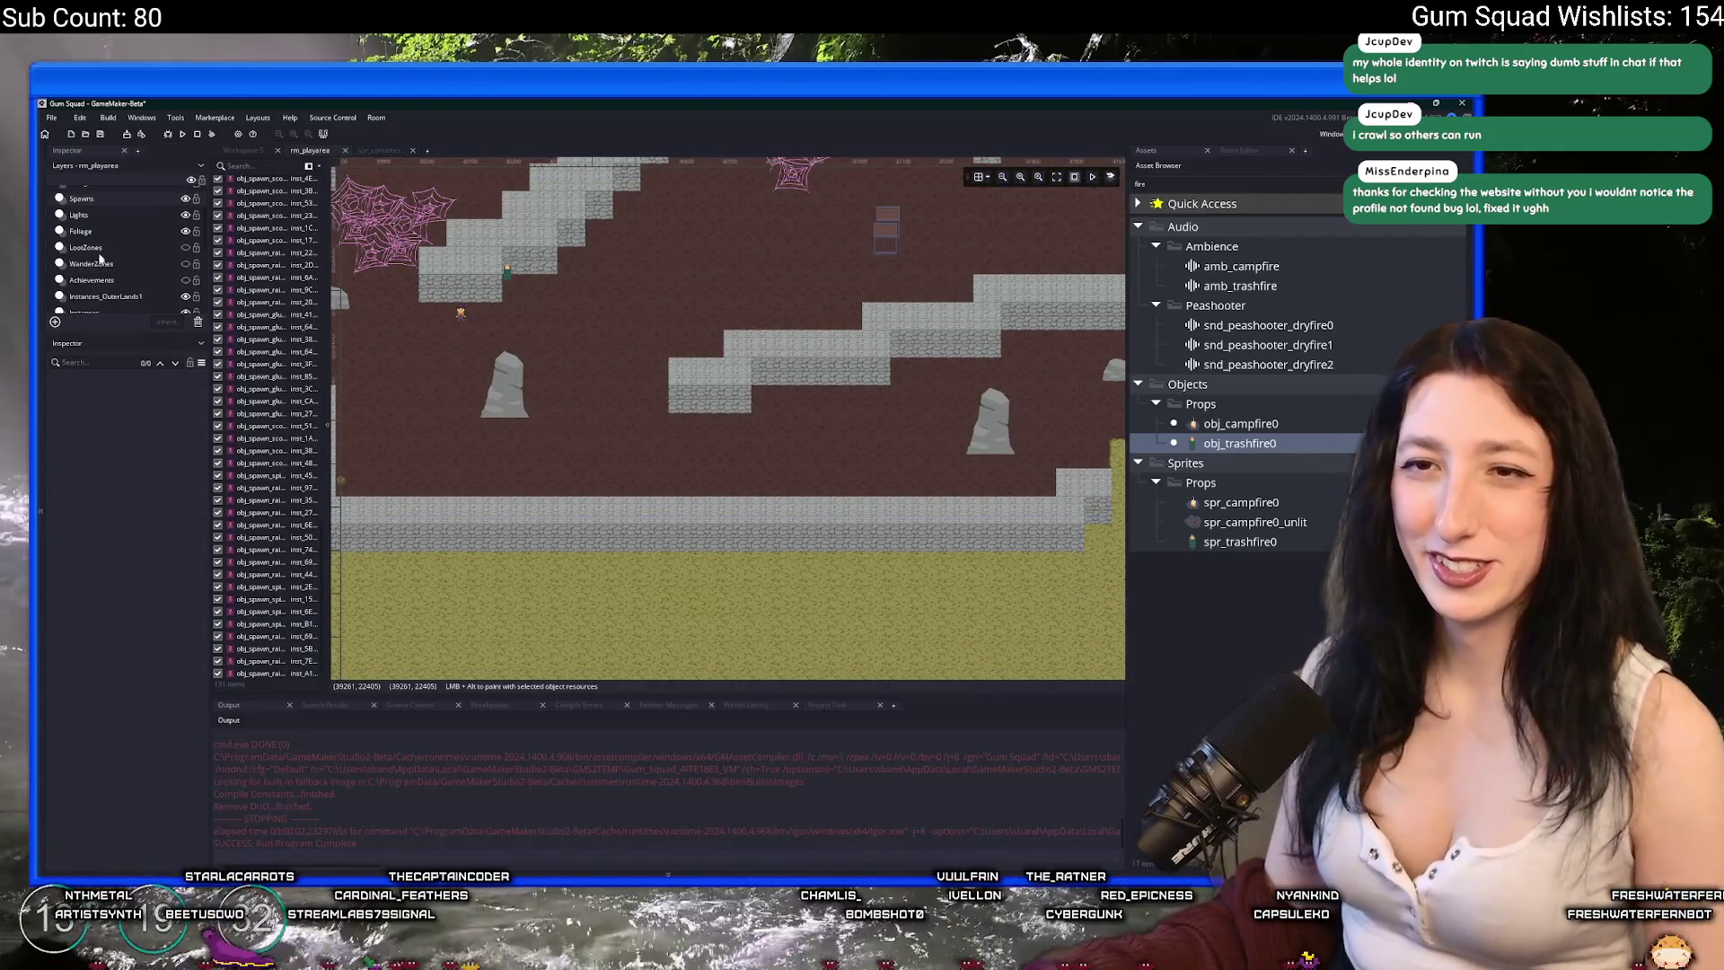
pyautogui.click(102, 297)
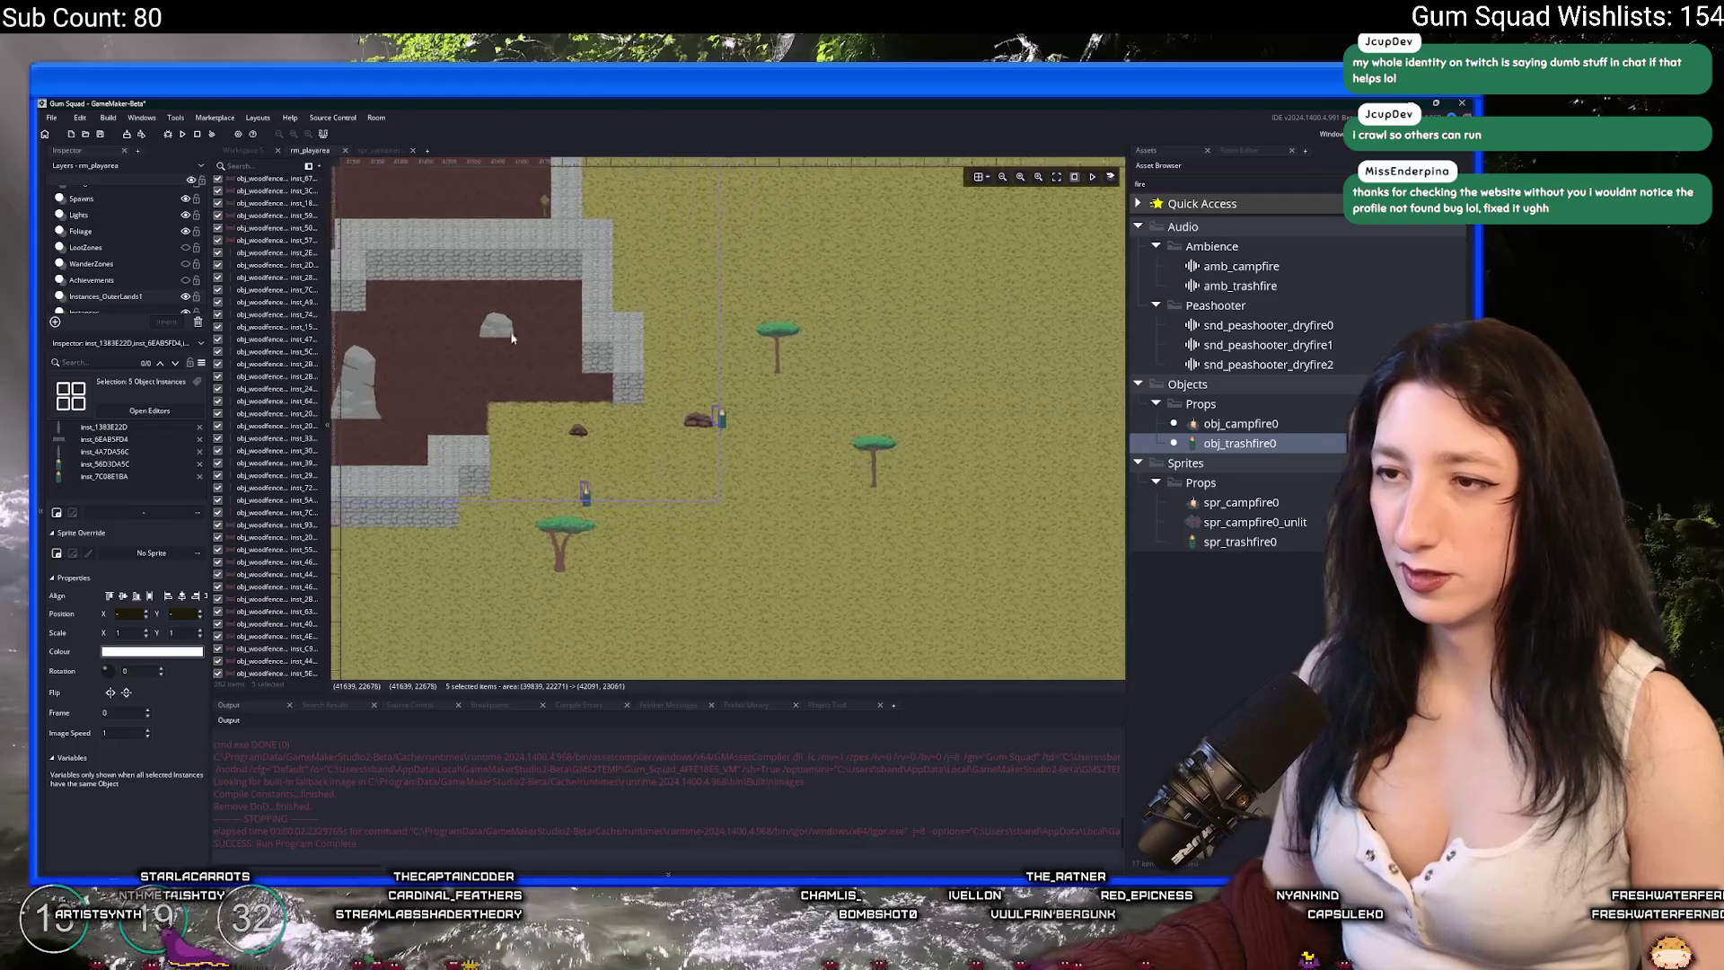
pyautogui.moveTo(643, 459)
pyautogui.mouseDown()
pyautogui.moveTo(538, 456)
pyautogui.moveTo(574, 421)
pyautogui.moveTo(590, 440)
pyautogui.mouseUp()
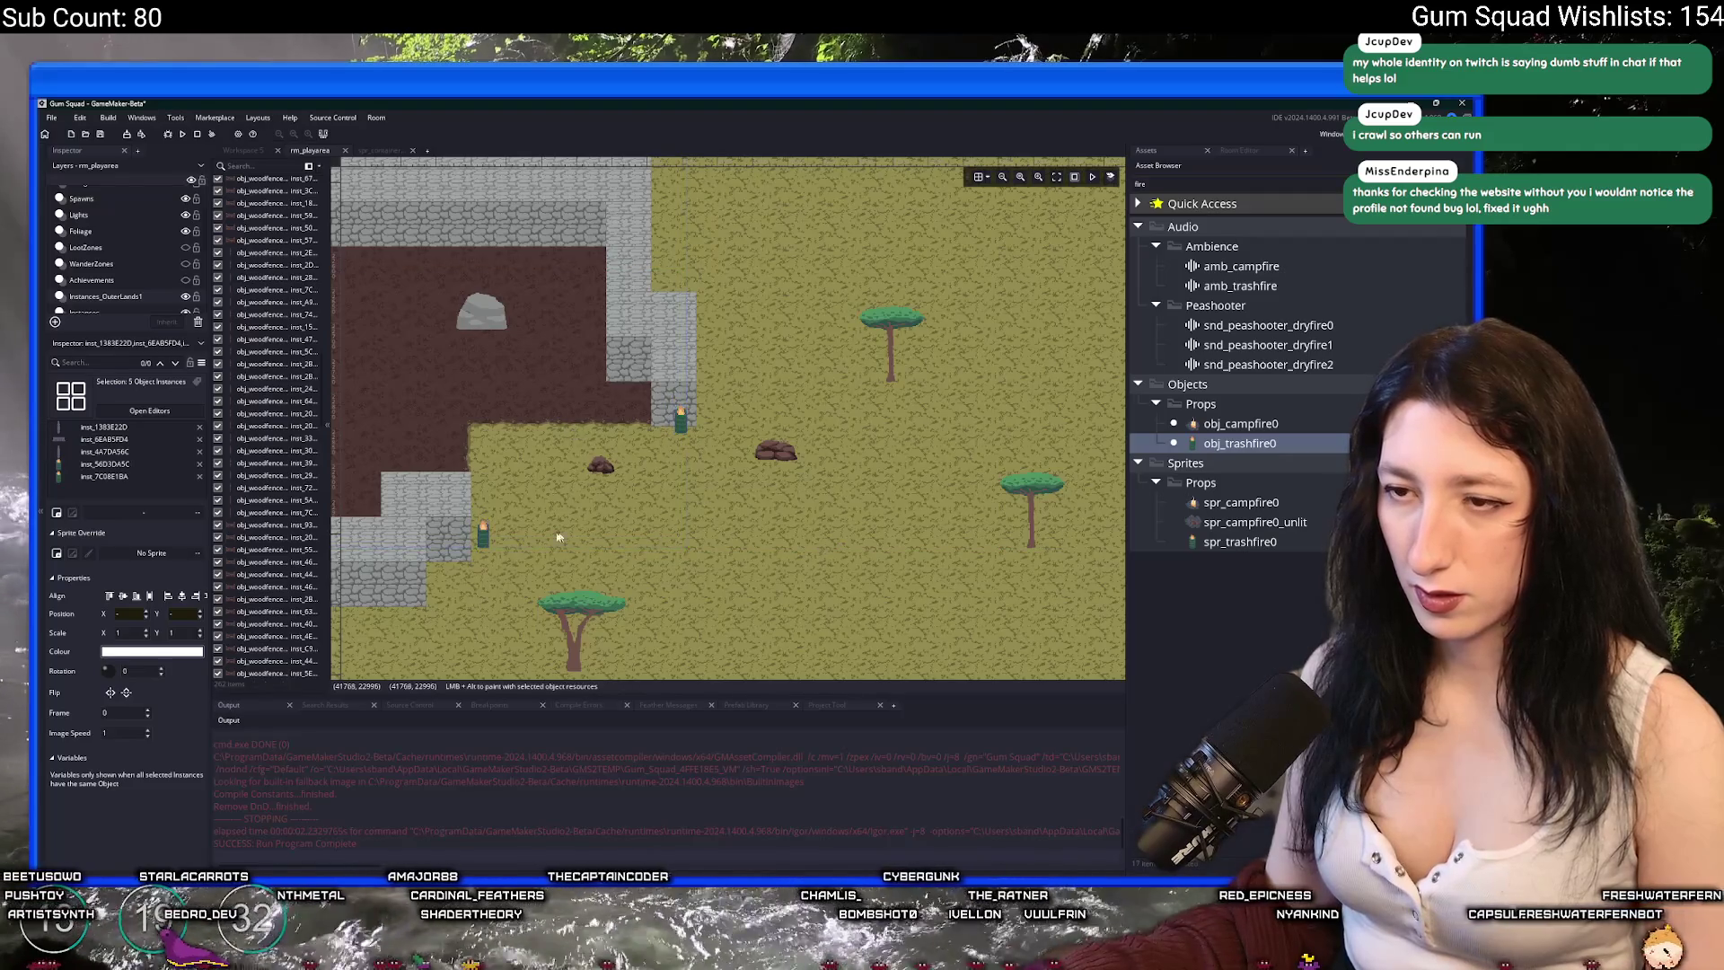
# - Pan the room over to the cobwebbed dungeon, then compile and run the game with F5
pyautogui.moveTo(466, 528)
pyautogui.mouseDown()
pyautogui.moveTo(741, 416)
pyautogui.moveTo(921, 478)
pyautogui.mouseUp()
pyautogui.moveTo(818, 347)
pyautogui.mouseDown()
pyautogui.moveTo(729, 338)
pyautogui.moveTo(670, 357)
pyautogui.mouseUp()
pyautogui.press('F5')
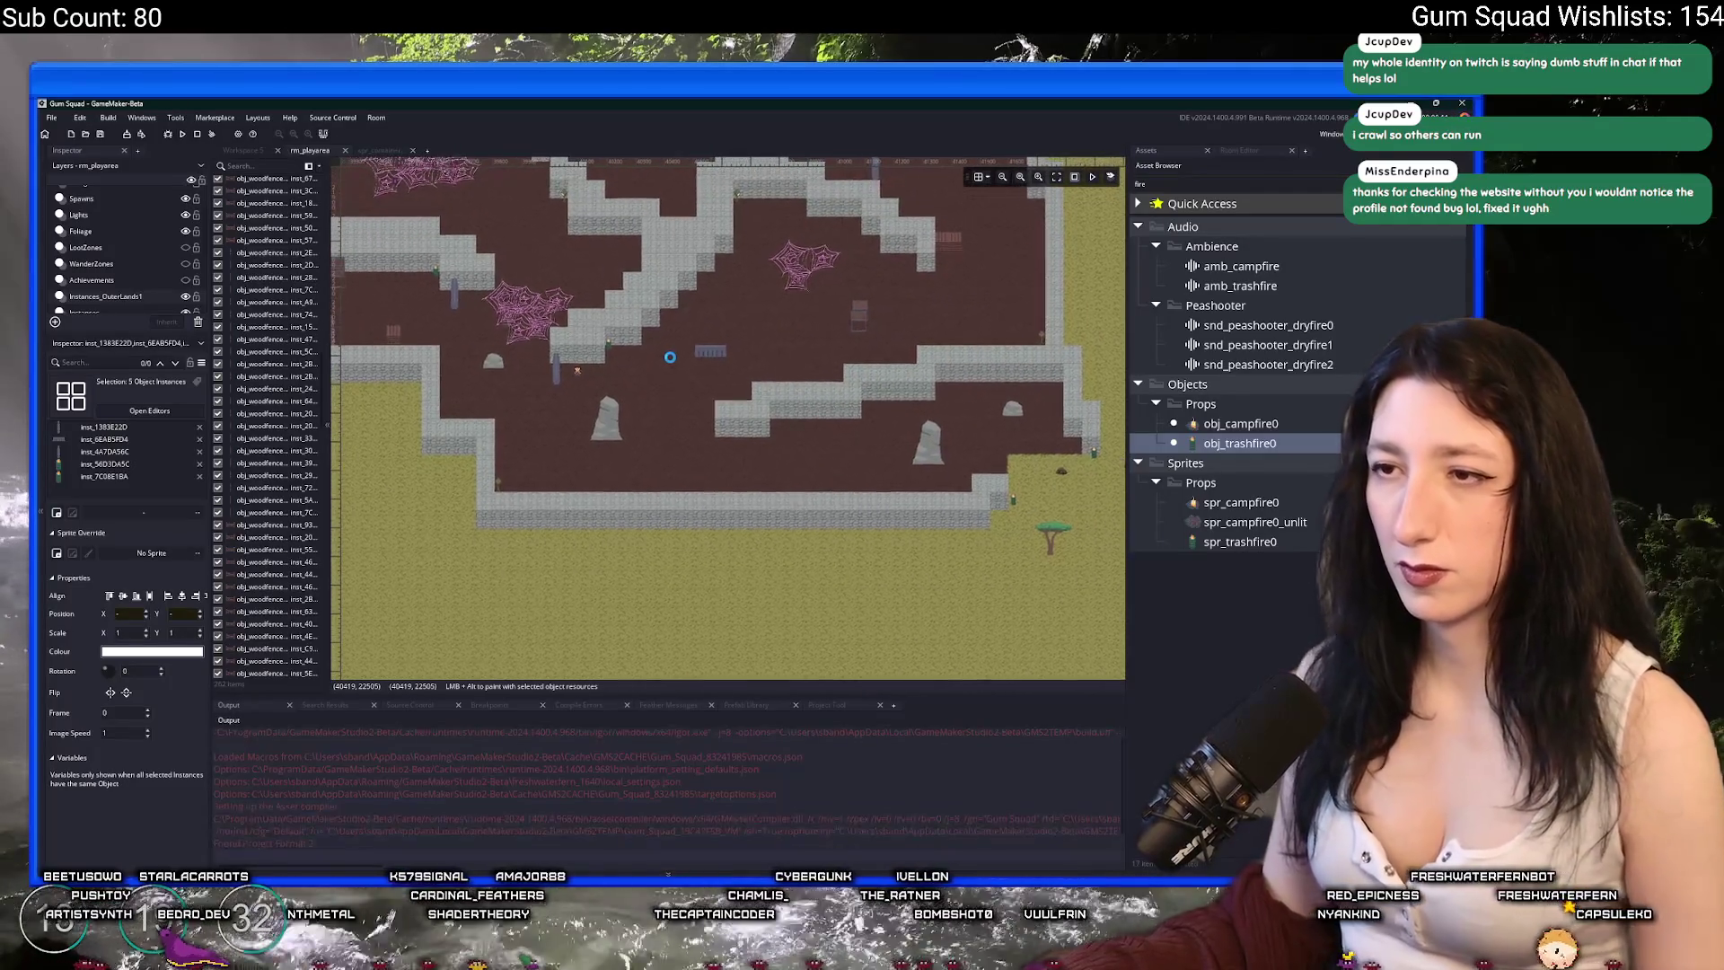
pyautogui.scroll(-1, 670, 357)
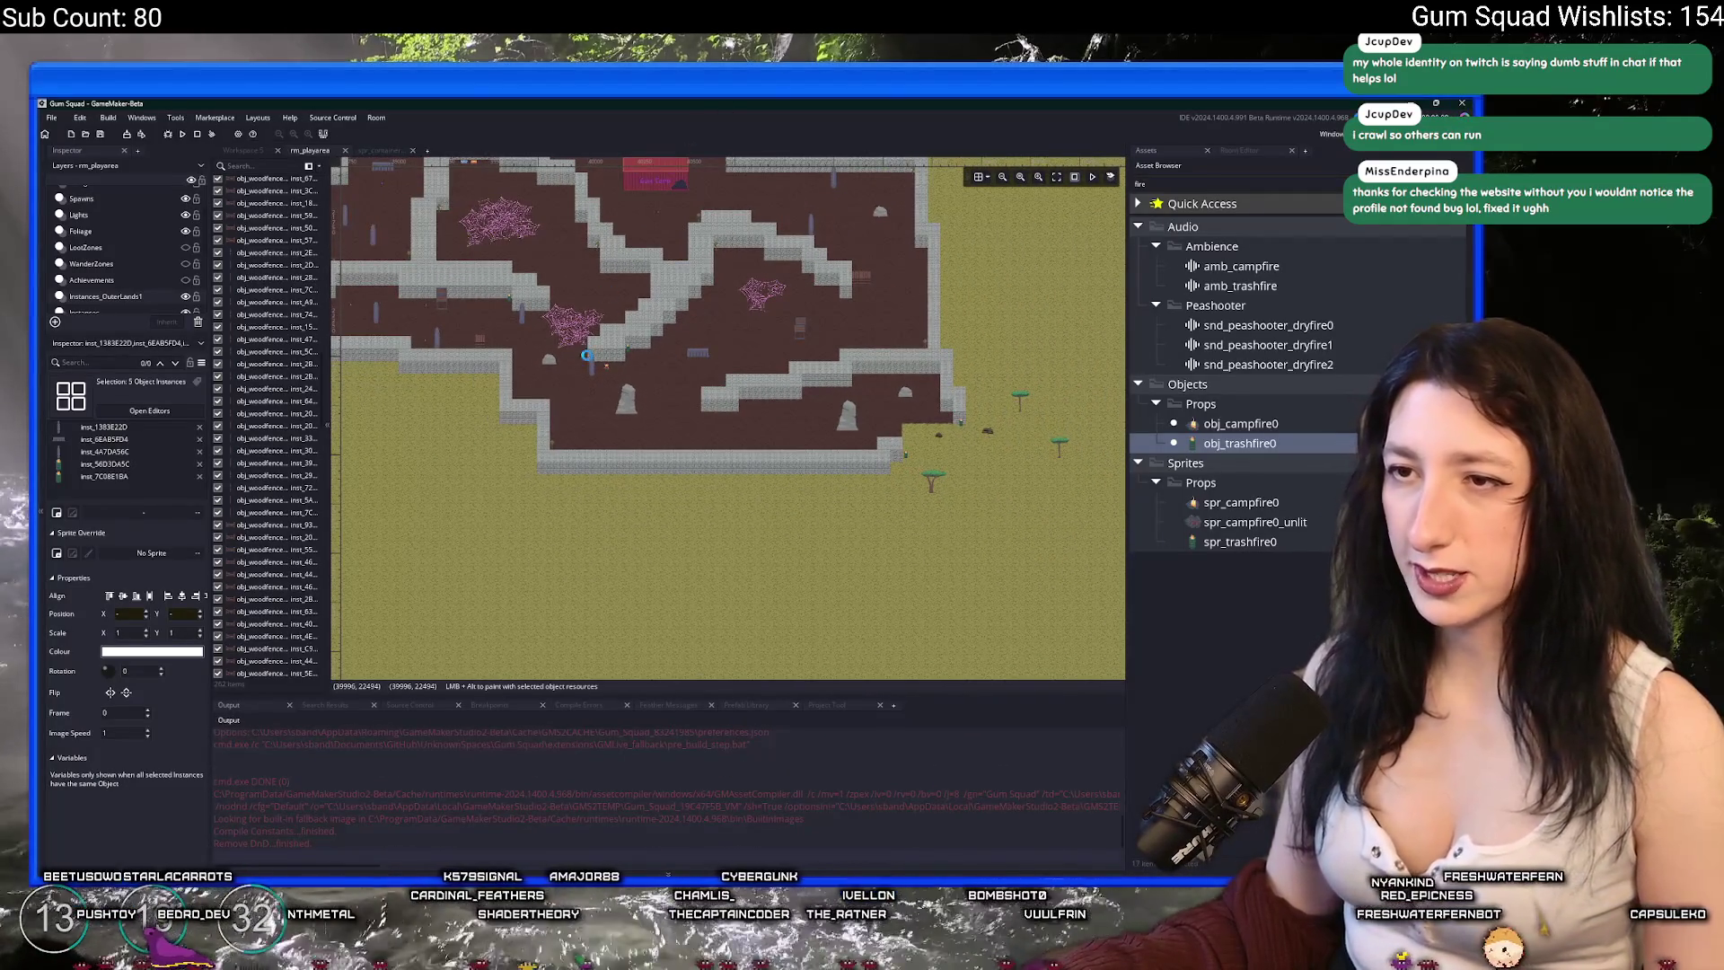
pyautogui.scroll(2, 586, 355)
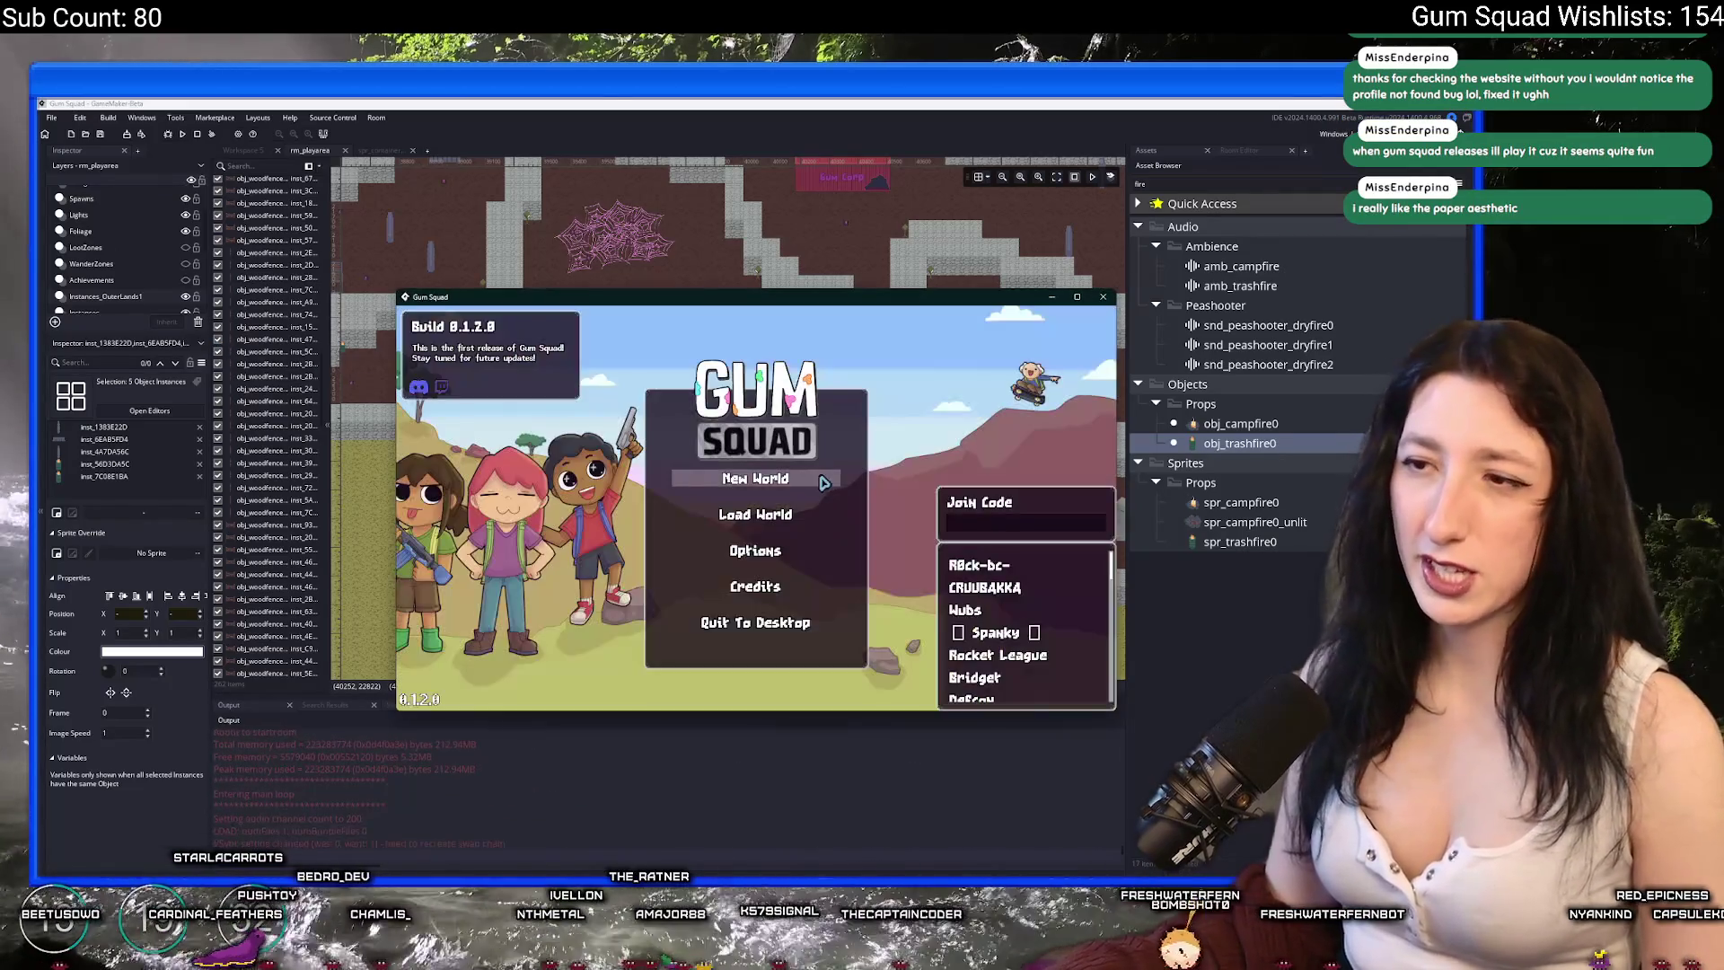
# - Start a new world, create a lobby, maximize the game window and close the inventory
pyautogui.click(756, 415)
pyautogui.click(772, 595)
pyautogui.doubleClick(655, 299)
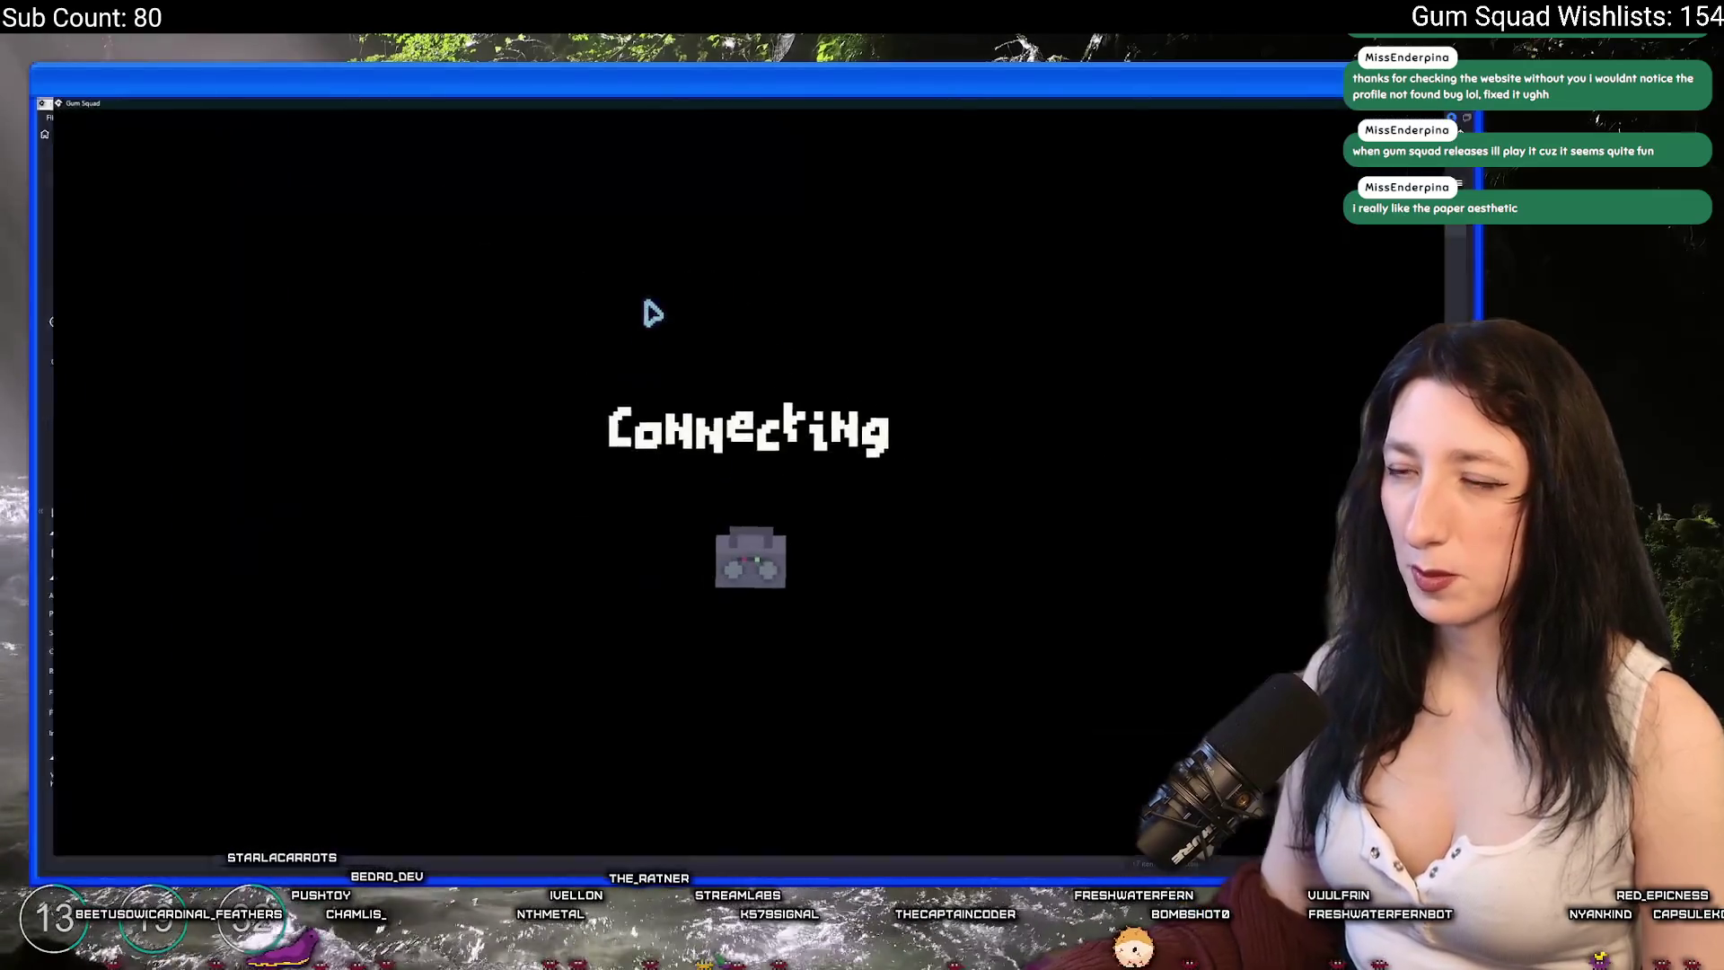
pyautogui.press('Tab')
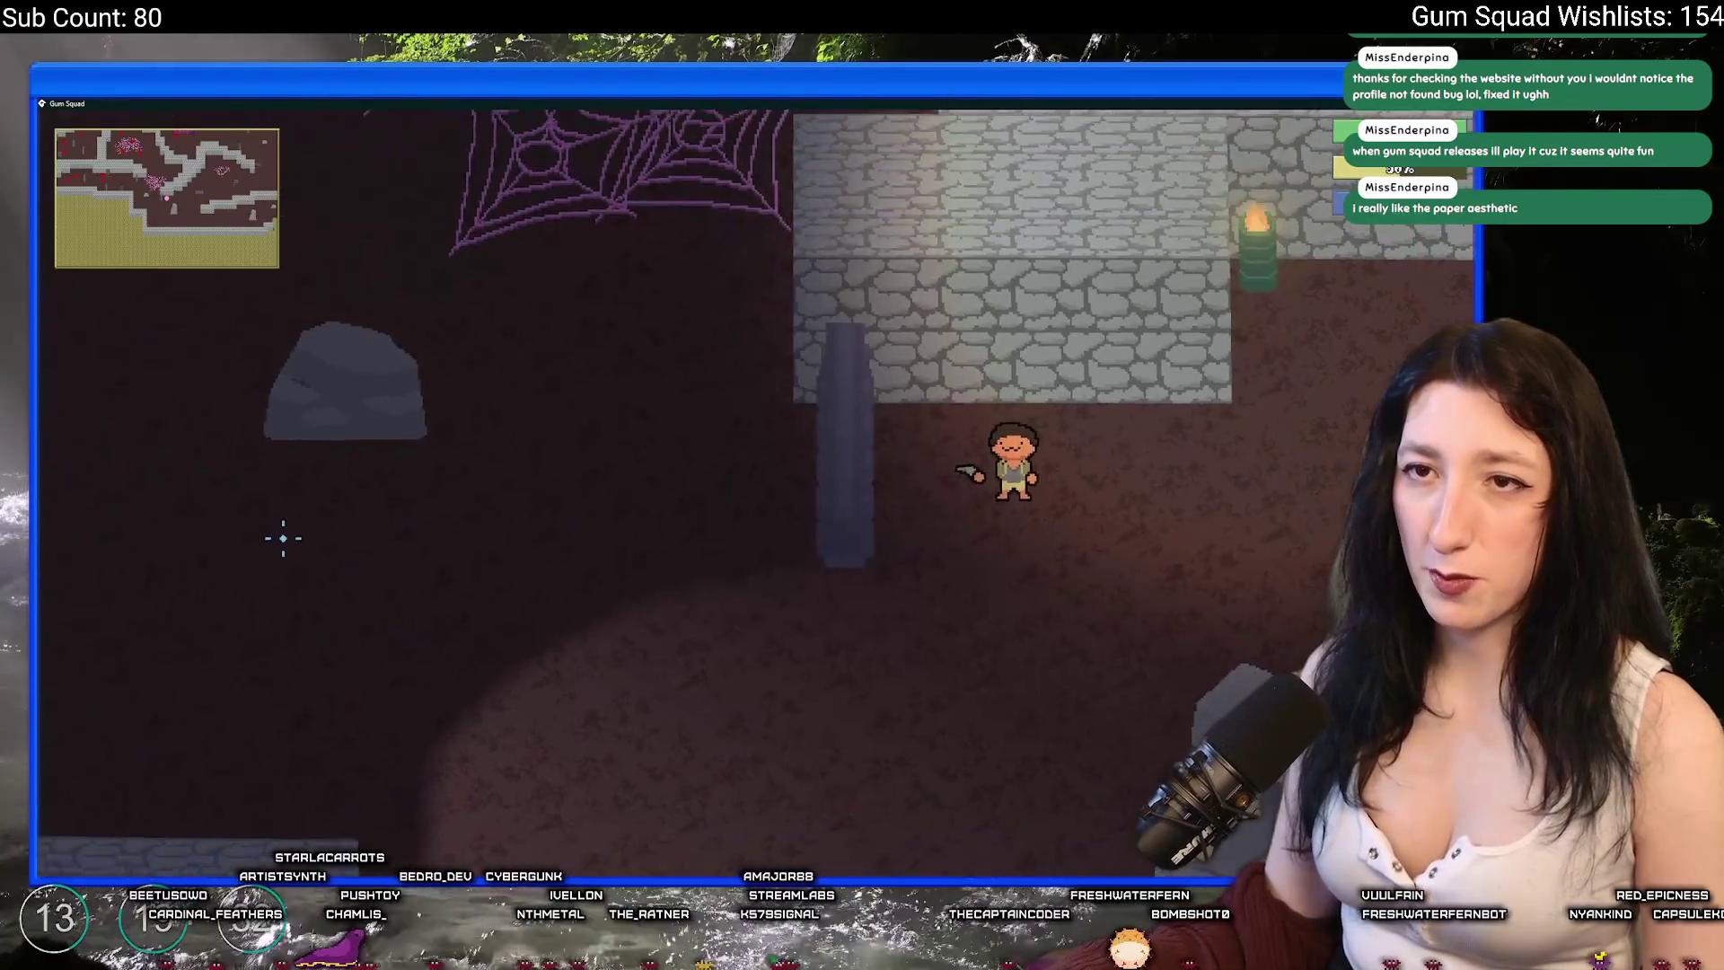
# - Walk left past the grey rock into the spider cave and knife a spider
pyautogui.press('w')
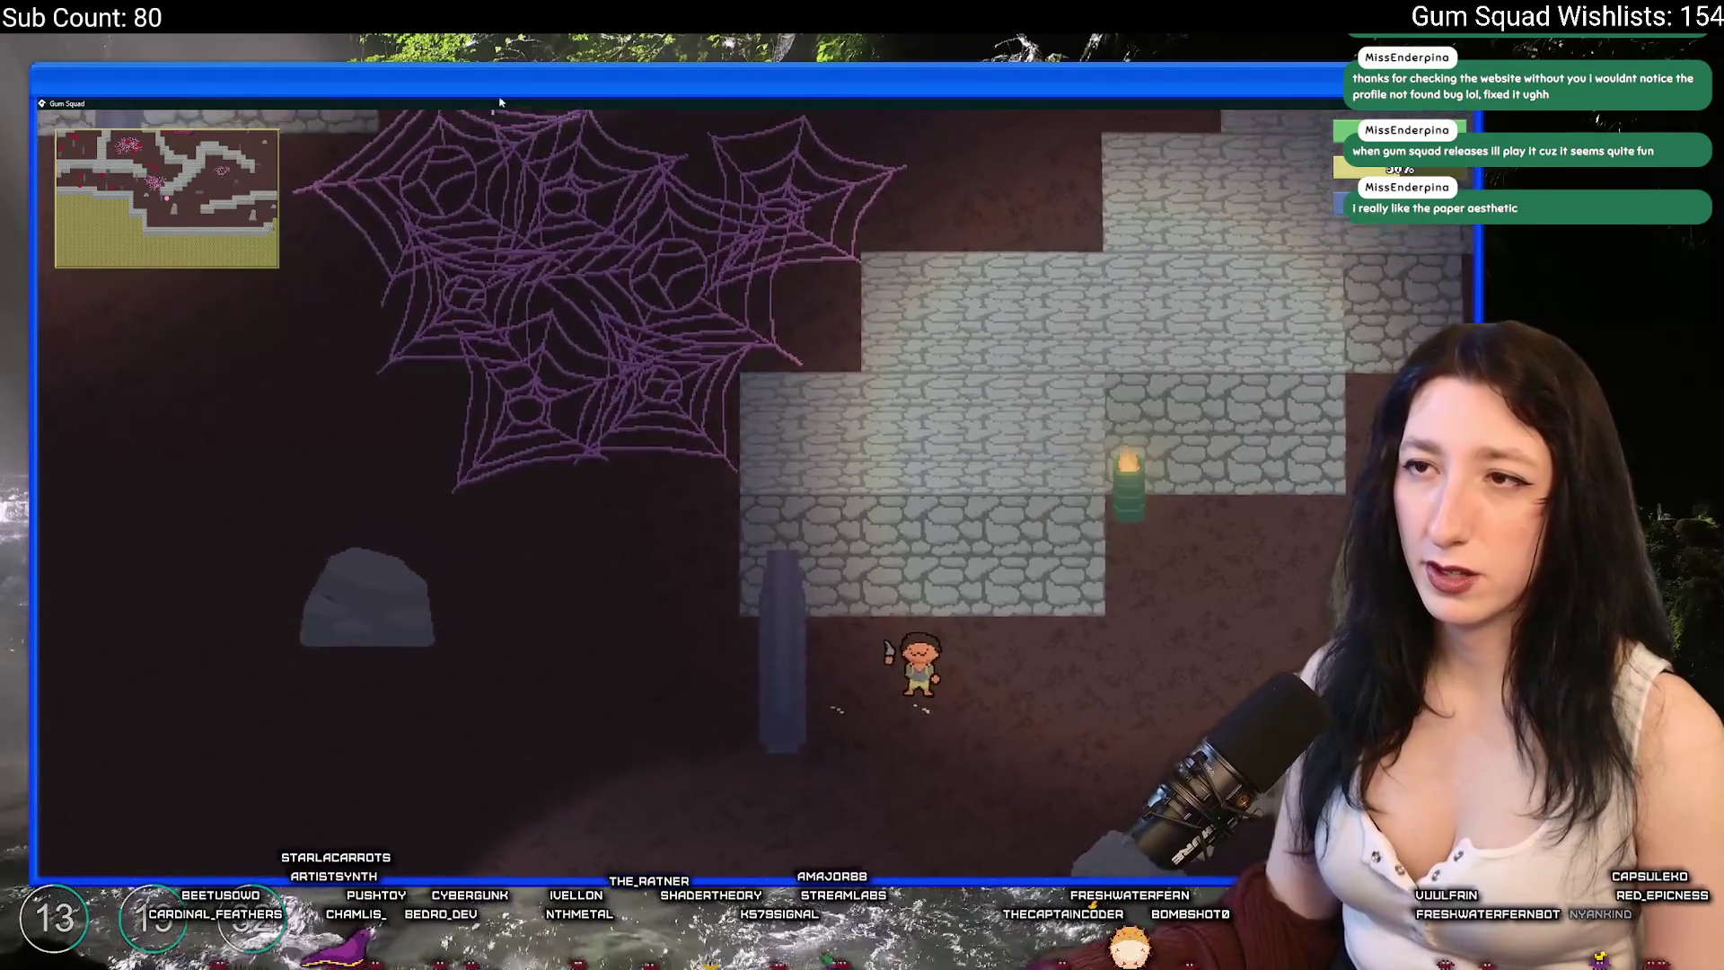
pyautogui.press('s')
pyautogui.press('a')
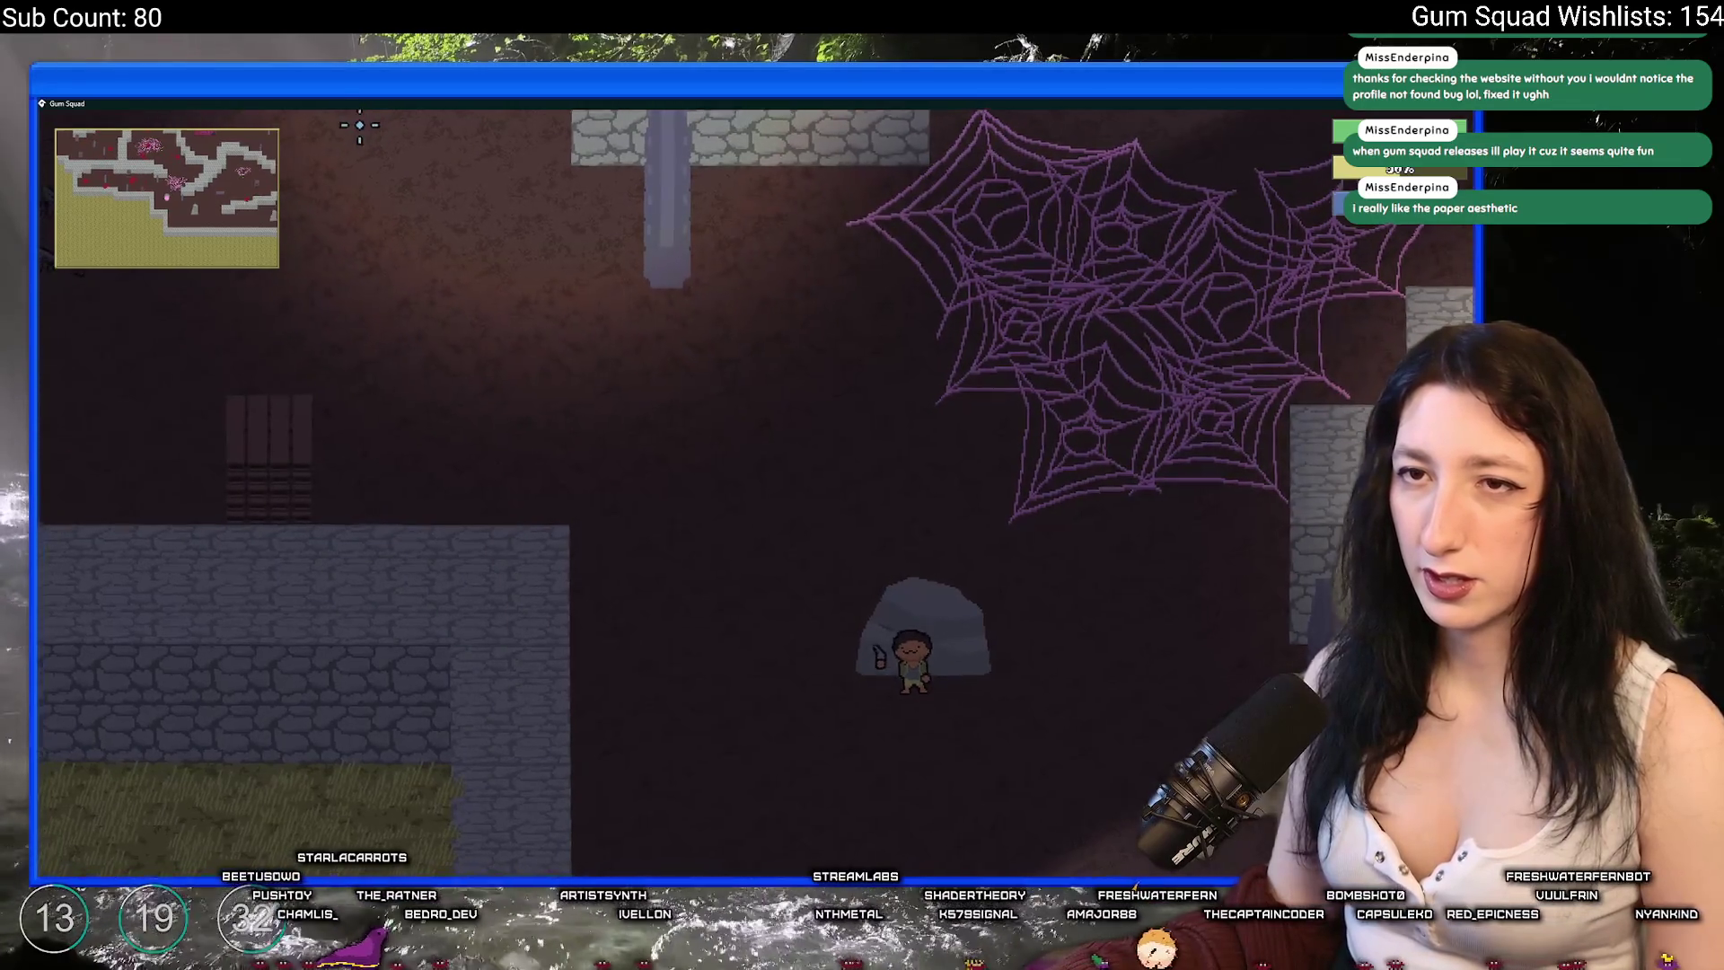
pyautogui.press('a')
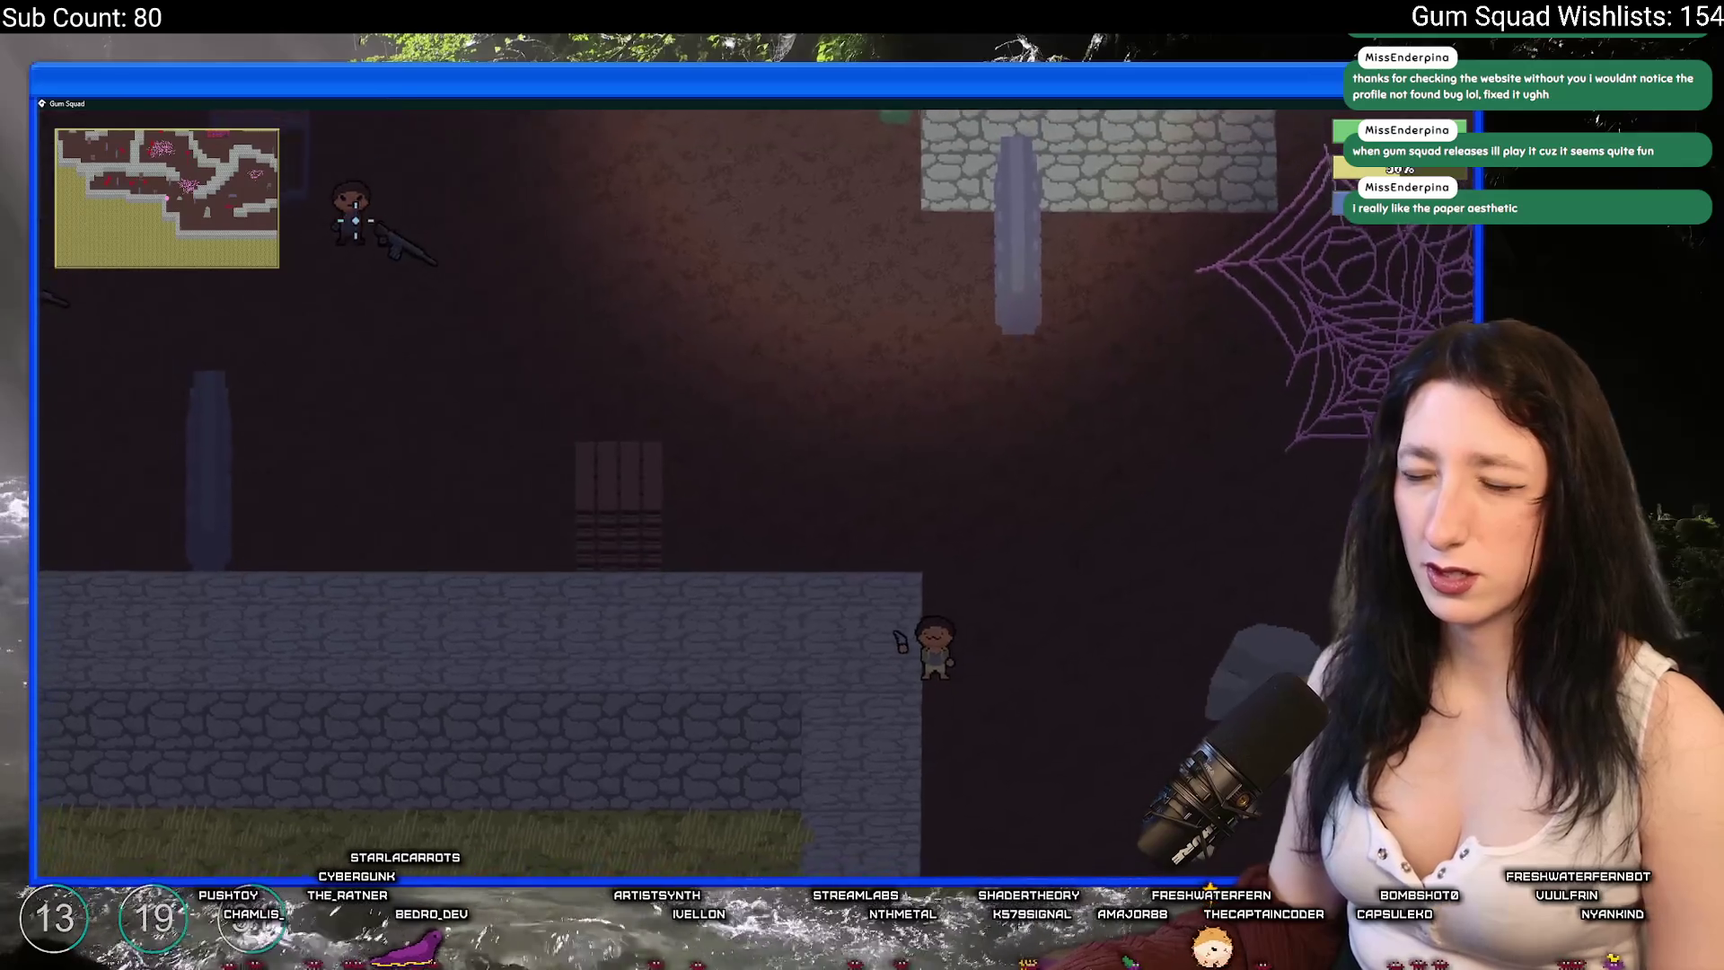
pyautogui.press('a')
pyautogui.press('s')
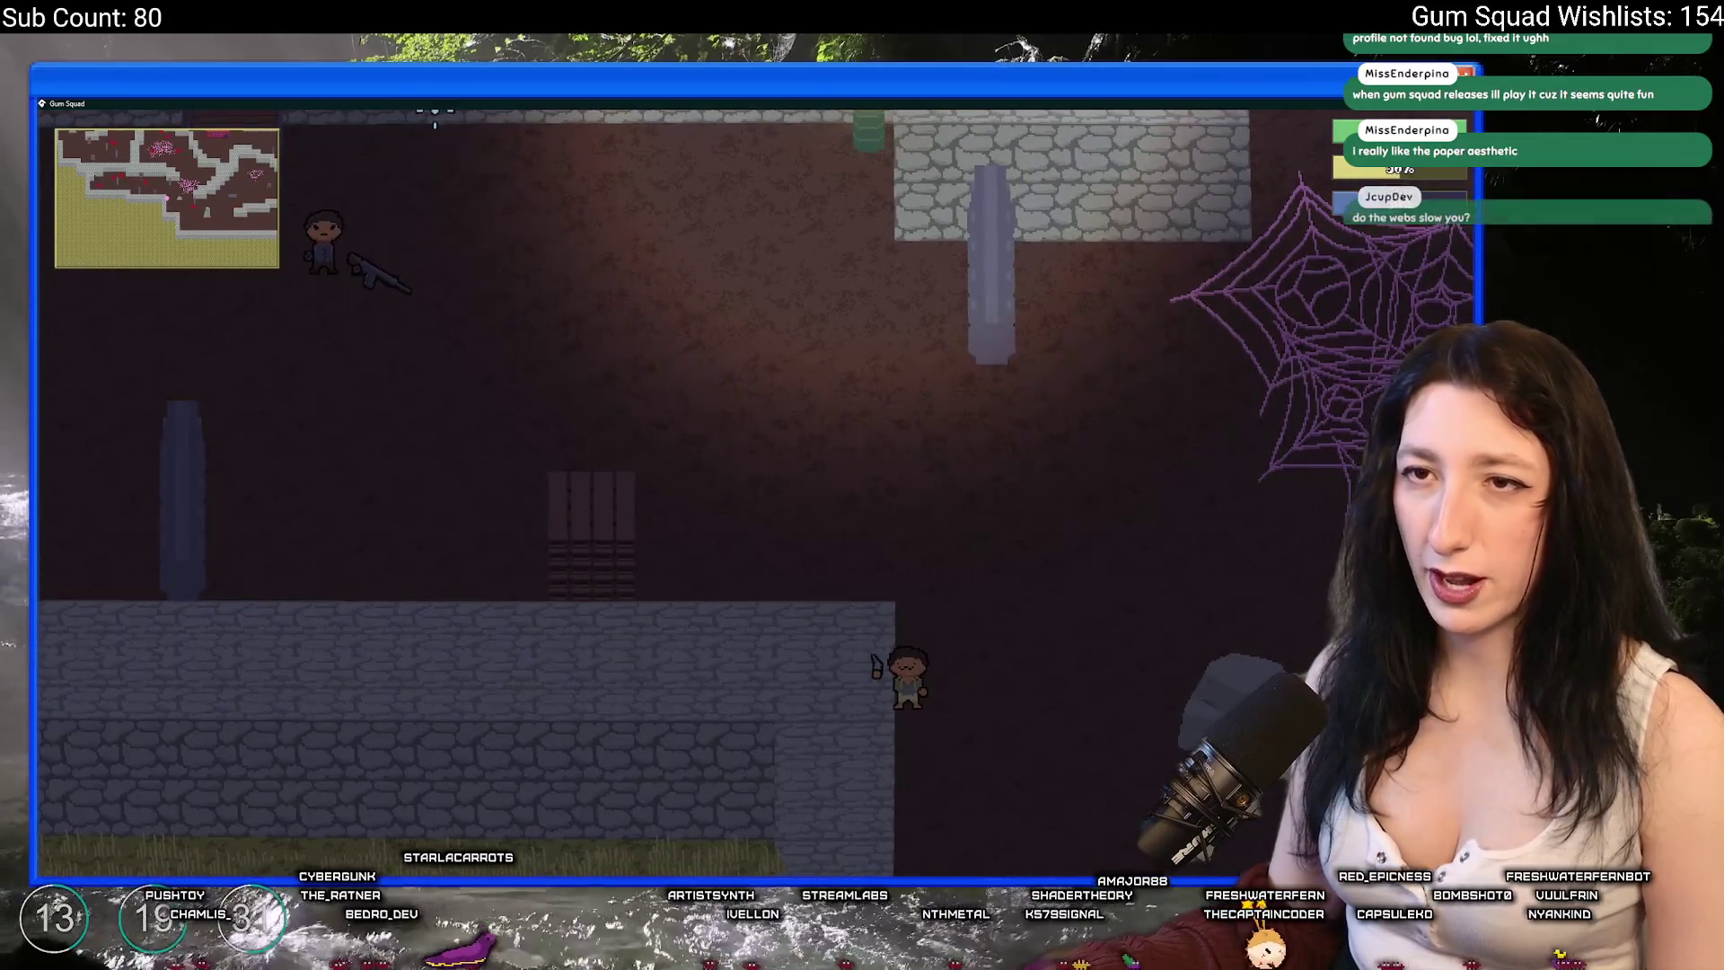
pyautogui.press('s')
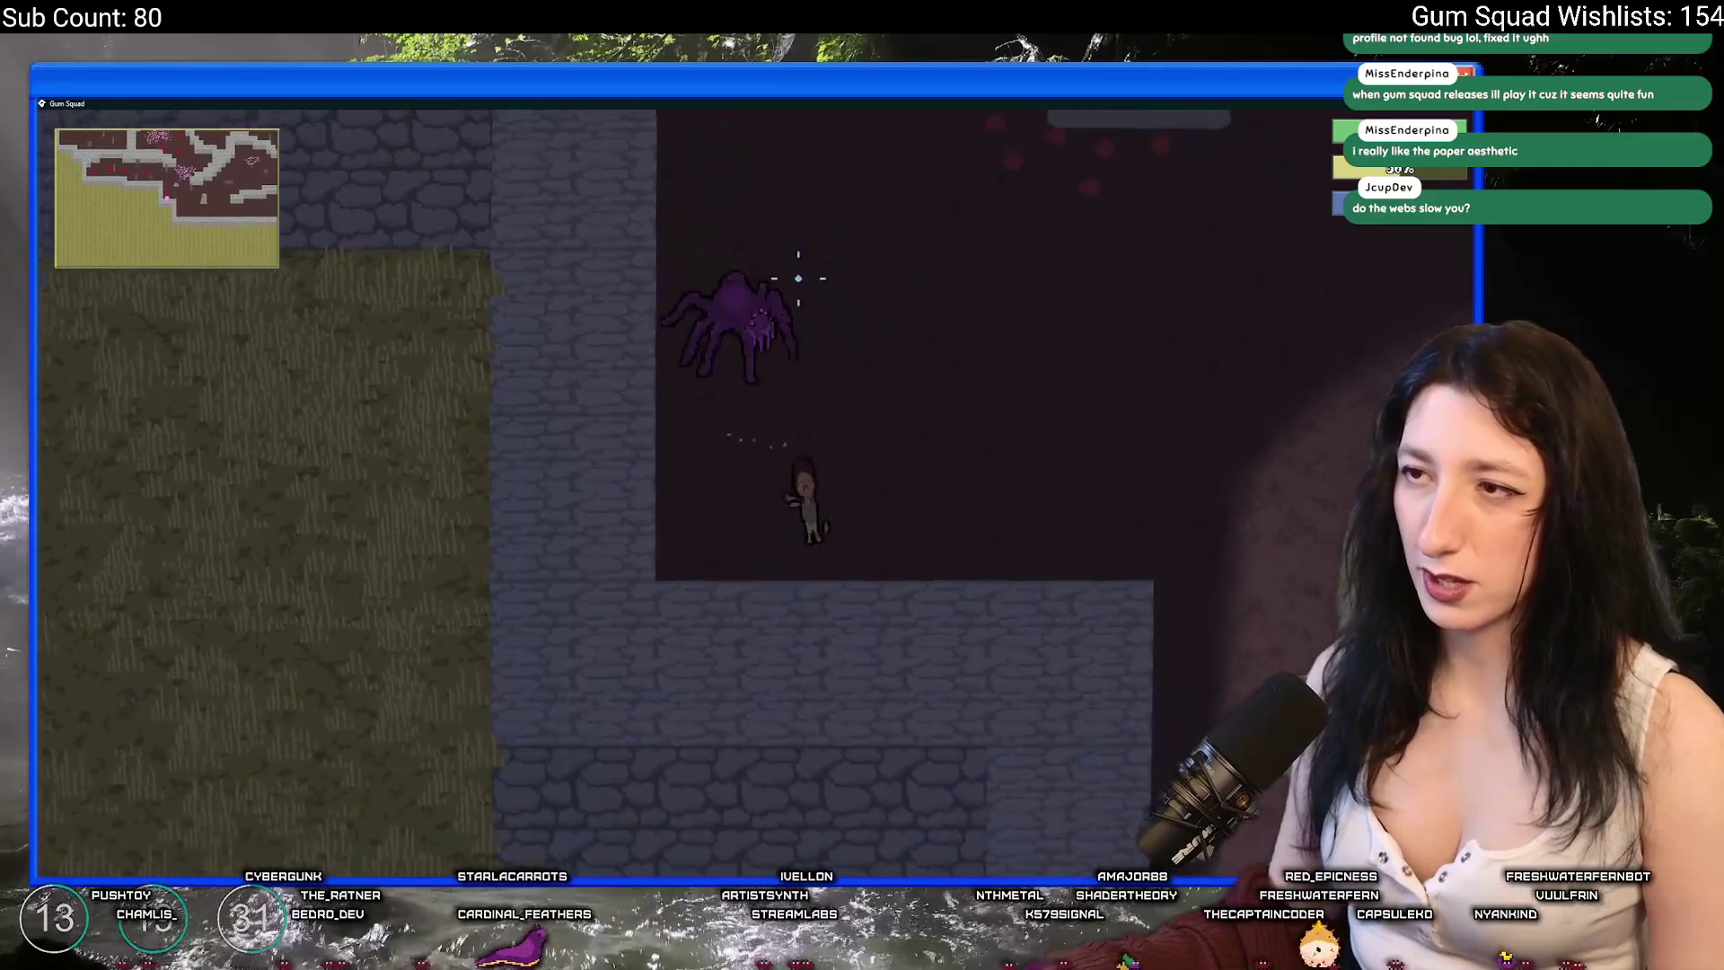
pyautogui.click(589, 358)
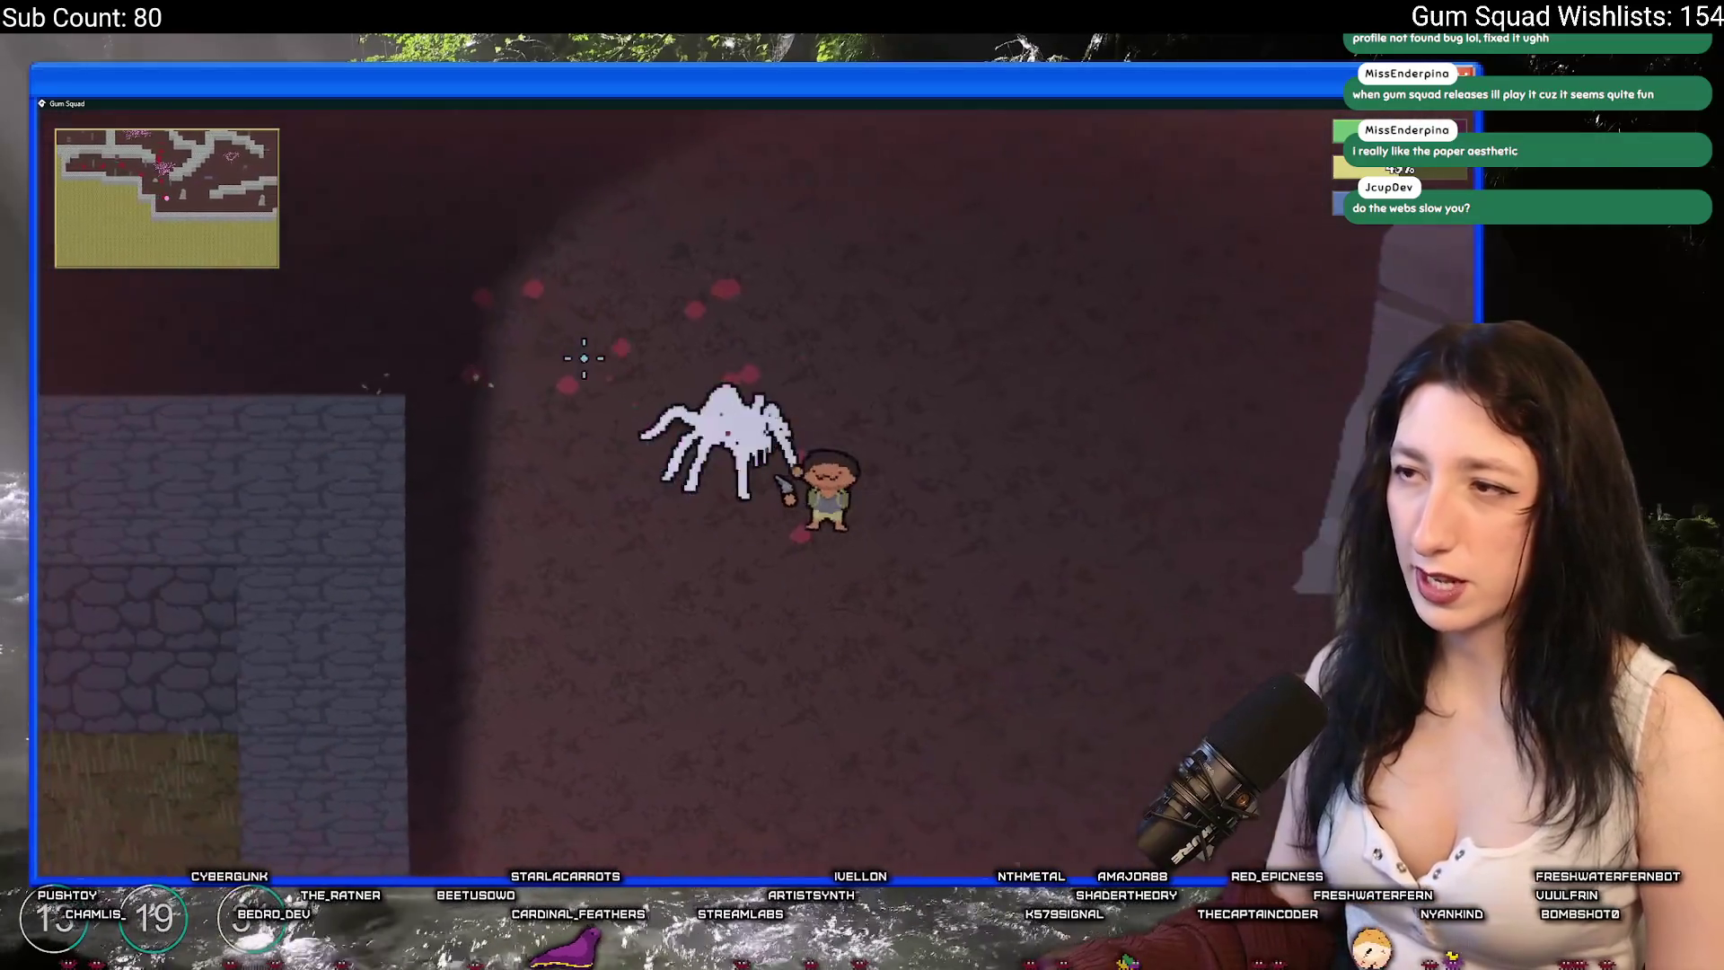
# - Flee right into the grassland, shooting left at the spiders, until they kill the player
pyautogui.press('d')
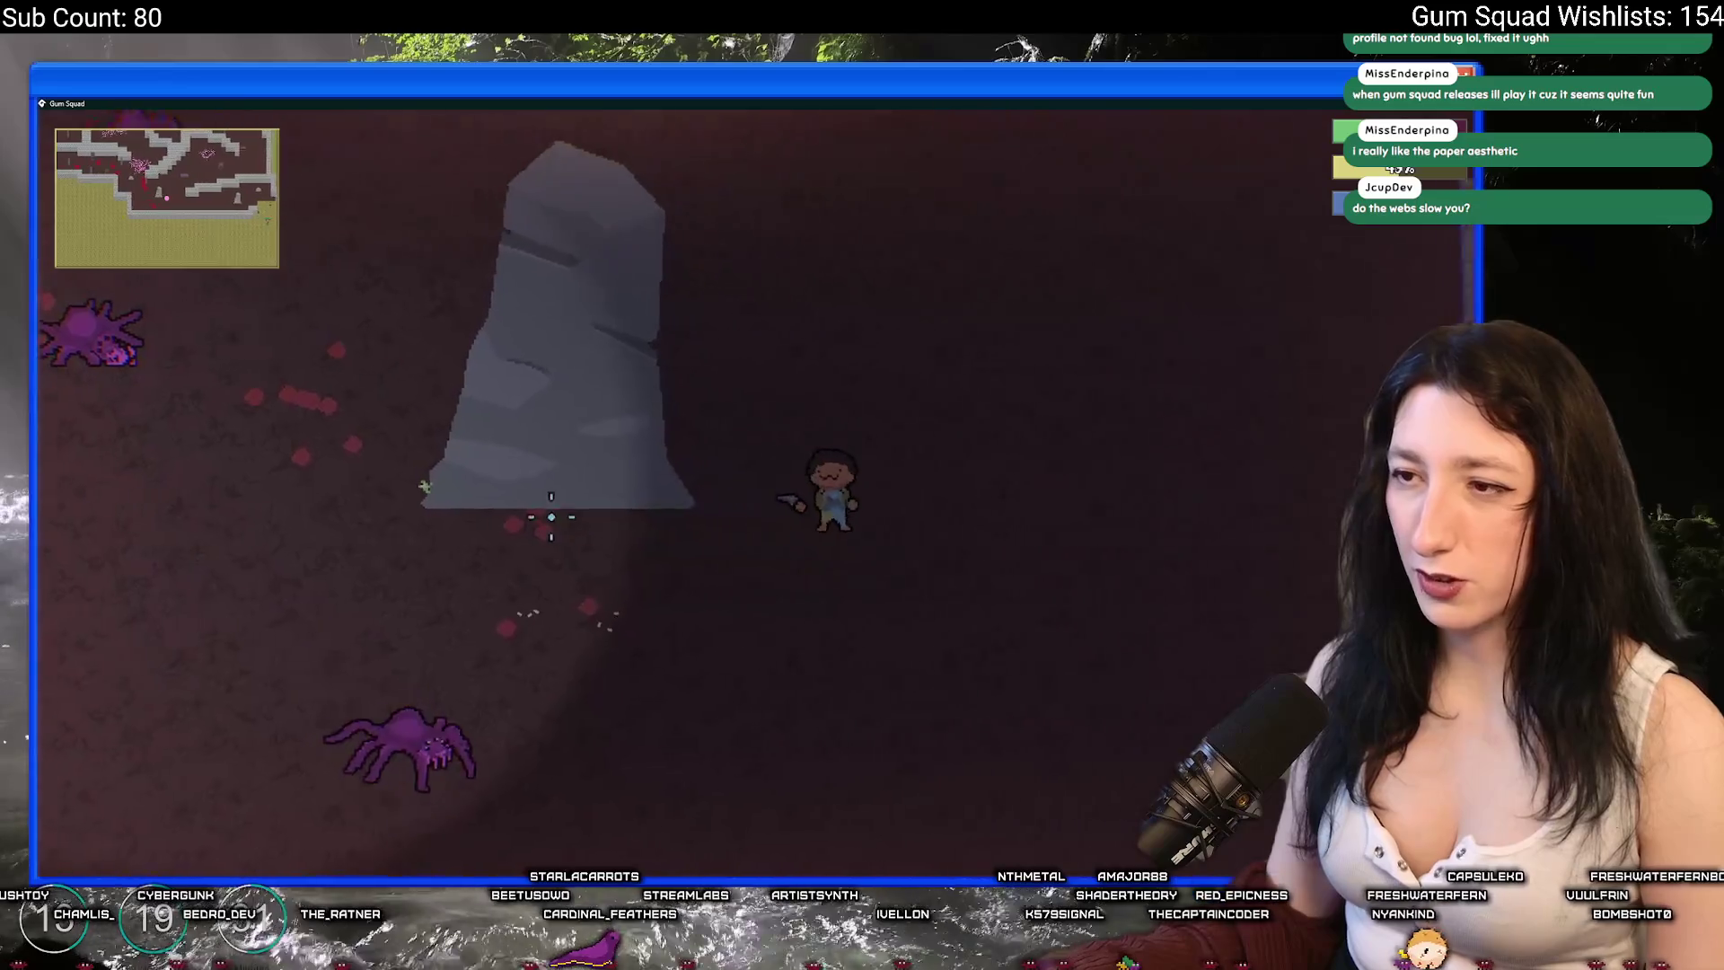
pyautogui.press('d')
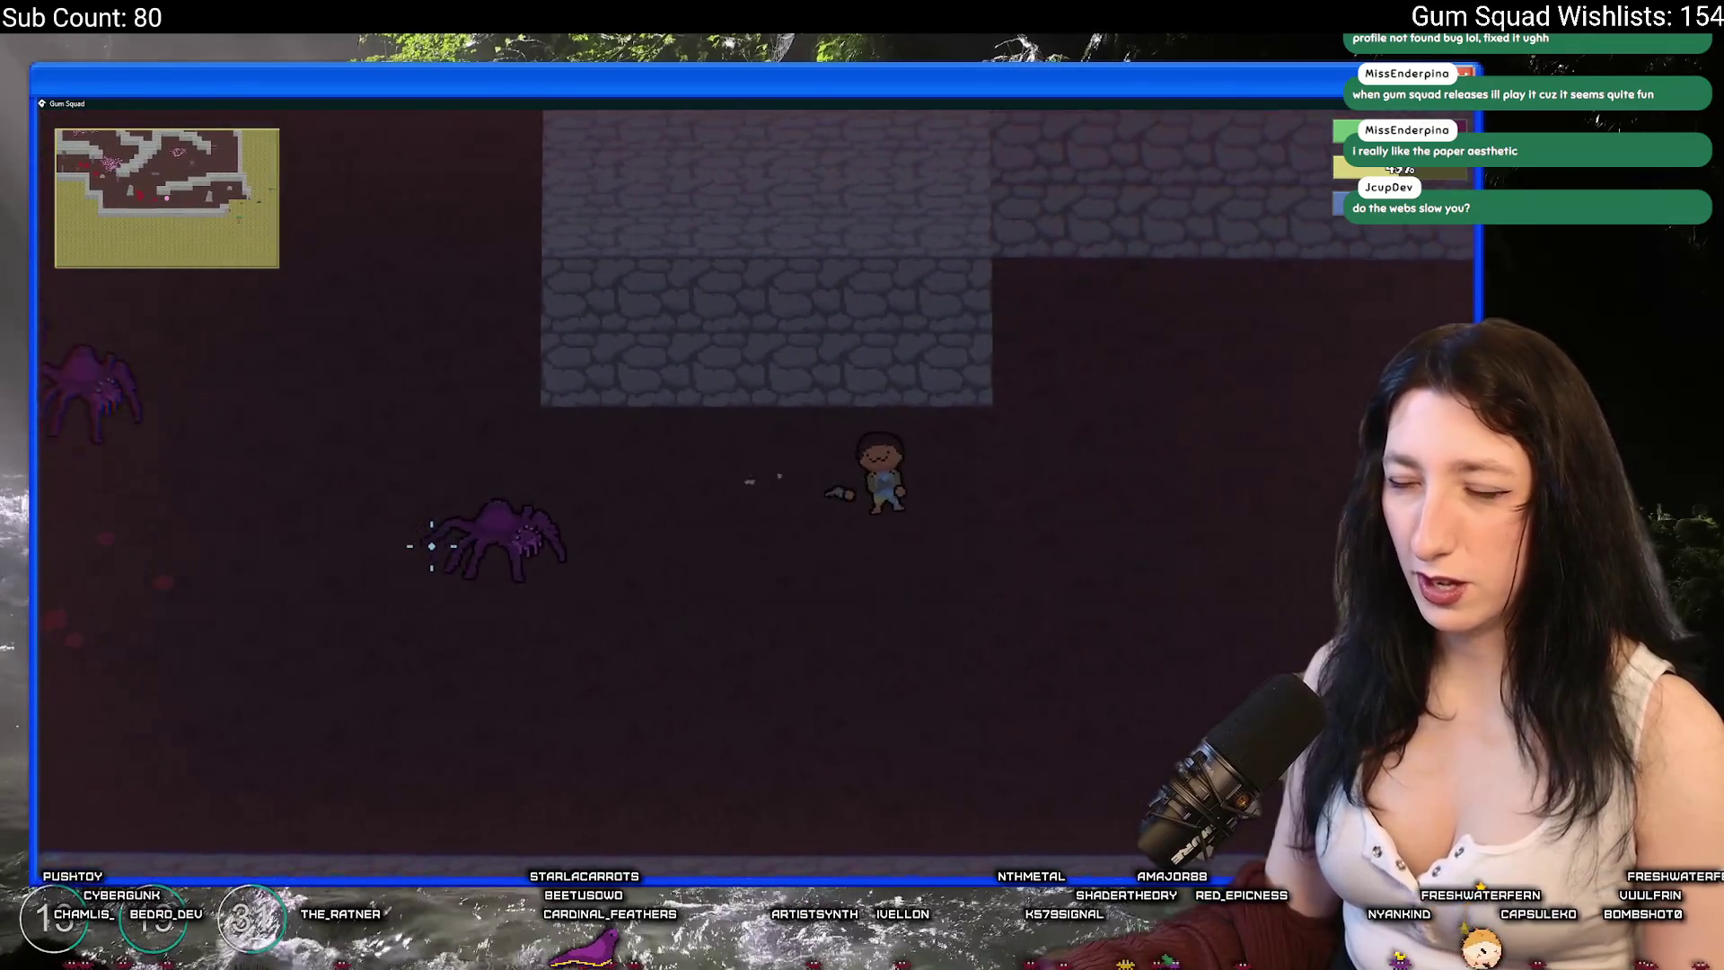
pyautogui.press('d')
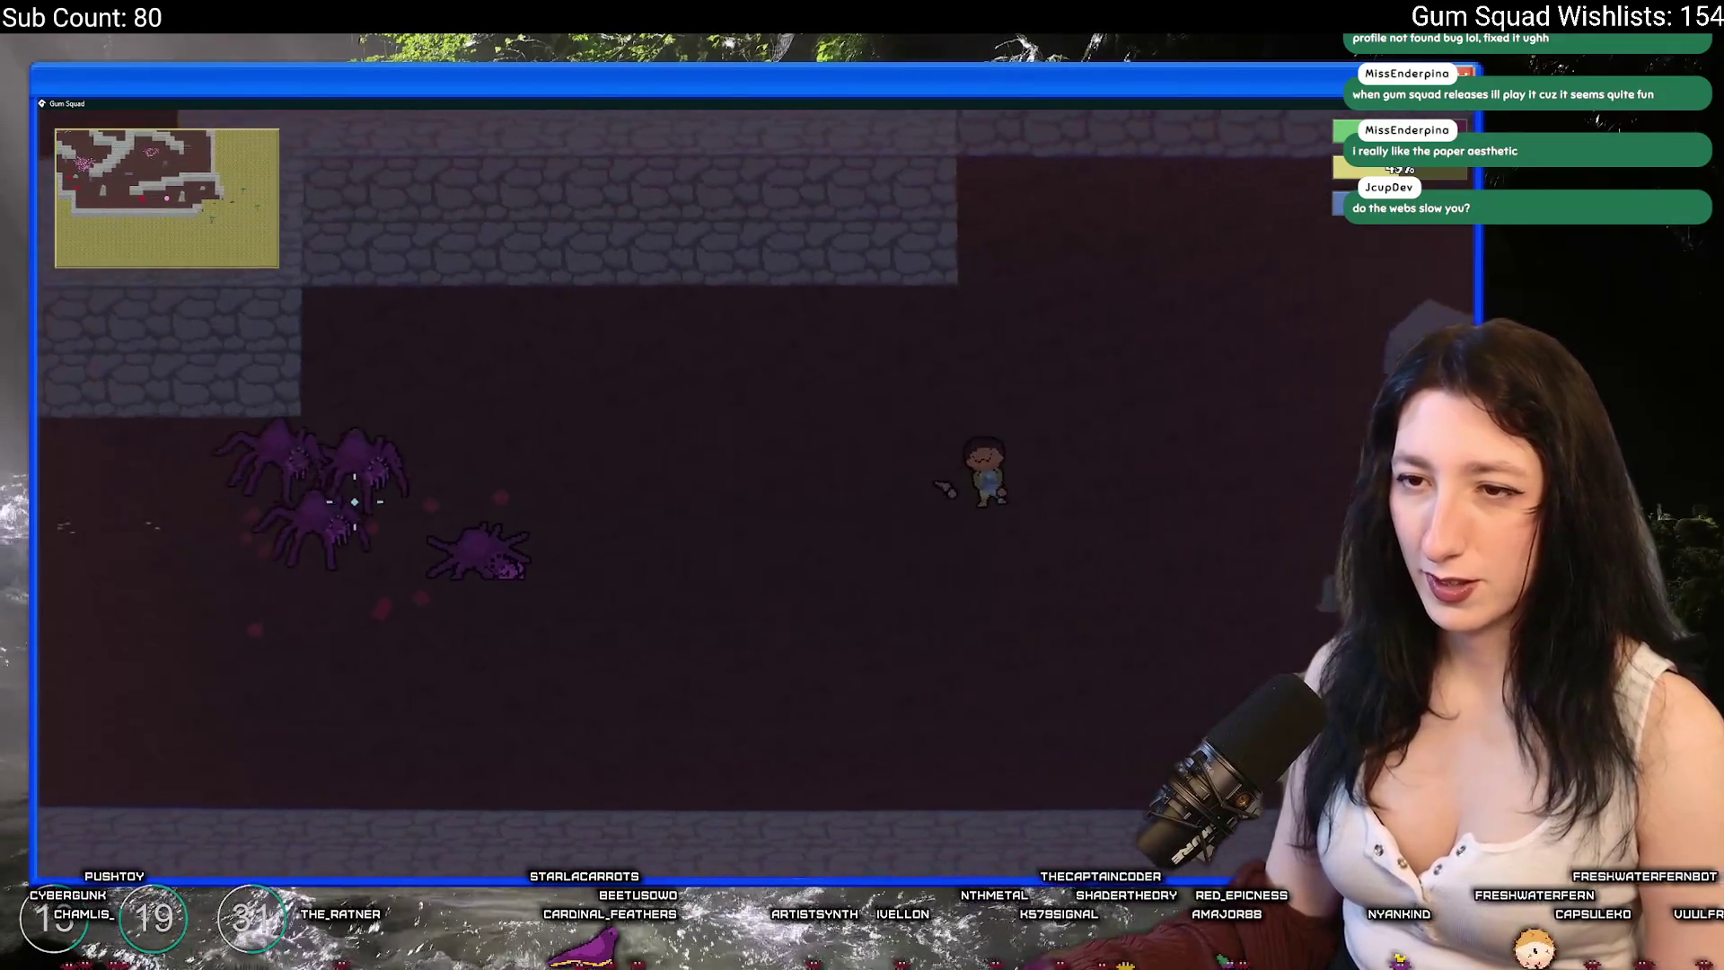
pyautogui.press('d')
pyautogui.click(310, 519)
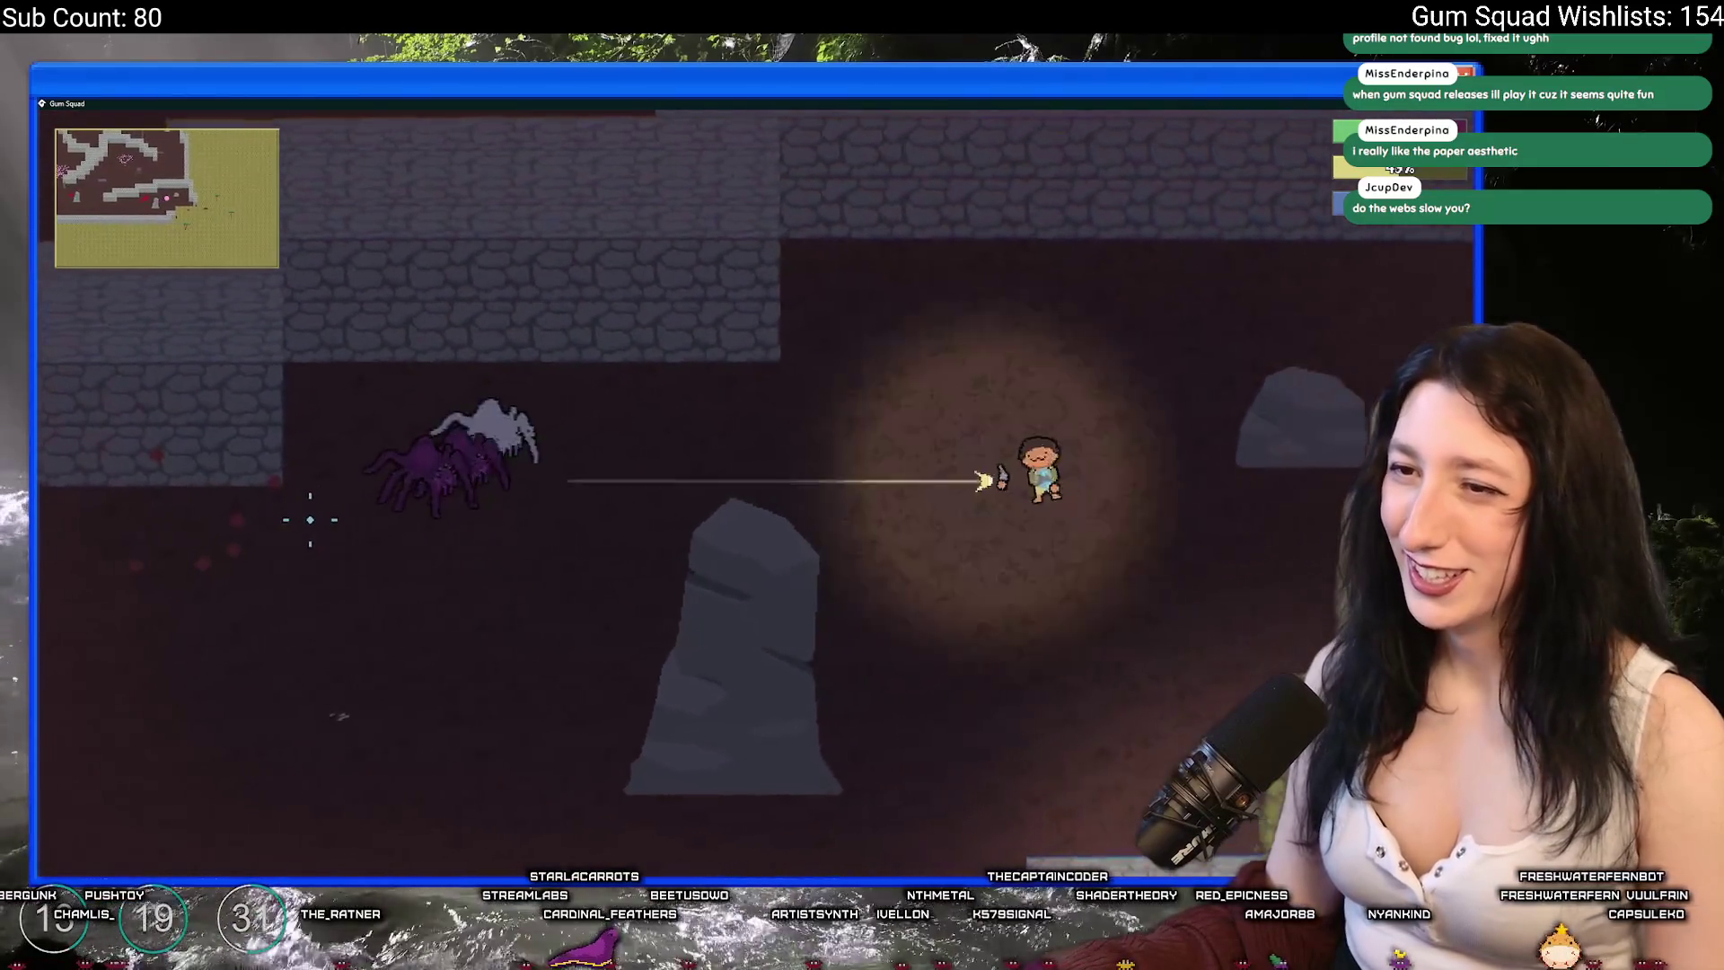
pyautogui.press('s')
pyautogui.press('d')
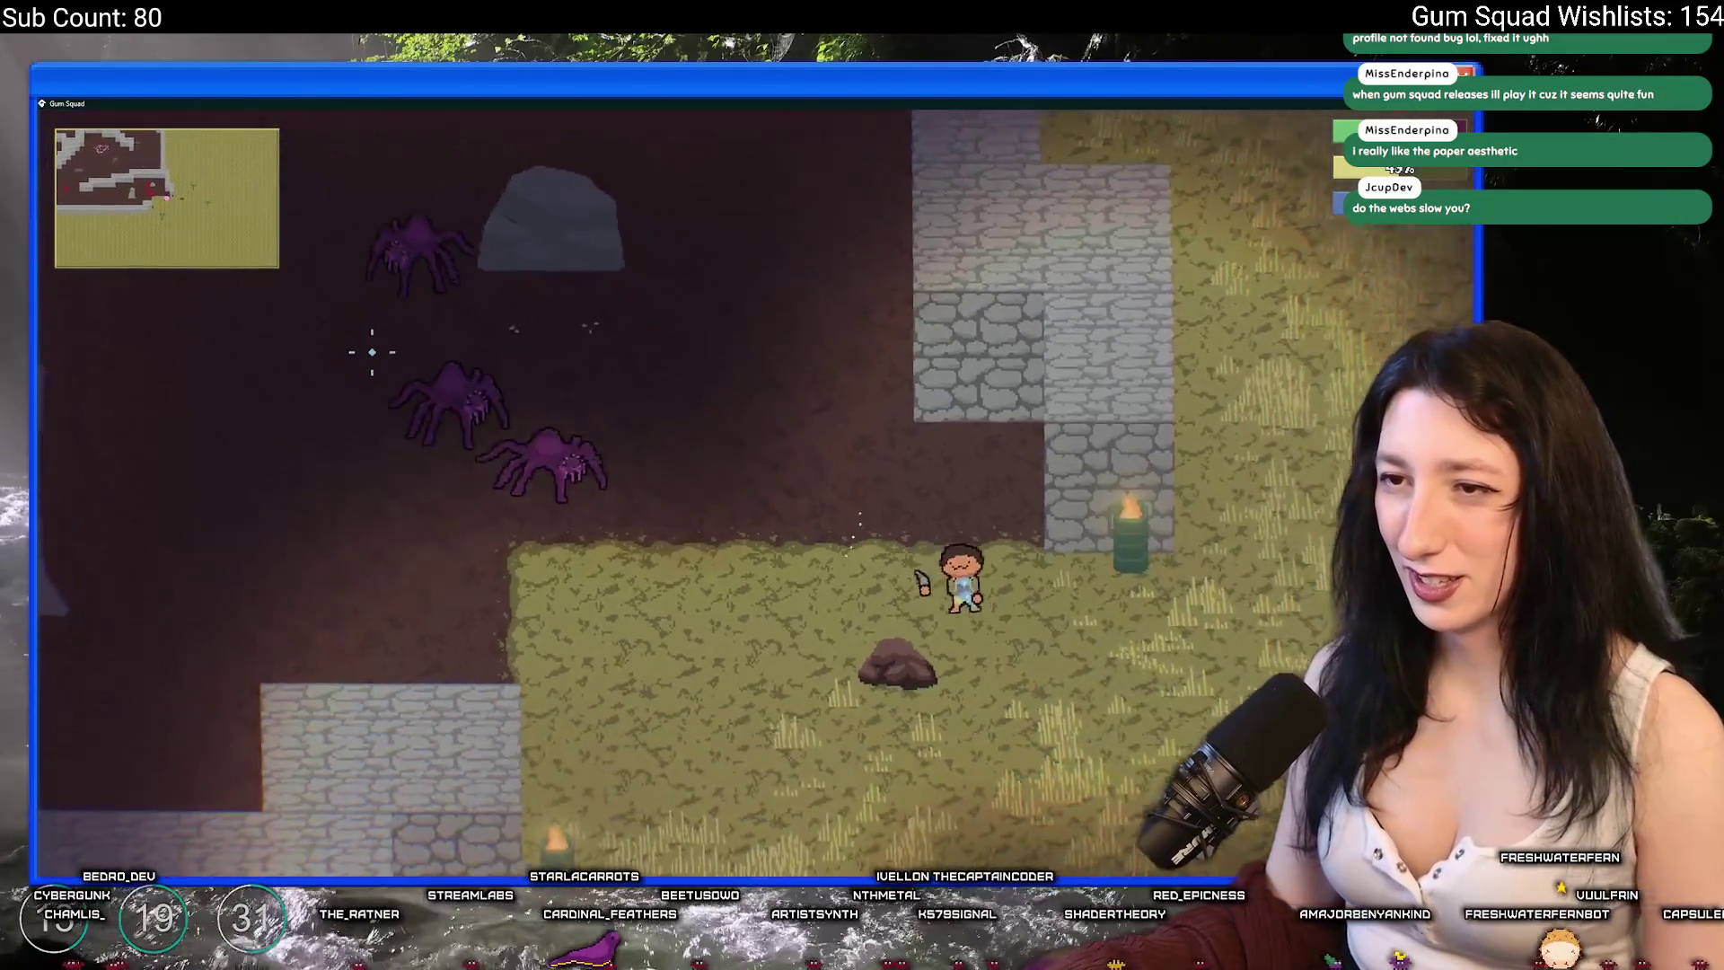
pyautogui.press('s')
pyautogui.press('d')
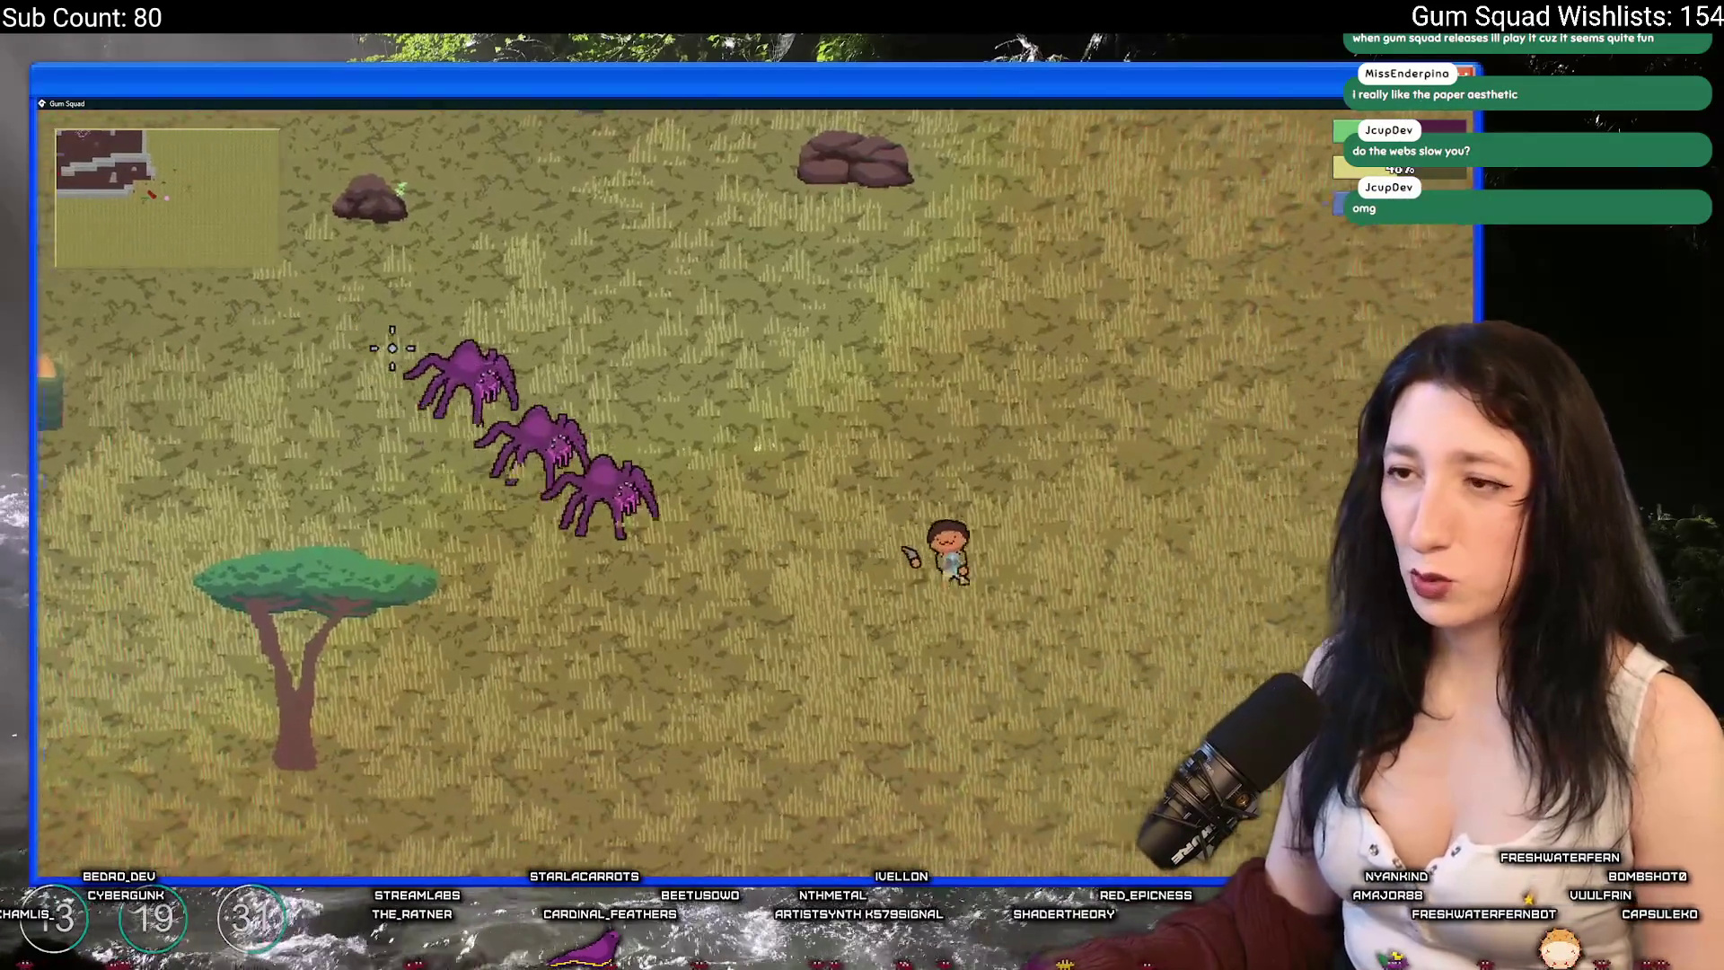
pyautogui.press('d')
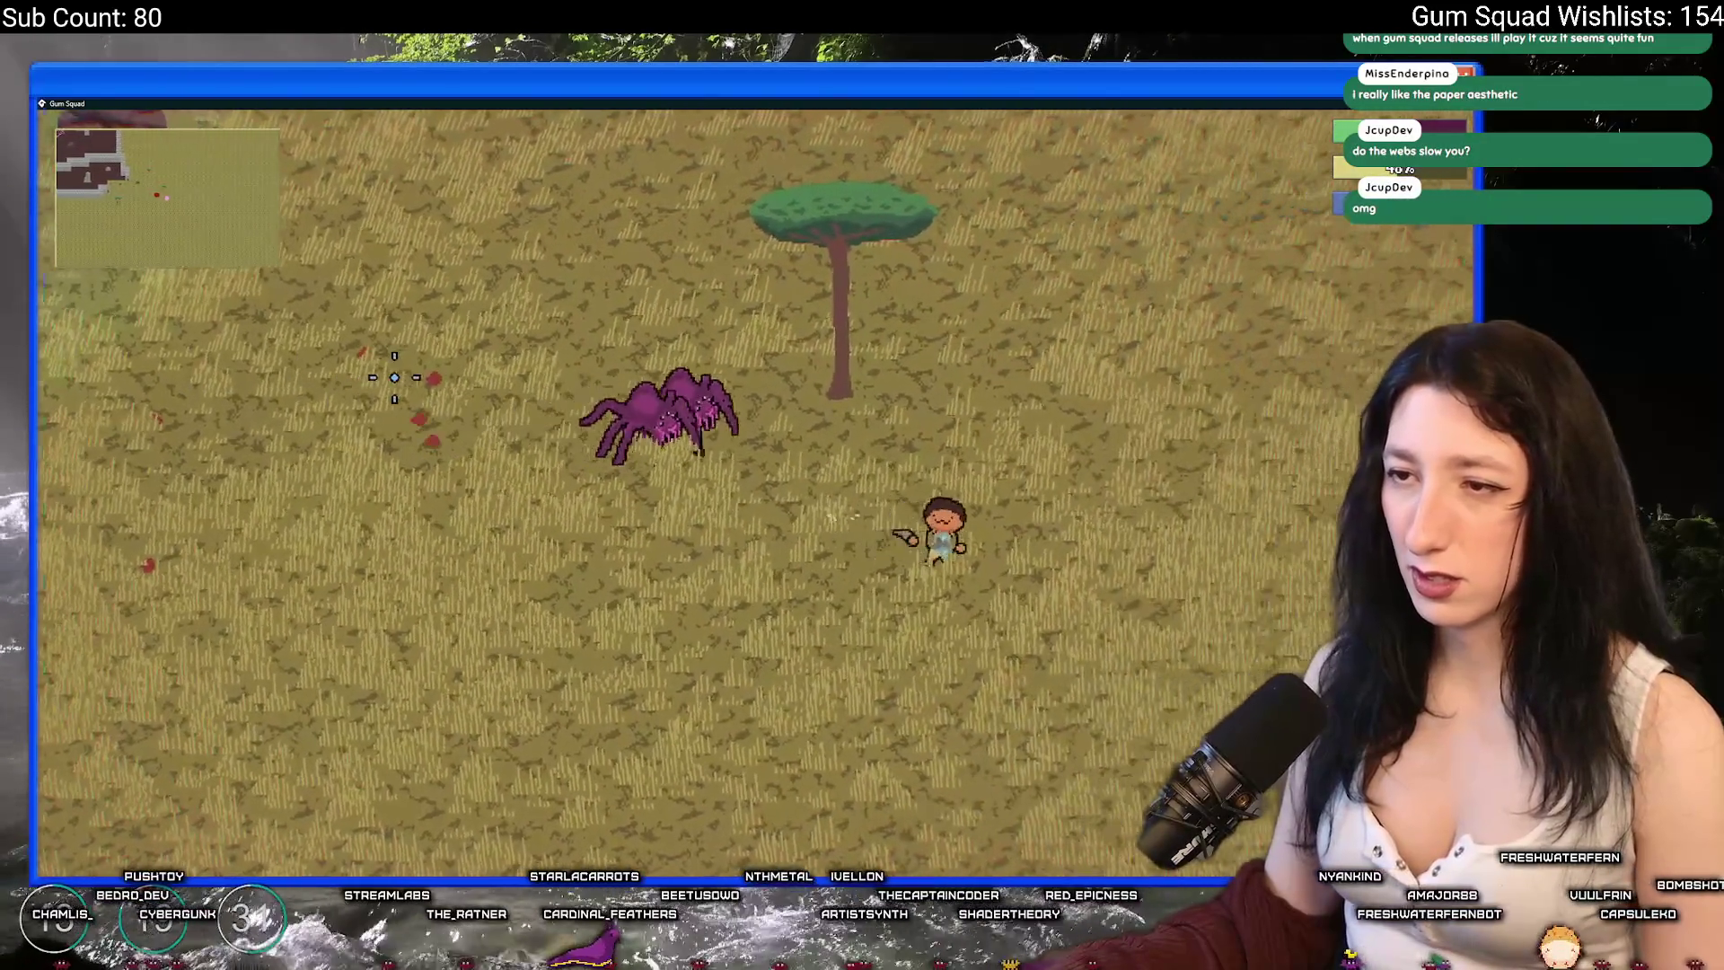
pyautogui.press('s')
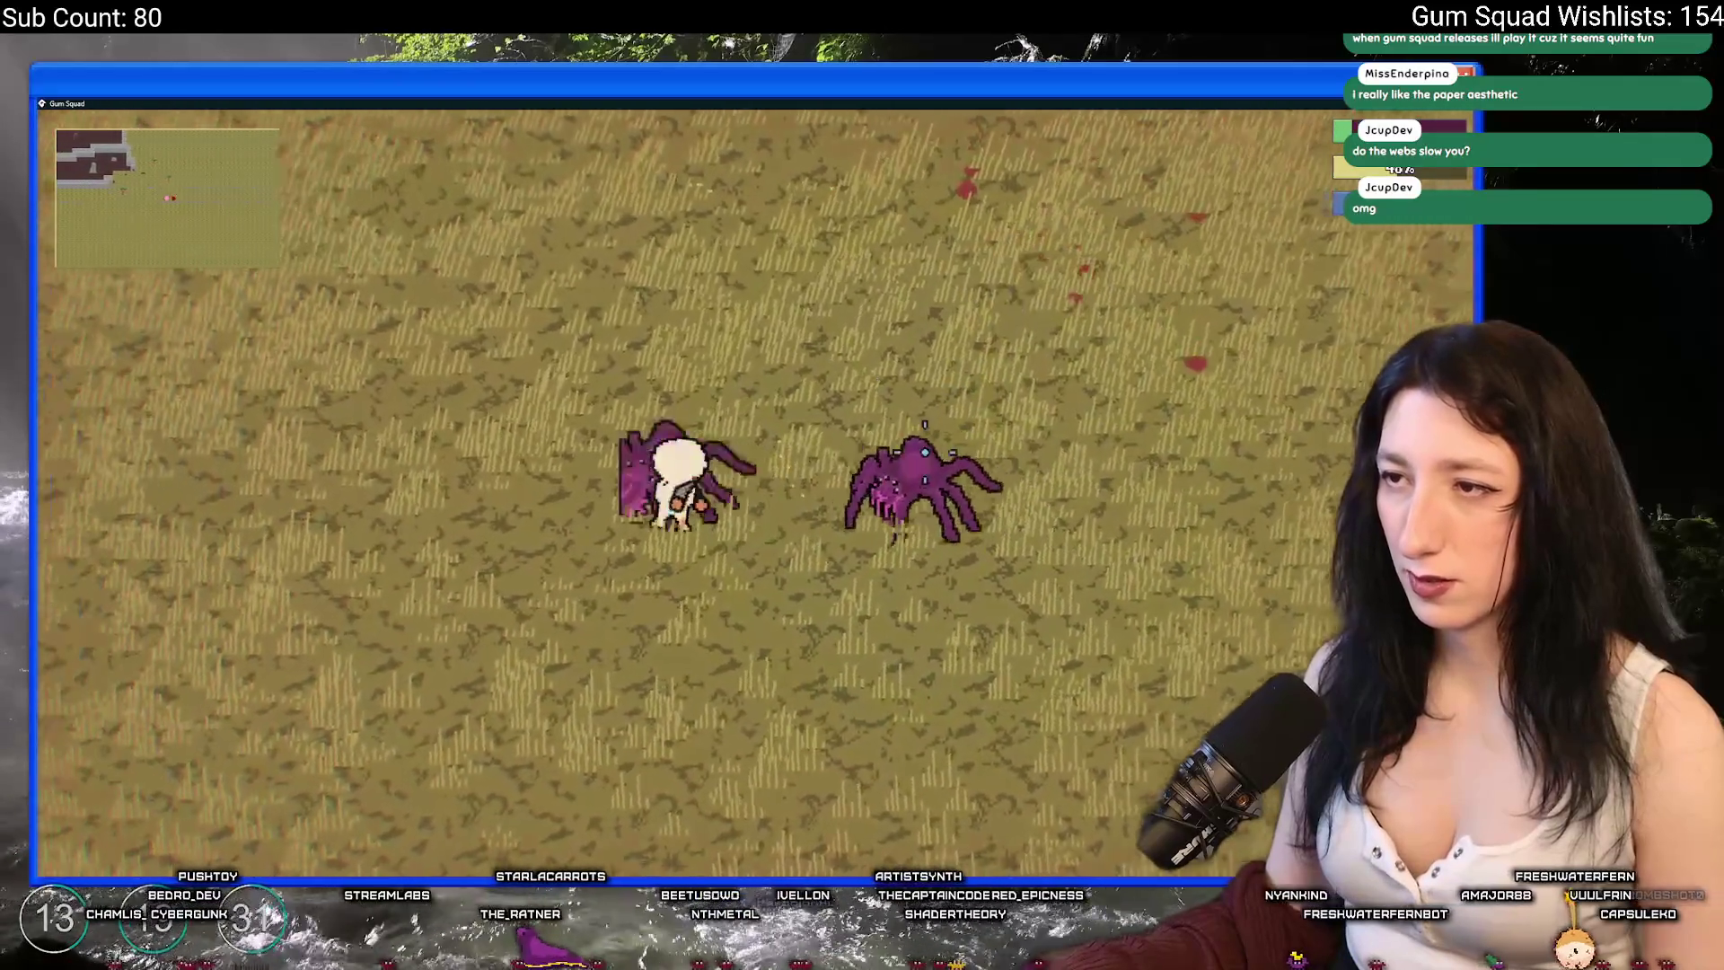
pyautogui.press('a')
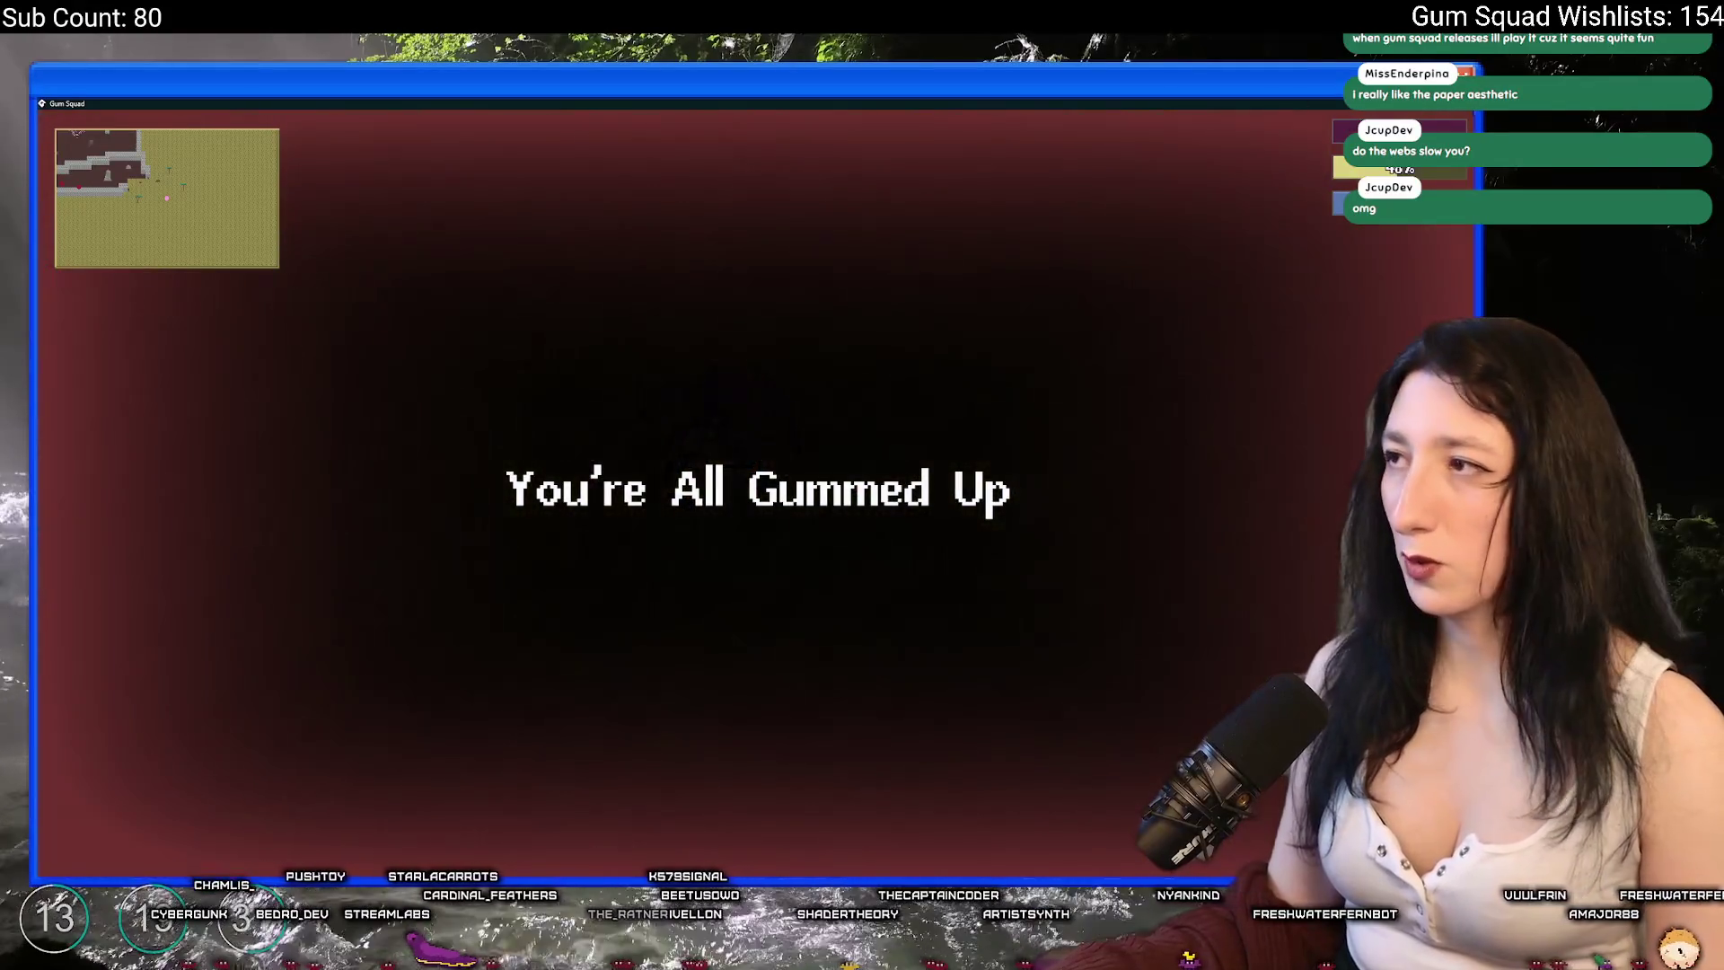
# - Close the game and bring up Aseprite's recently opened files list
pyautogui.press('Escape')
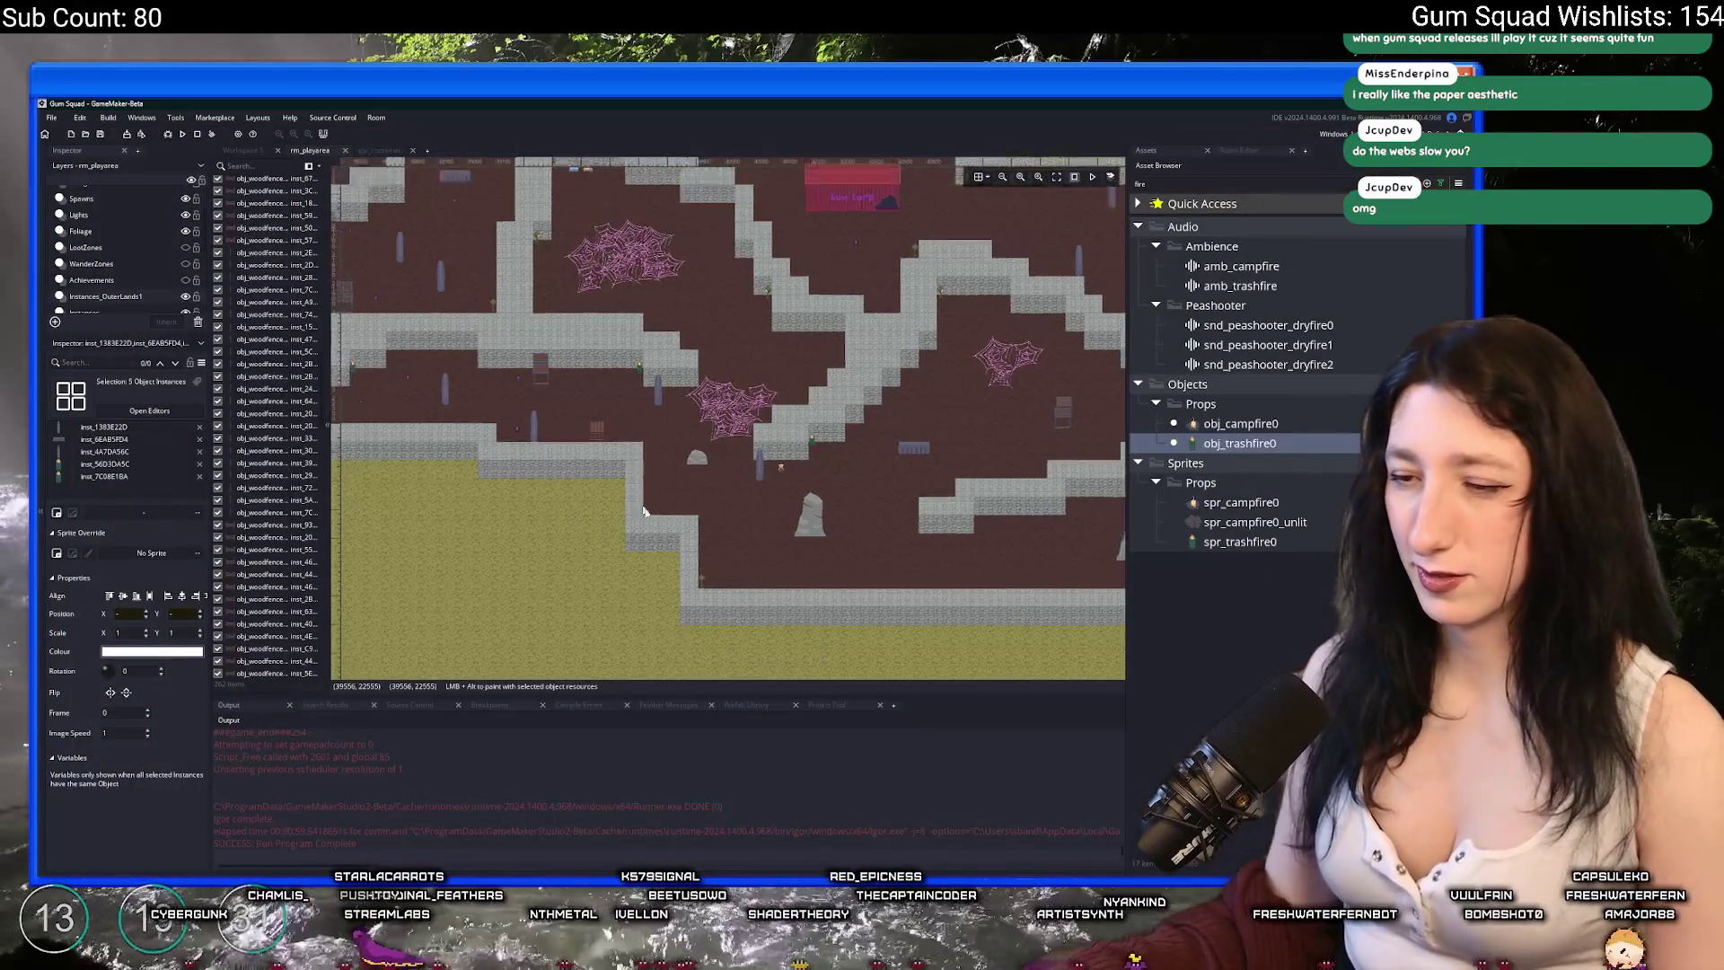
pyautogui.hotkey('alt', 'Tab')
pyautogui.click(49, 115)
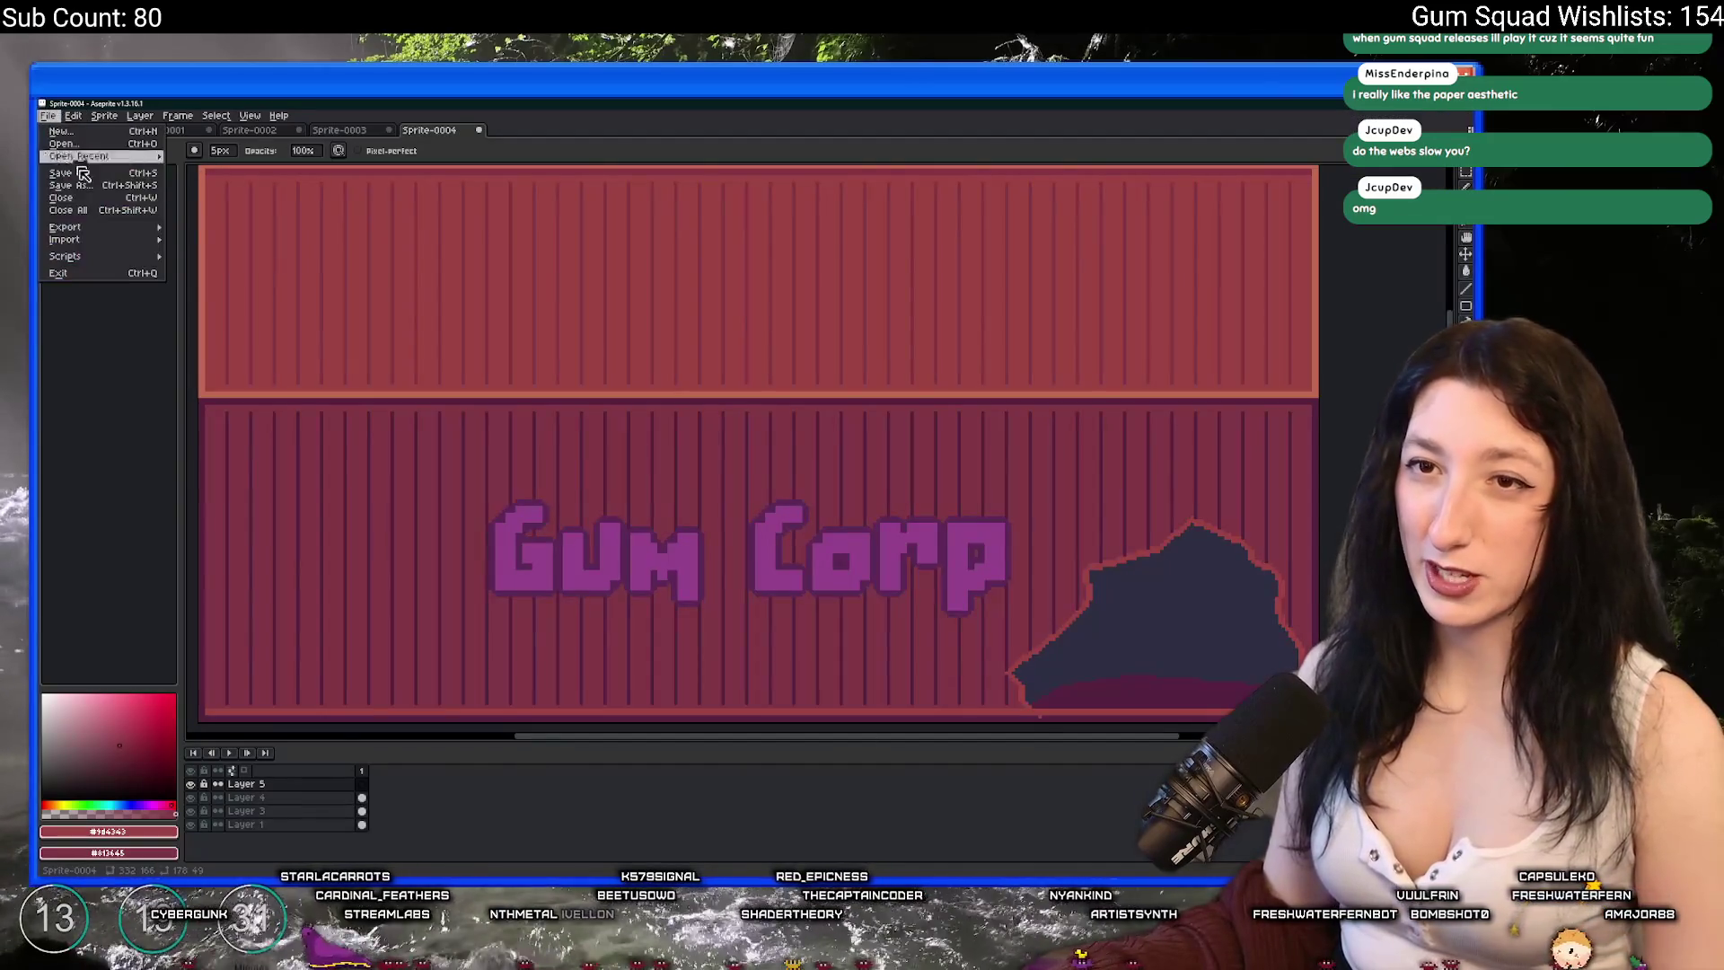
# - Open Spider.aseprite, recentre the spider and play its animation
pyautogui.moveTo(107, 158)
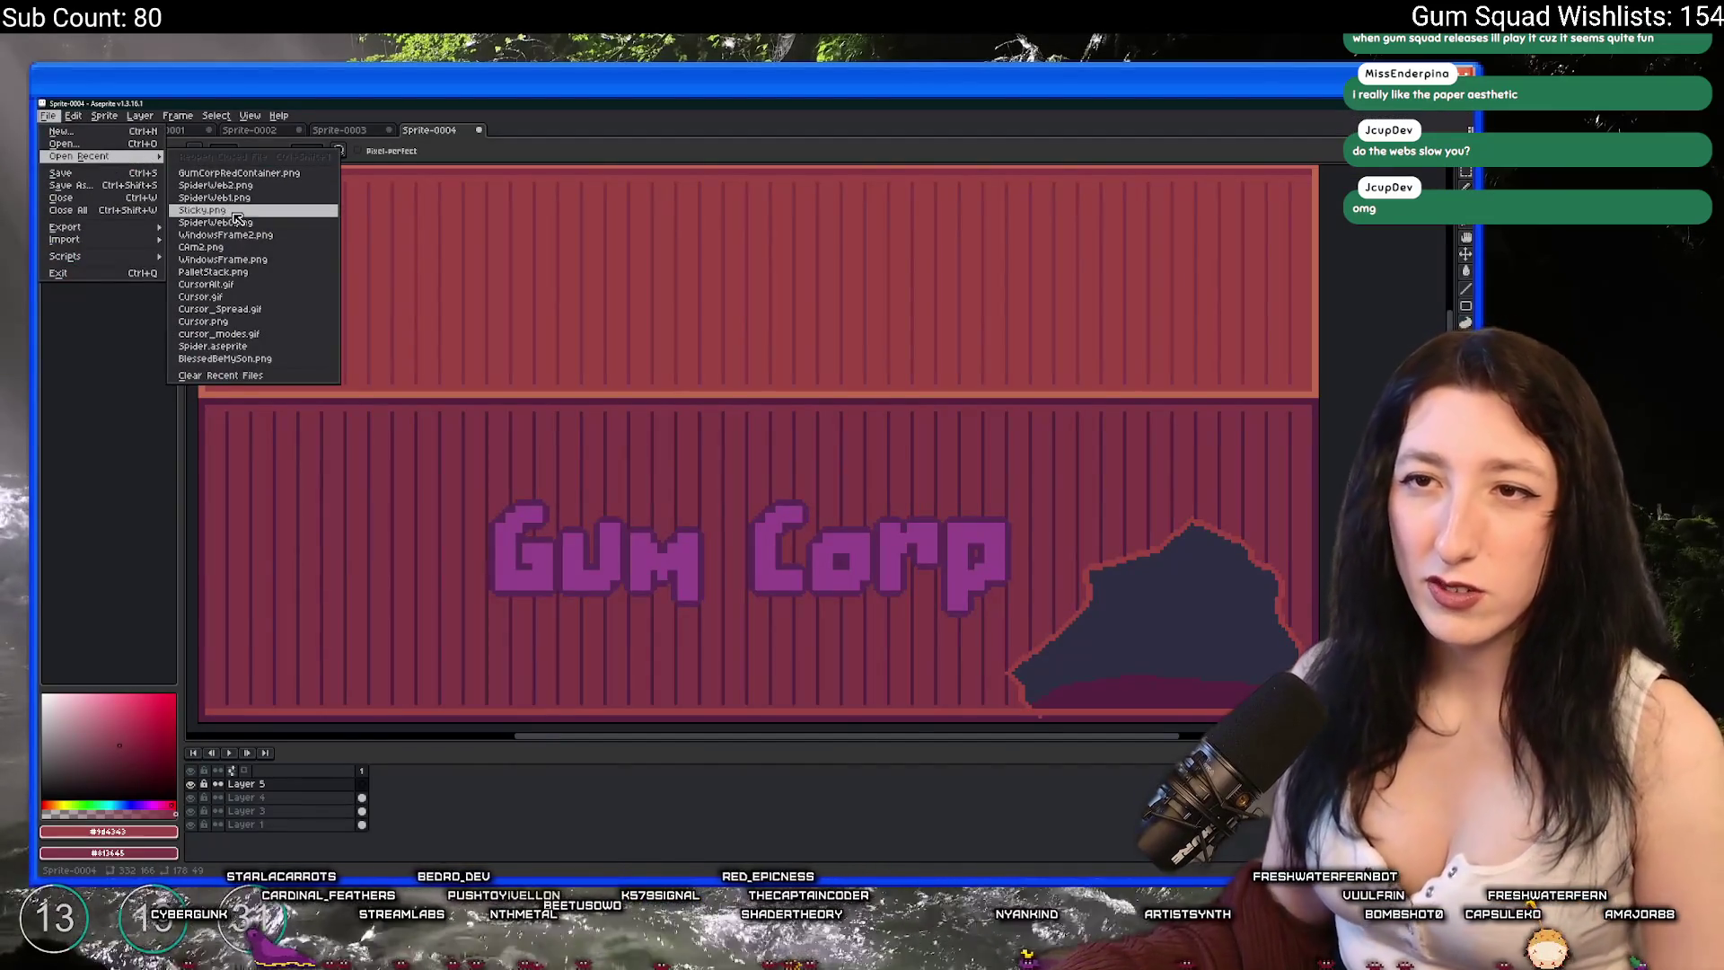
pyautogui.click(216, 345)
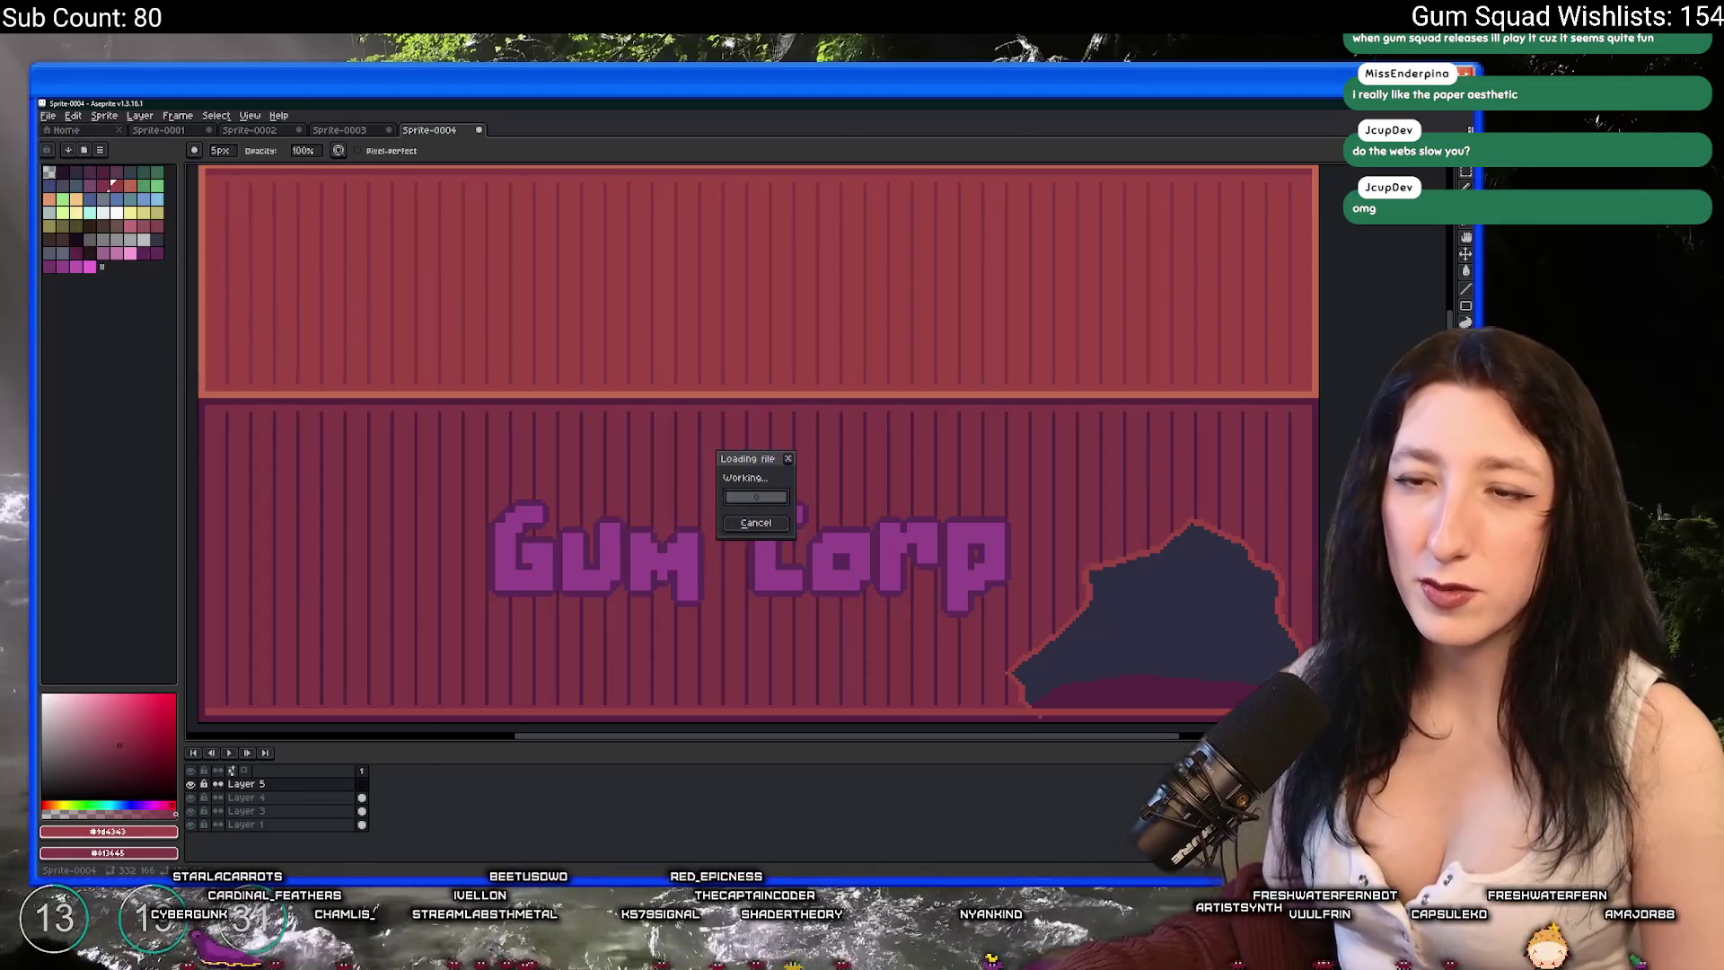
pyautogui.click(228, 757)
pyautogui.scroll(-1, 356, 596)
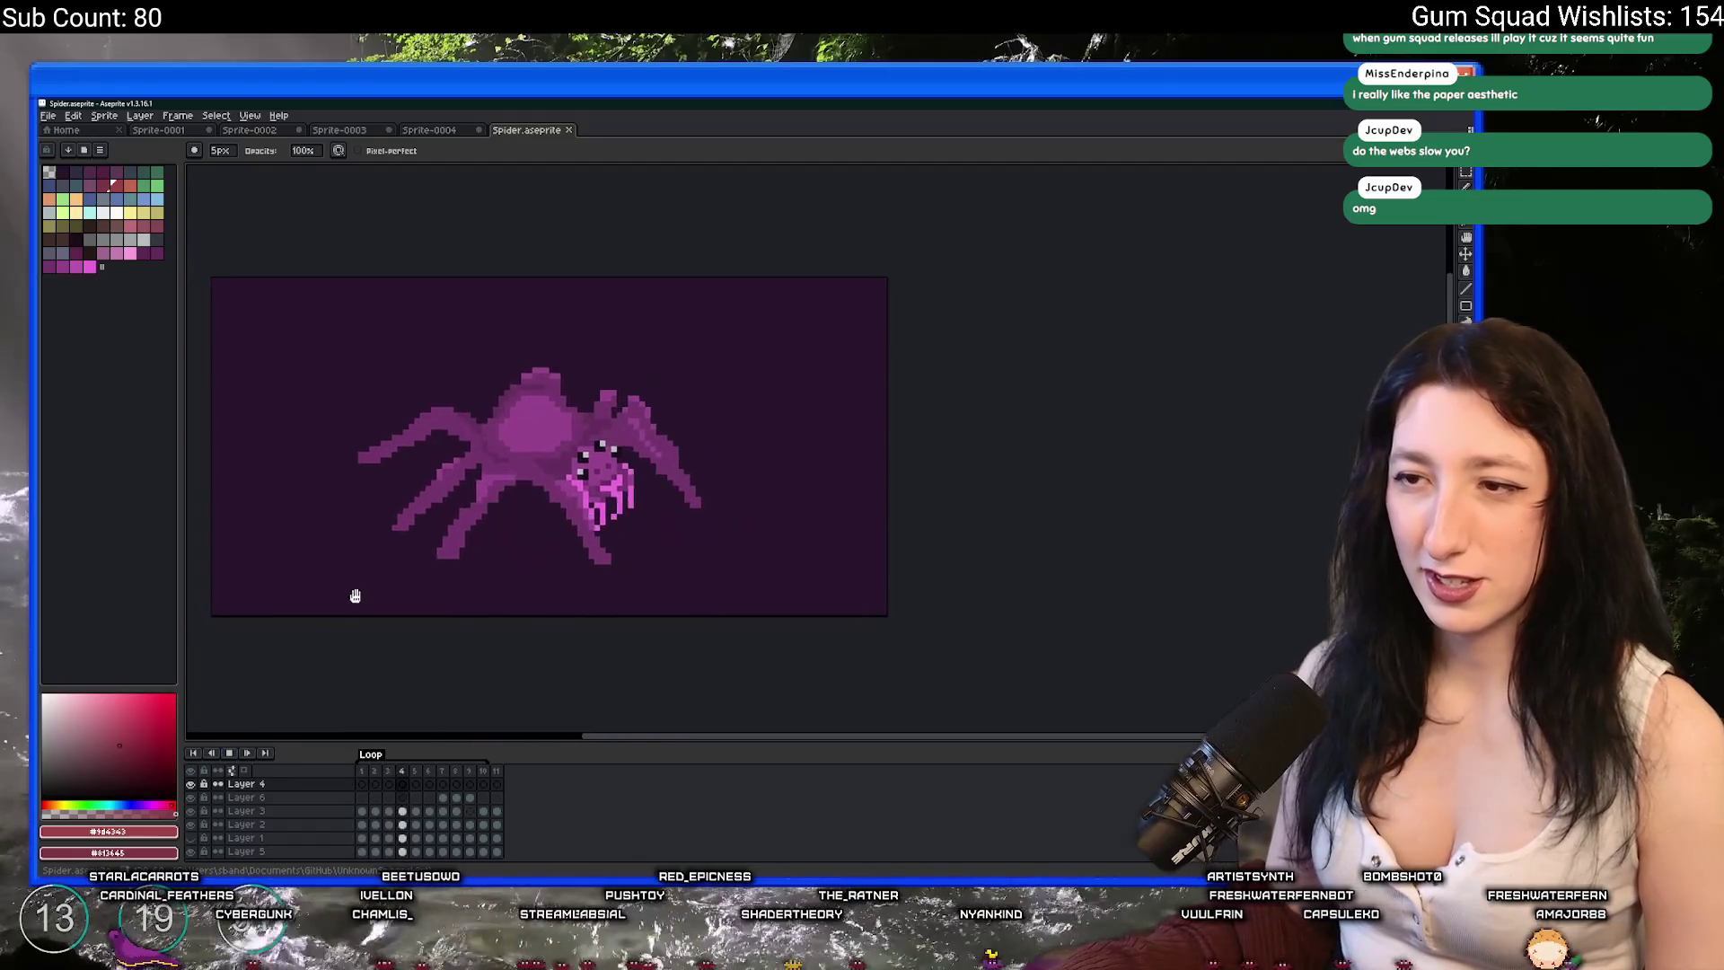
pyautogui.moveTo(355, 597); pyautogui.dragTo(423, 591)
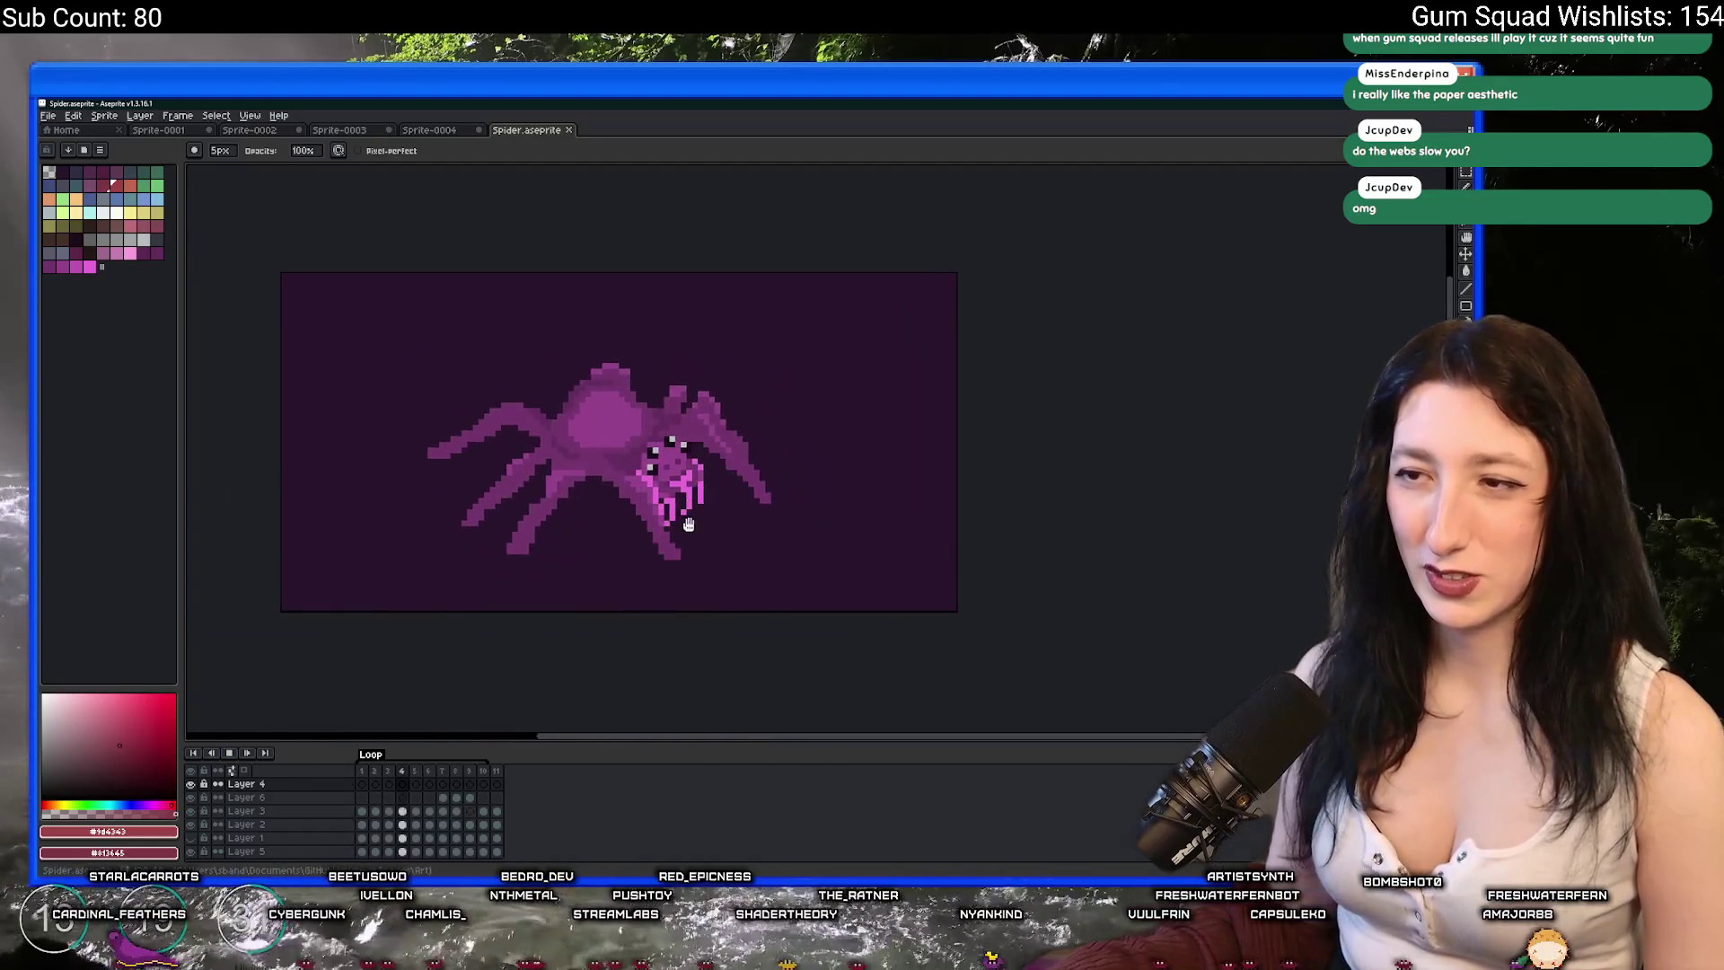
pyautogui.click(234, 755)
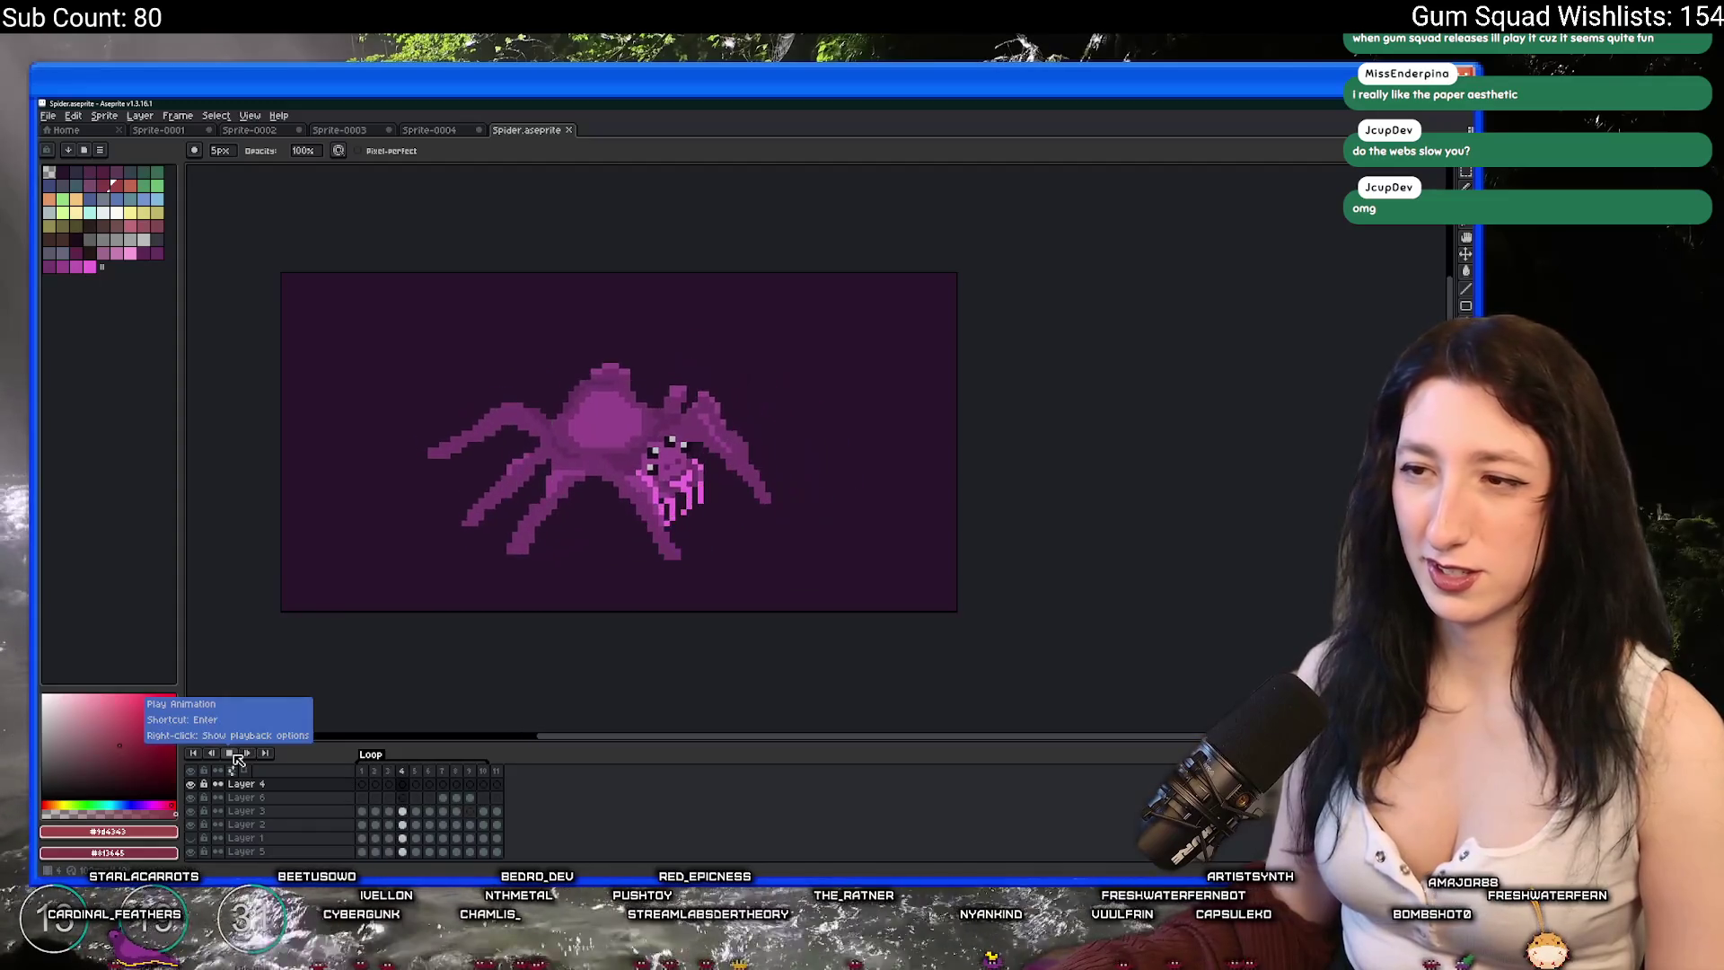
pyautogui.click(237, 759)
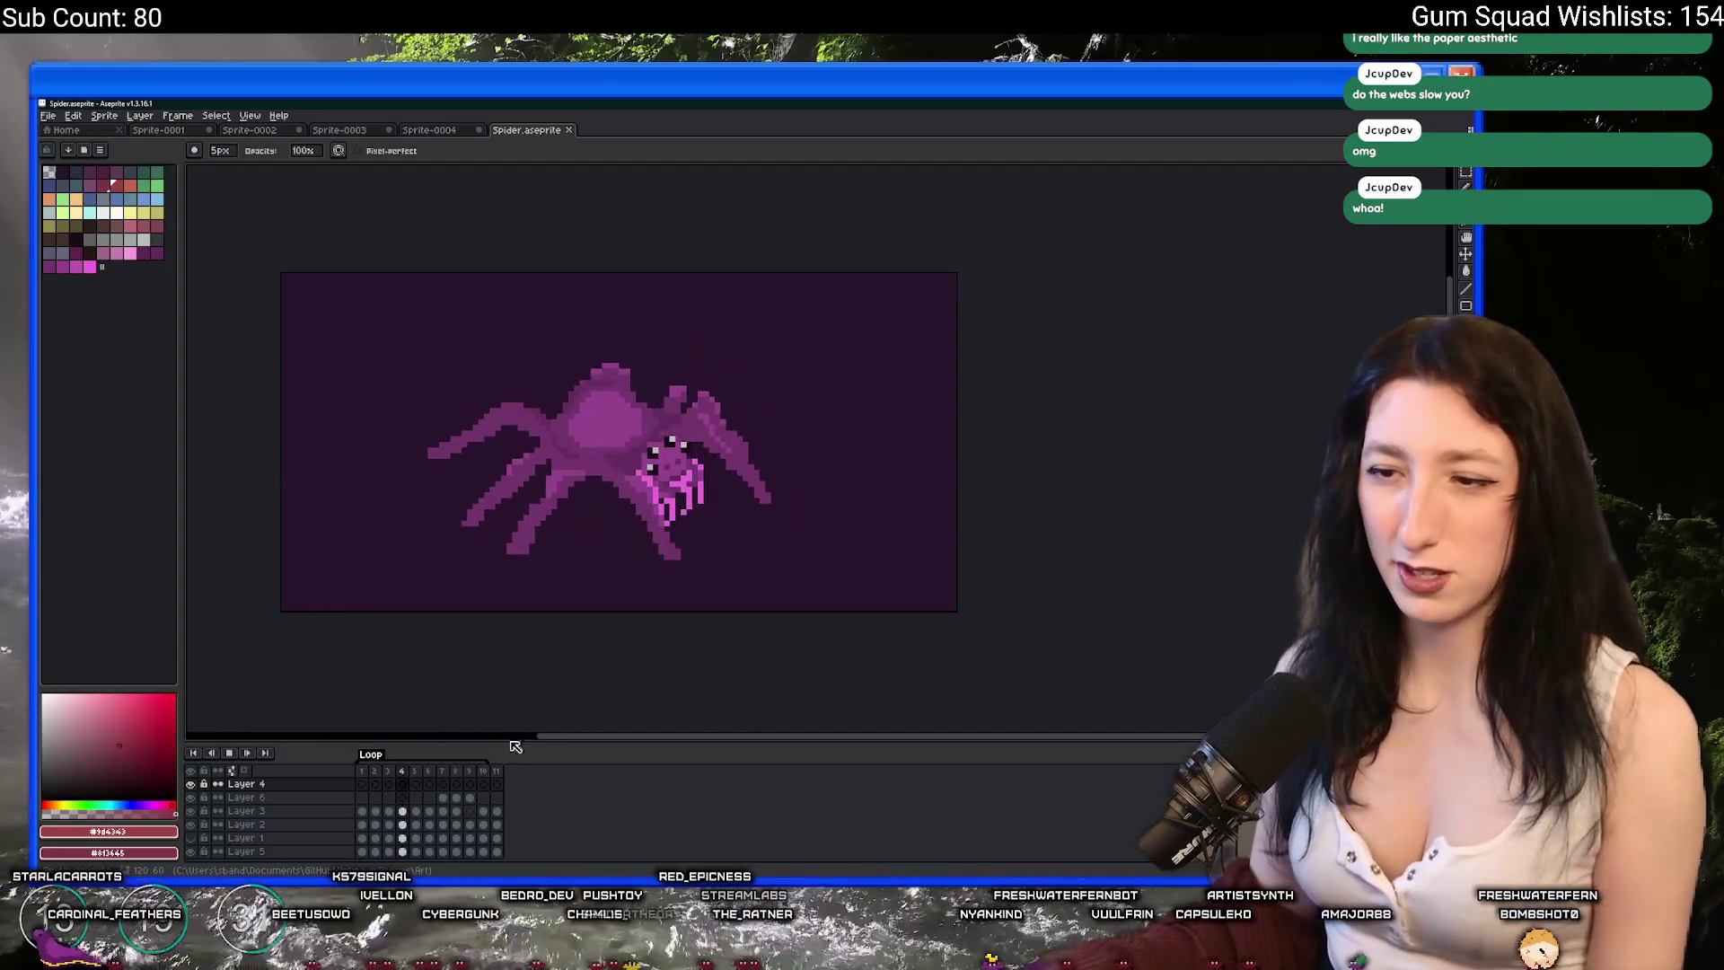
# - Make Layer 6 active, shrink the brush to 1 pixel, and stop on the first frame
pyautogui.click(502, 797)
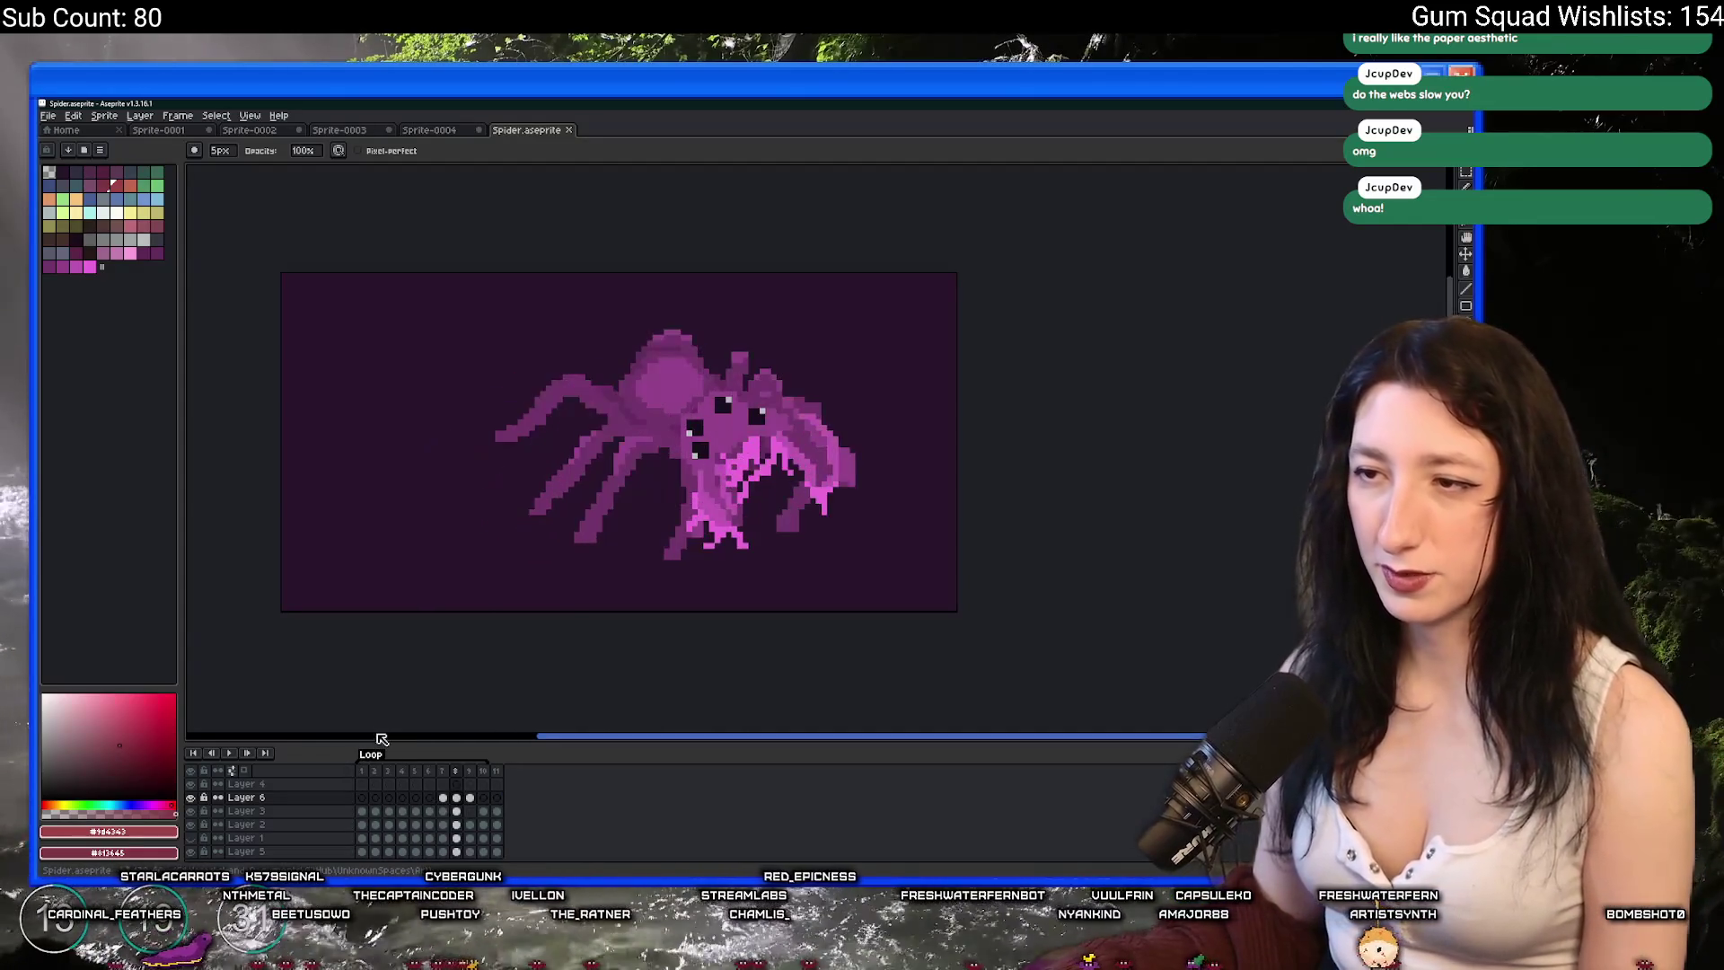
pyautogui.scroll(2, 902, 393)
pyautogui.scroll(-1, 902, 393)
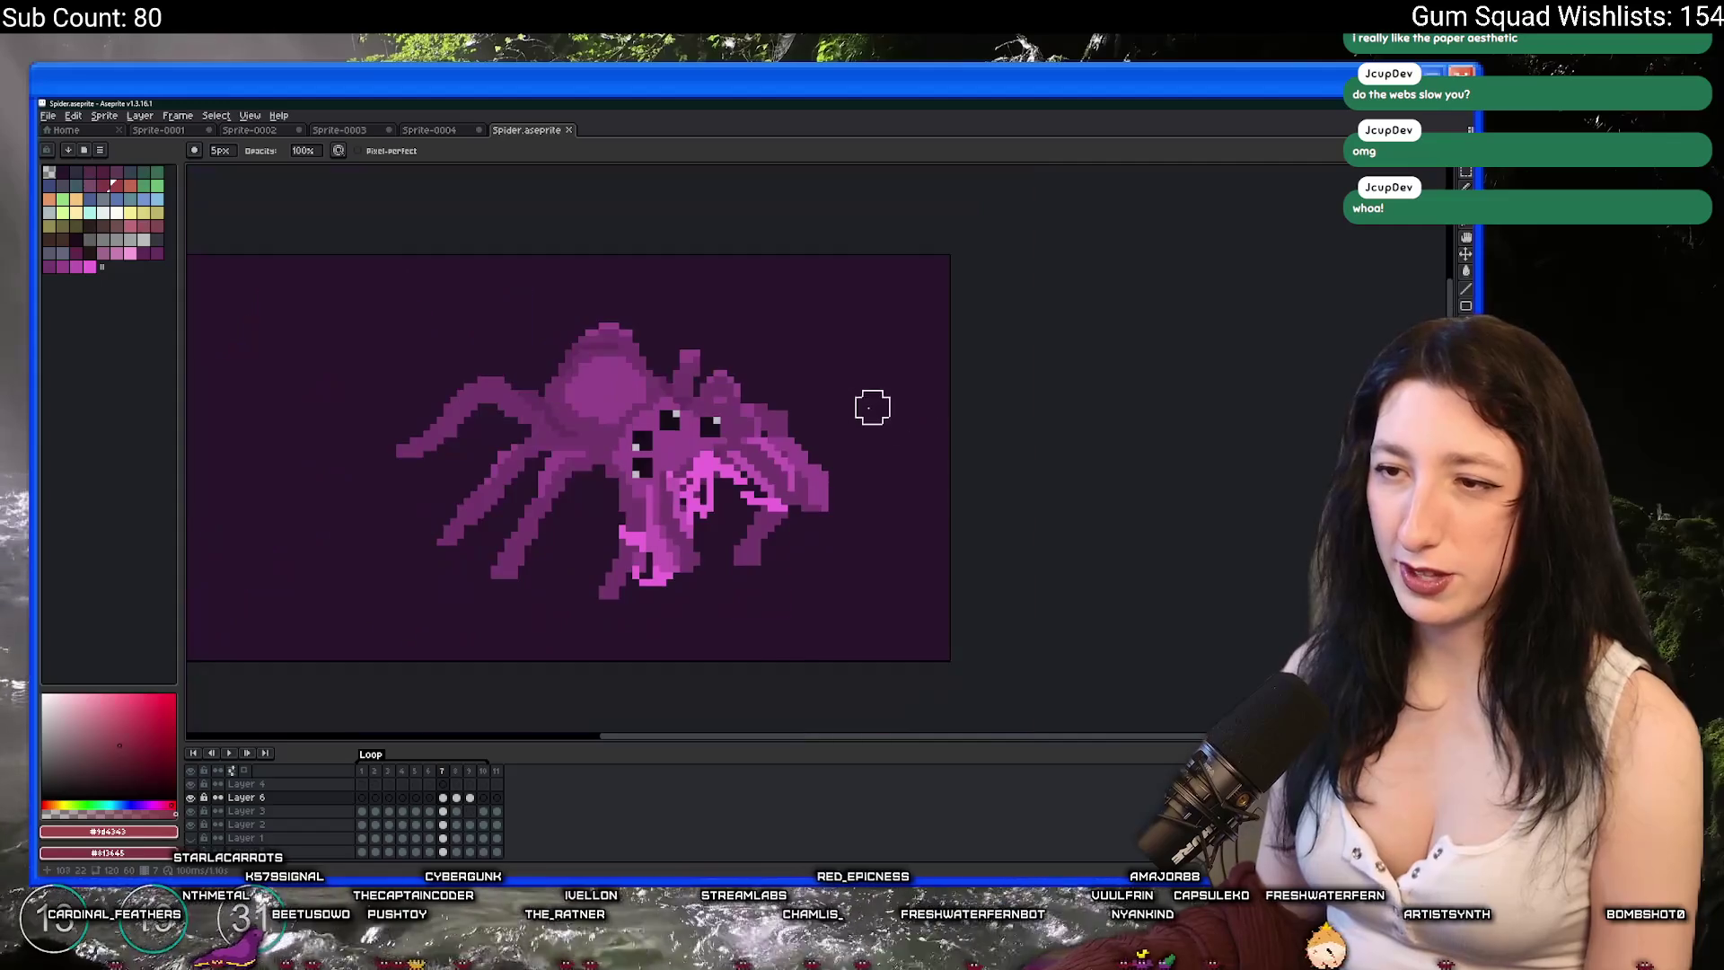
pyautogui.press('-')
pyautogui.press('-')
pyautogui.press('-')
pyautogui.scroll(-2, 824, 441)
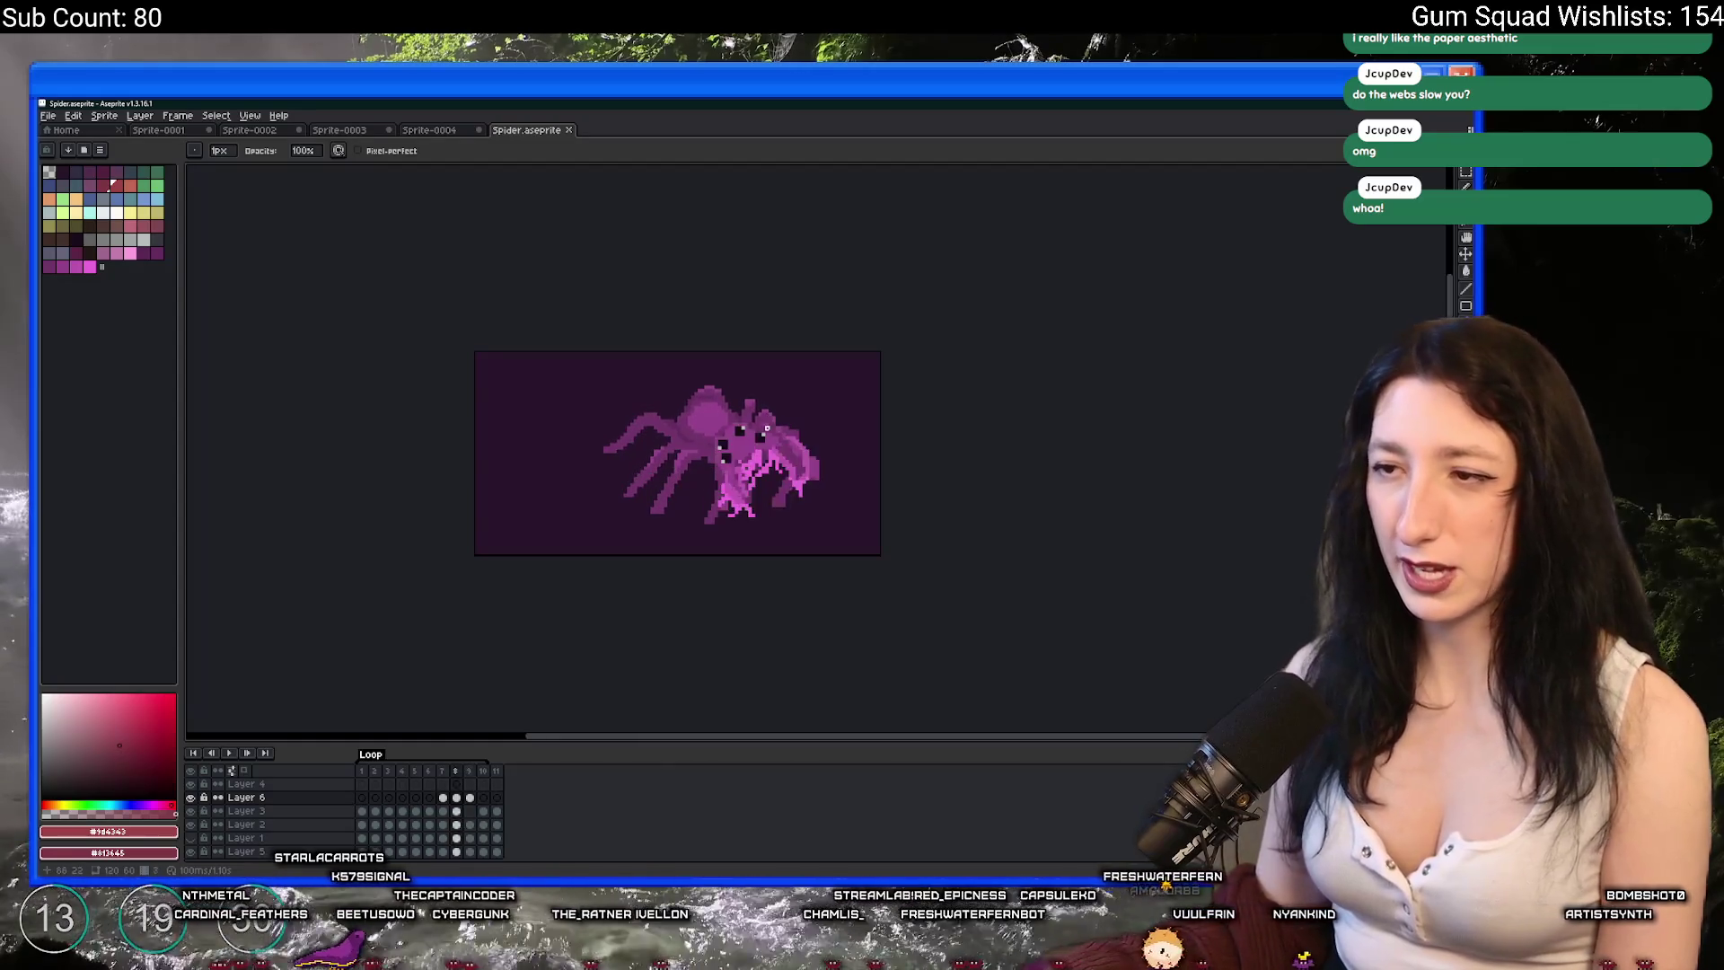
pyautogui.click(362, 824)
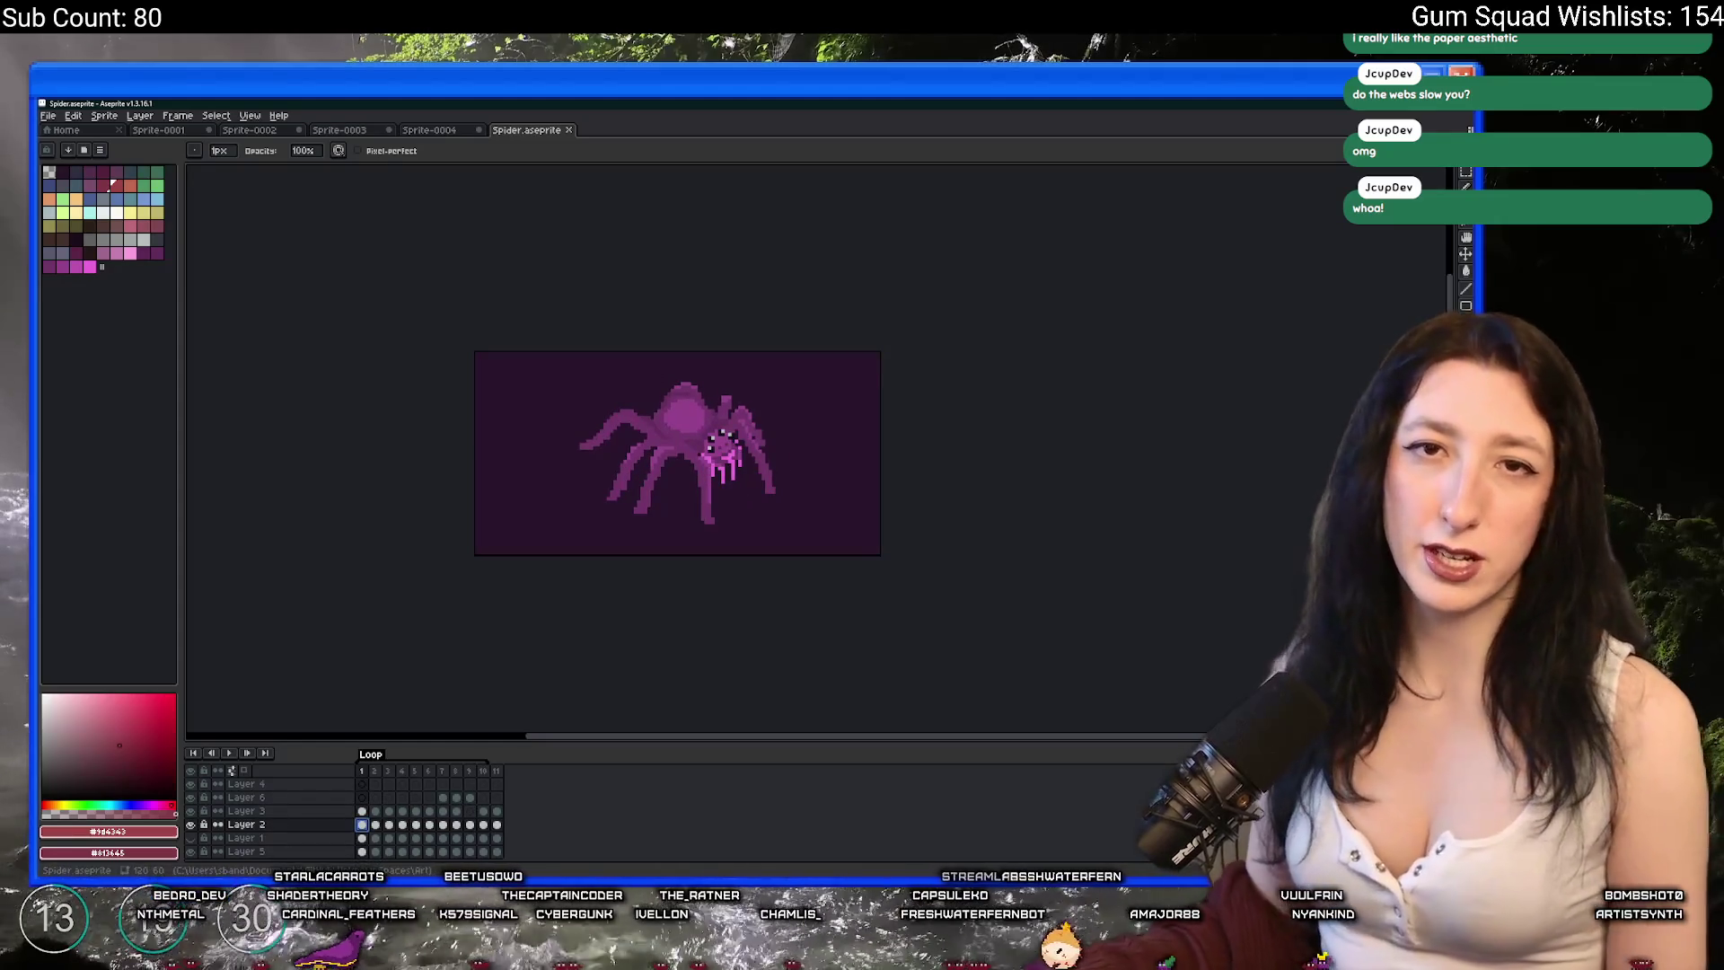
# - Step through the open sprites to the relay server diagram and hide its green-bar layer
pyautogui.click(158, 130)
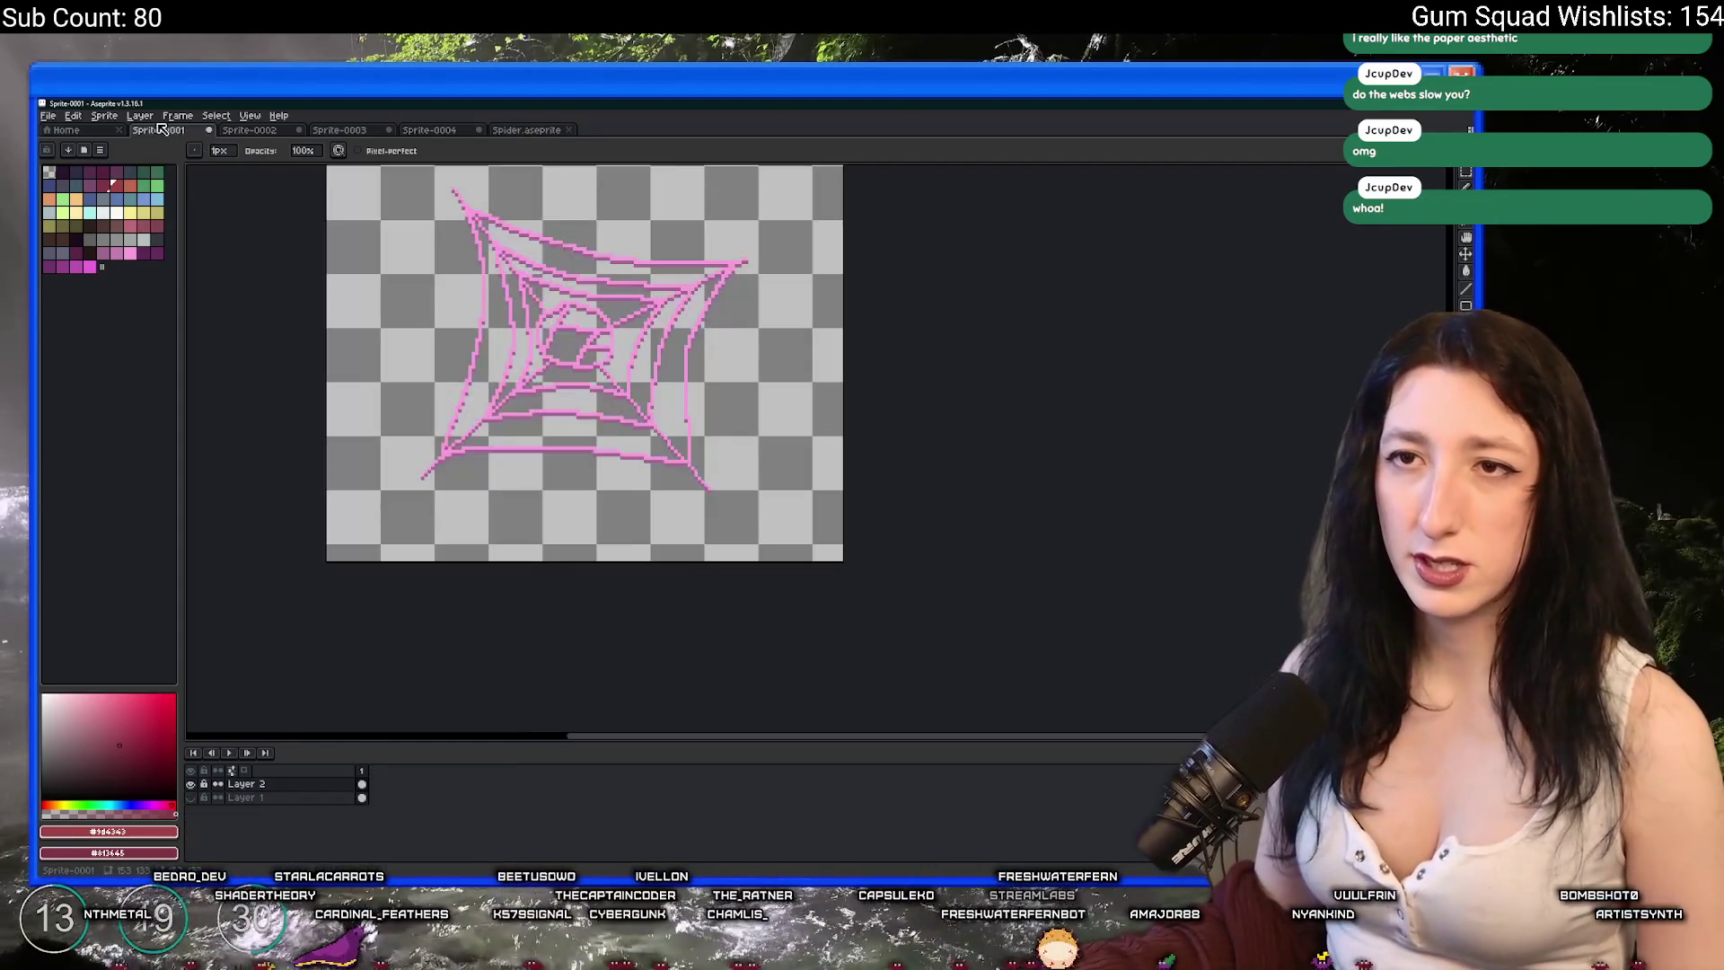
pyautogui.click(249, 130)
pyautogui.click(339, 130)
pyautogui.click(430, 130)
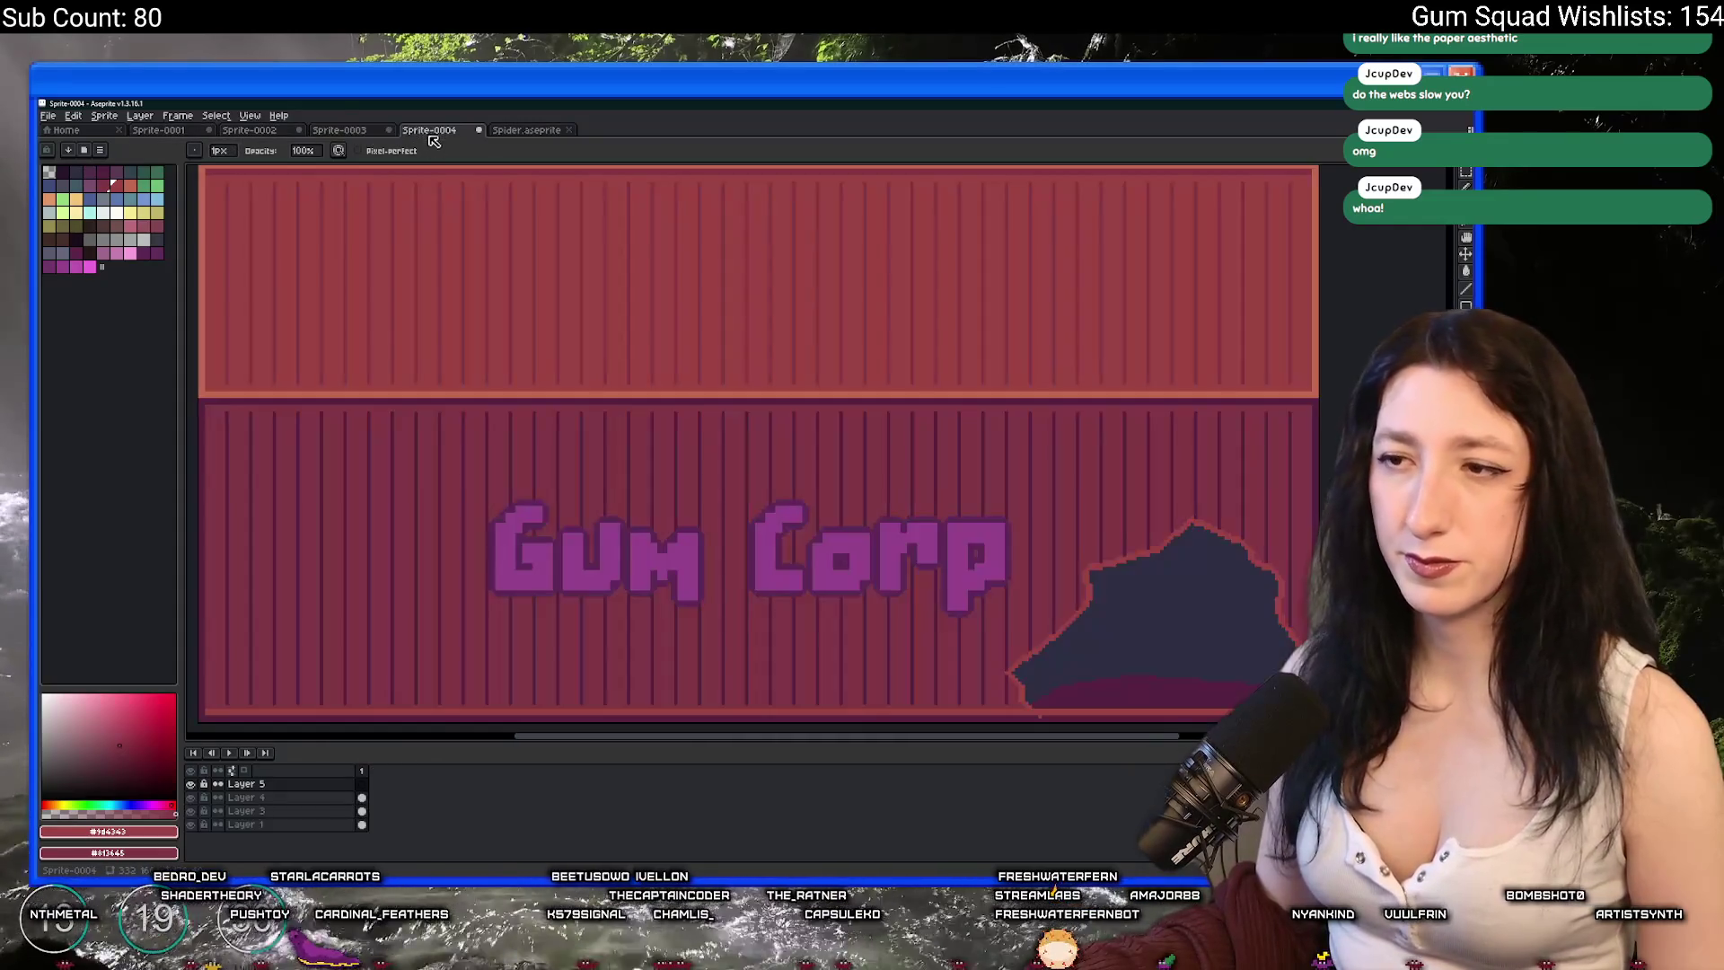
pyautogui.click(260, 130)
pyautogui.scroll(2, 435, 502)
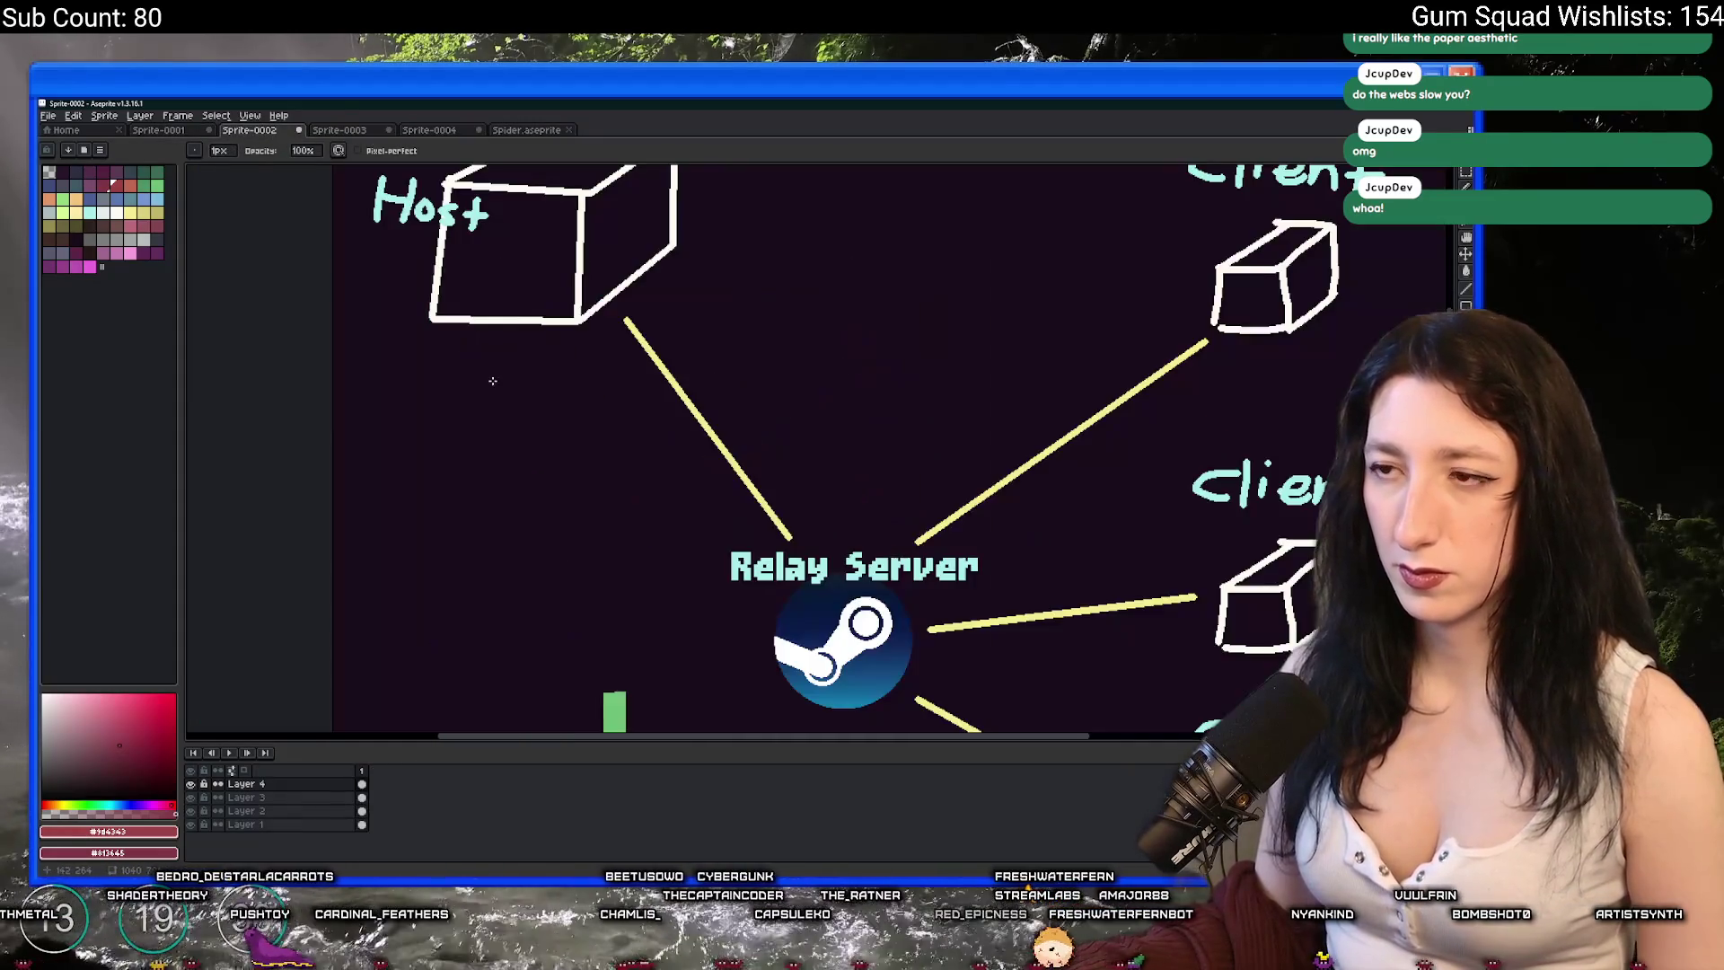
pyautogui.scroll(-1, 436, 502)
pyautogui.click(191, 784)
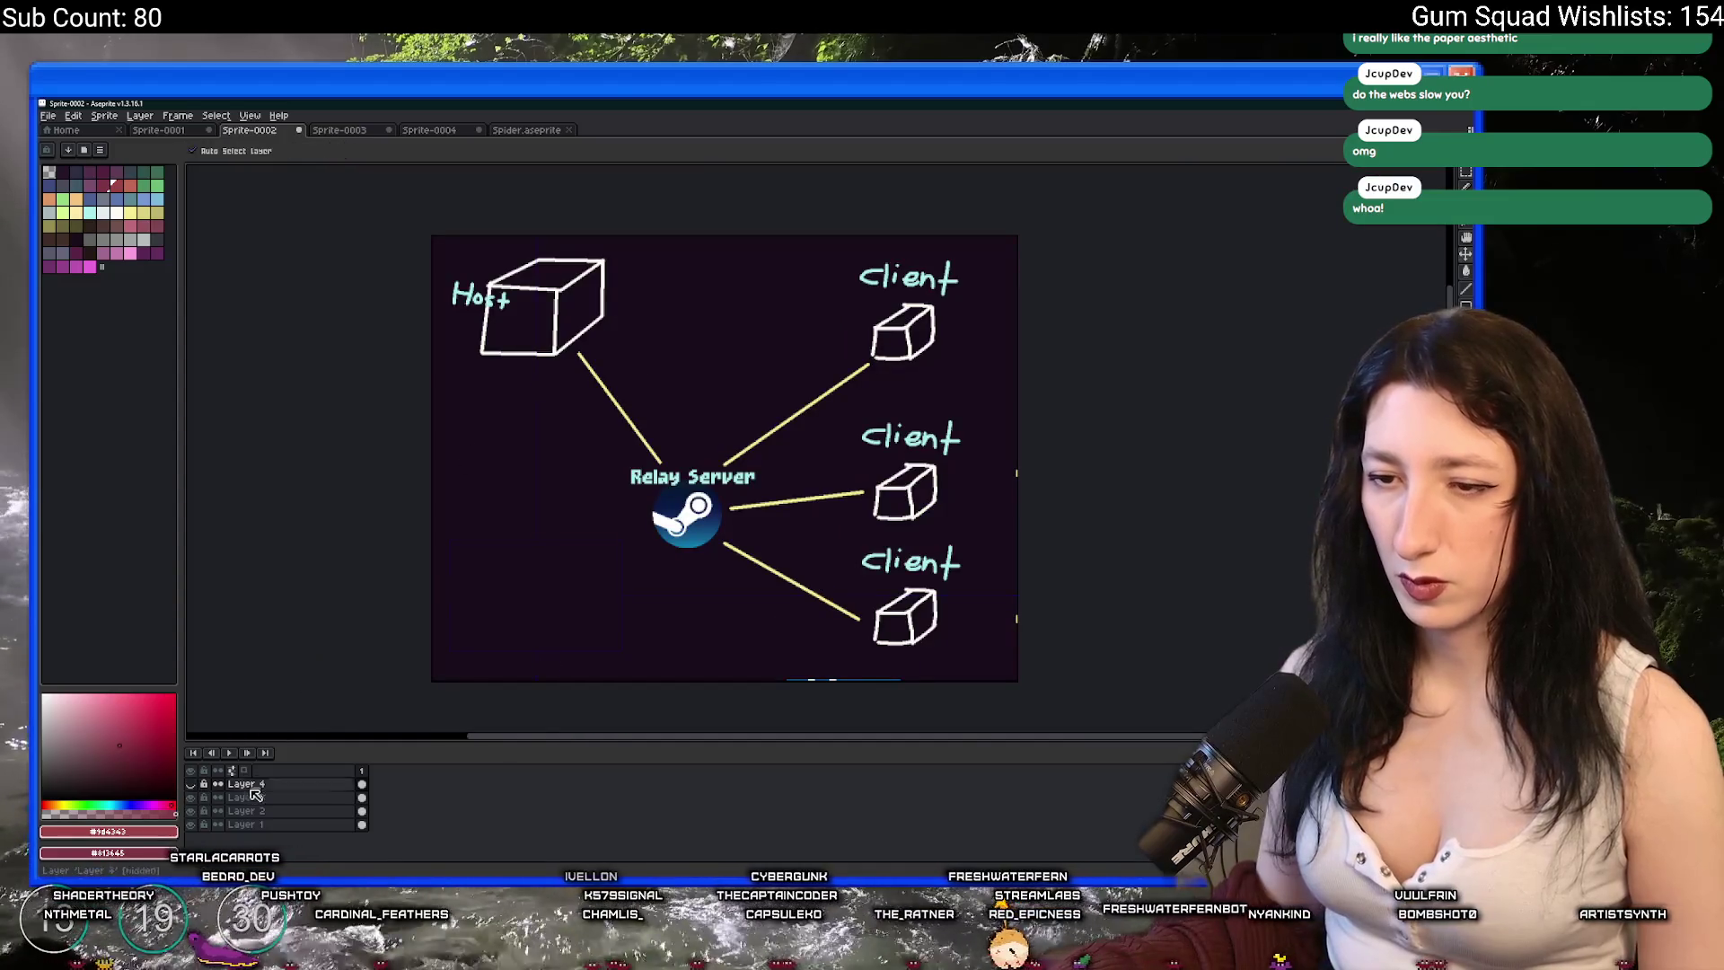
# - Flatten the diagram's layers into one, select the whole image, and search Windows for Discord
pyautogui.click(262, 824)
pyautogui.rightClick(280, 815)
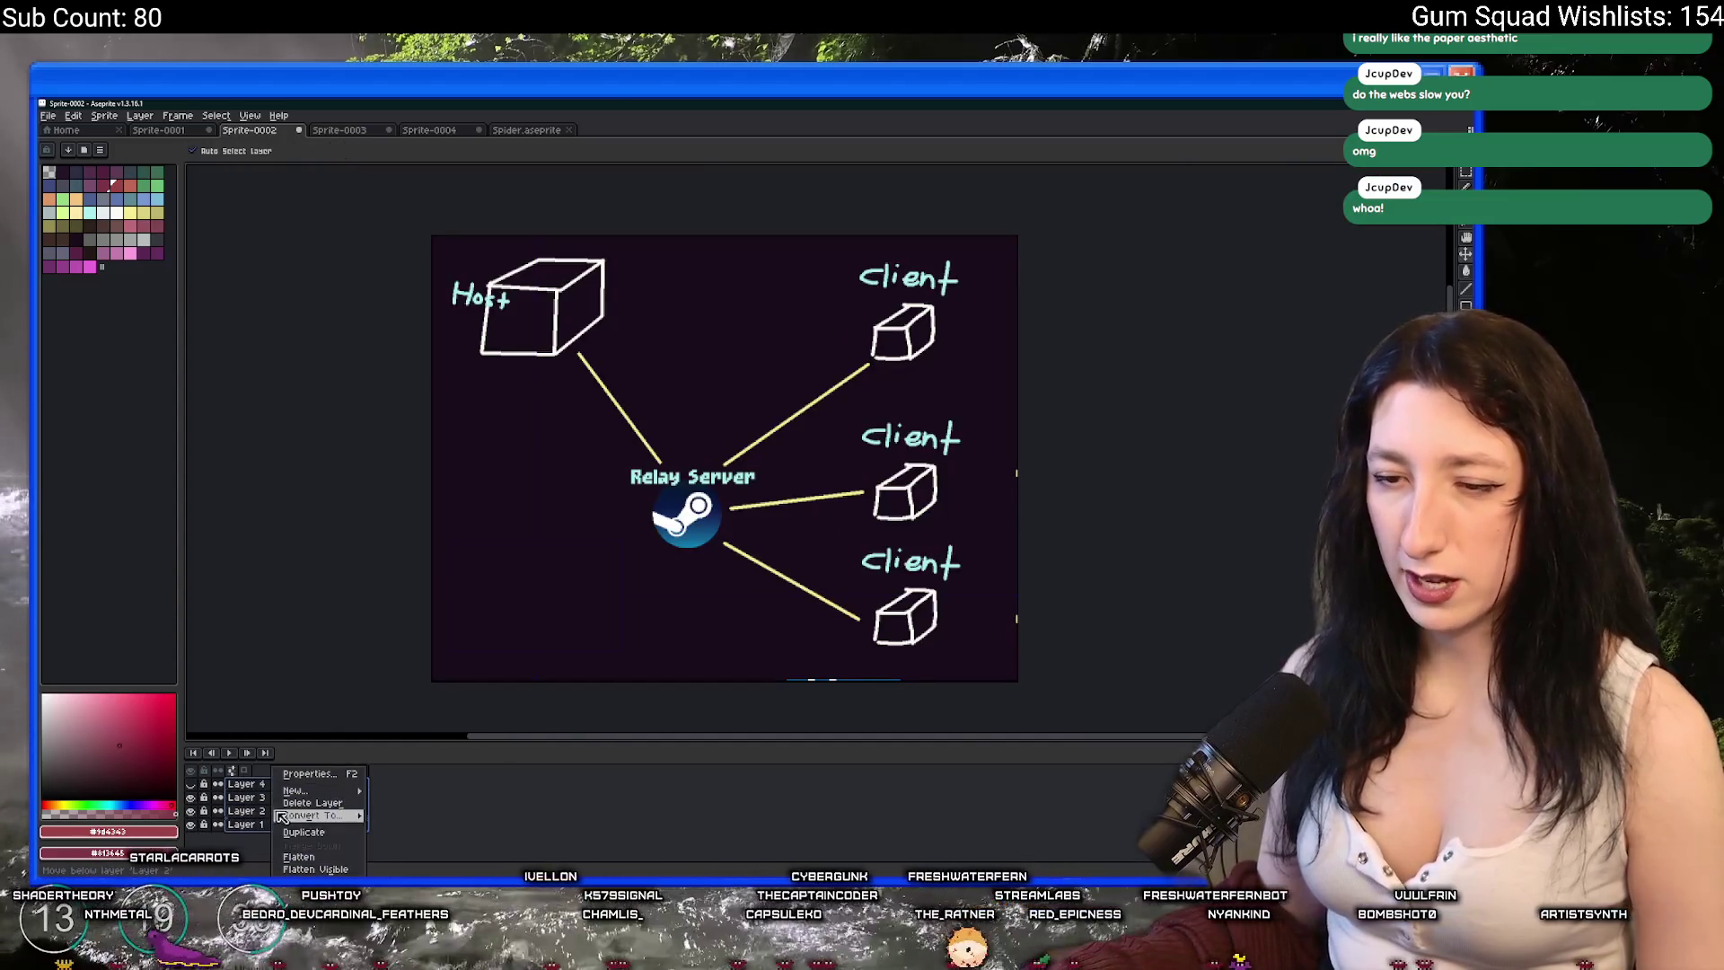
pyautogui.click(312, 859)
pyautogui.hotkey('ctrl', 'a')
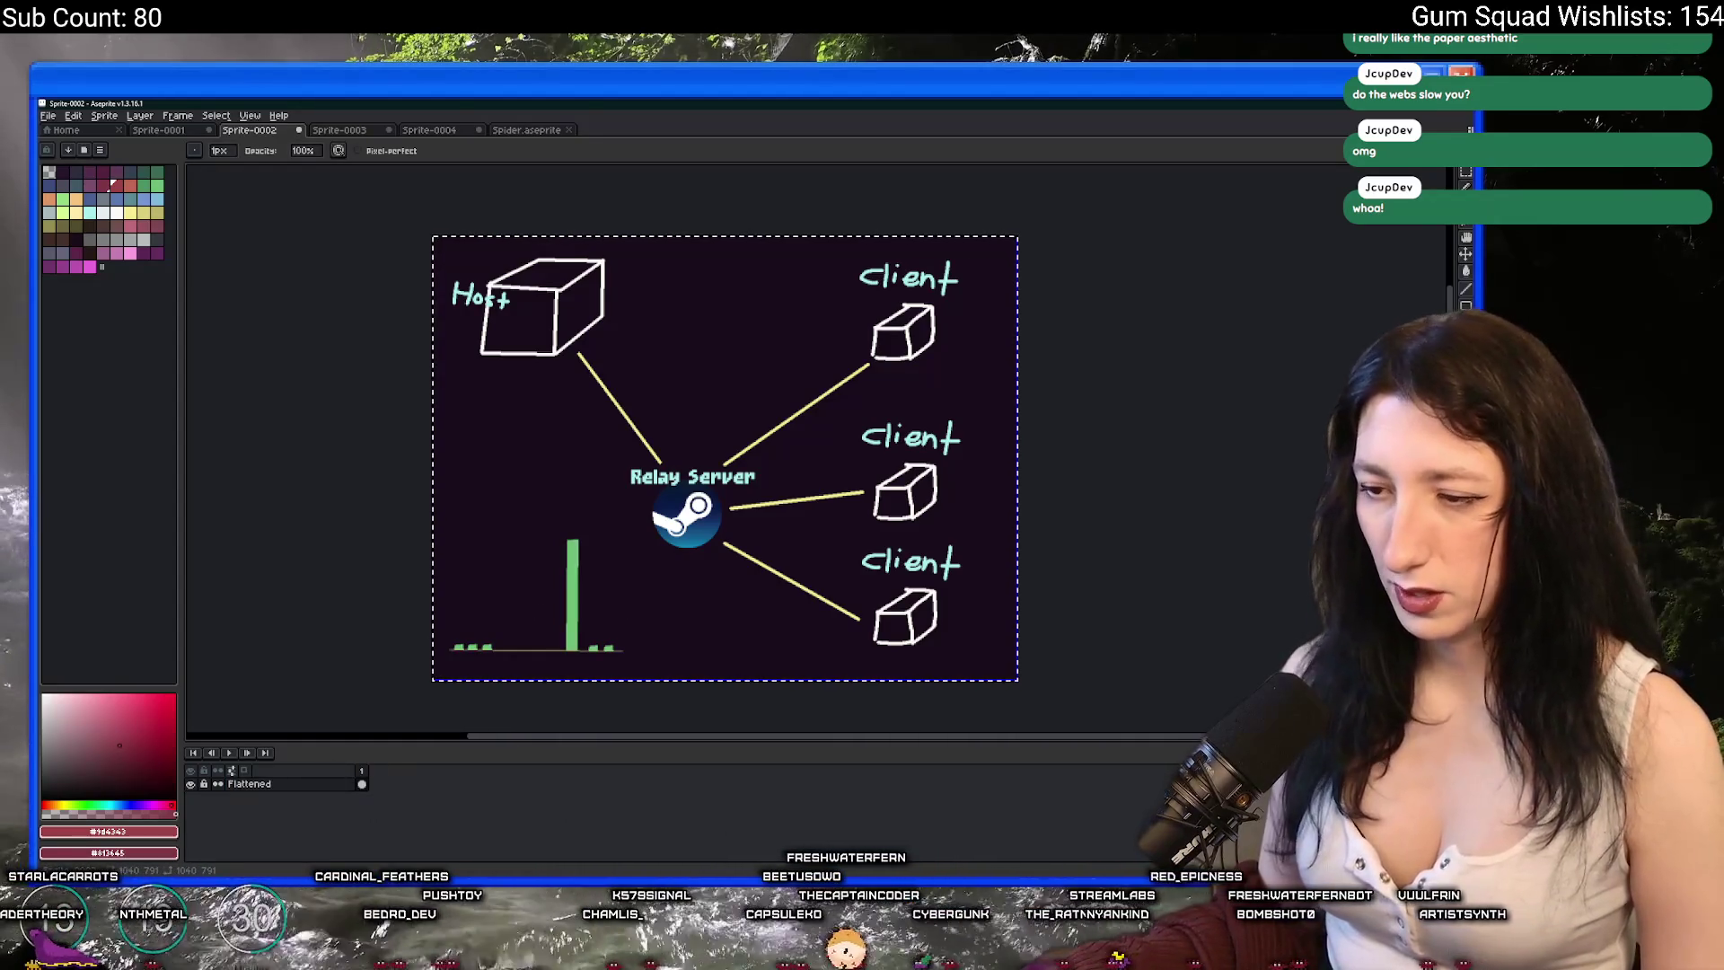
pyautogui.press('super')
pyautogui.write('d')
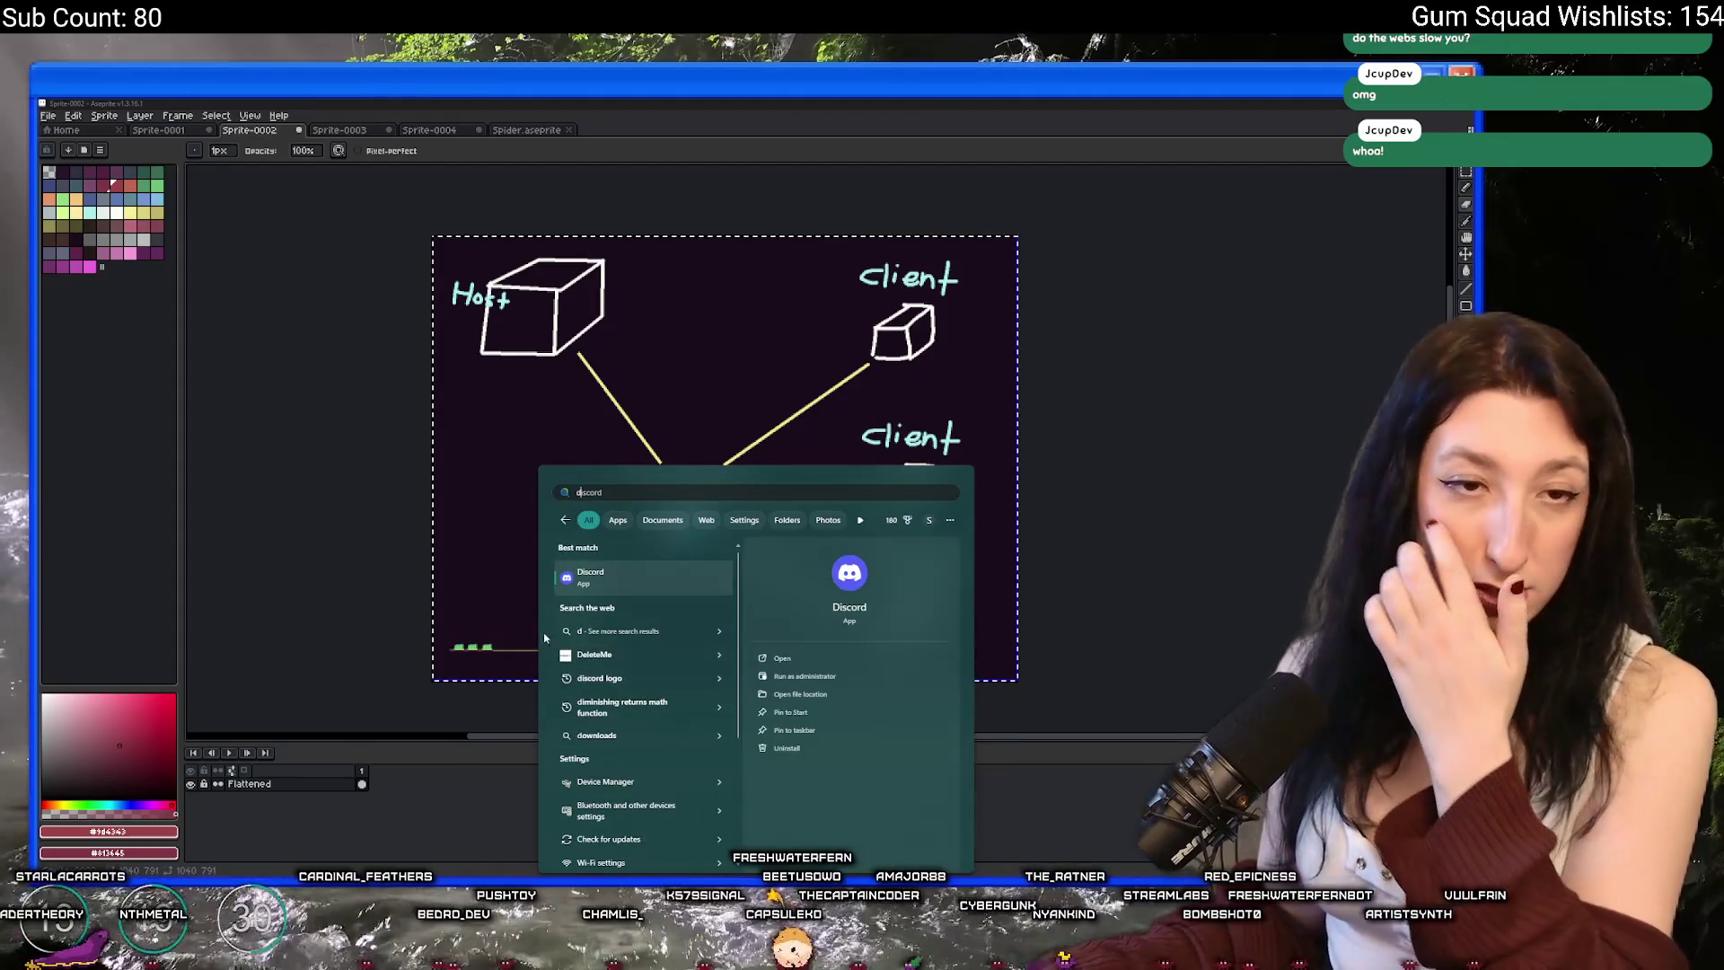
# - Close the Windows search and switch over to the Discord window
pyautogui.press('Escape')
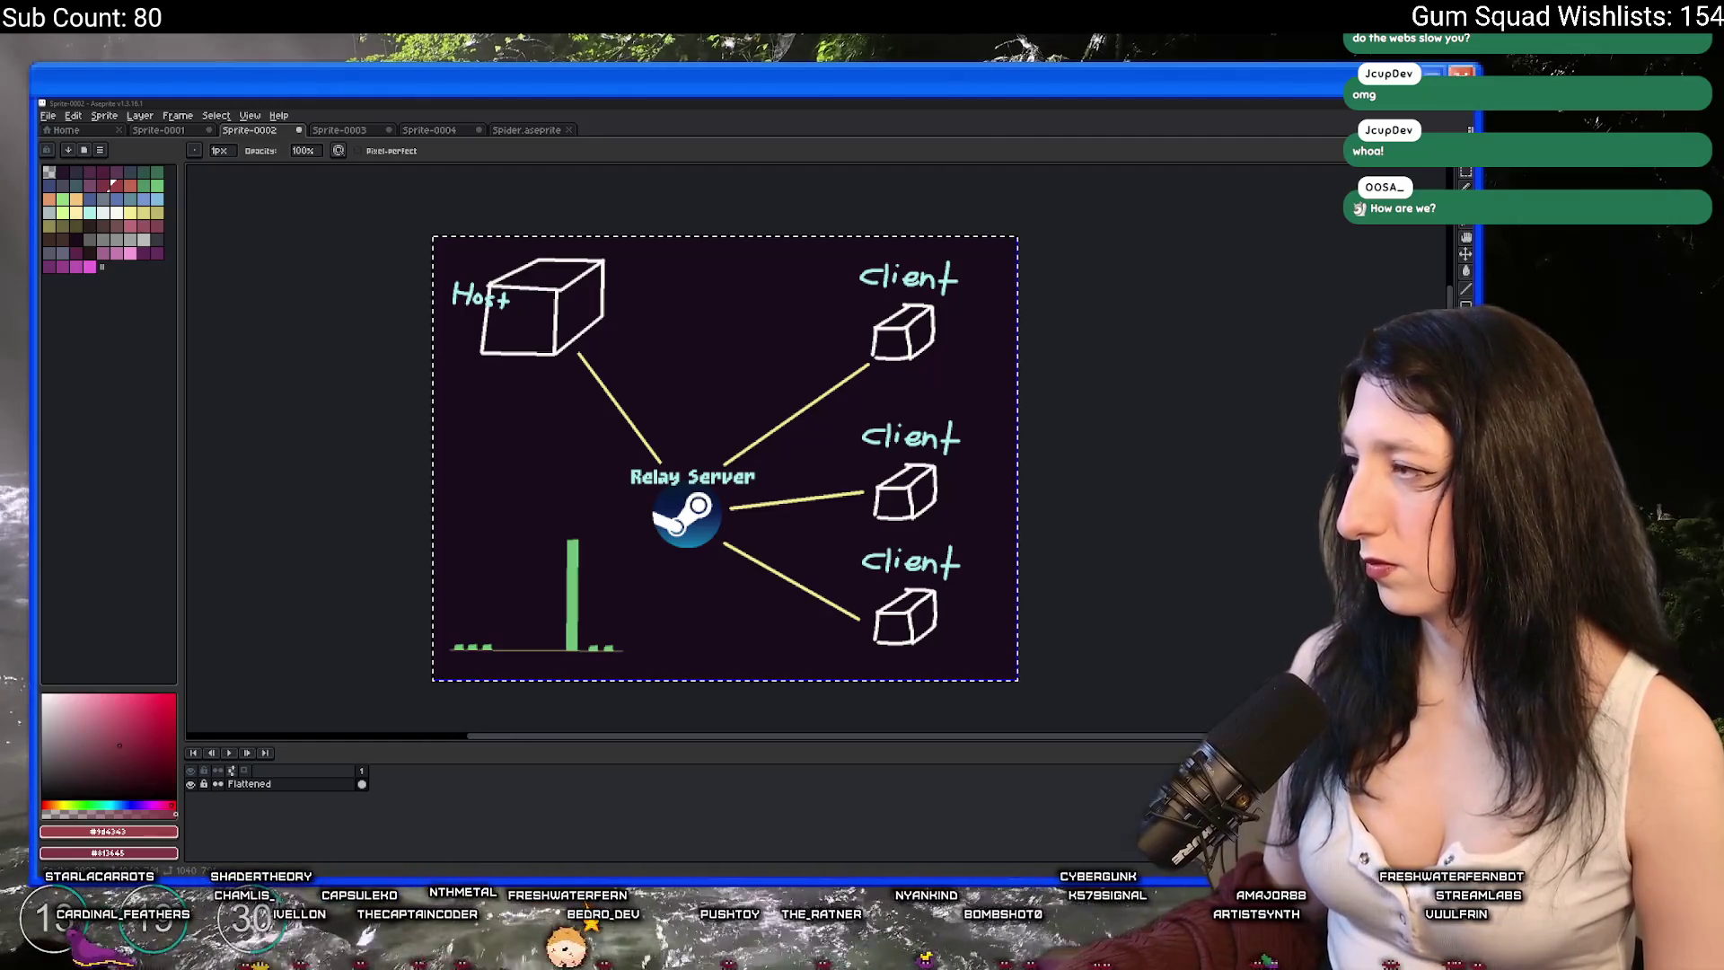
pyautogui.hotkey('alt', 'Tab')
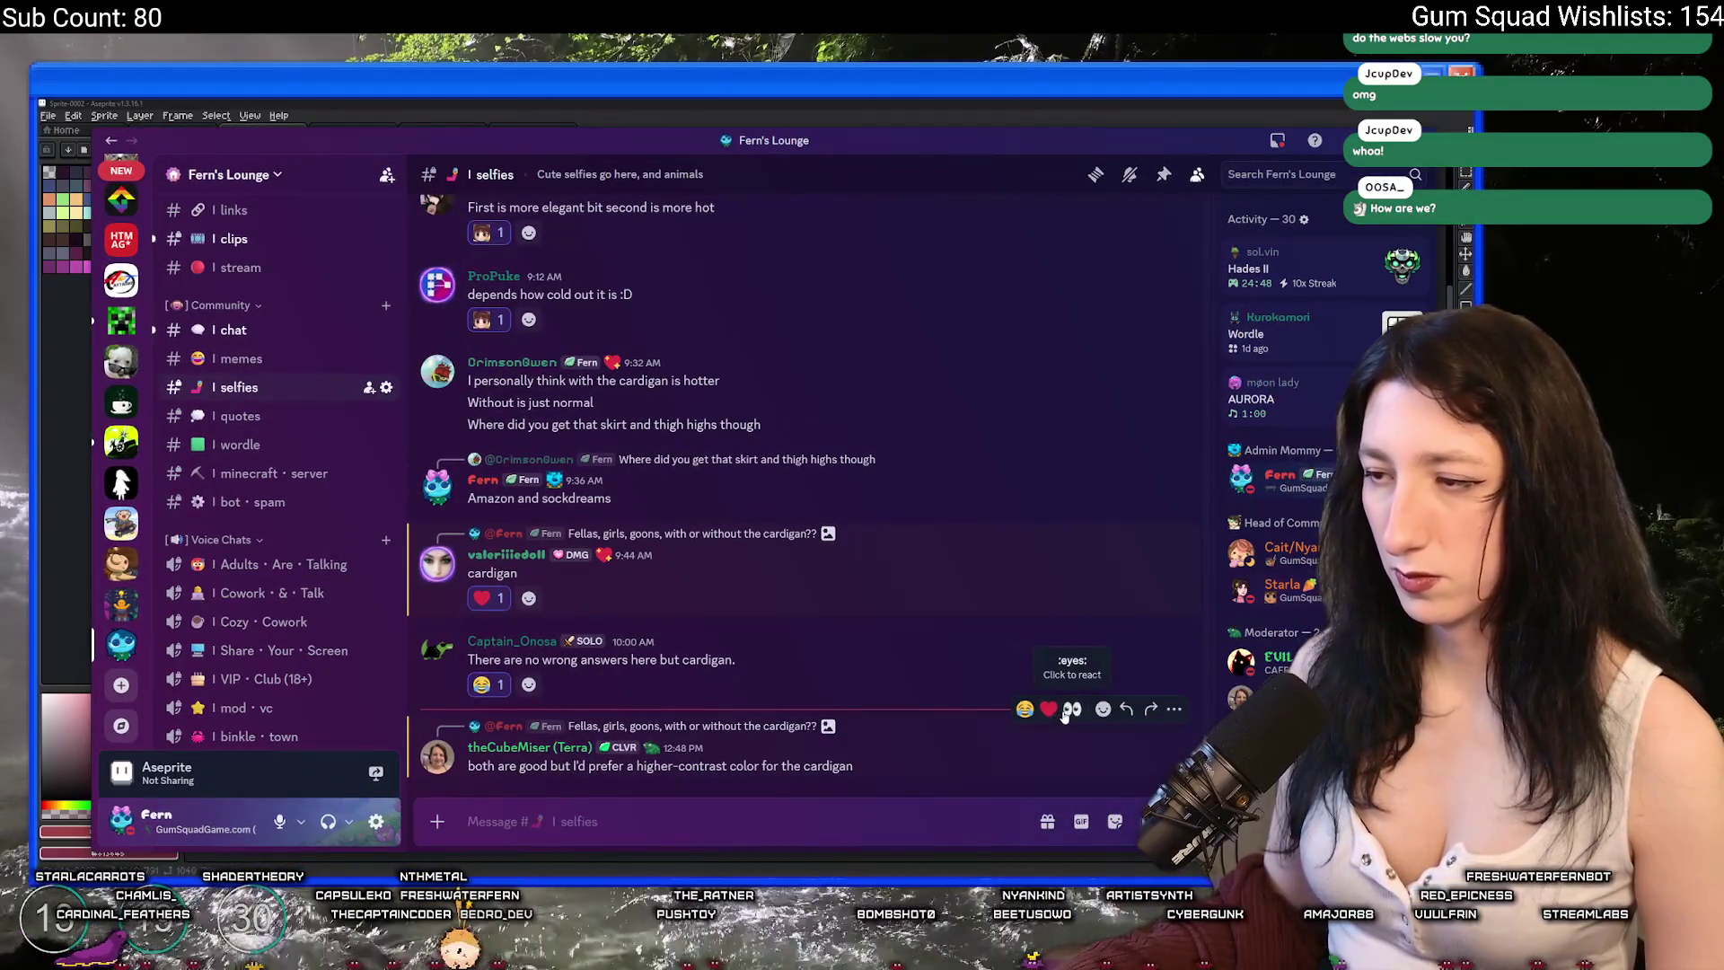
# - Paste and send the relay diagram image in #clips, then follow the posted Twitch clip link
pyautogui.click(808, 725)
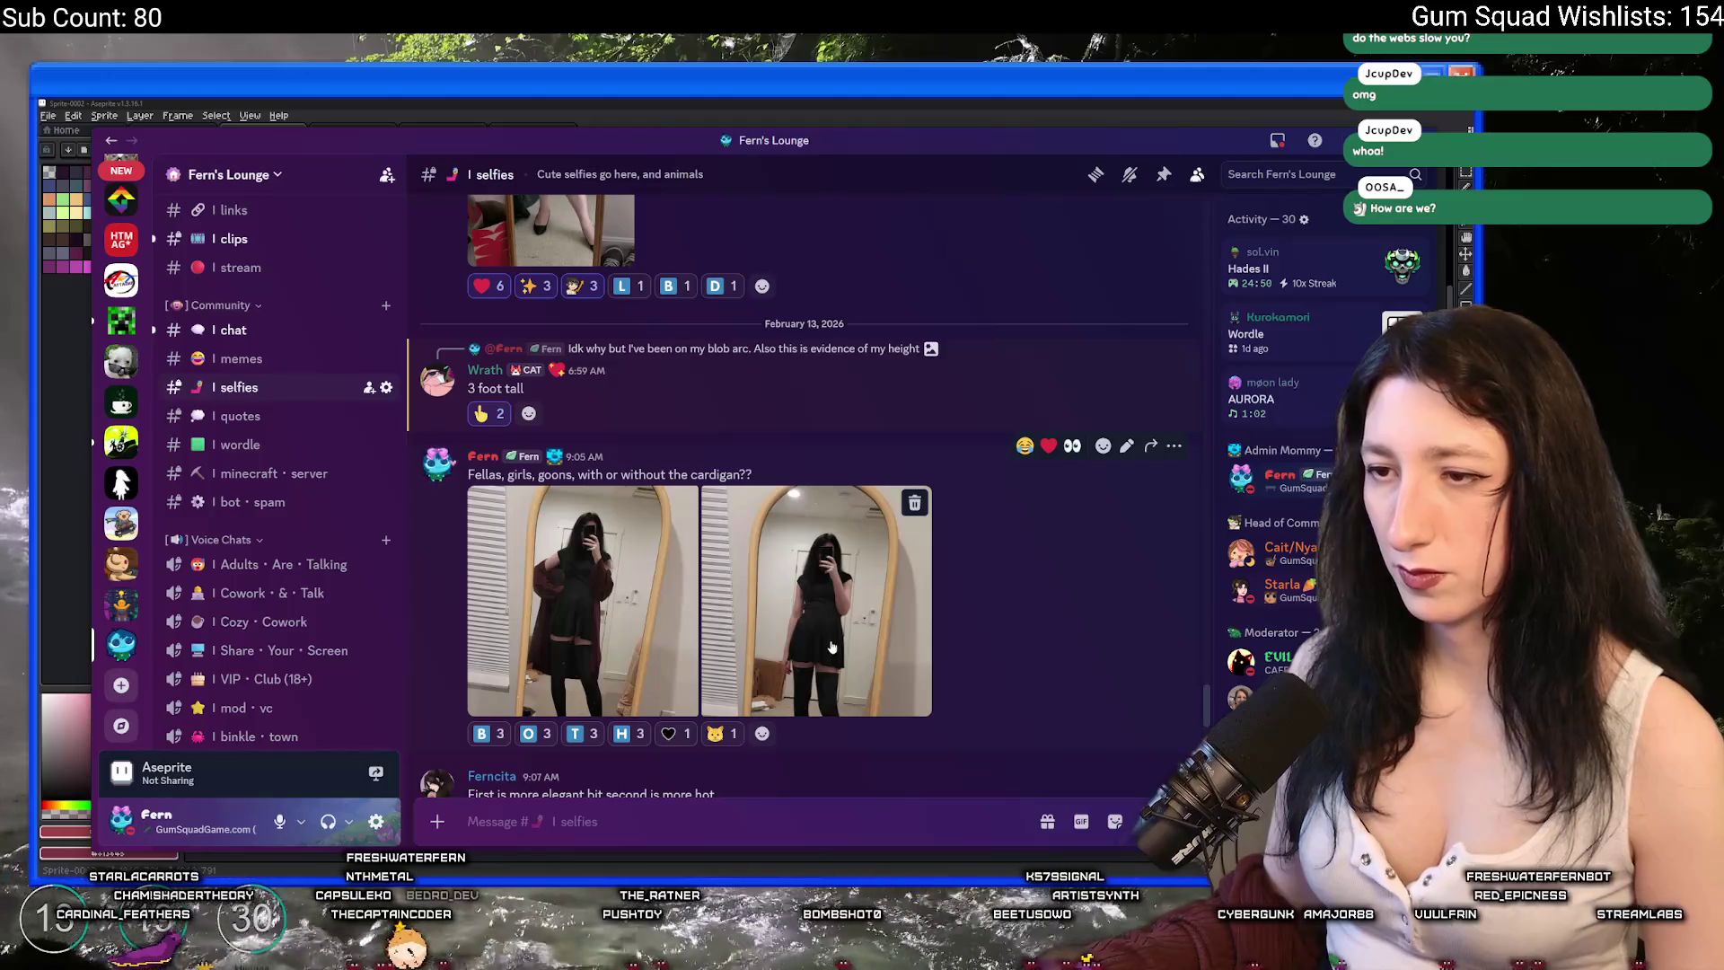
pyautogui.scroll(-10, 832, 647)
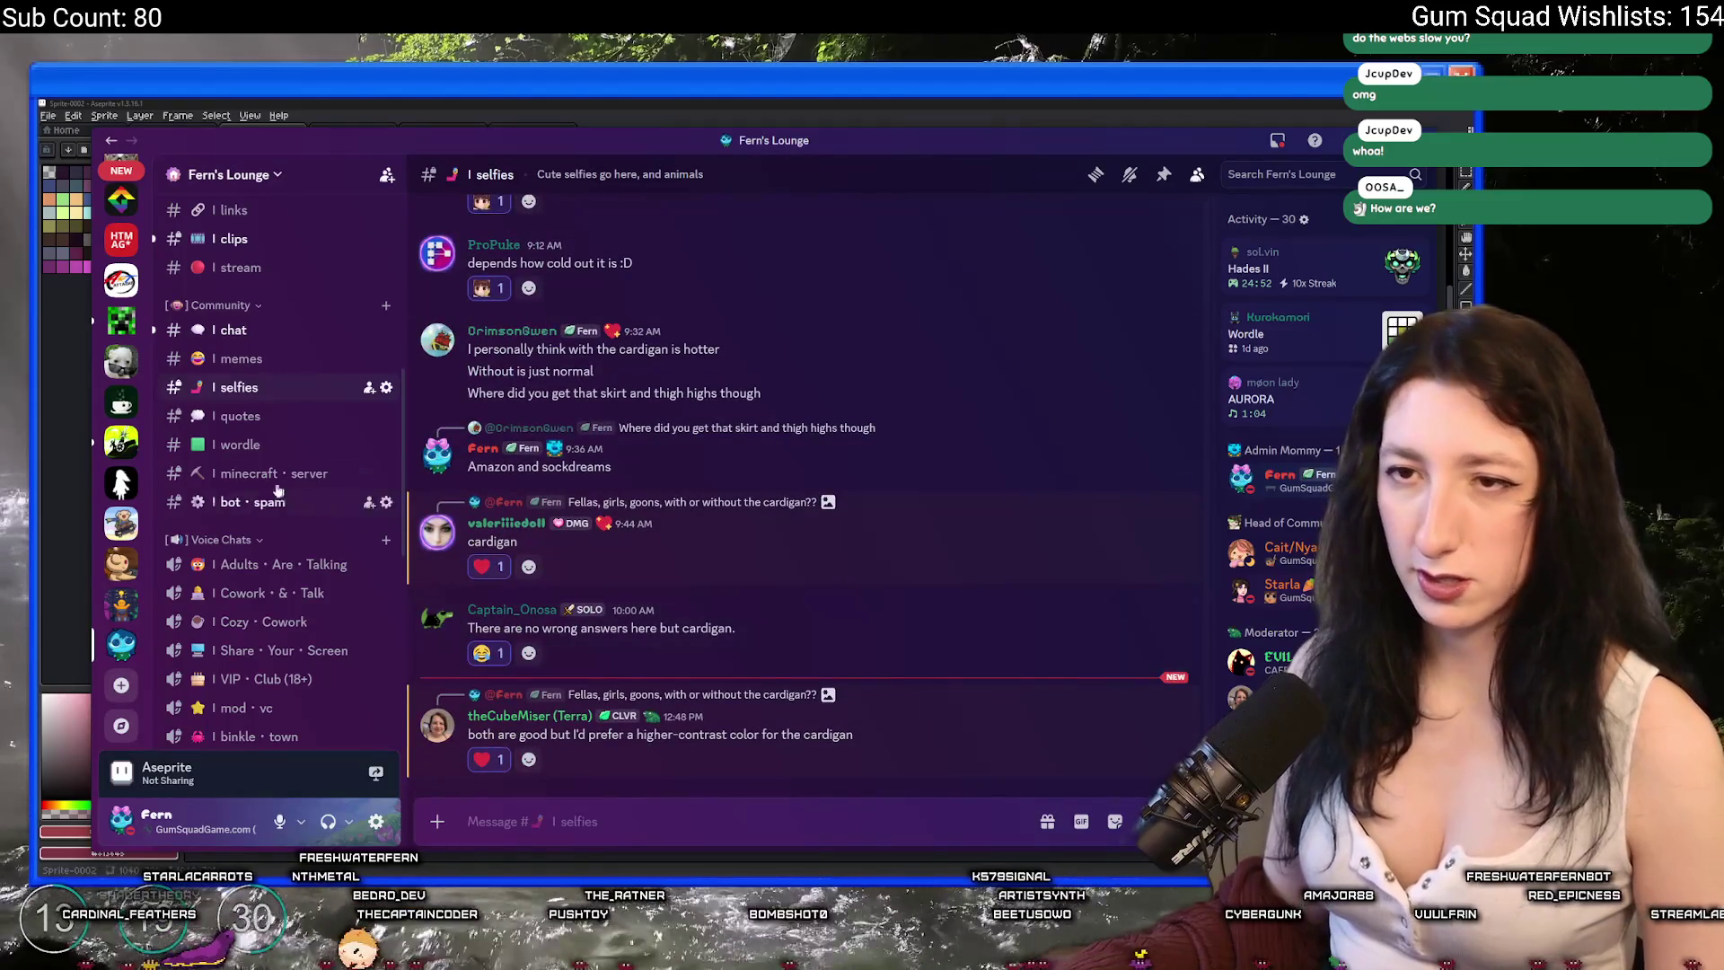
pyautogui.click(233, 238)
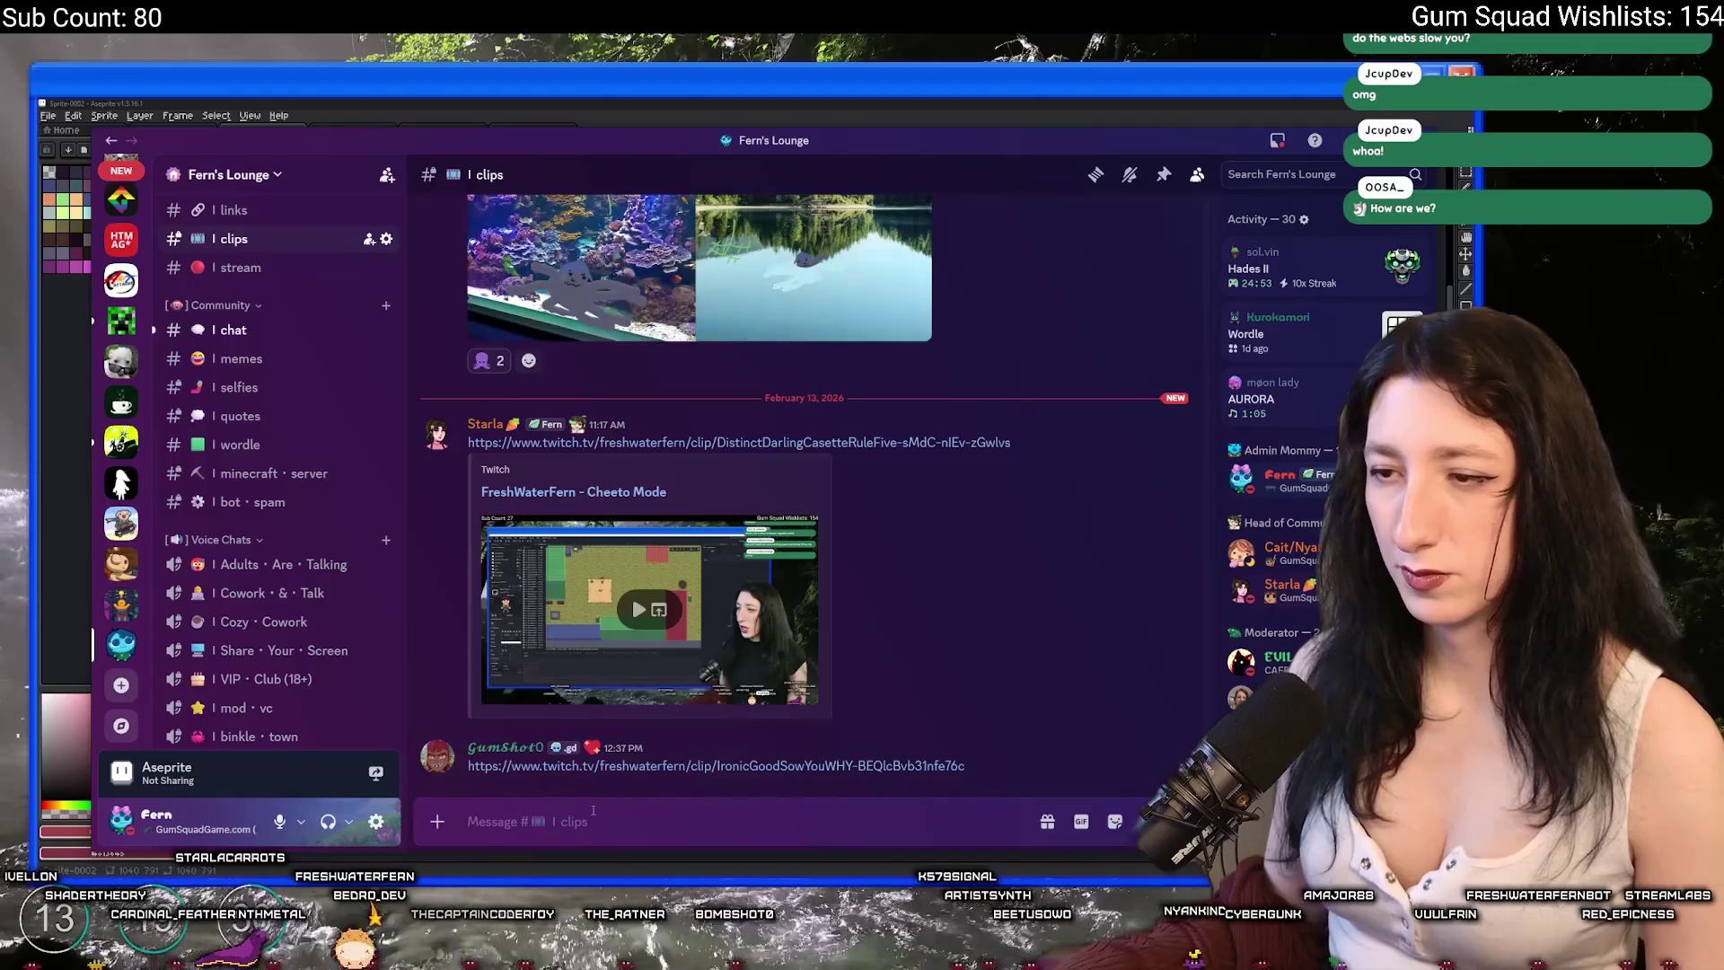
pyautogui.hotkey('ctrl', 'v')
pyautogui.press('Return')
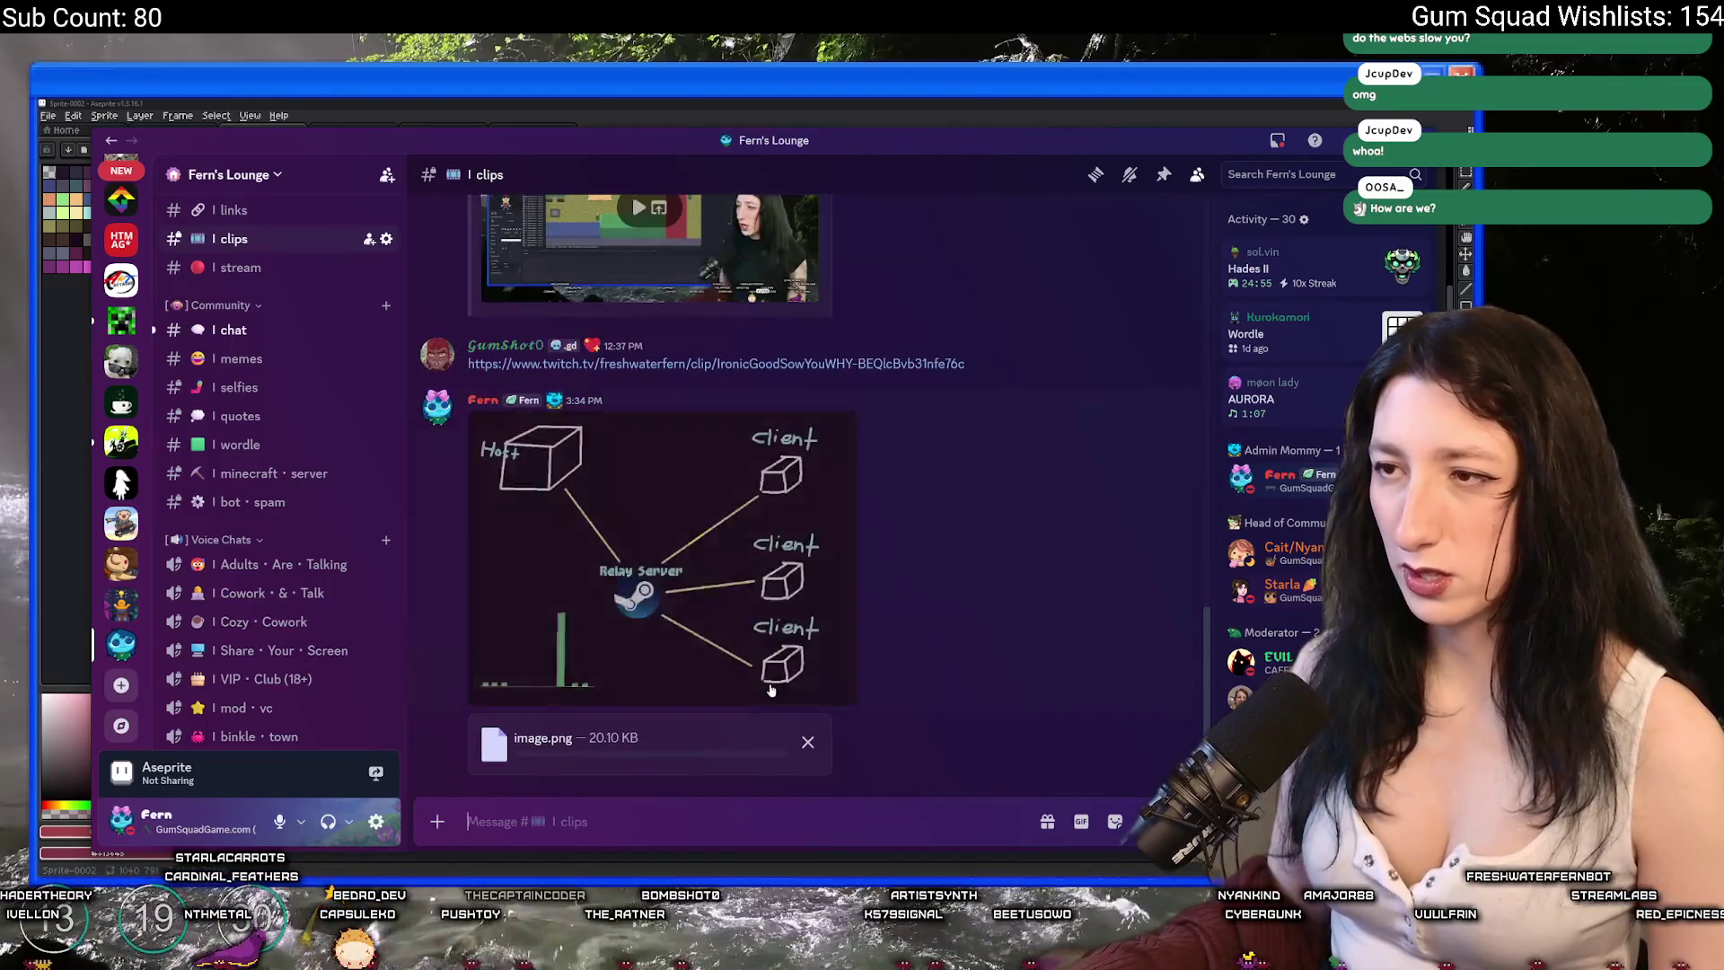
pyautogui.scroll(3, 781, 398)
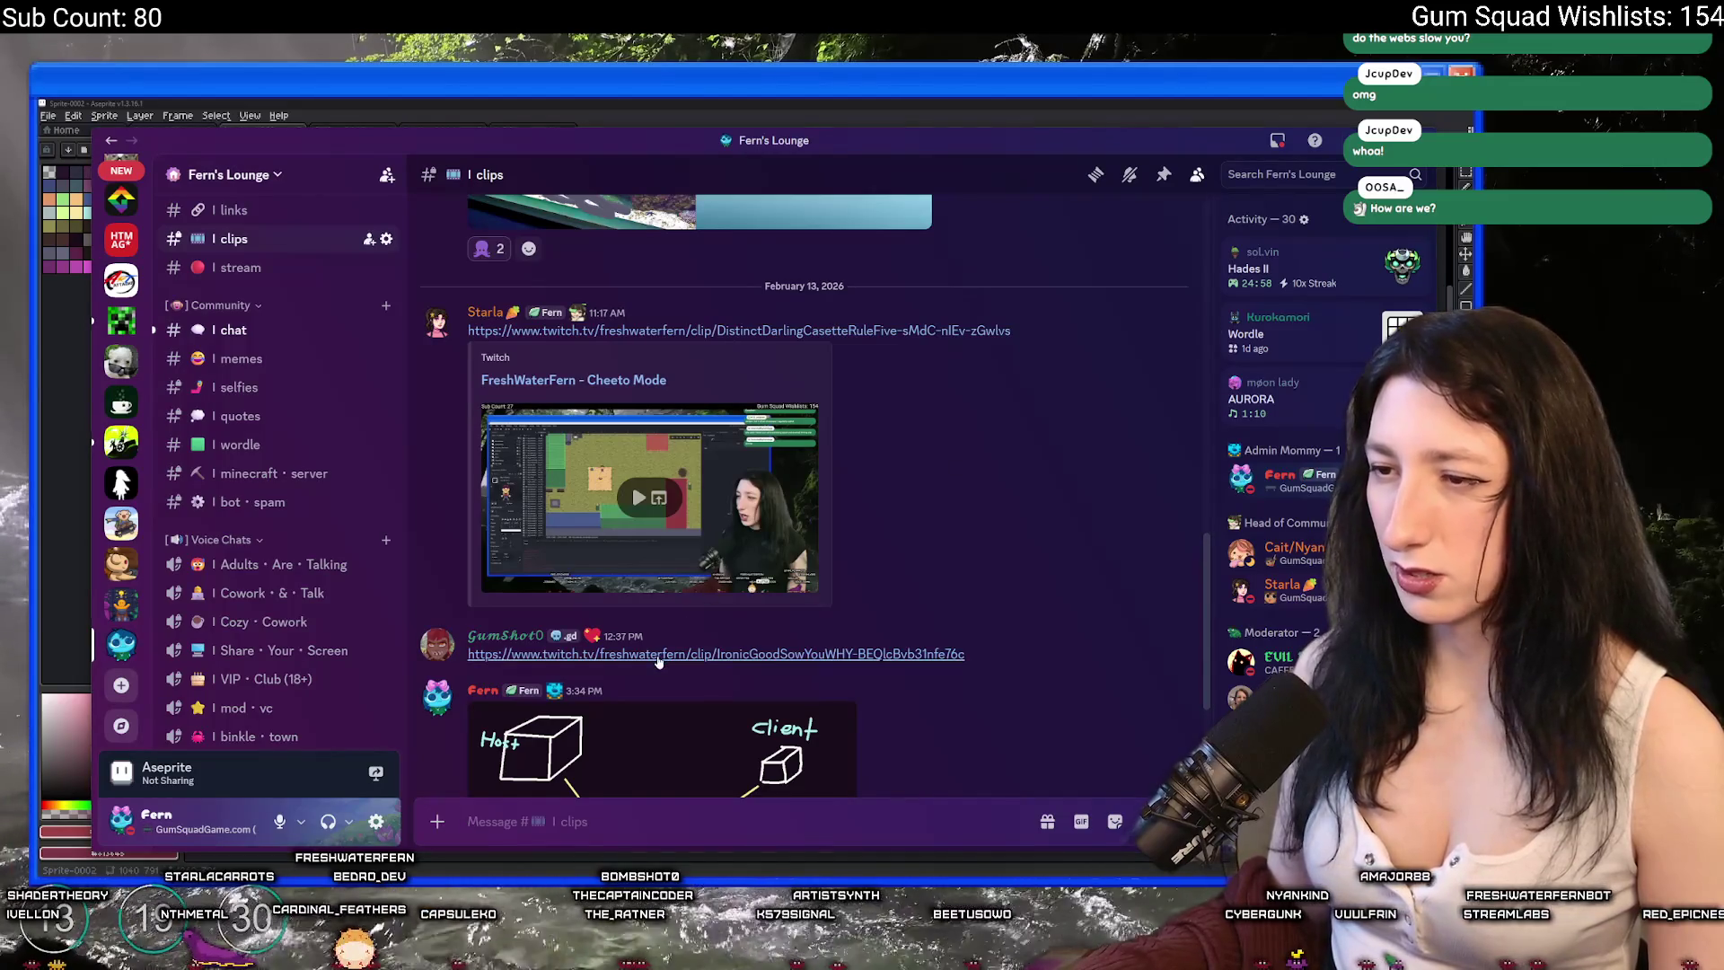
pyautogui.click(539, 653)
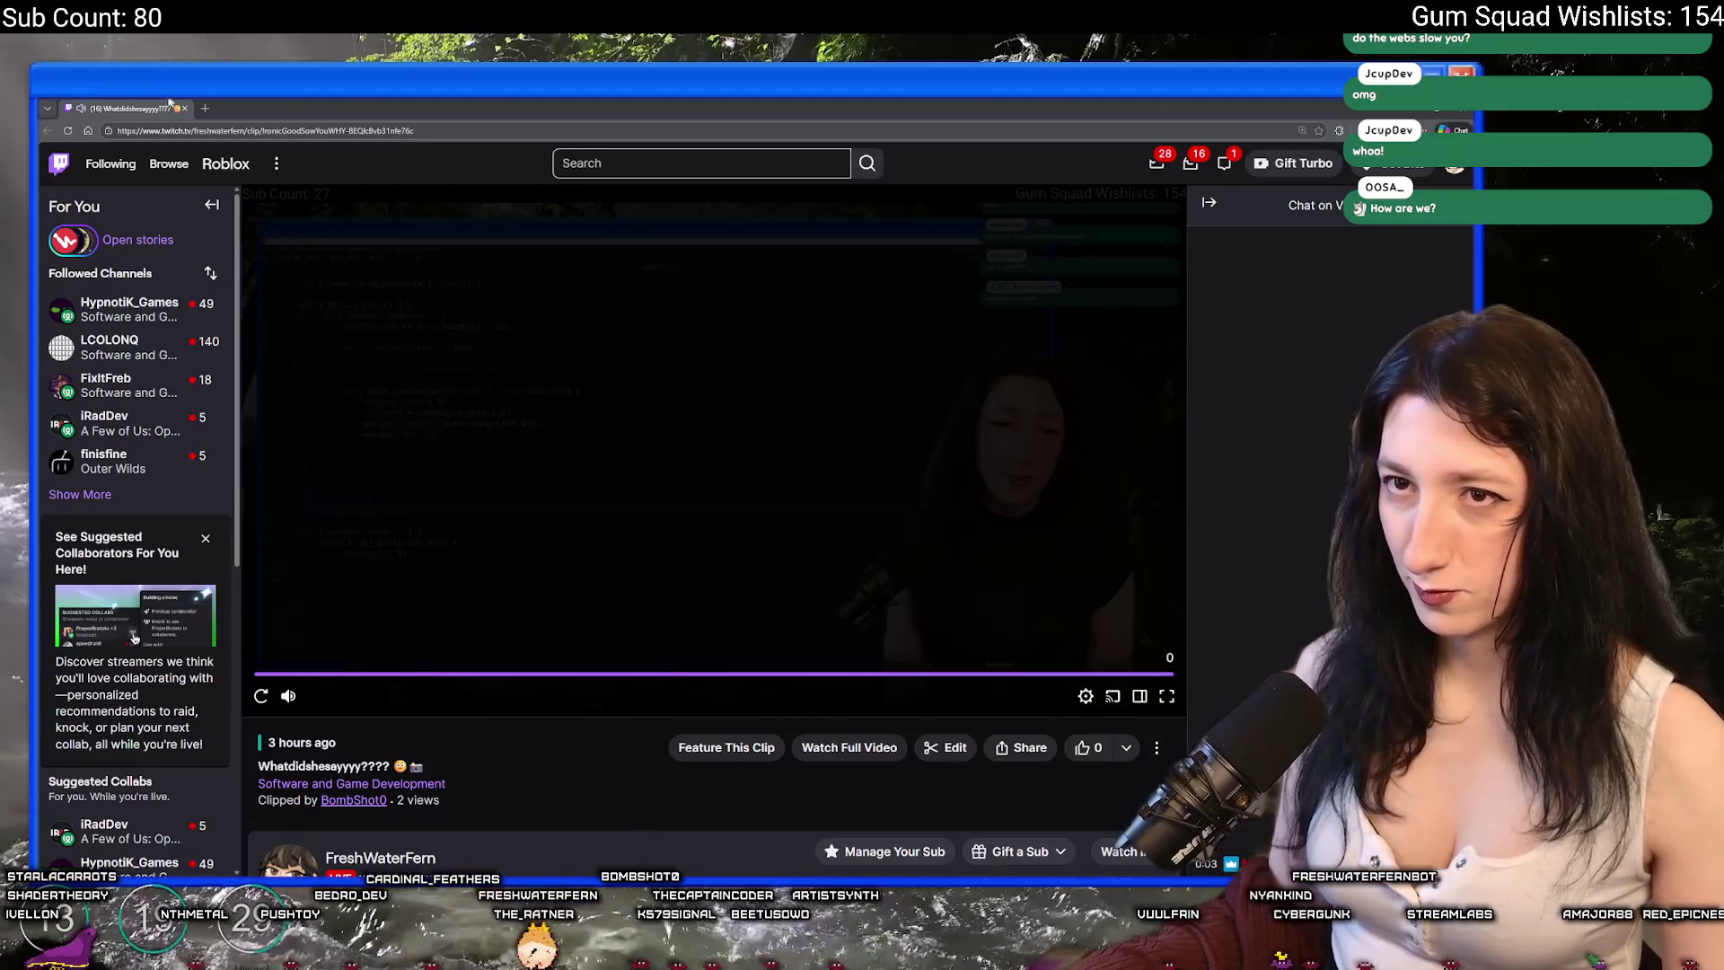
# - Close the first clip's browser, open the Cheeto Mode clip, then close that browser too
pyautogui.click(184, 108)
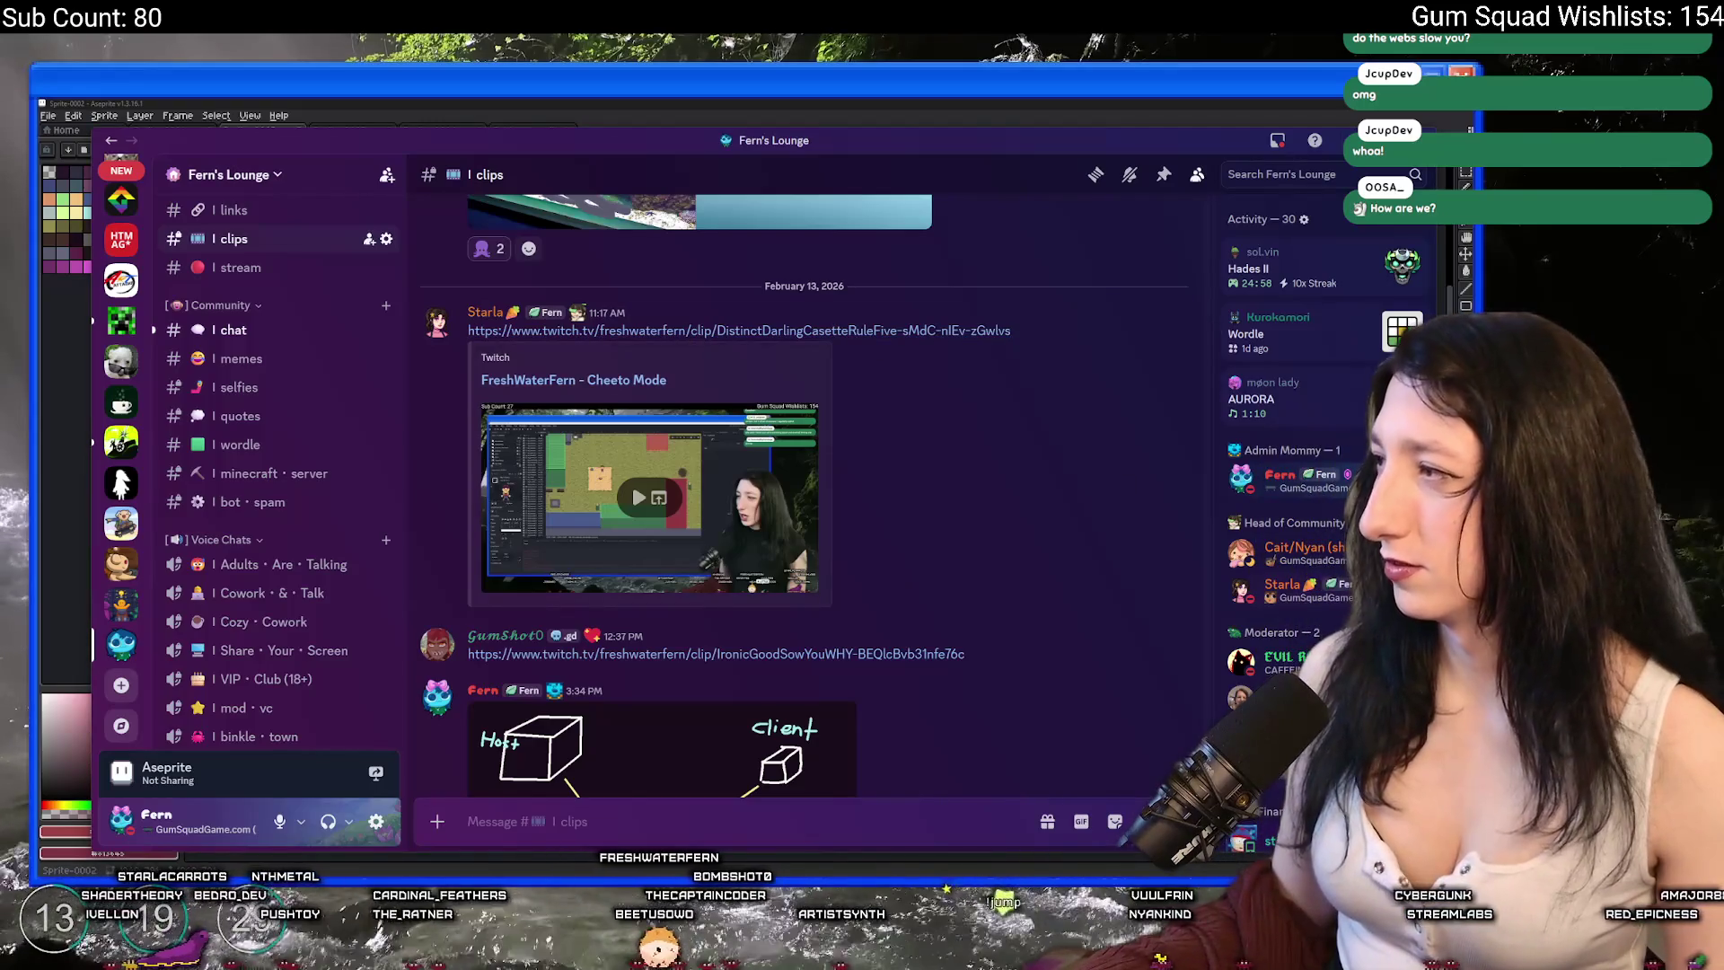
pyautogui.click(658, 497)
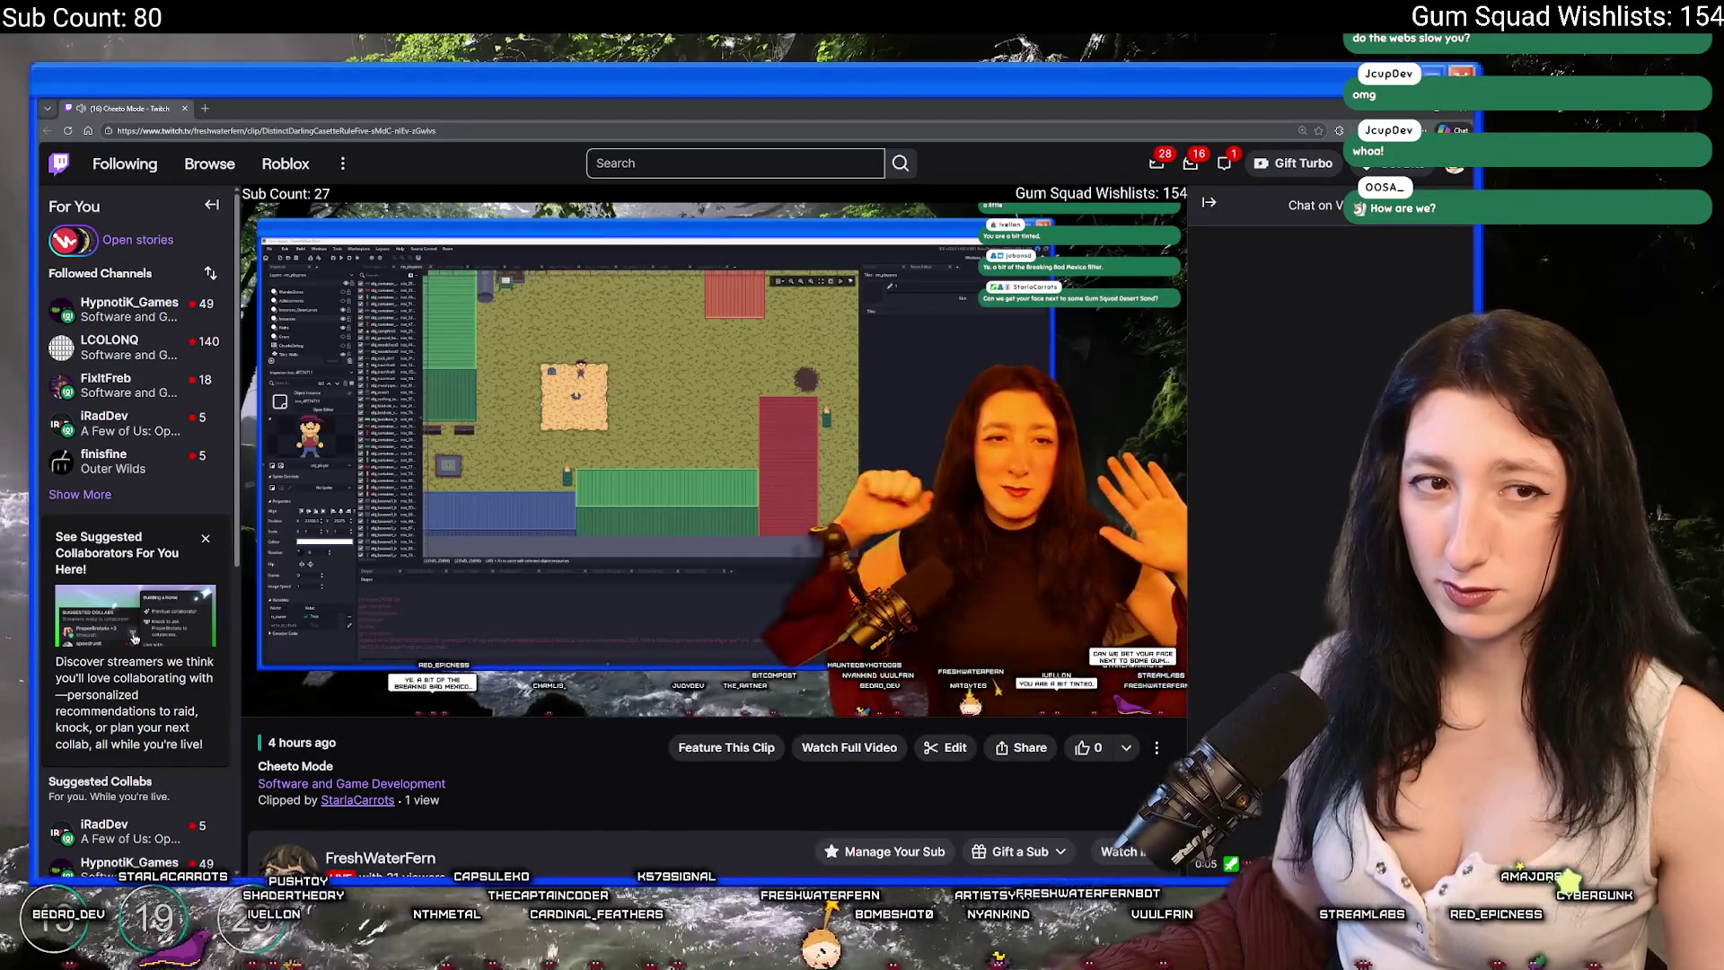
pyautogui.click(184, 108)
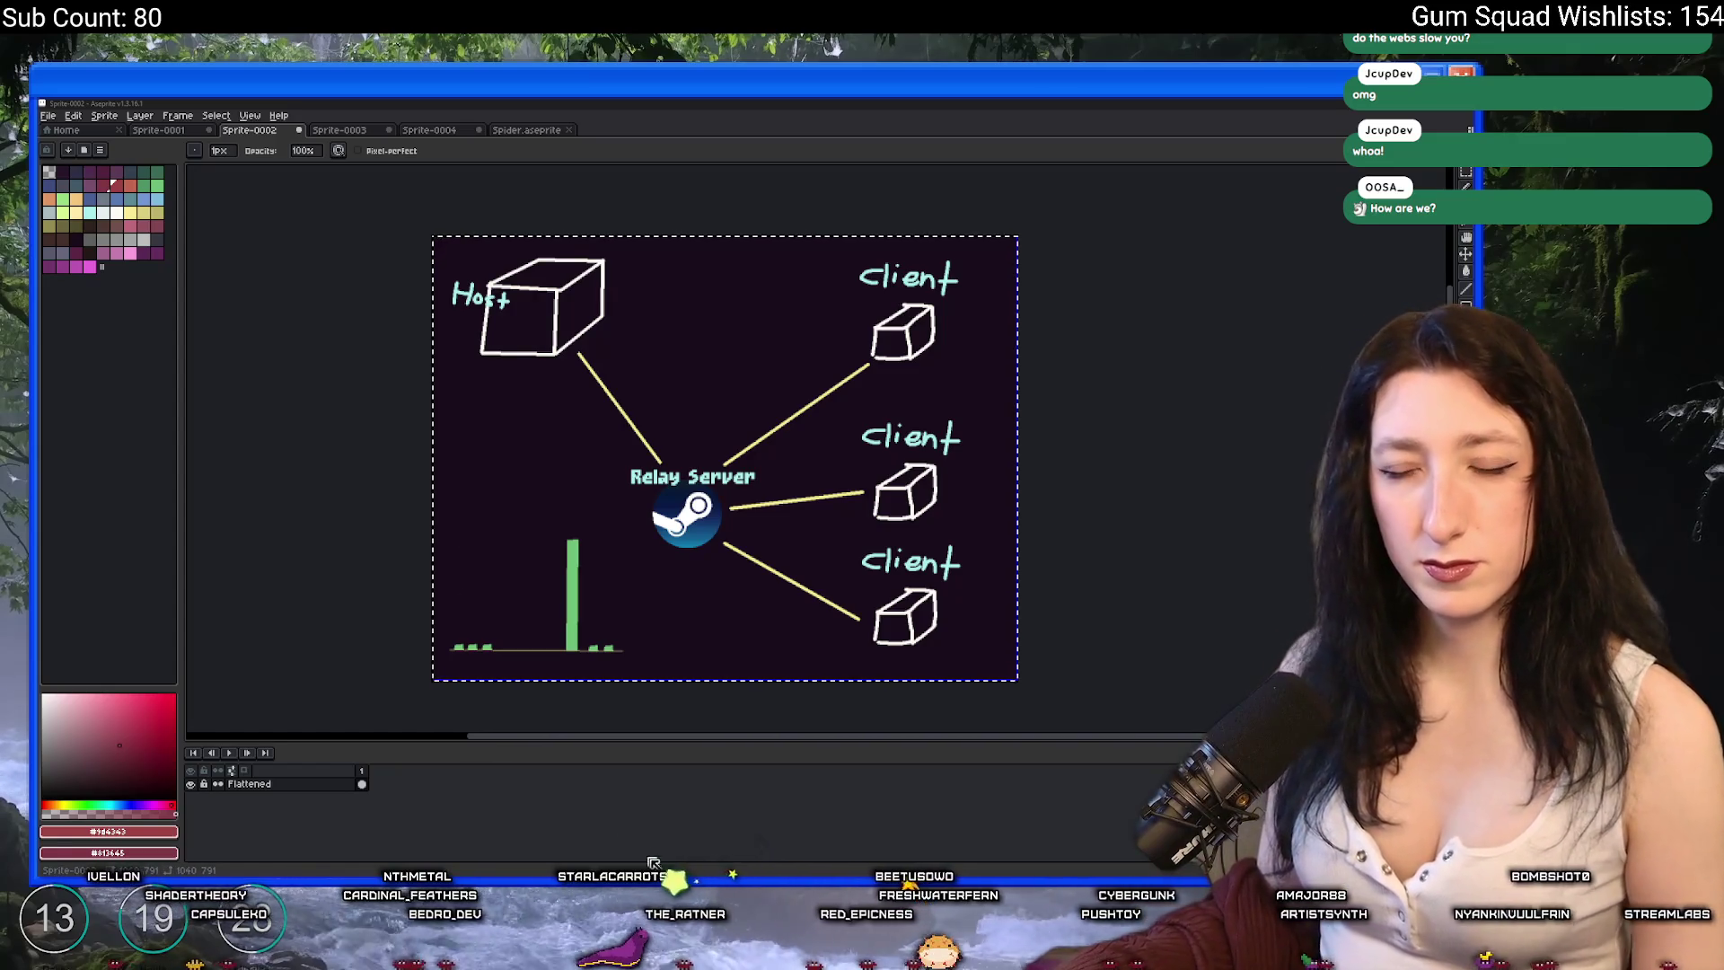
# - Switch to GameMaker from the taskbar to show the Gum Squad room editor
pyautogui.click(732, 953)
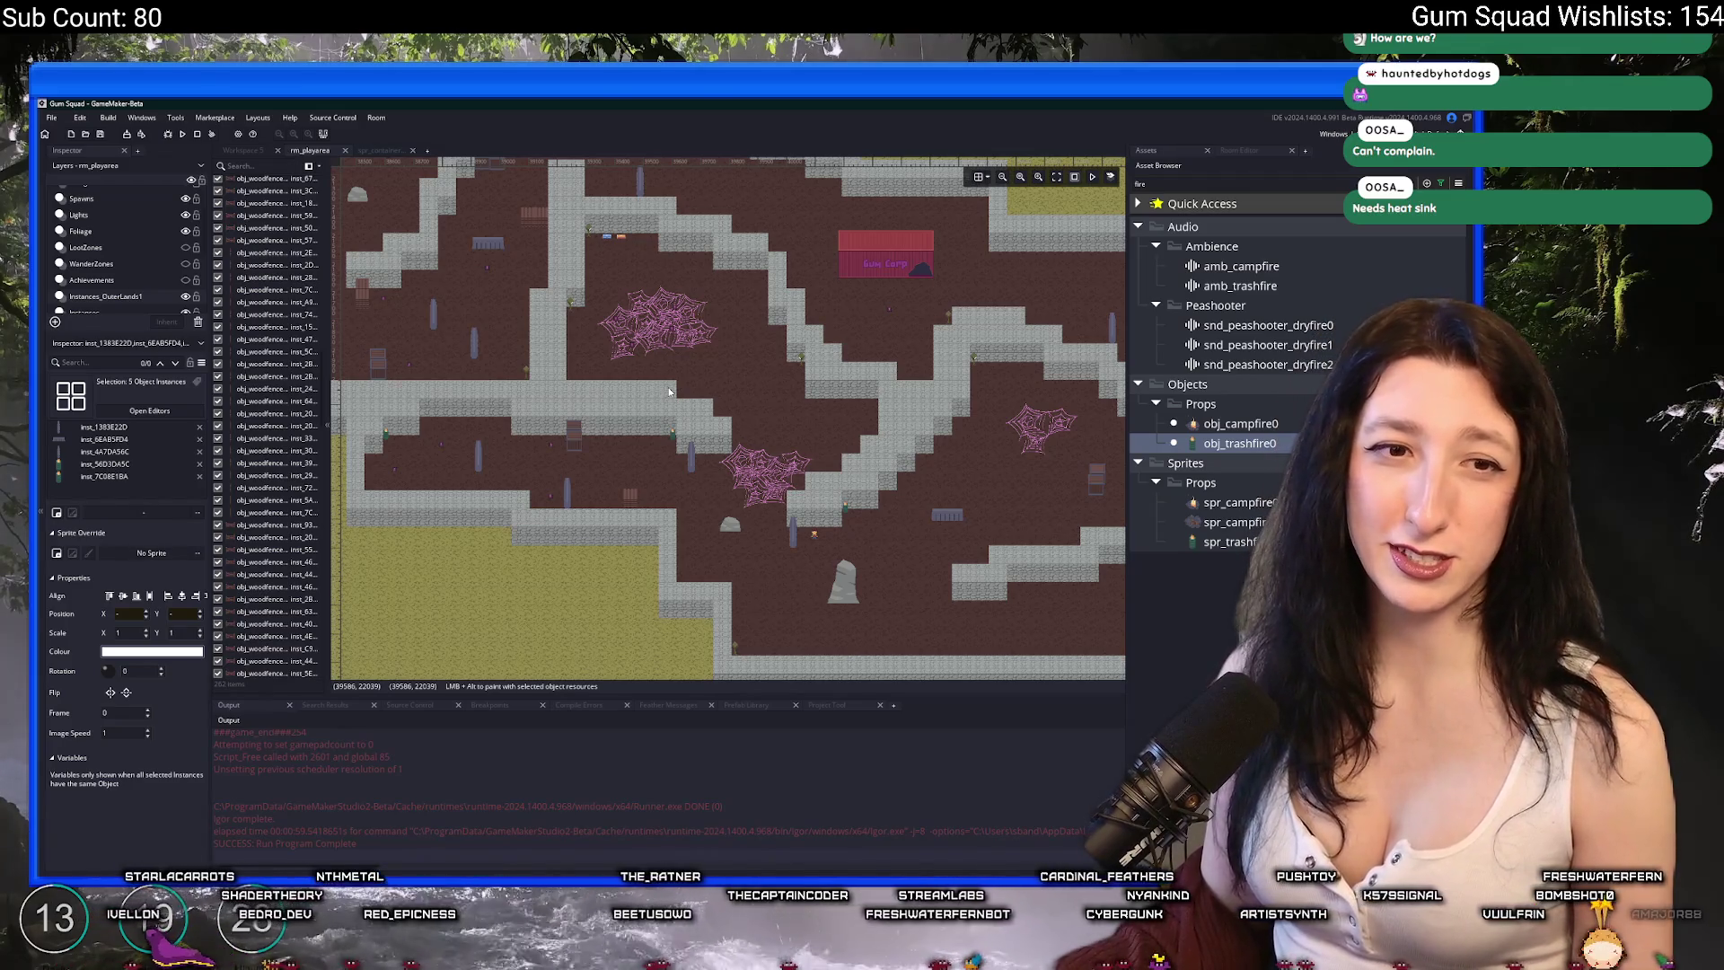
# - Zoom out and shift the room view across the map
pyautogui.scroll(-4, 673, 426)
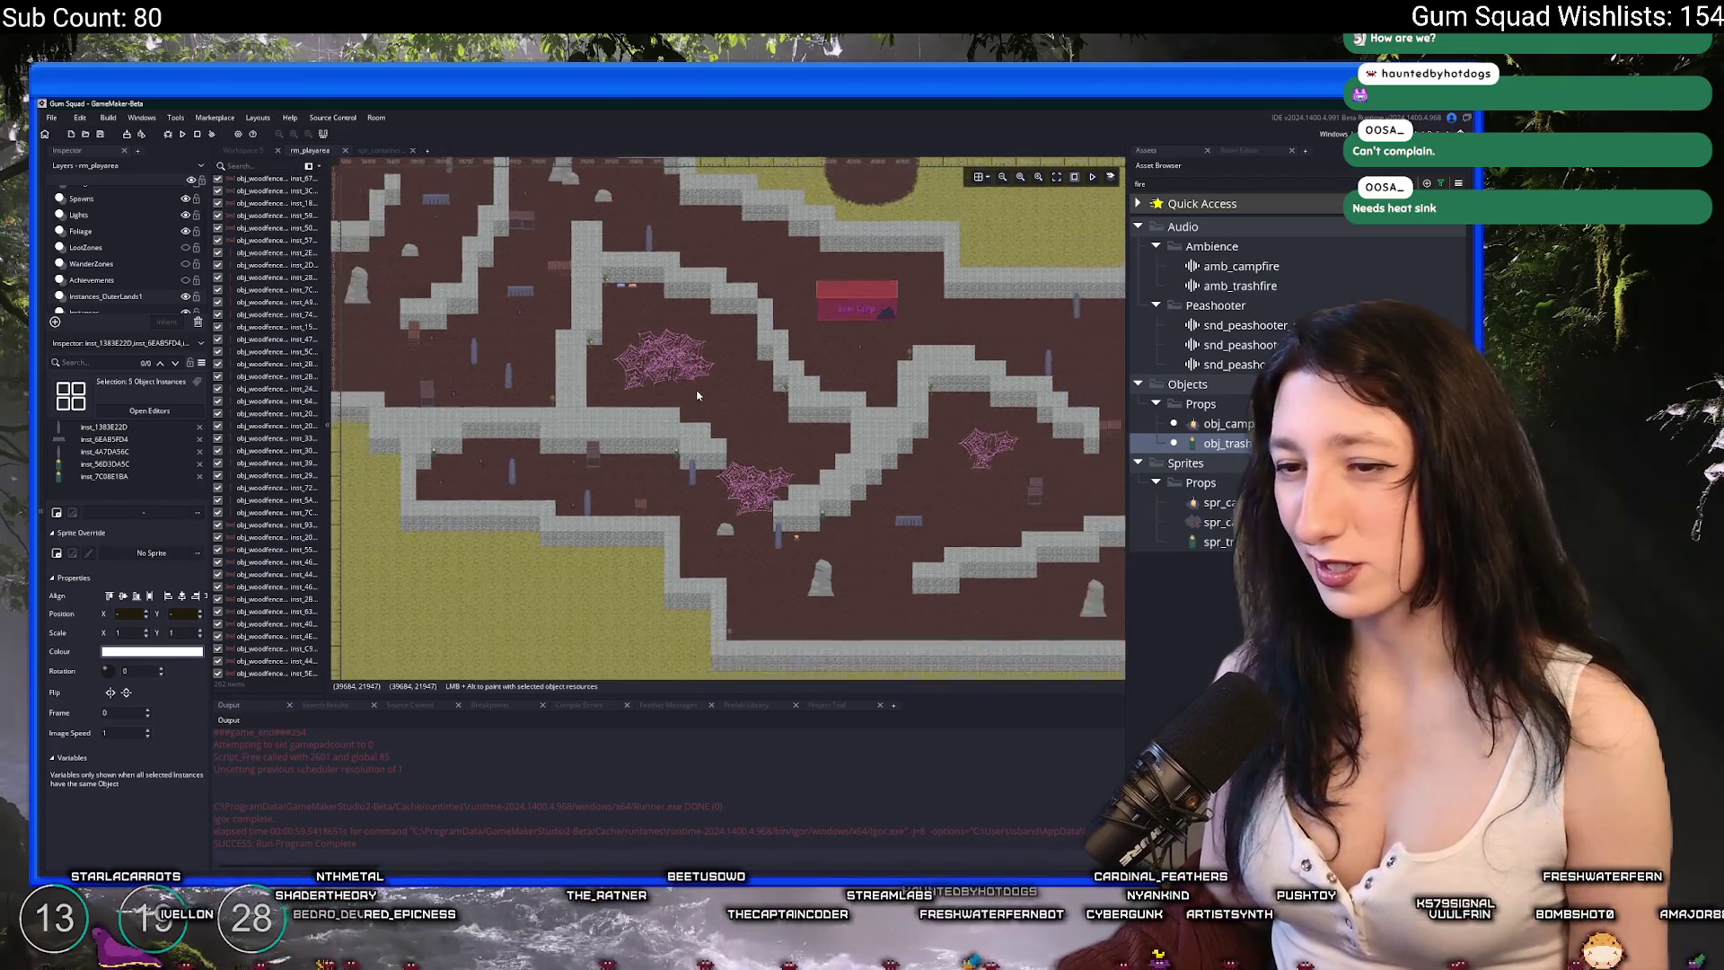
pyautogui.moveTo(780, 361); pyautogui.dragTo(745, 412)
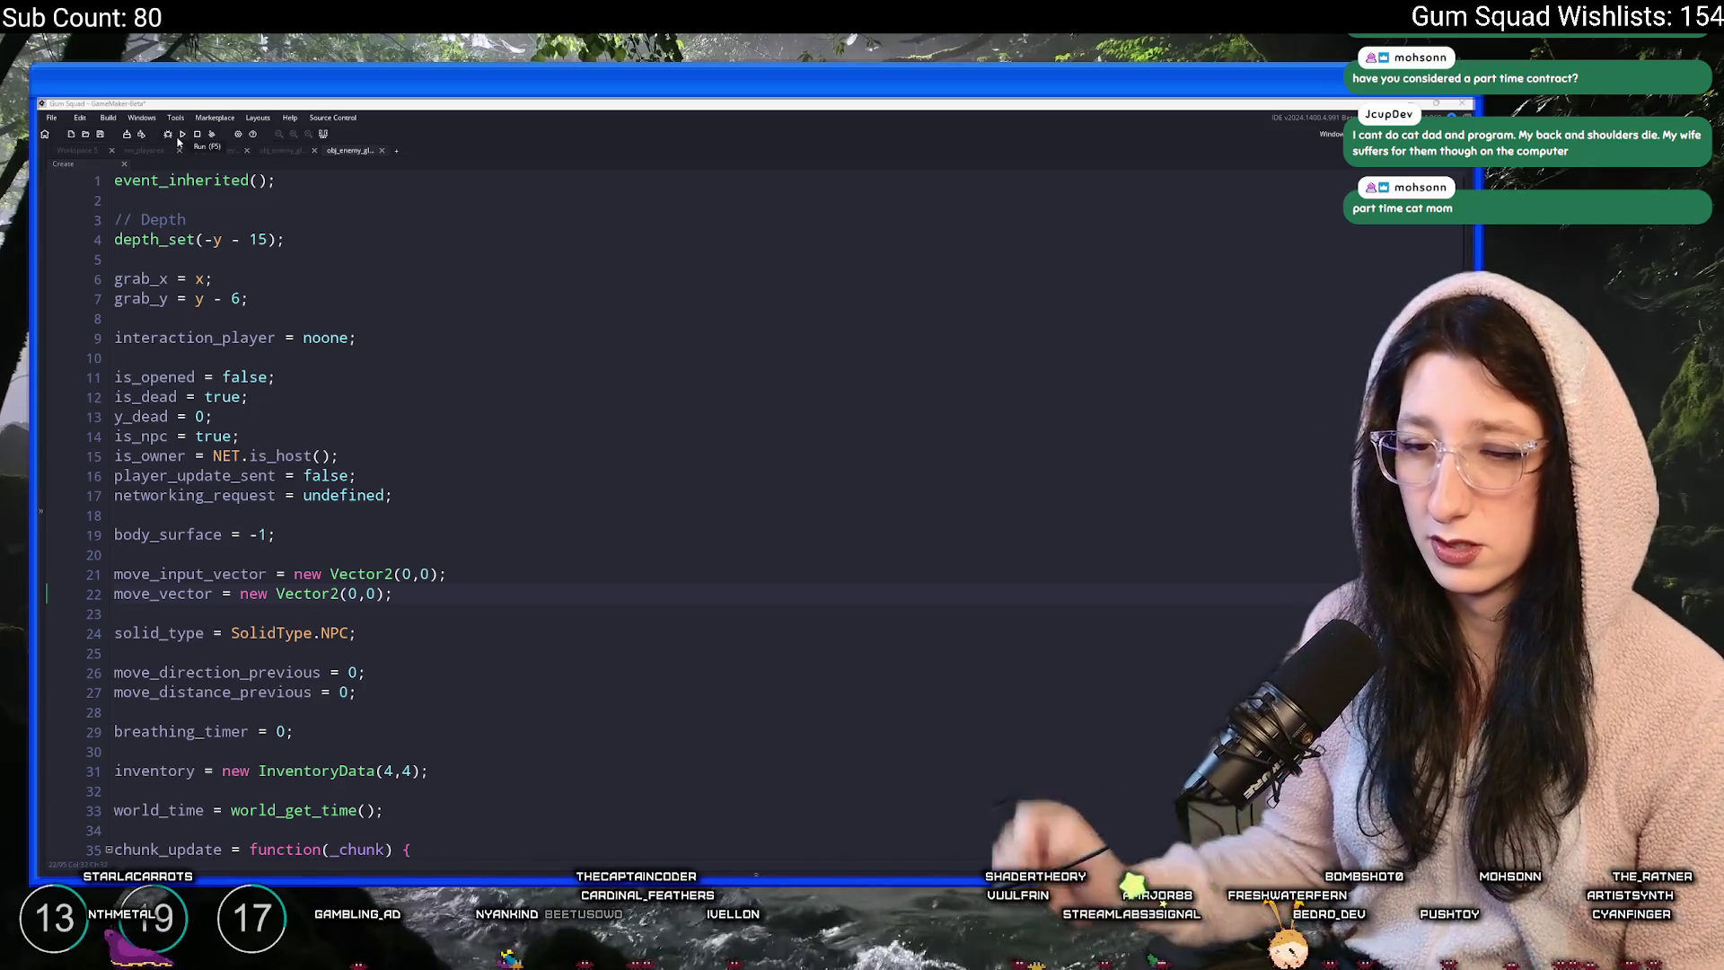
# - Search the enemy's Create event code for 'mint'
pyautogui.hotkey('ctrl', 'f')
pyautogui.write('mint')
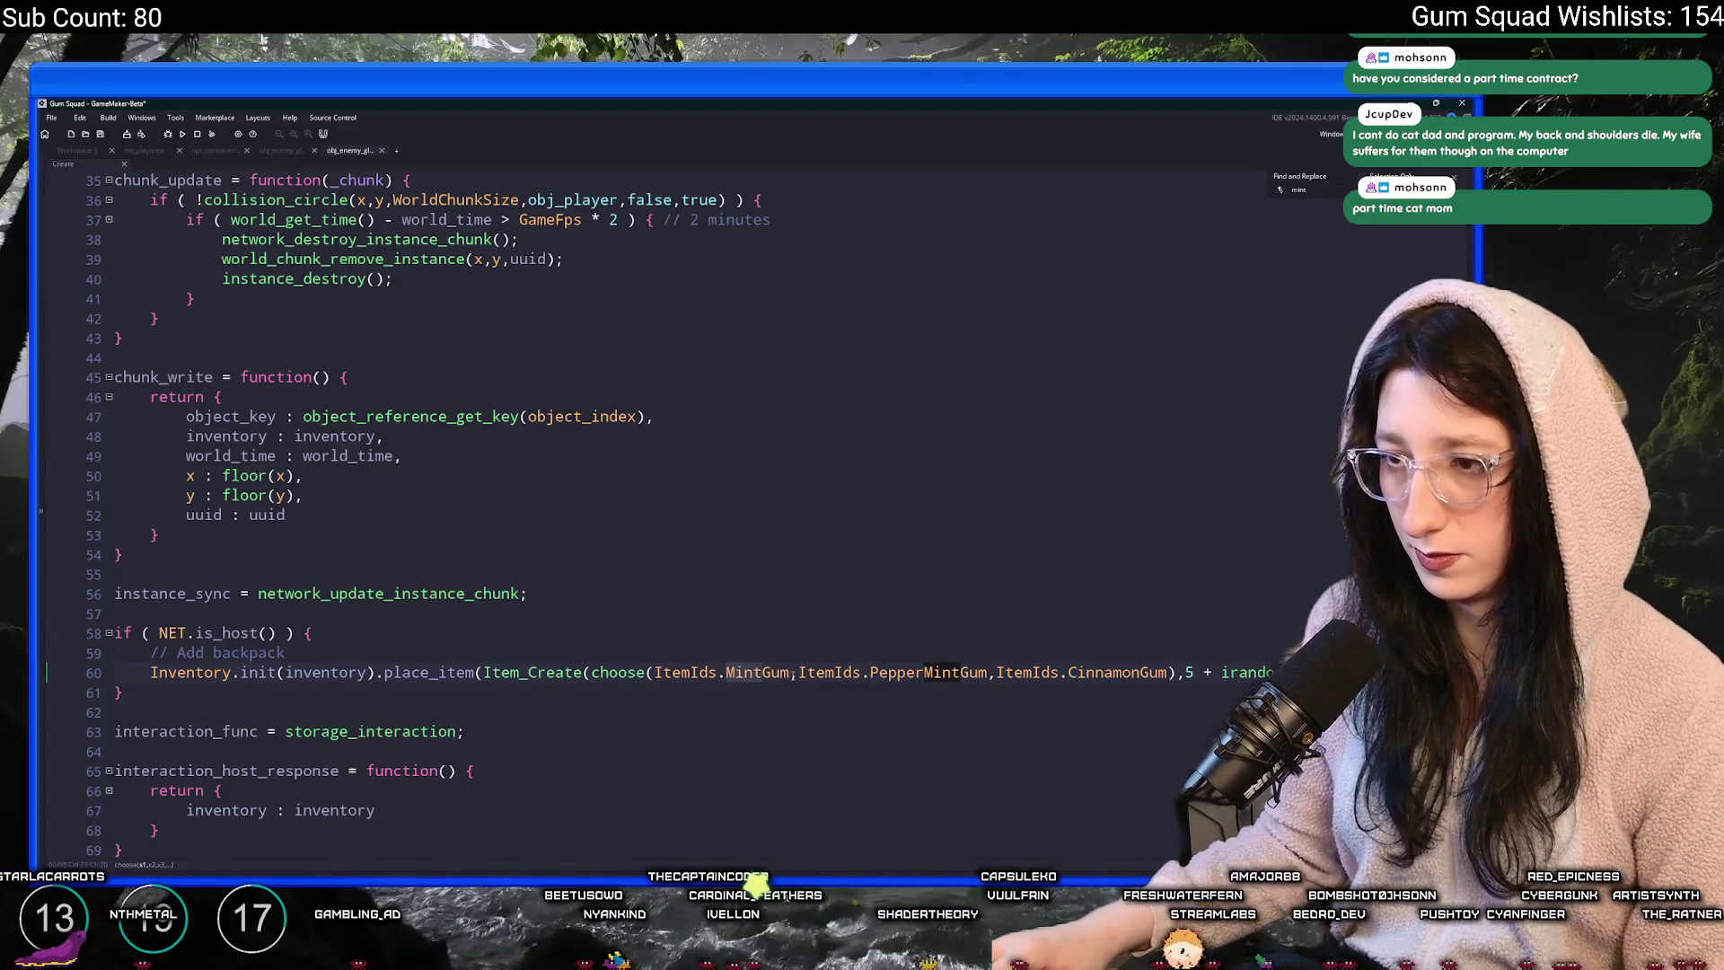
# - Undo the choose() edit so line 60 gives only ItemIds.MintGum
pyautogui.click(689, 671)
pyautogui.hotkey('ctrl', 'Left')
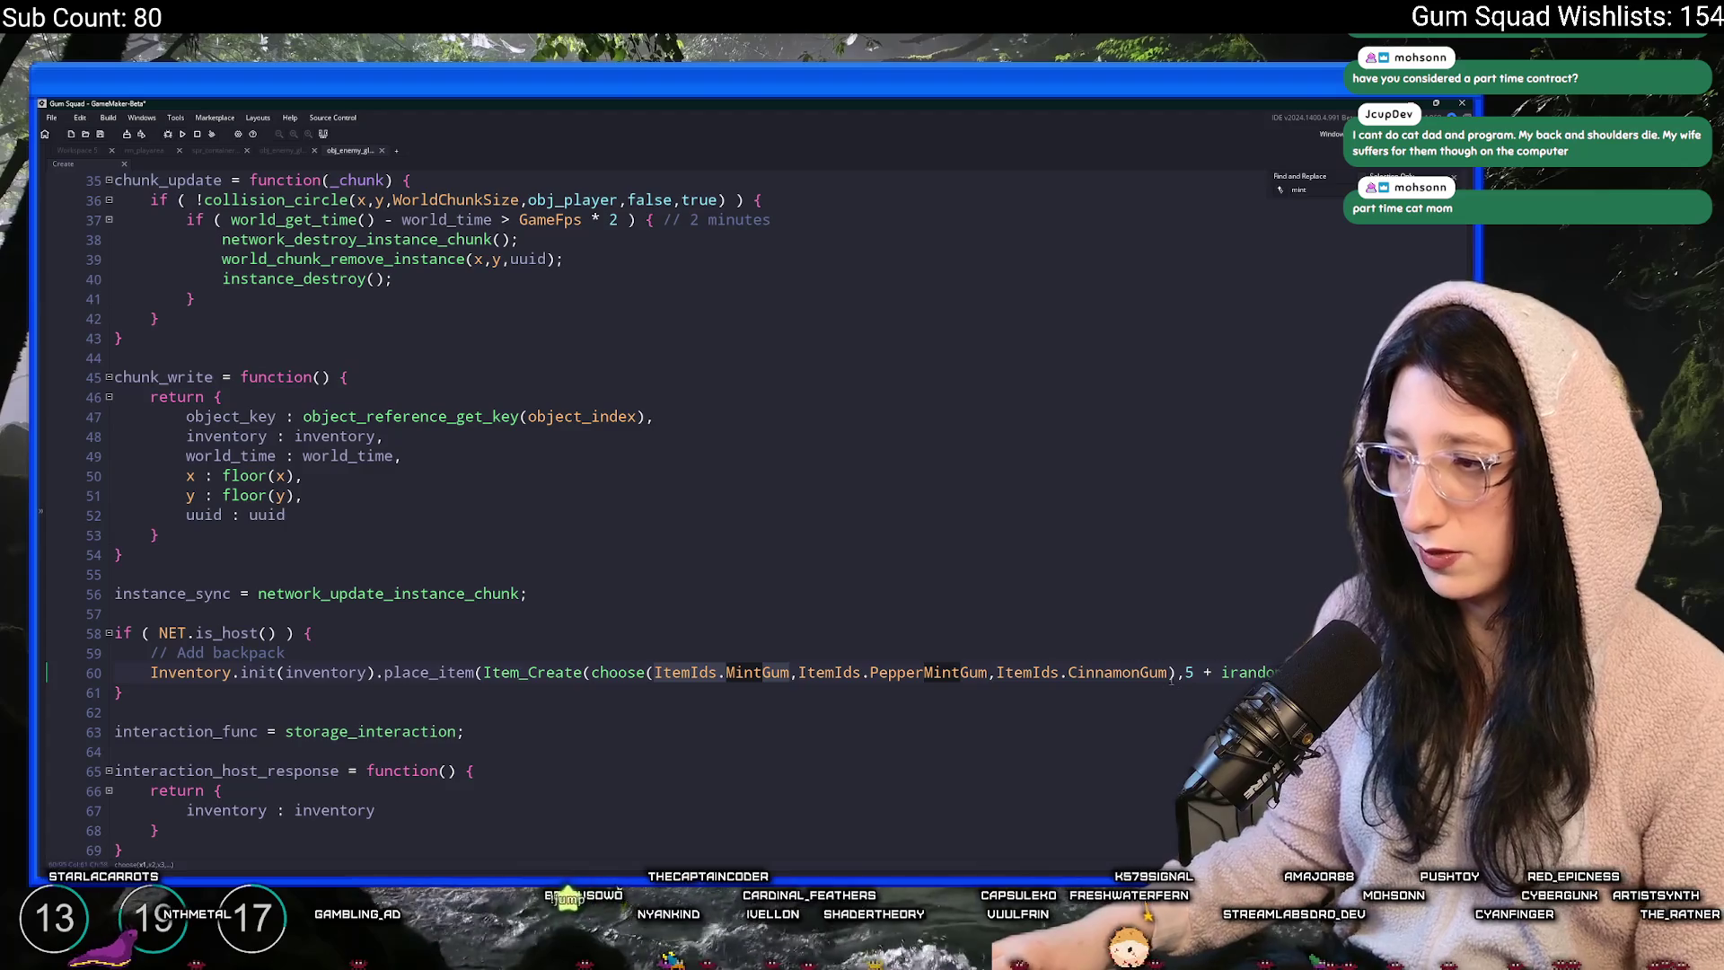
pyautogui.click(591, 672)
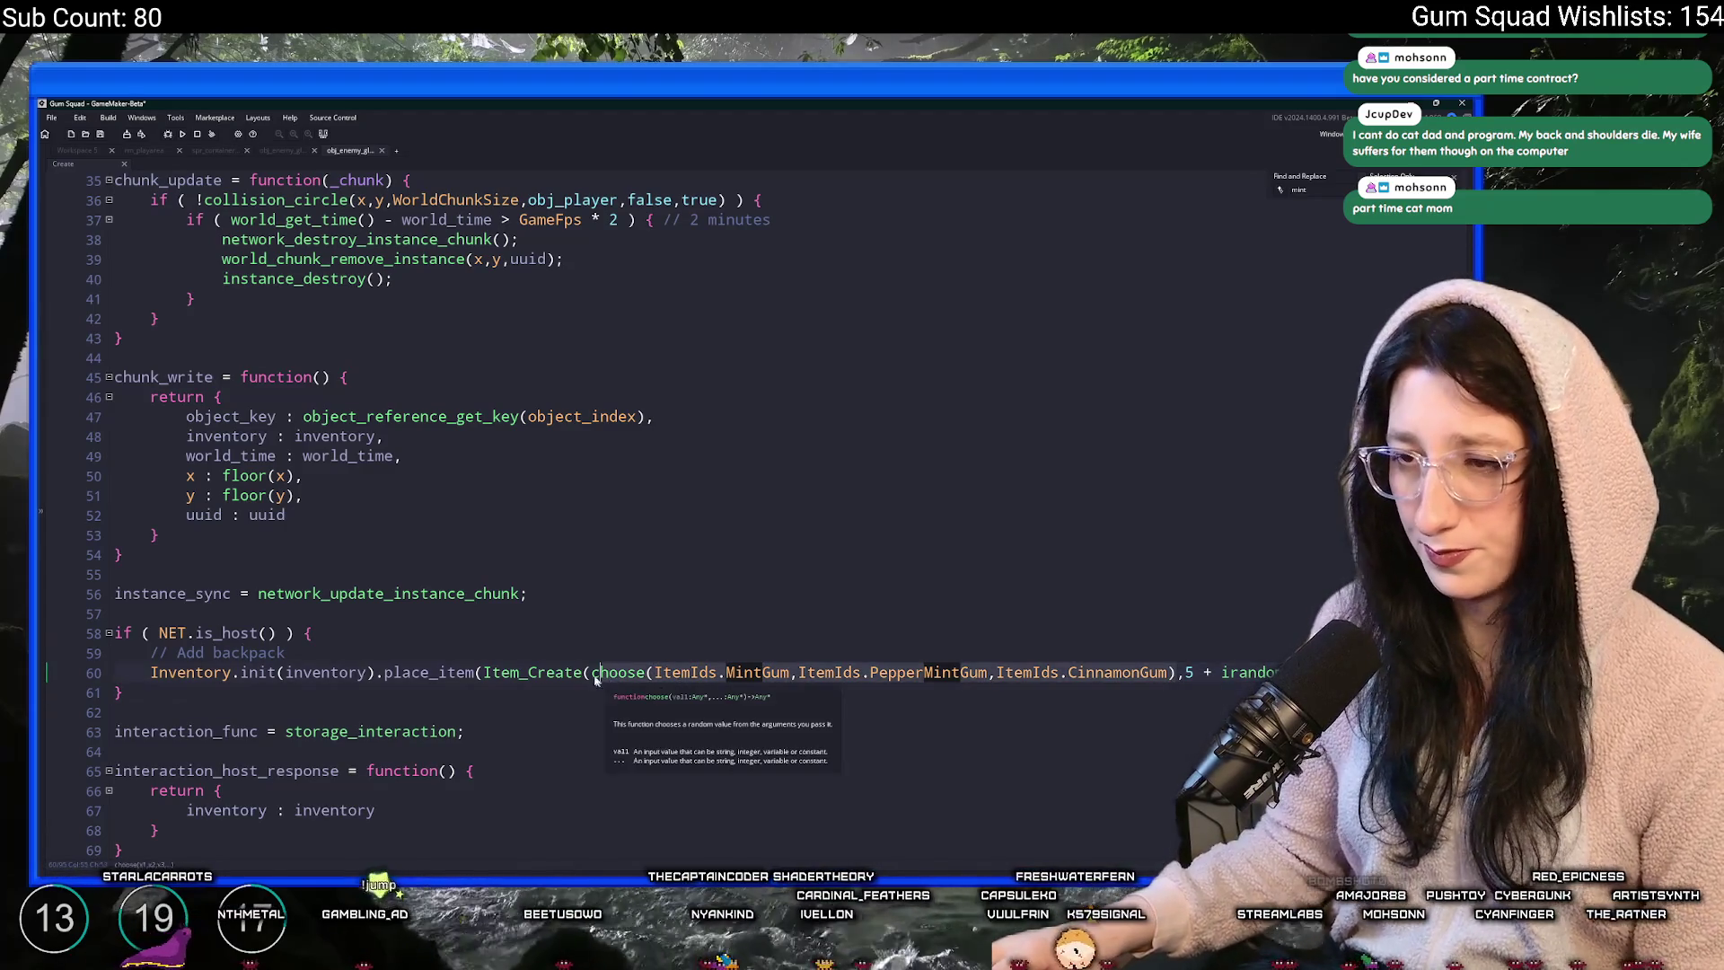
pyautogui.hotkey('ctrl', 'z')
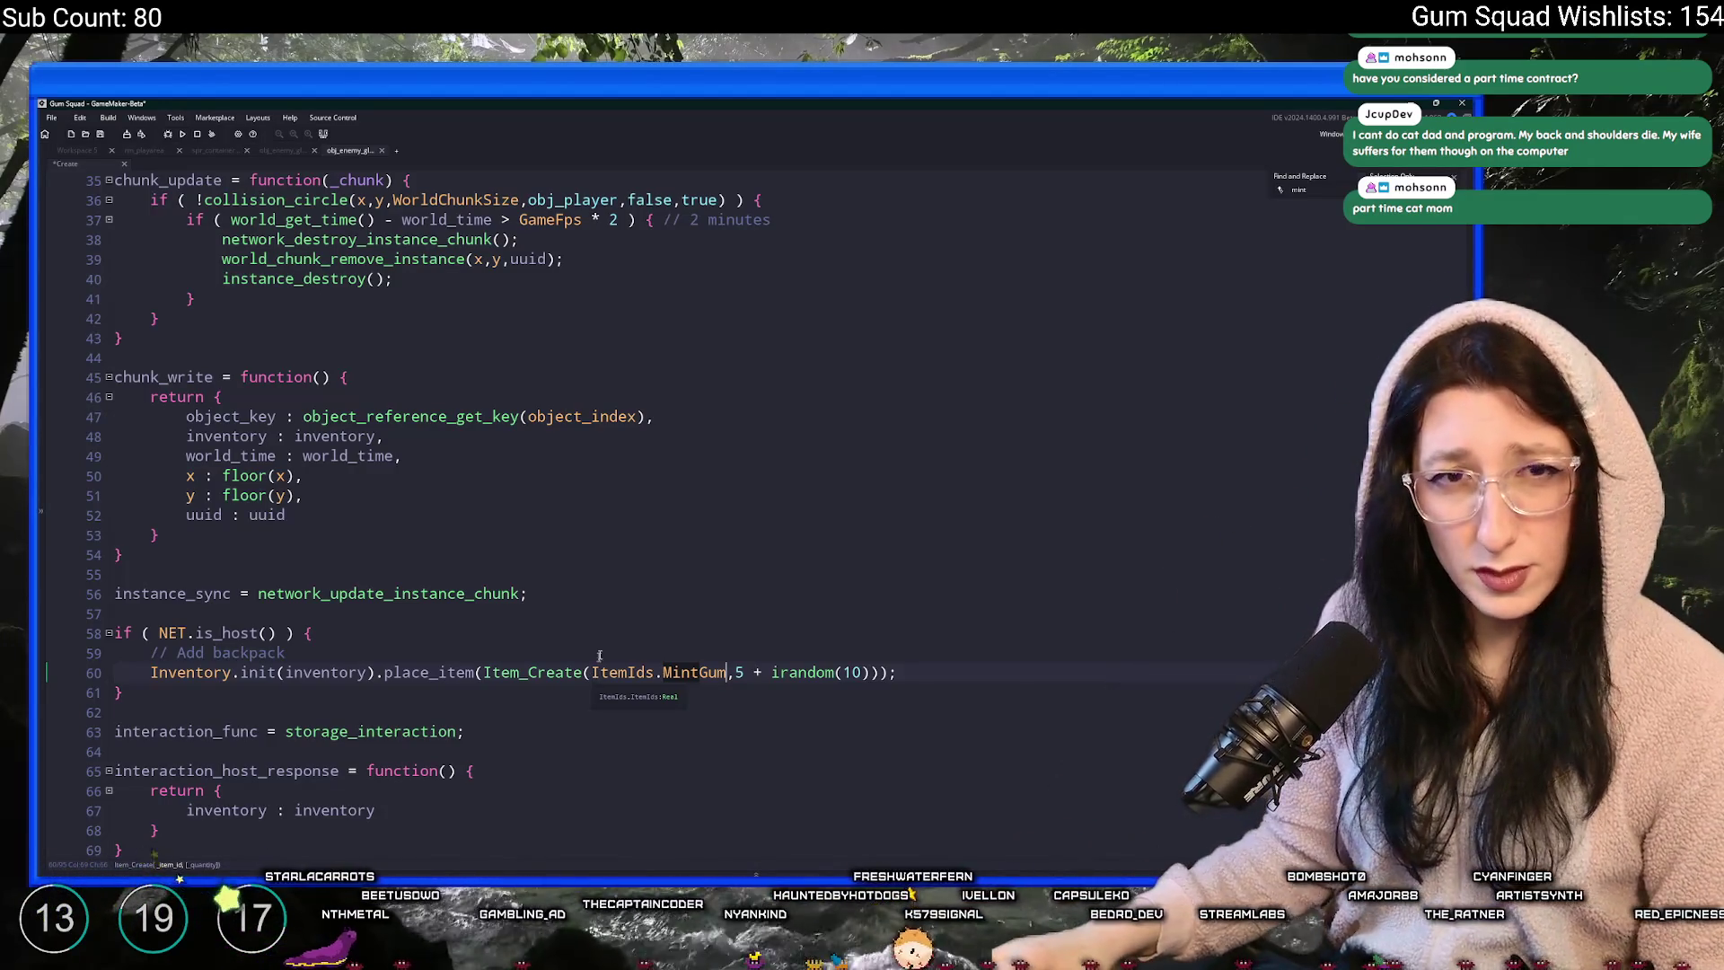
# - Save the reverted code and search the whole project for ItemIds.MintGum
pyautogui.click(682, 674)
pyautogui.hotkey('ctrl', 's')
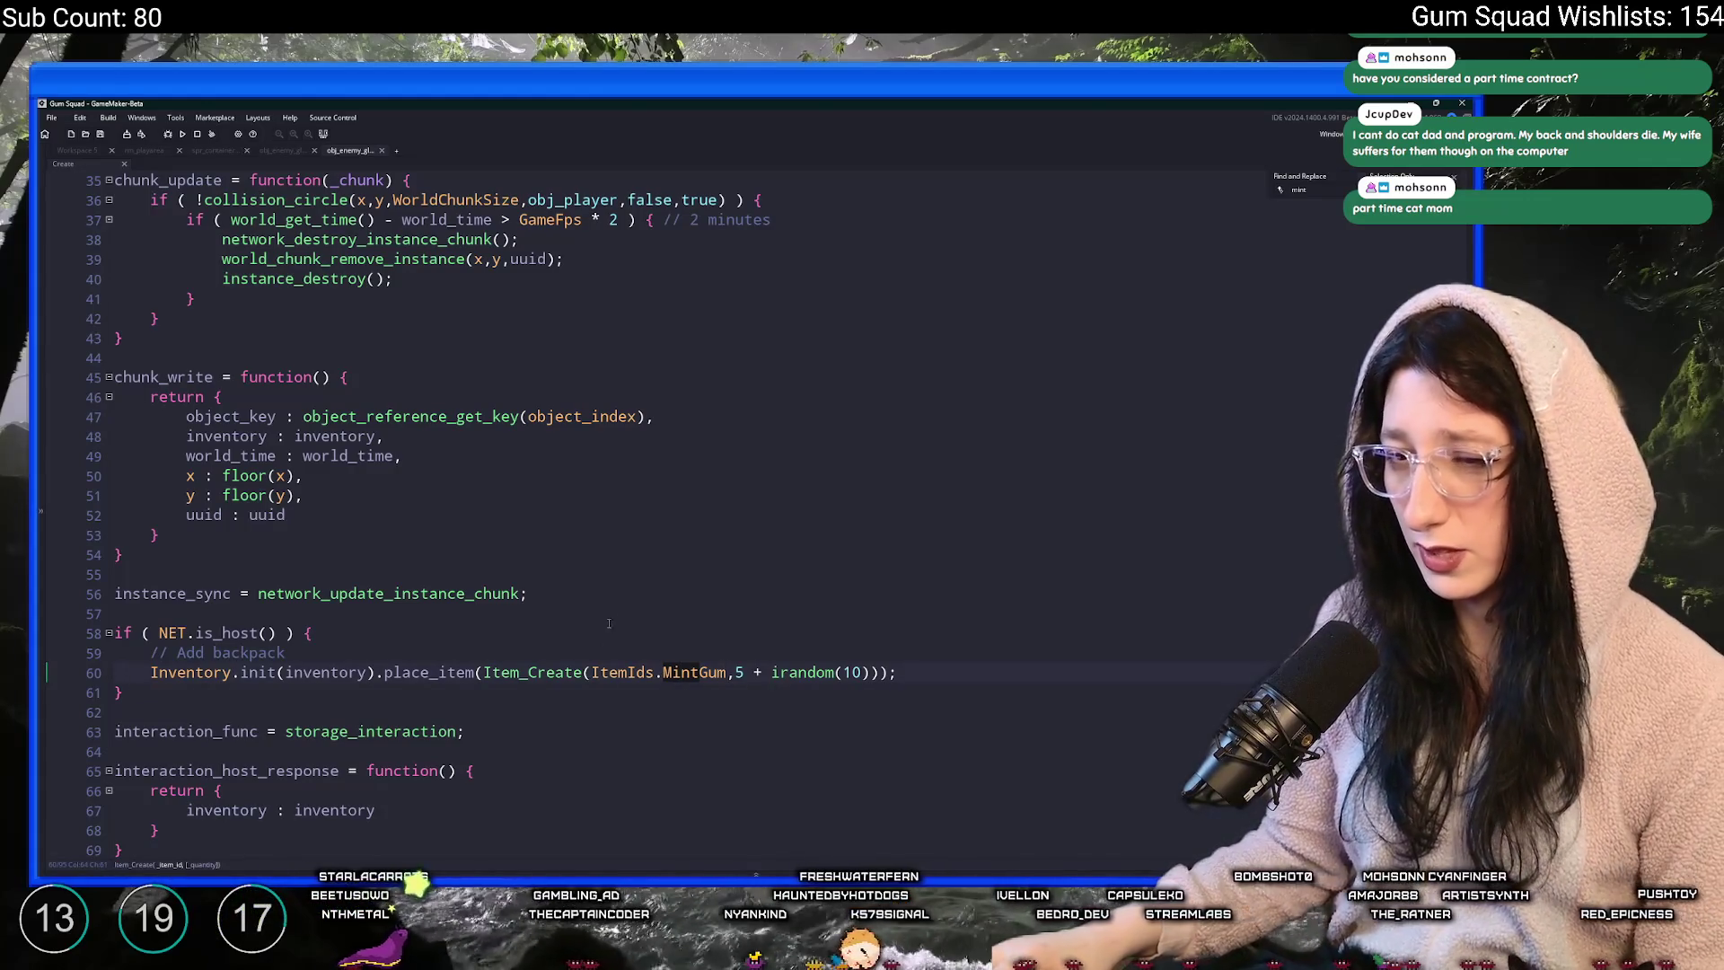
pyautogui.moveTo(726, 673)
pyautogui.mouseDown()
pyautogui.moveTo(578, 676)
pyautogui.moveTo(592, 675)
pyautogui.mouseUp()
pyautogui.hotkey('ctrl', 'c')
pyautogui.hotkey('ctrl', 'shift', 'f')
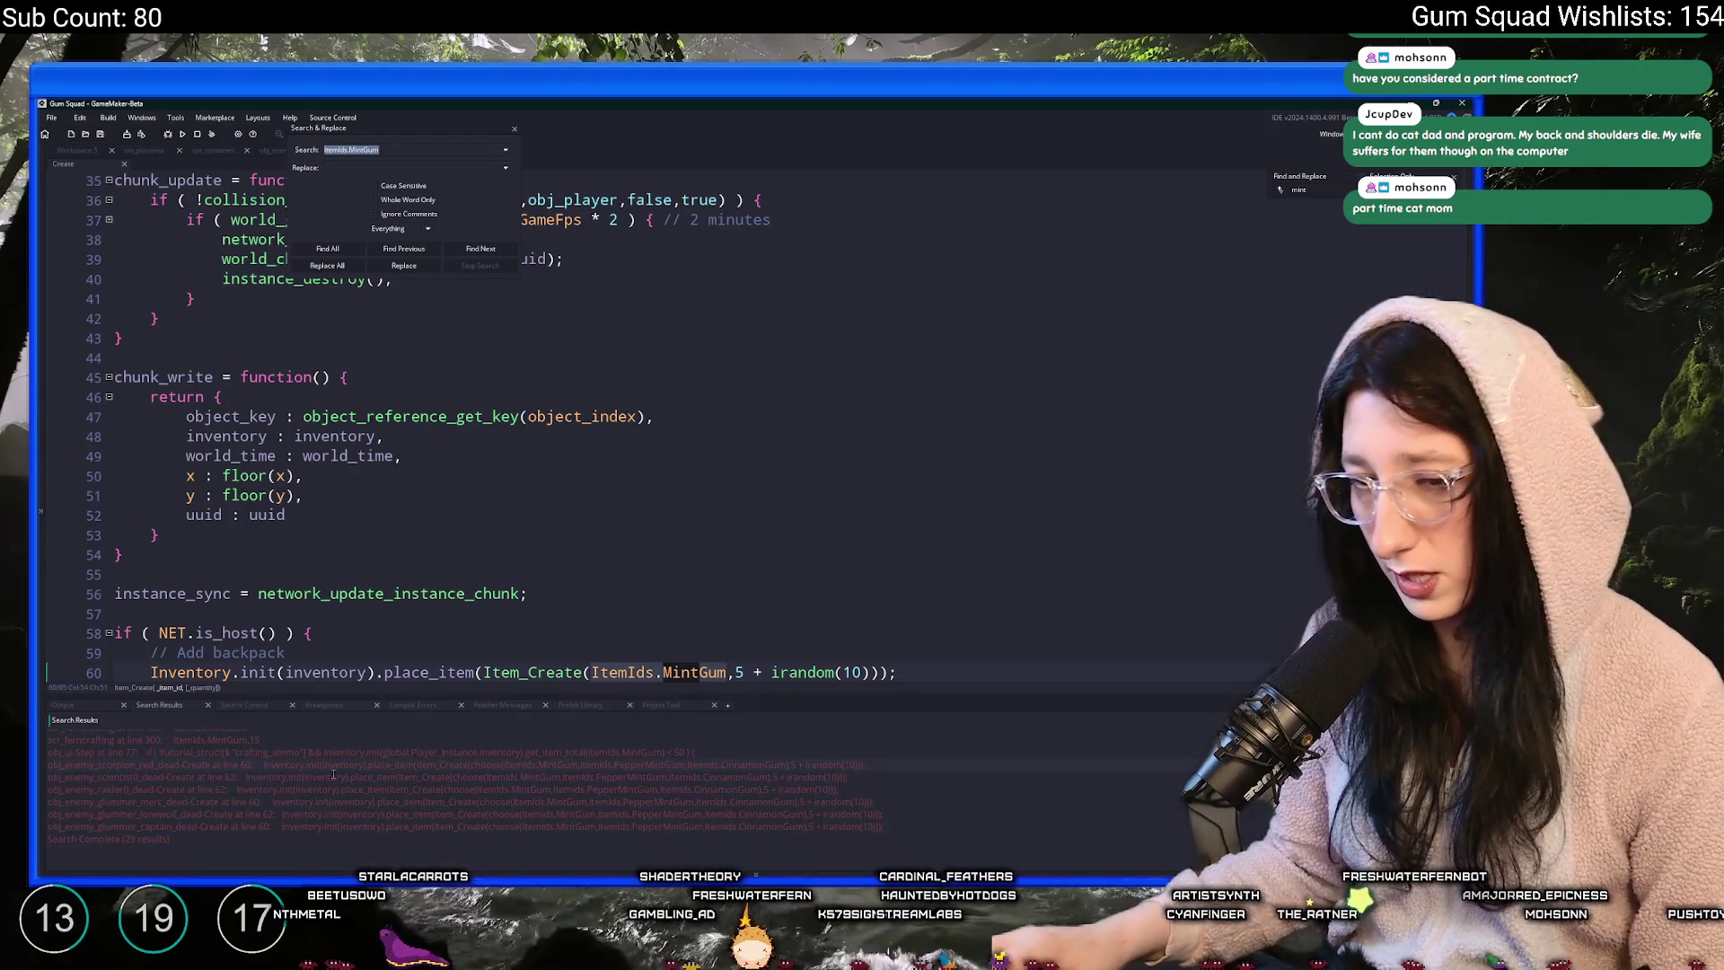
# - Revert line 62 of obj_enemy_scientist0_dead to give MintGum only
pyautogui.doubleClick(314, 778)
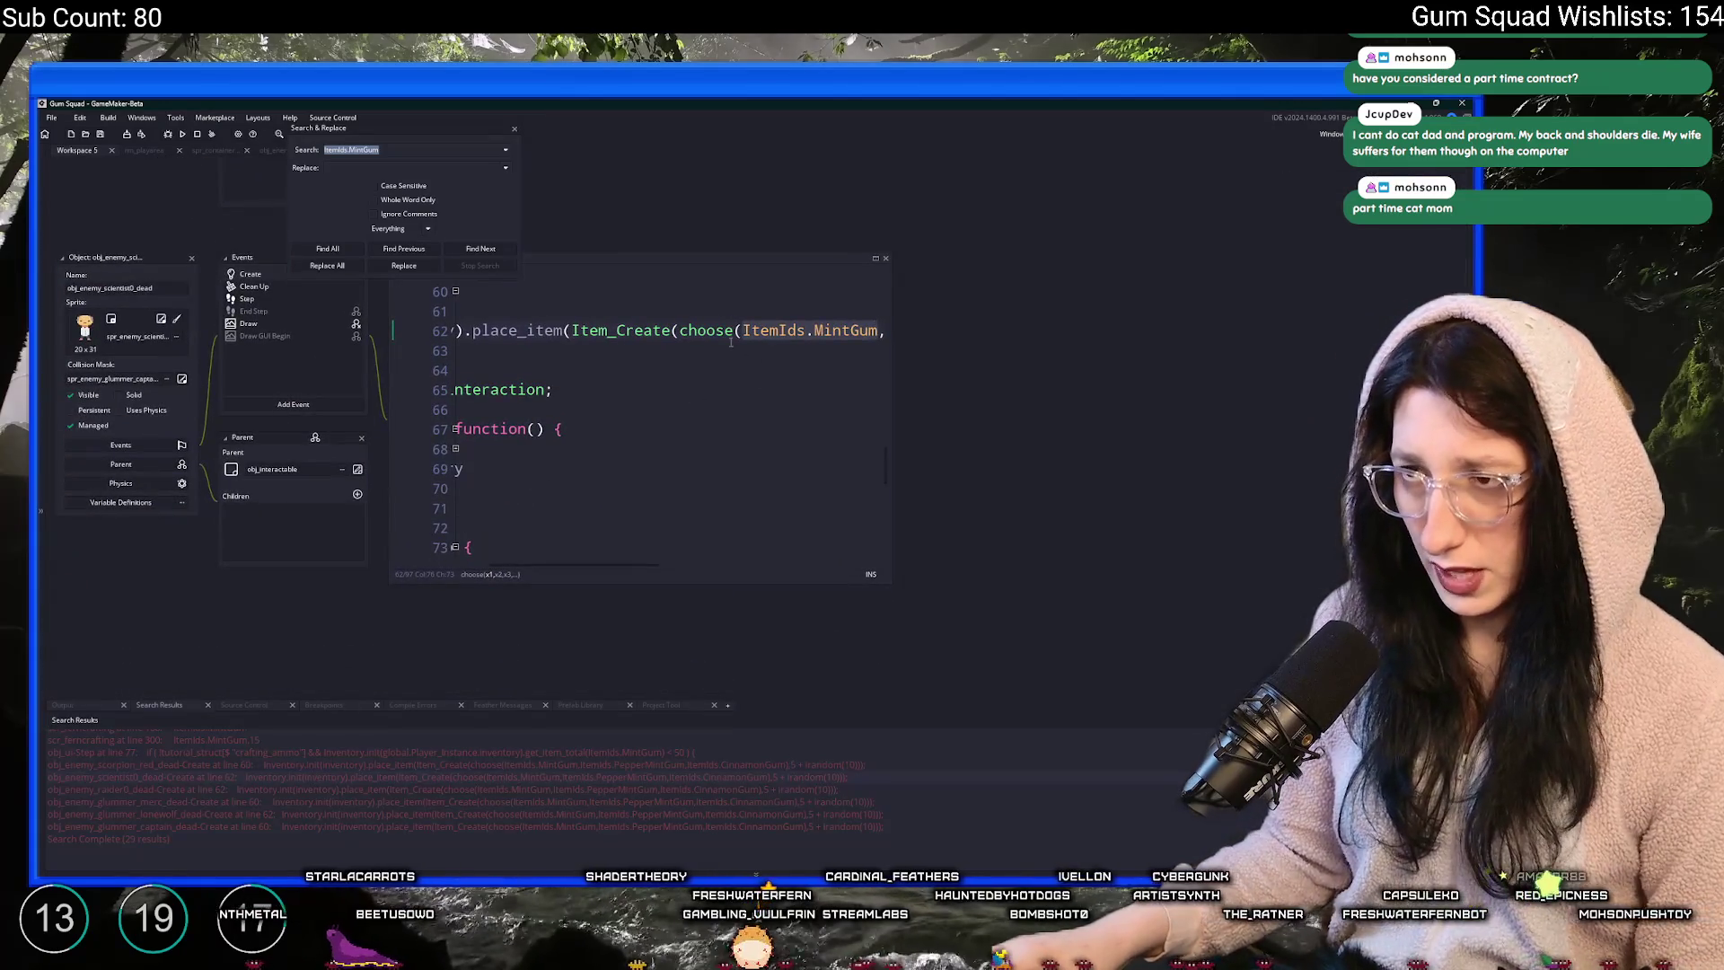
pyautogui.moveTo(843, 354); pyautogui.dragTo(1283, 344)
pyautogui.click(680, 331)
pyautogui.hotkey('ctrl', 'v')
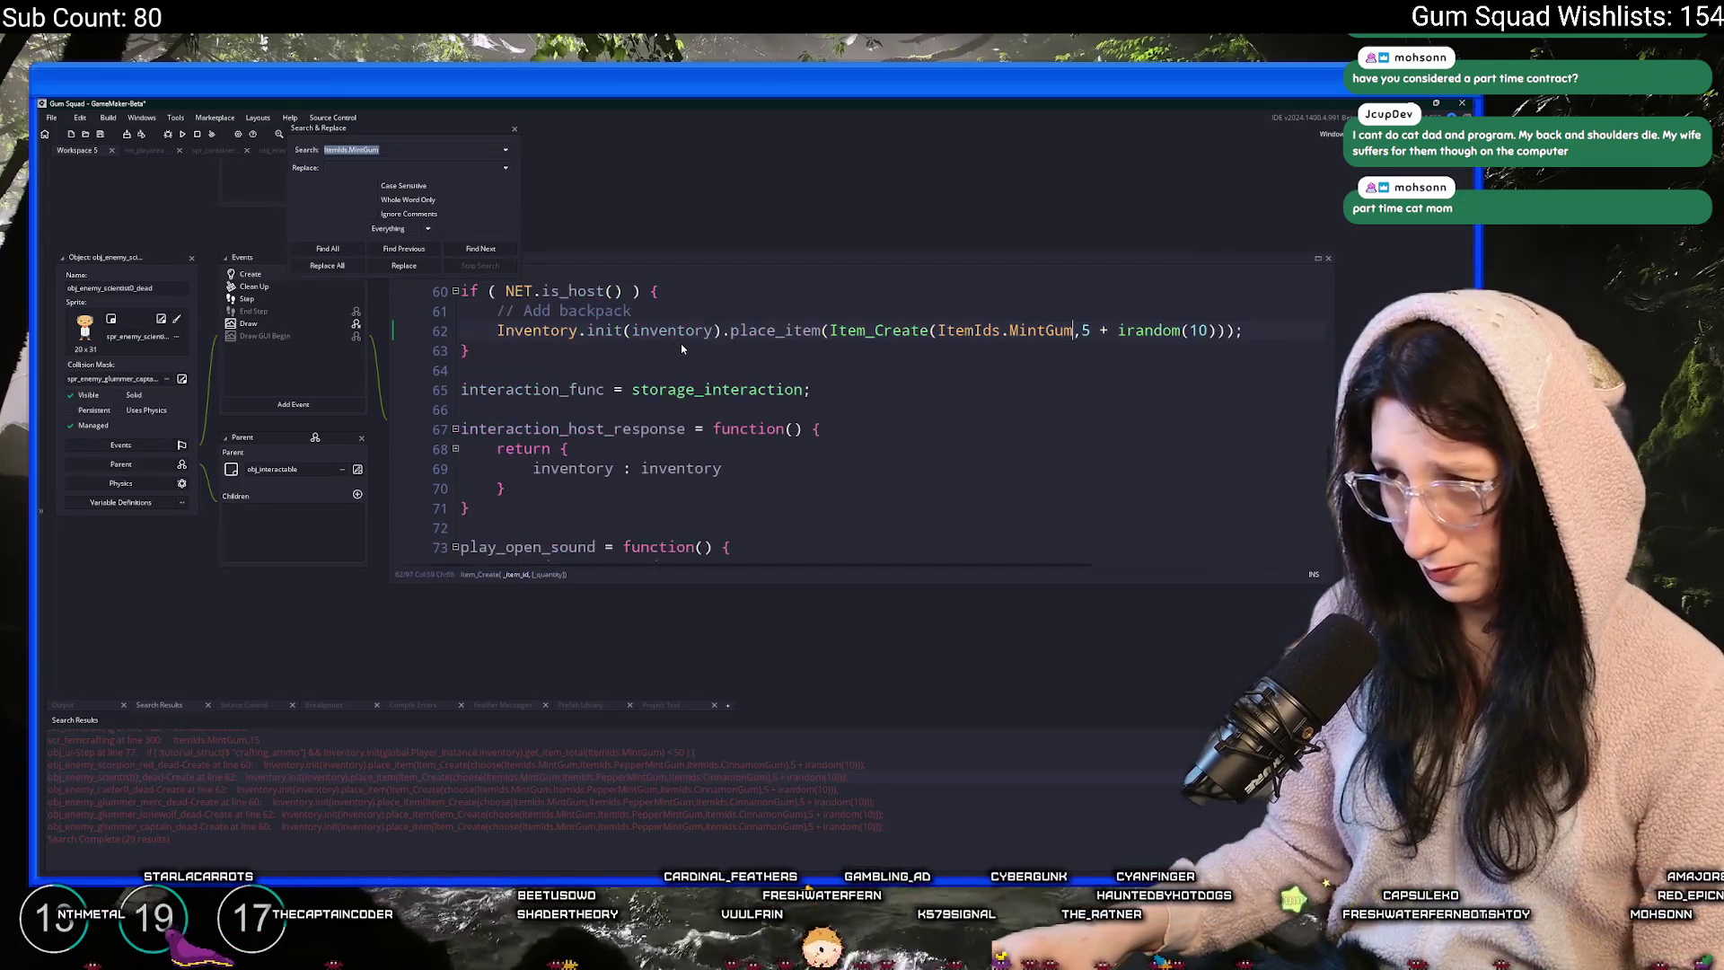
# - Strip the choose call from line 60 of obj_enemy_glummer_merc_dead, leaving MintGum only
pyautogui.doubleClick(406, 802)
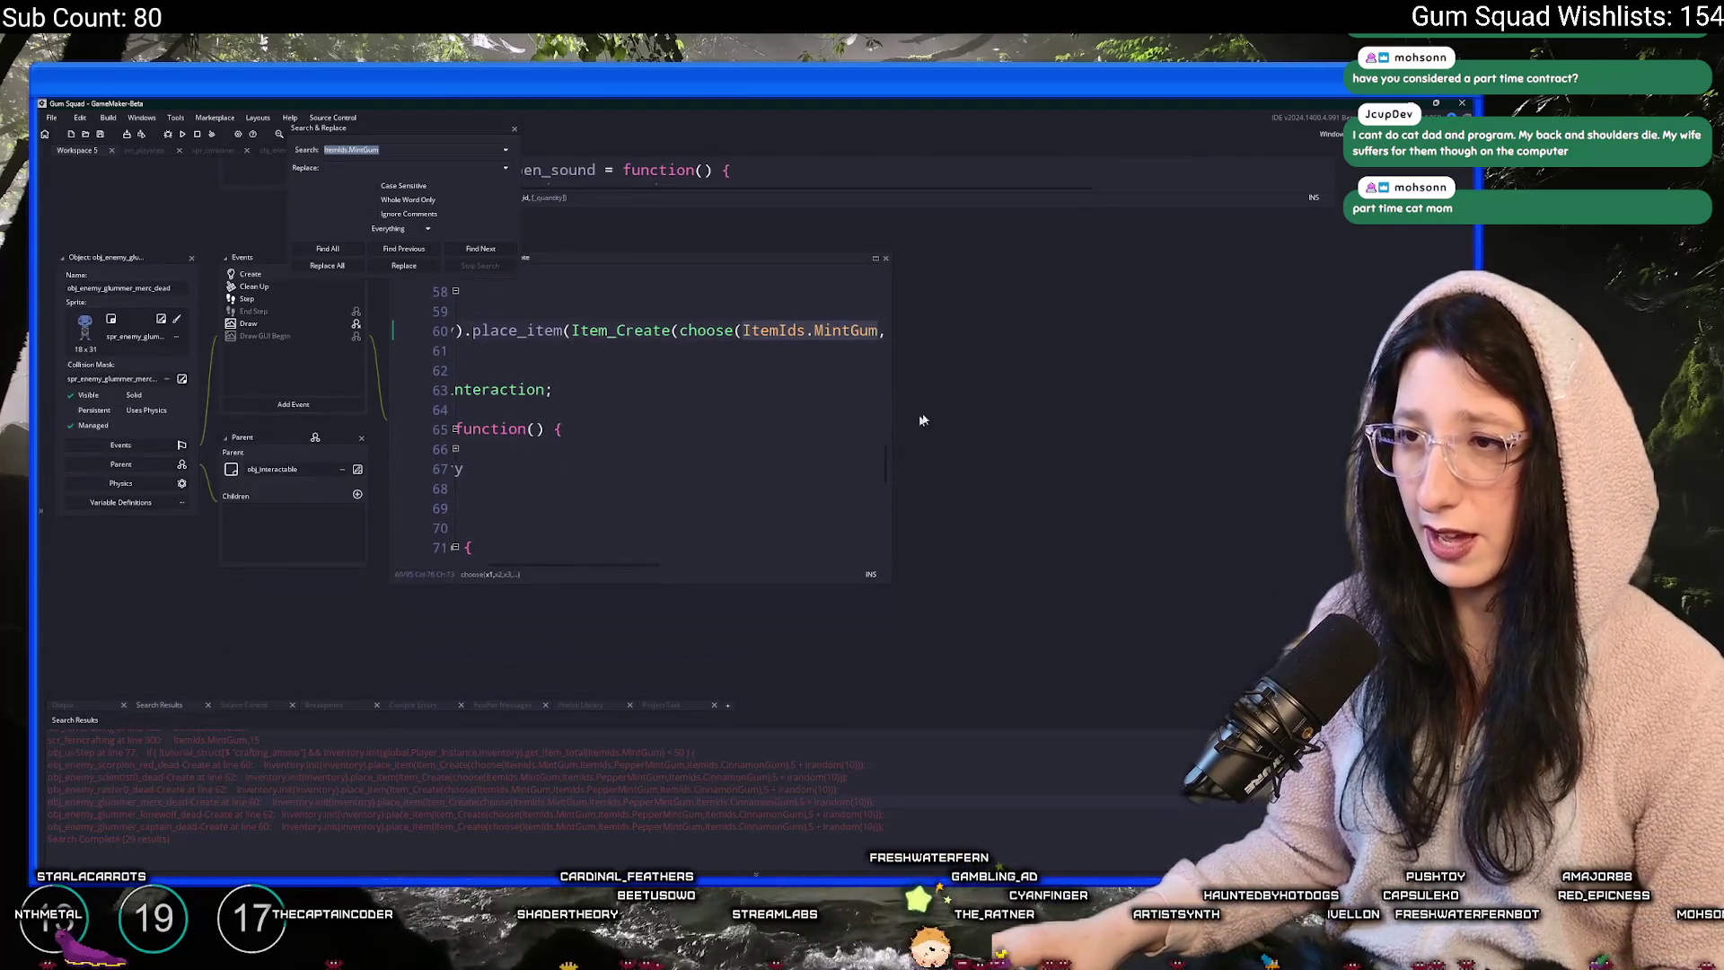
pyautogui.moveTo(889, 339)
pyautogui.mouseDown()
pyautogui.moveTo(1191, 341)
pyautogui.moveTo(1337, 381)
pyautogui.mouseUp()
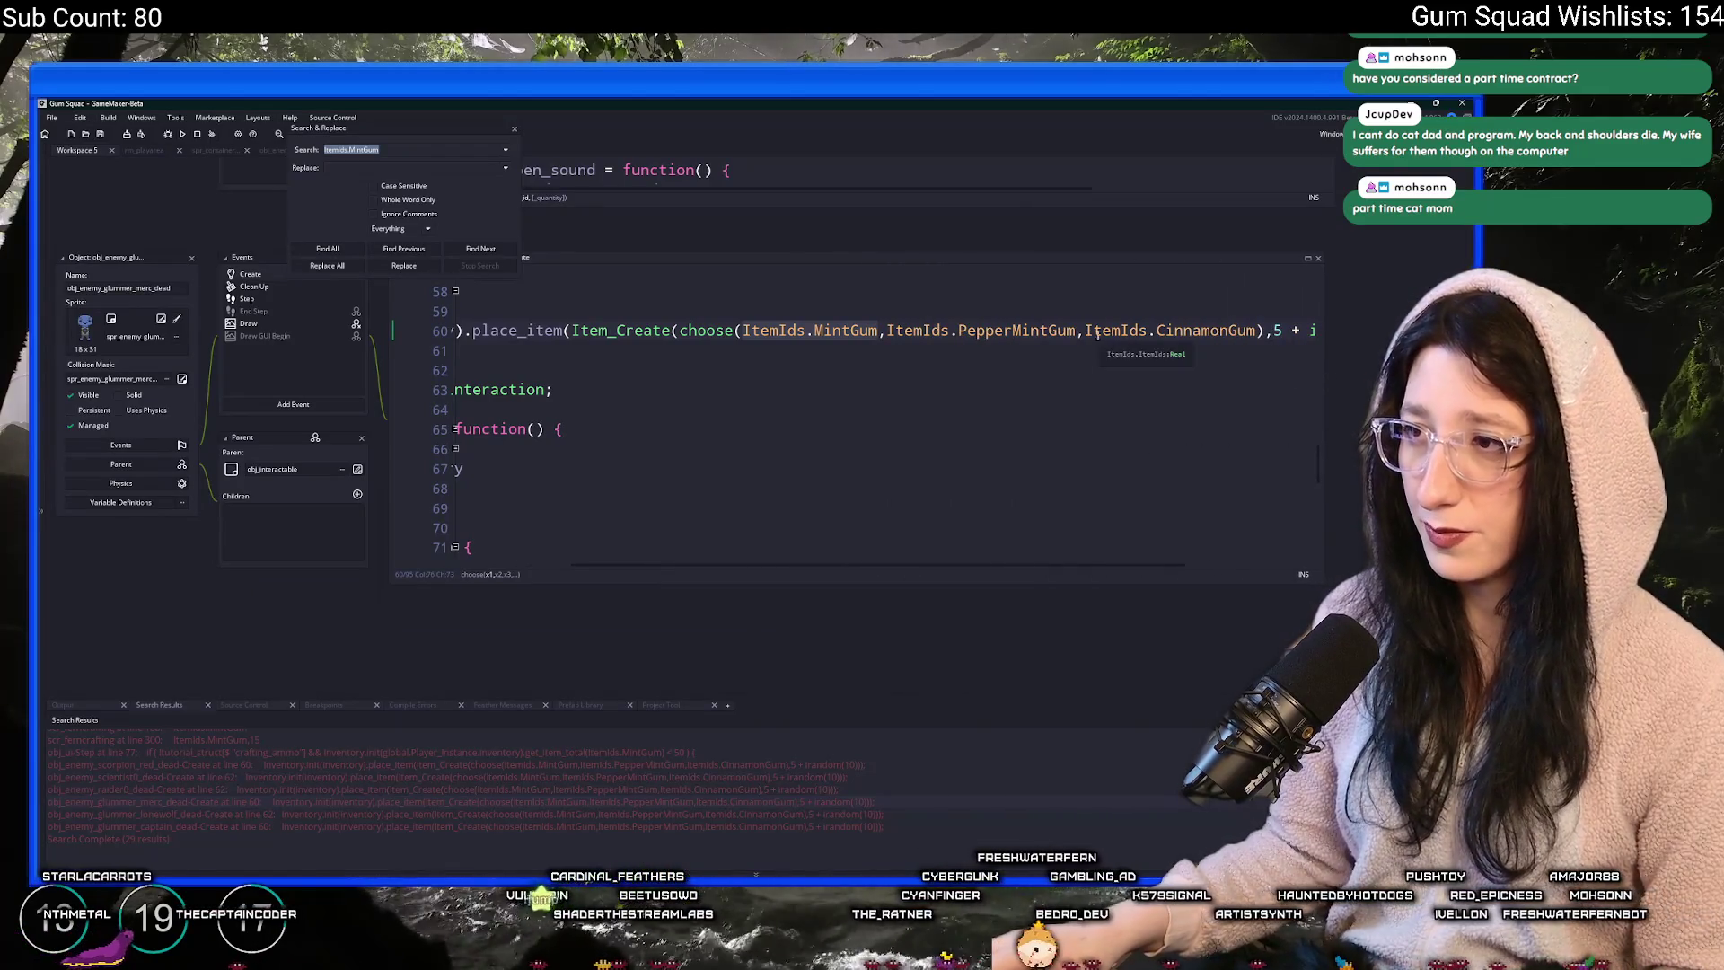
pyautogui.hscroll(-3, 1097, 330)
pyautogui.click(1143, 330)
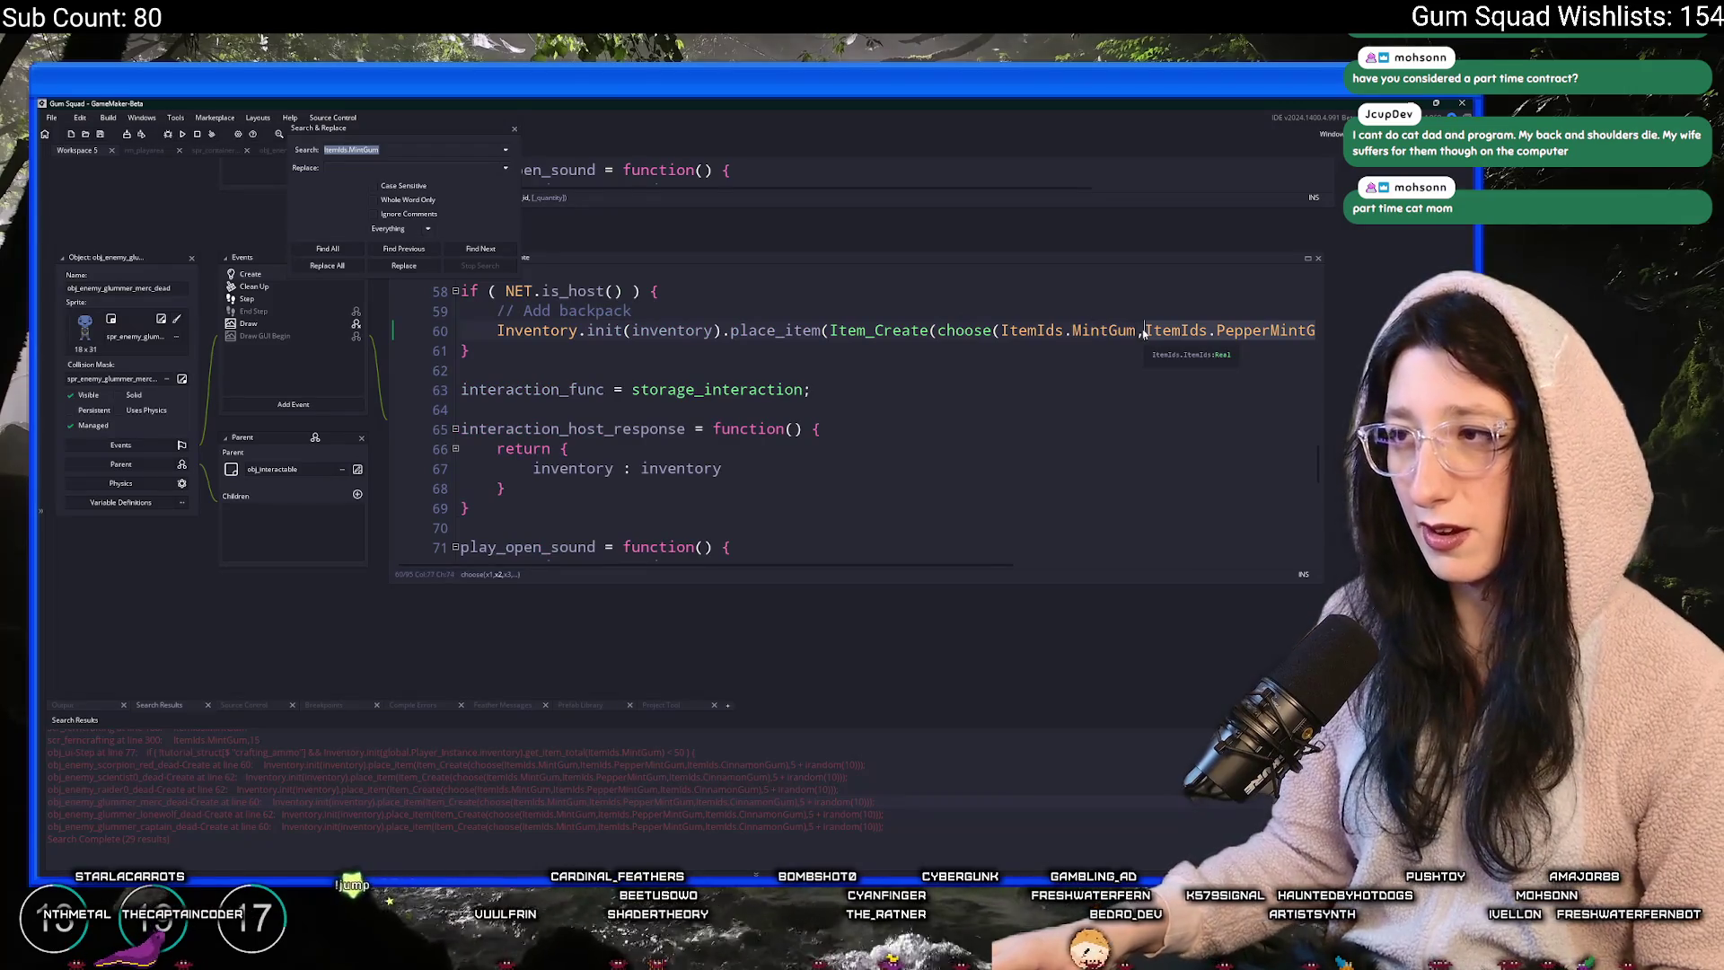
pyautogui.moveTo(937, 331); pyautogui.dragTo(1239, 330)
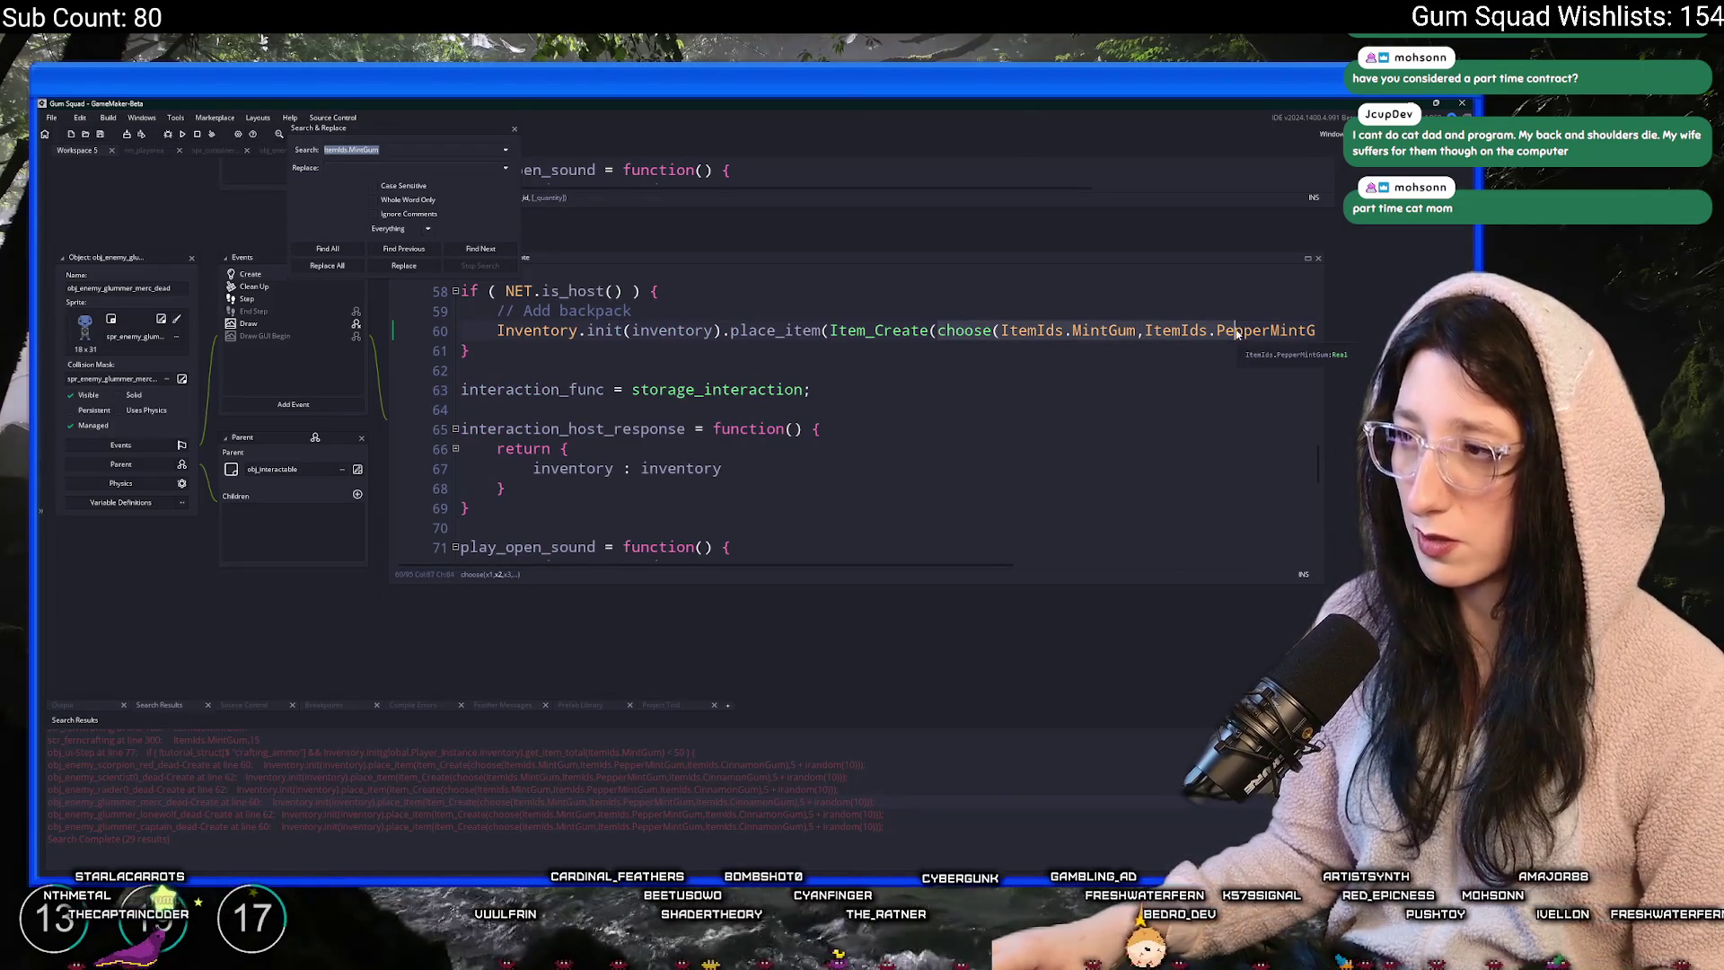
pyautogui.press('BackSpace')
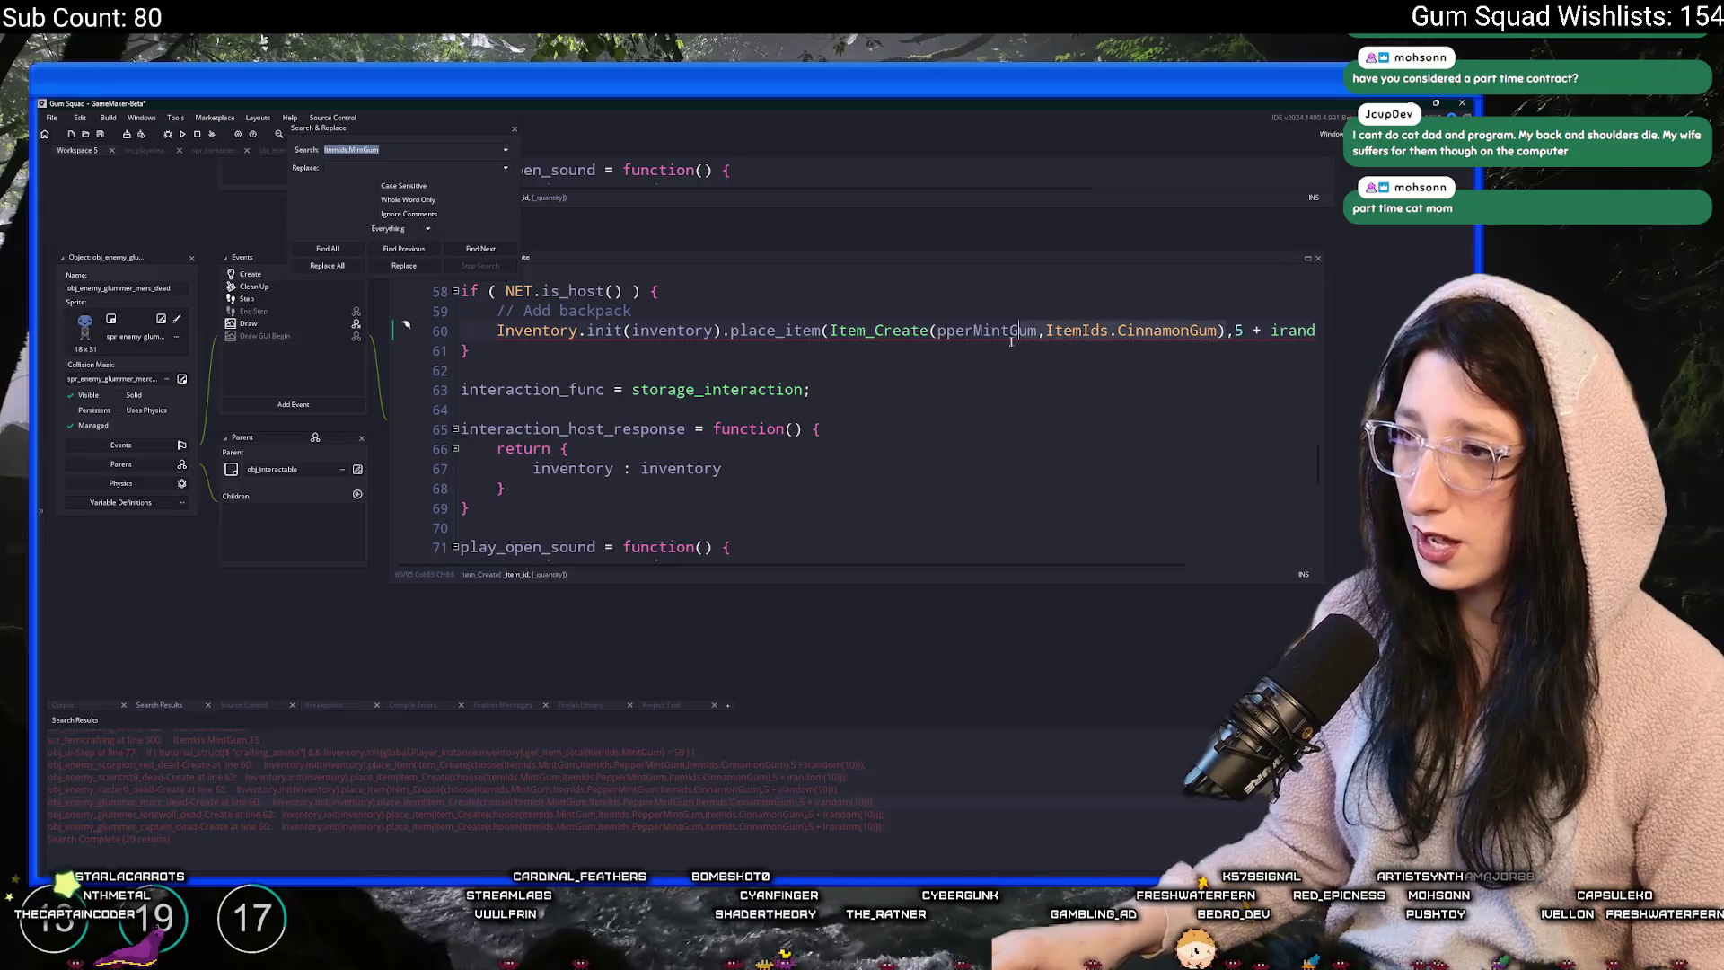
pyautogui.moveTo(942, 346)
pyautogui.write('ItemIds.PepperMintGum')
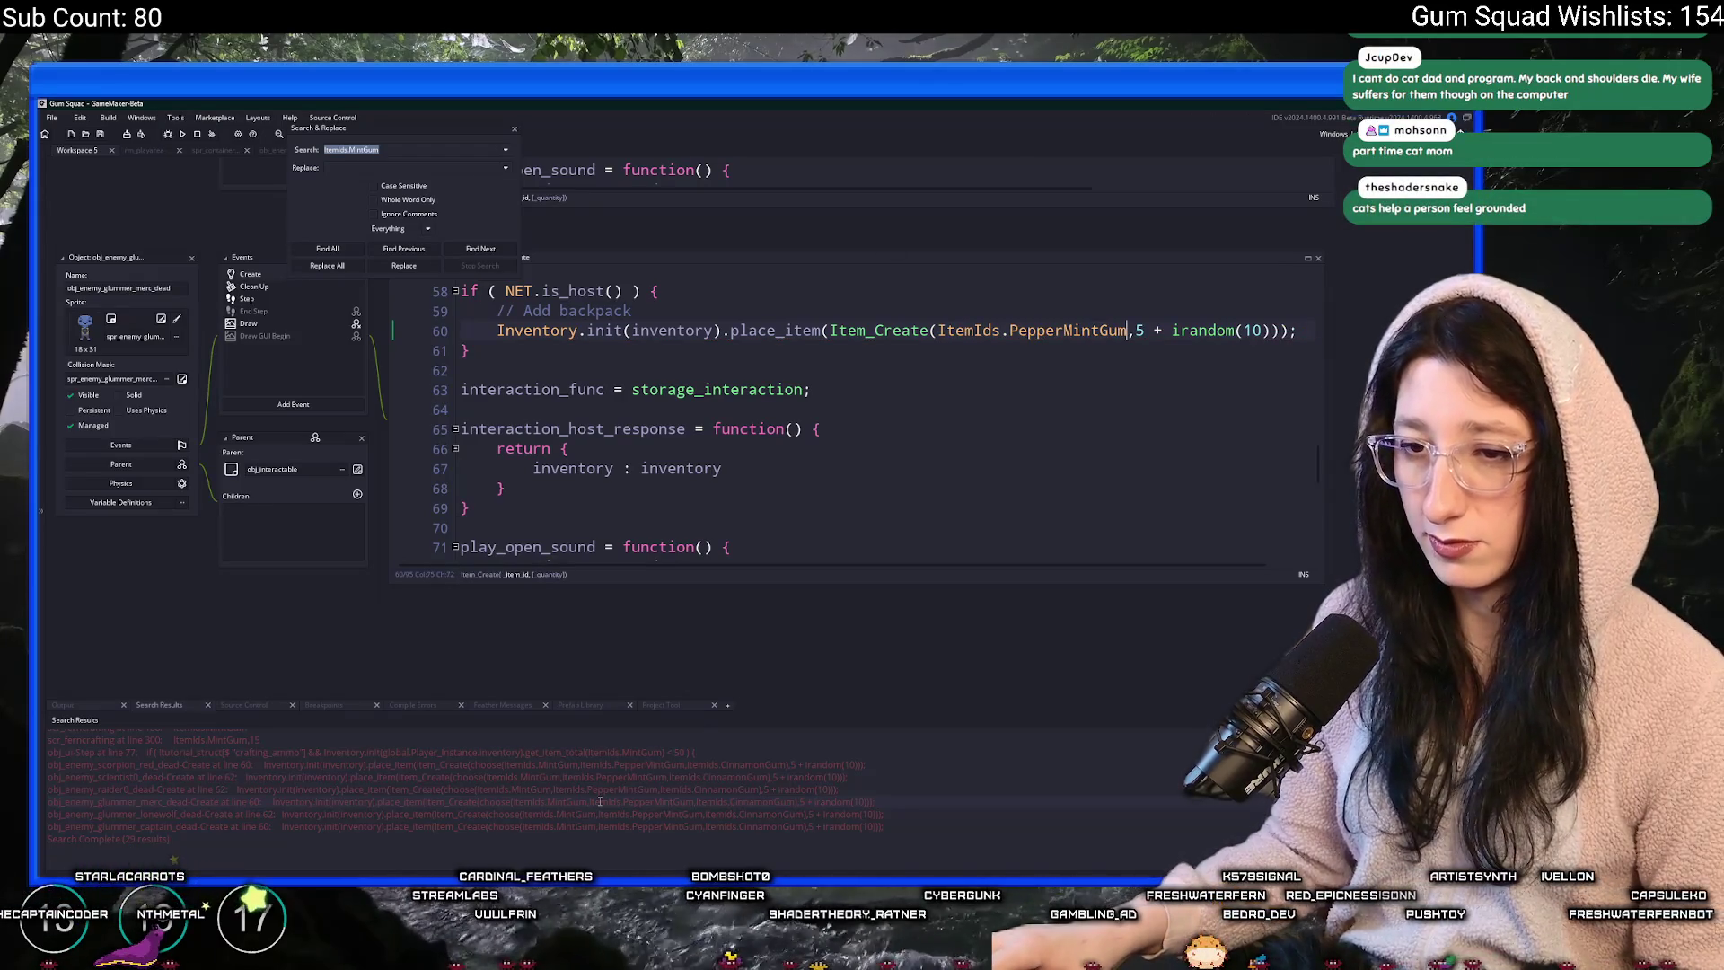
# - Replace the choose call on line 62 of obj_enemy_glummer_lonewolf_dead with ItemIds.MintGum
pyautogui.doubleClick(572, 813)
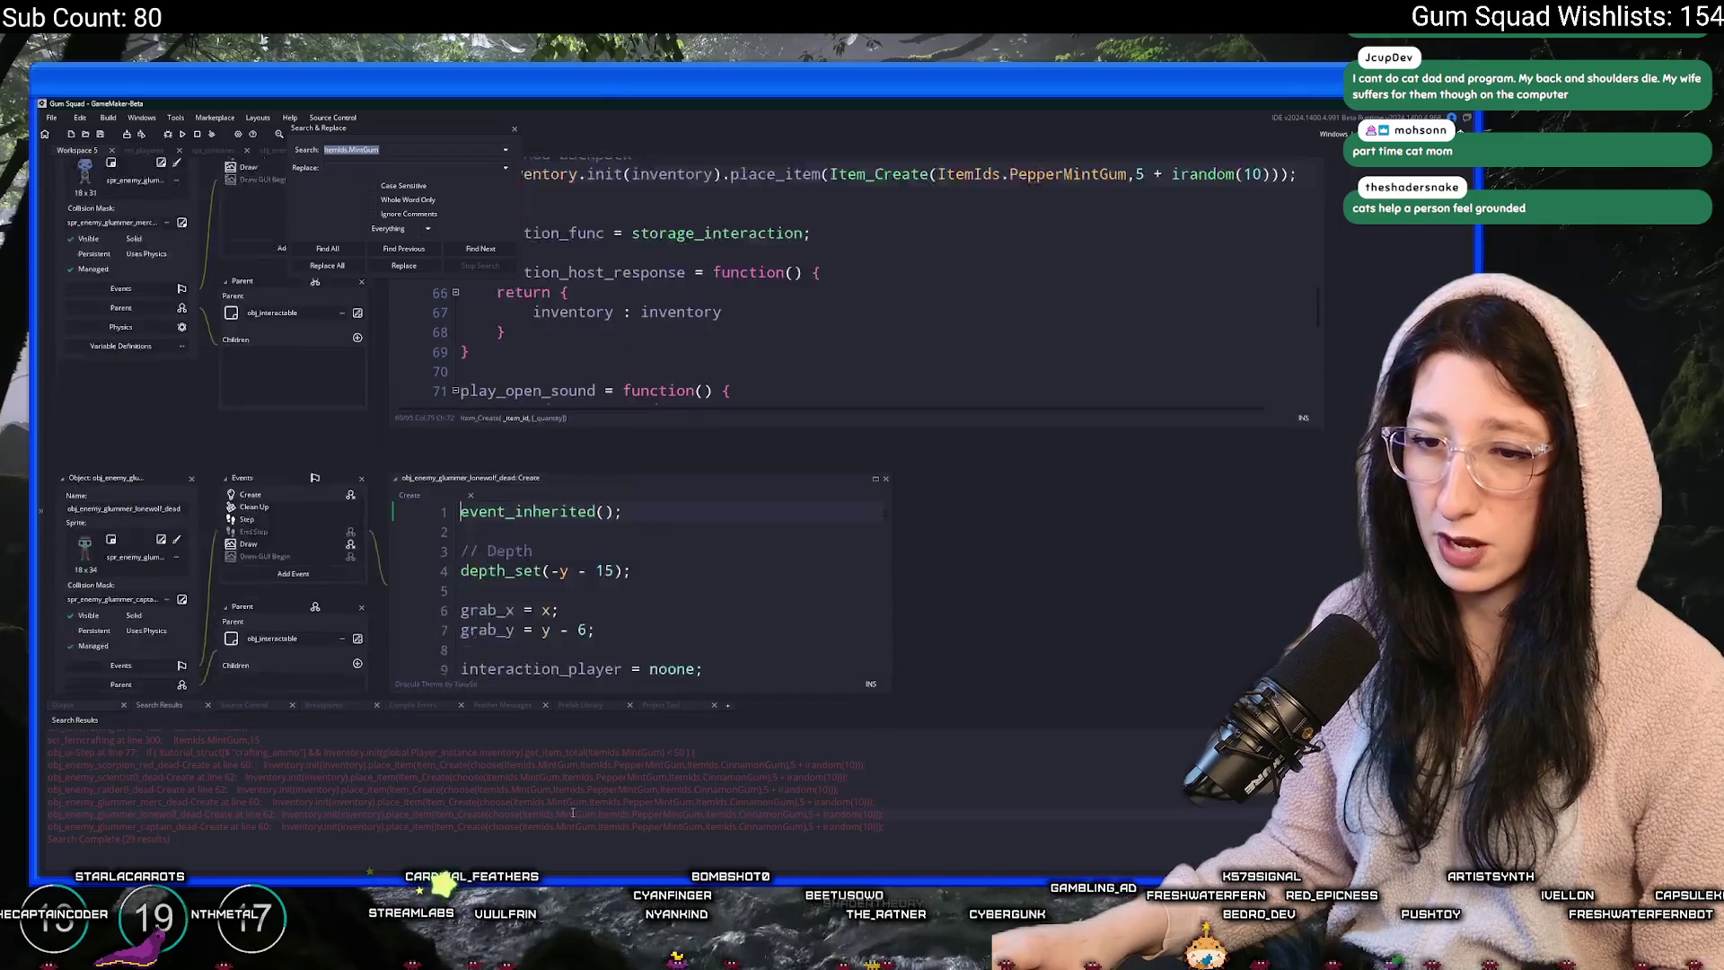
pyautogui.click(747, 463)
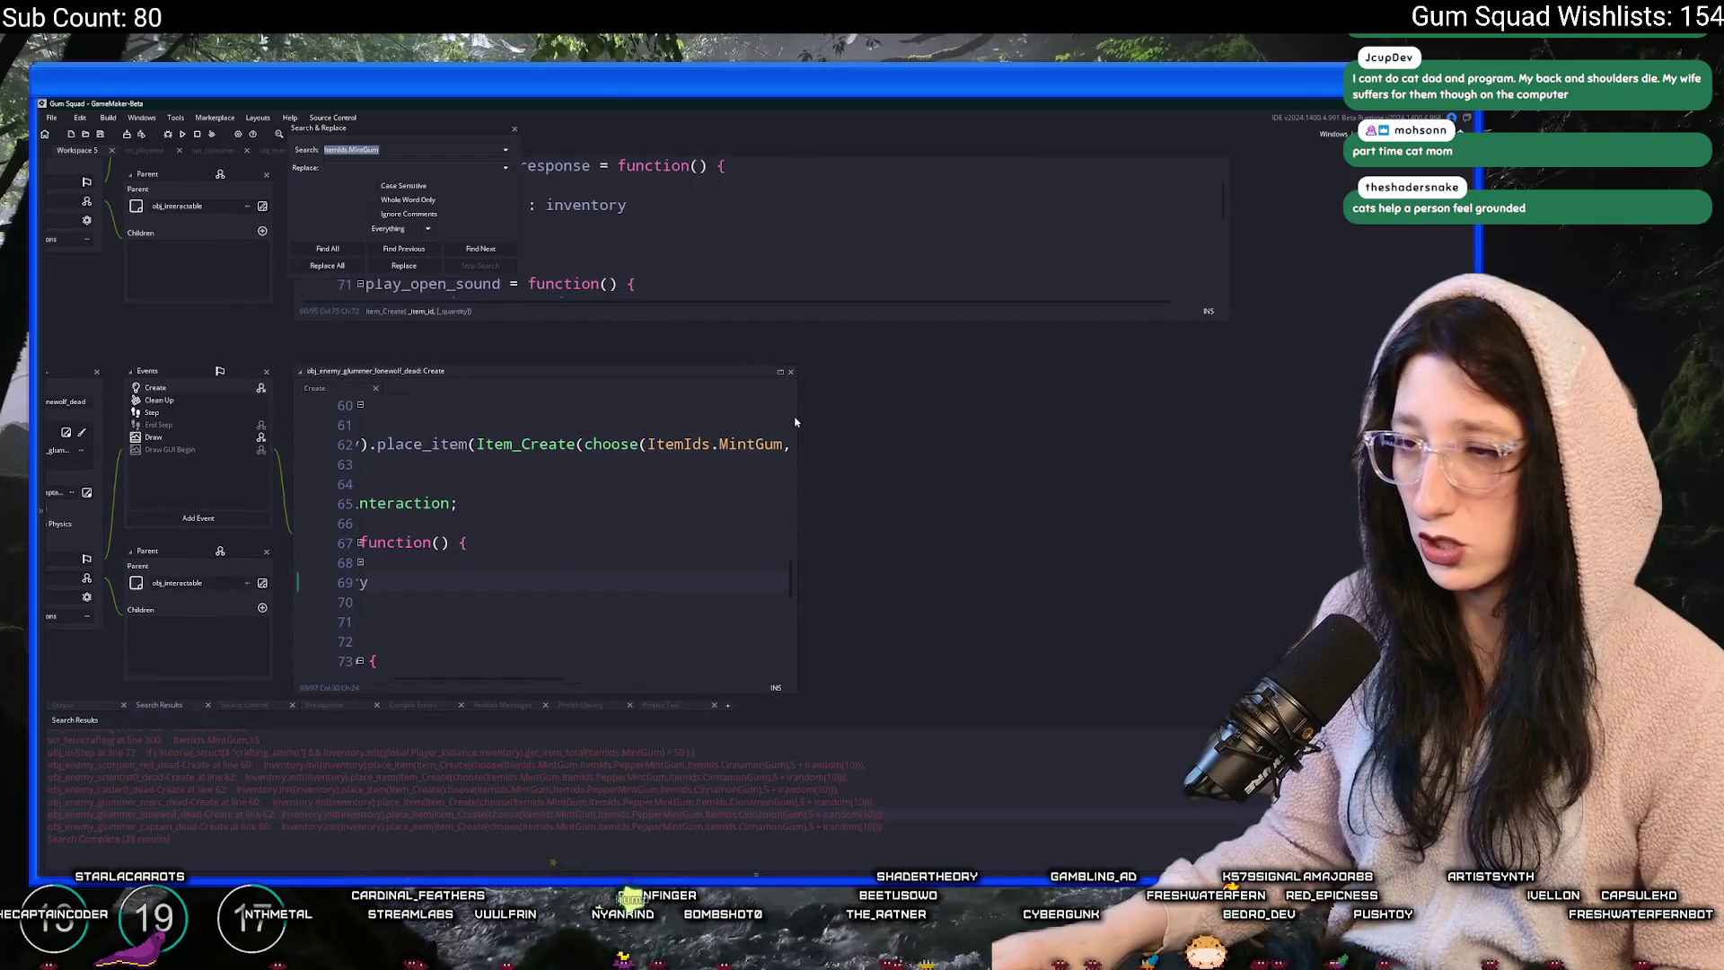
pyautogui.moveTo(796, 410); pyautogui.dragTo(1158, 409)
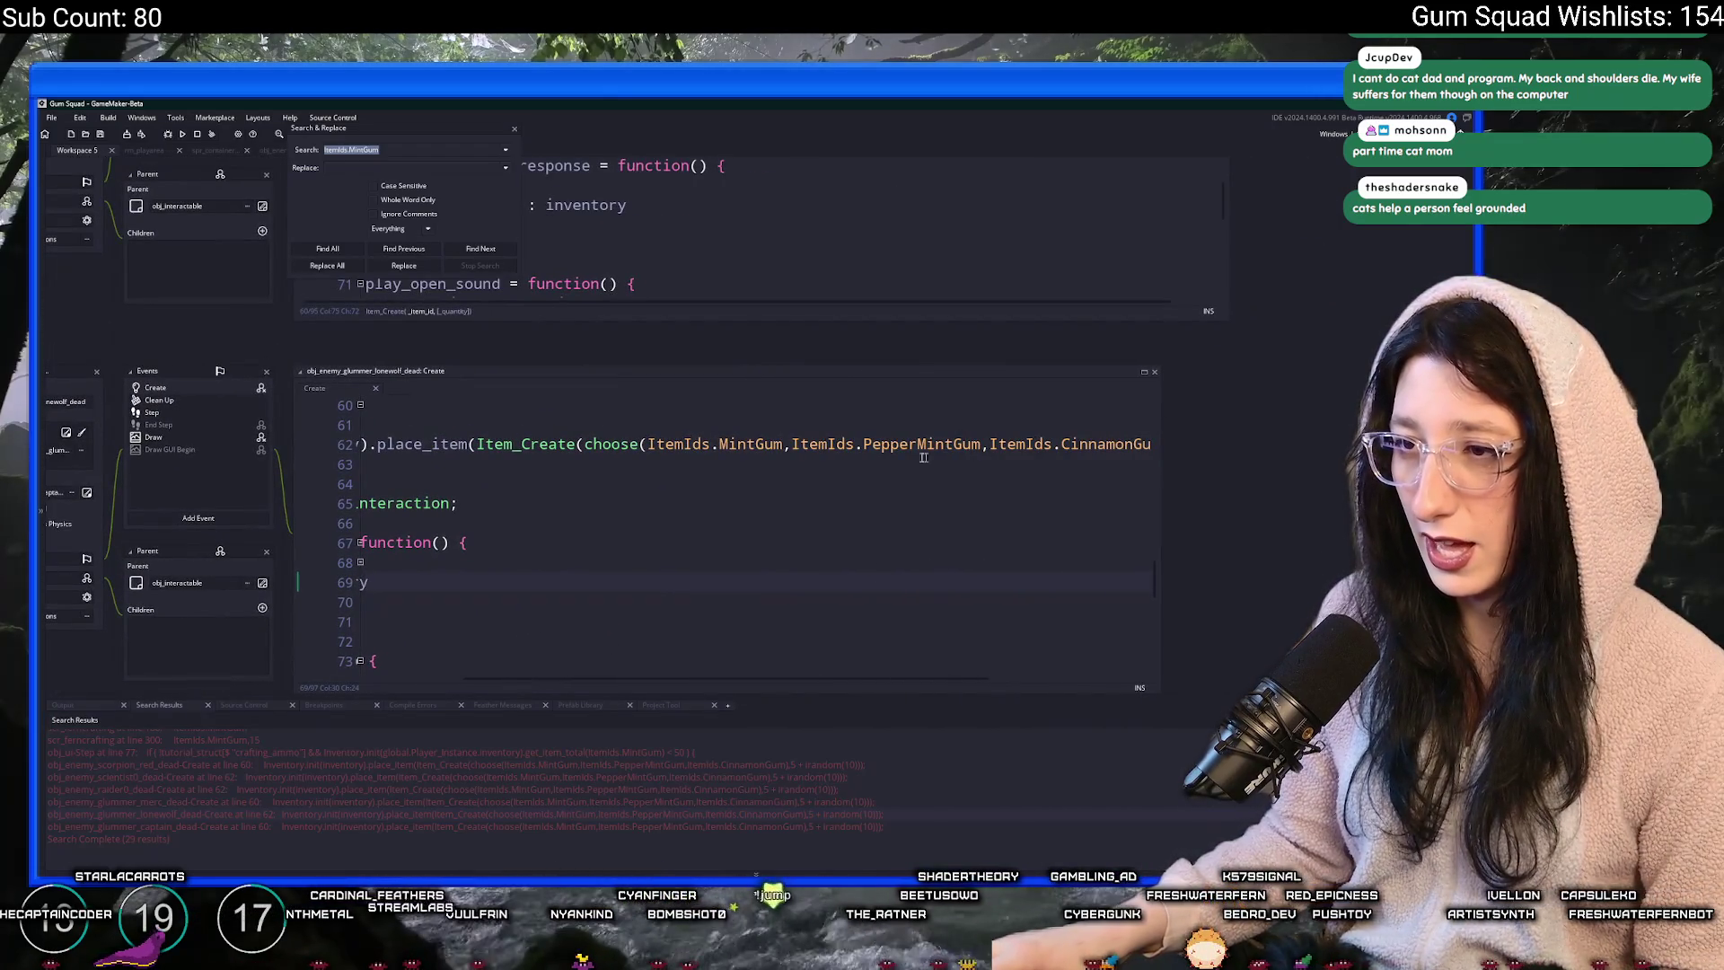
pyautogui.click(768, 443)
pyautogui.click(651, 449)
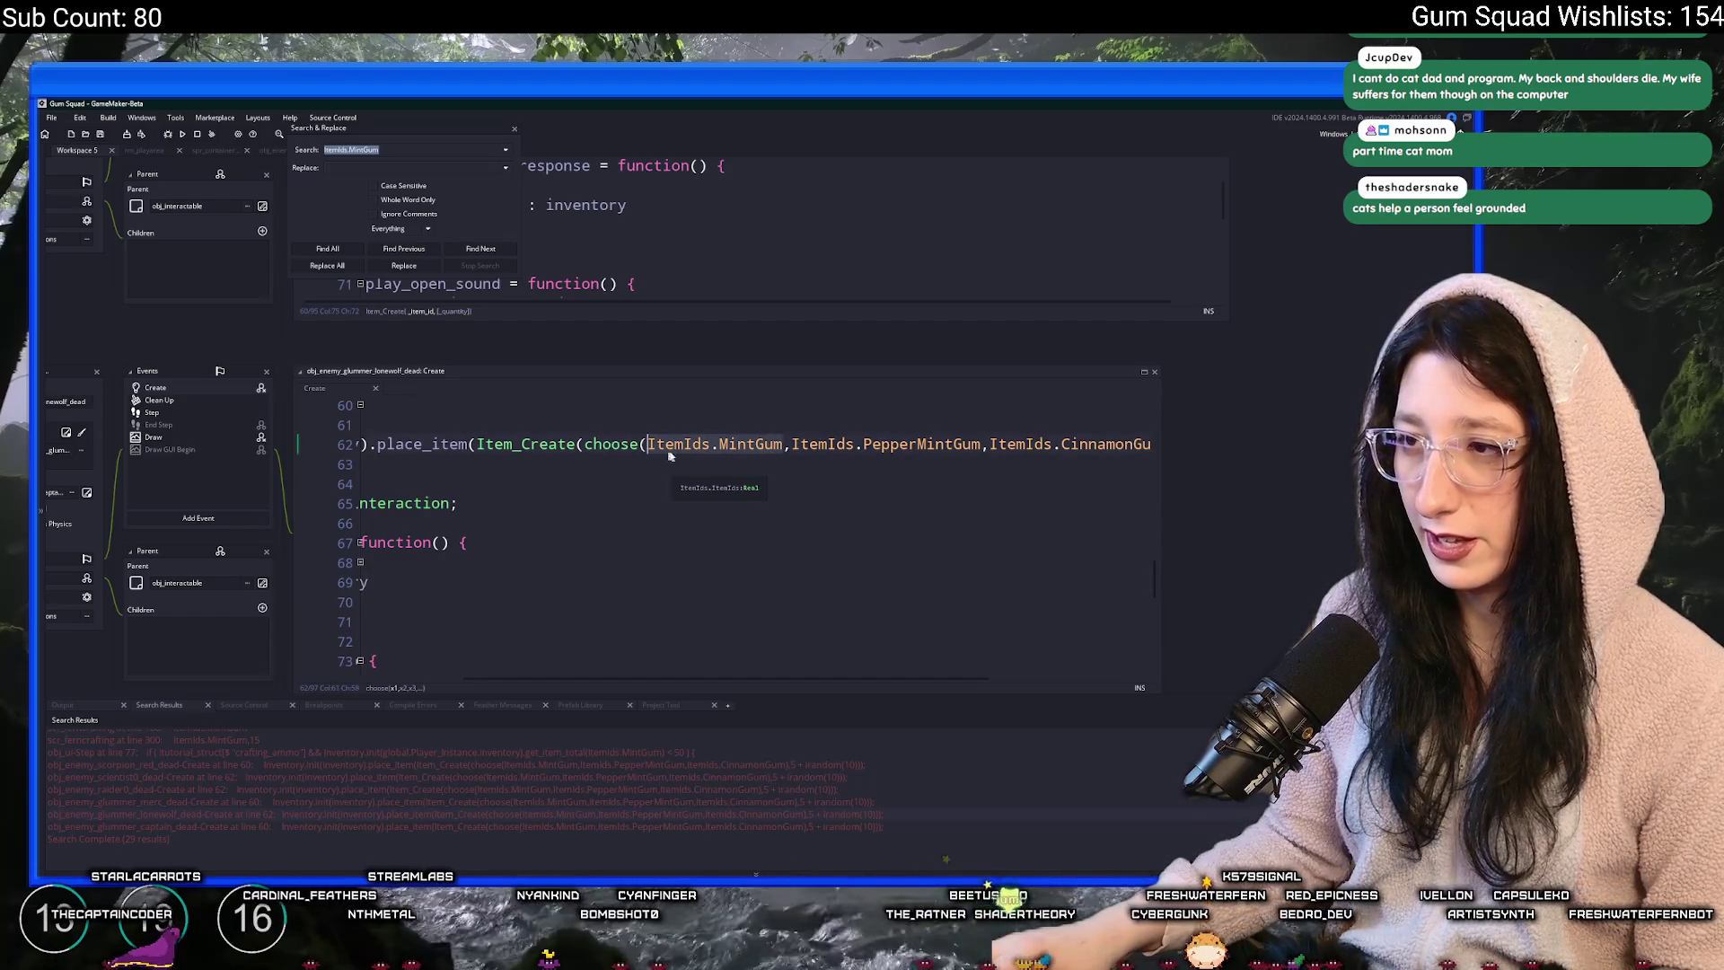
pyautogui.click(588, 449)
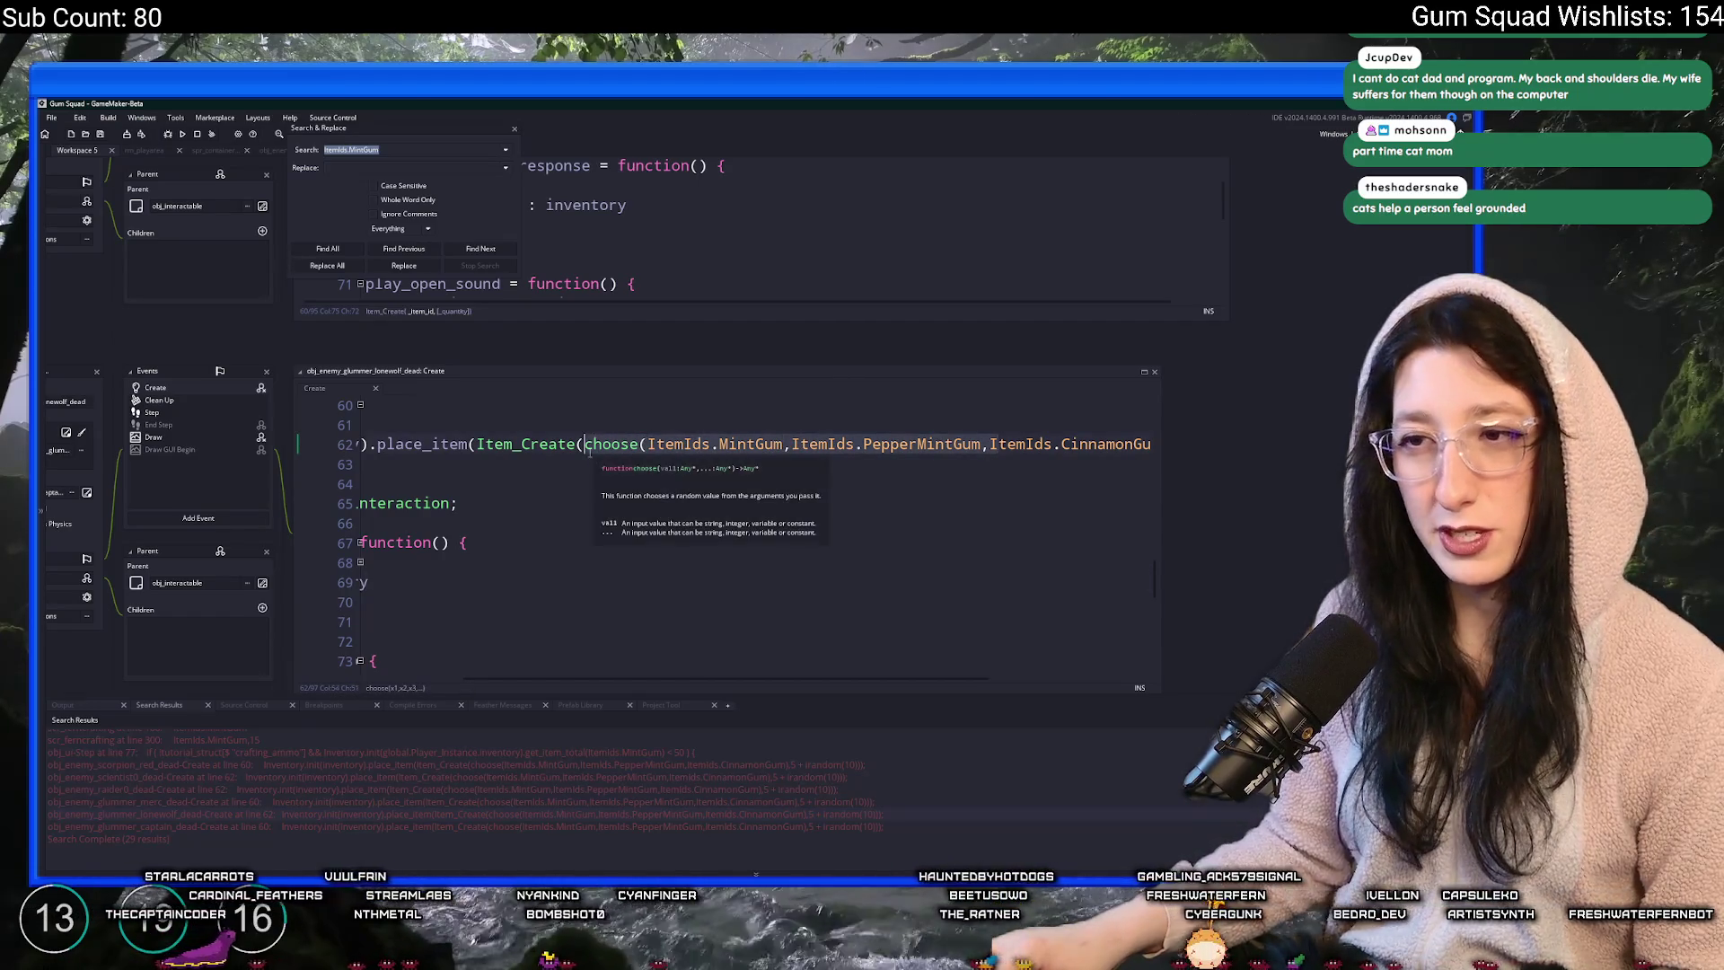
pyautogui.keyDown('shift'); pyautogui.click(998, 443); pyautogui.keyUp('shift')
pyautogui.press('Delete')
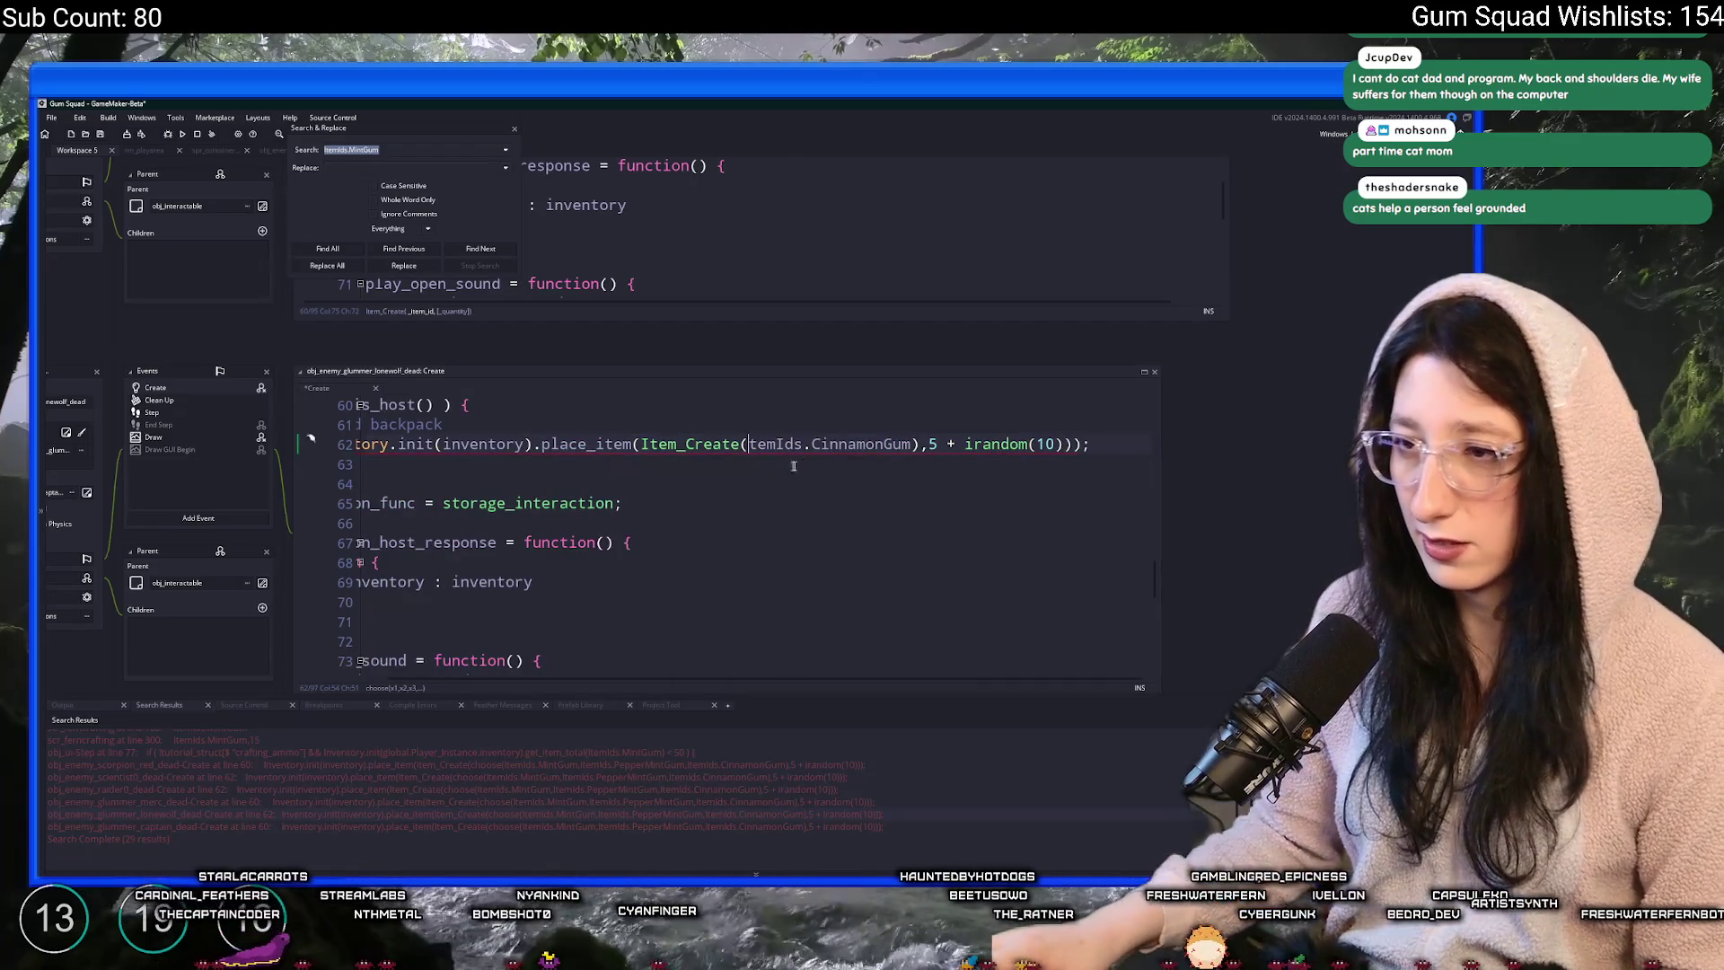
pyautogui.hotkey('ctrl', 'shift', 'Right')
pyautogui.hotkey('ctrl', 'shift', 'Right')
pyautogui.hotkey('ctrl', 'shift', 'Right')
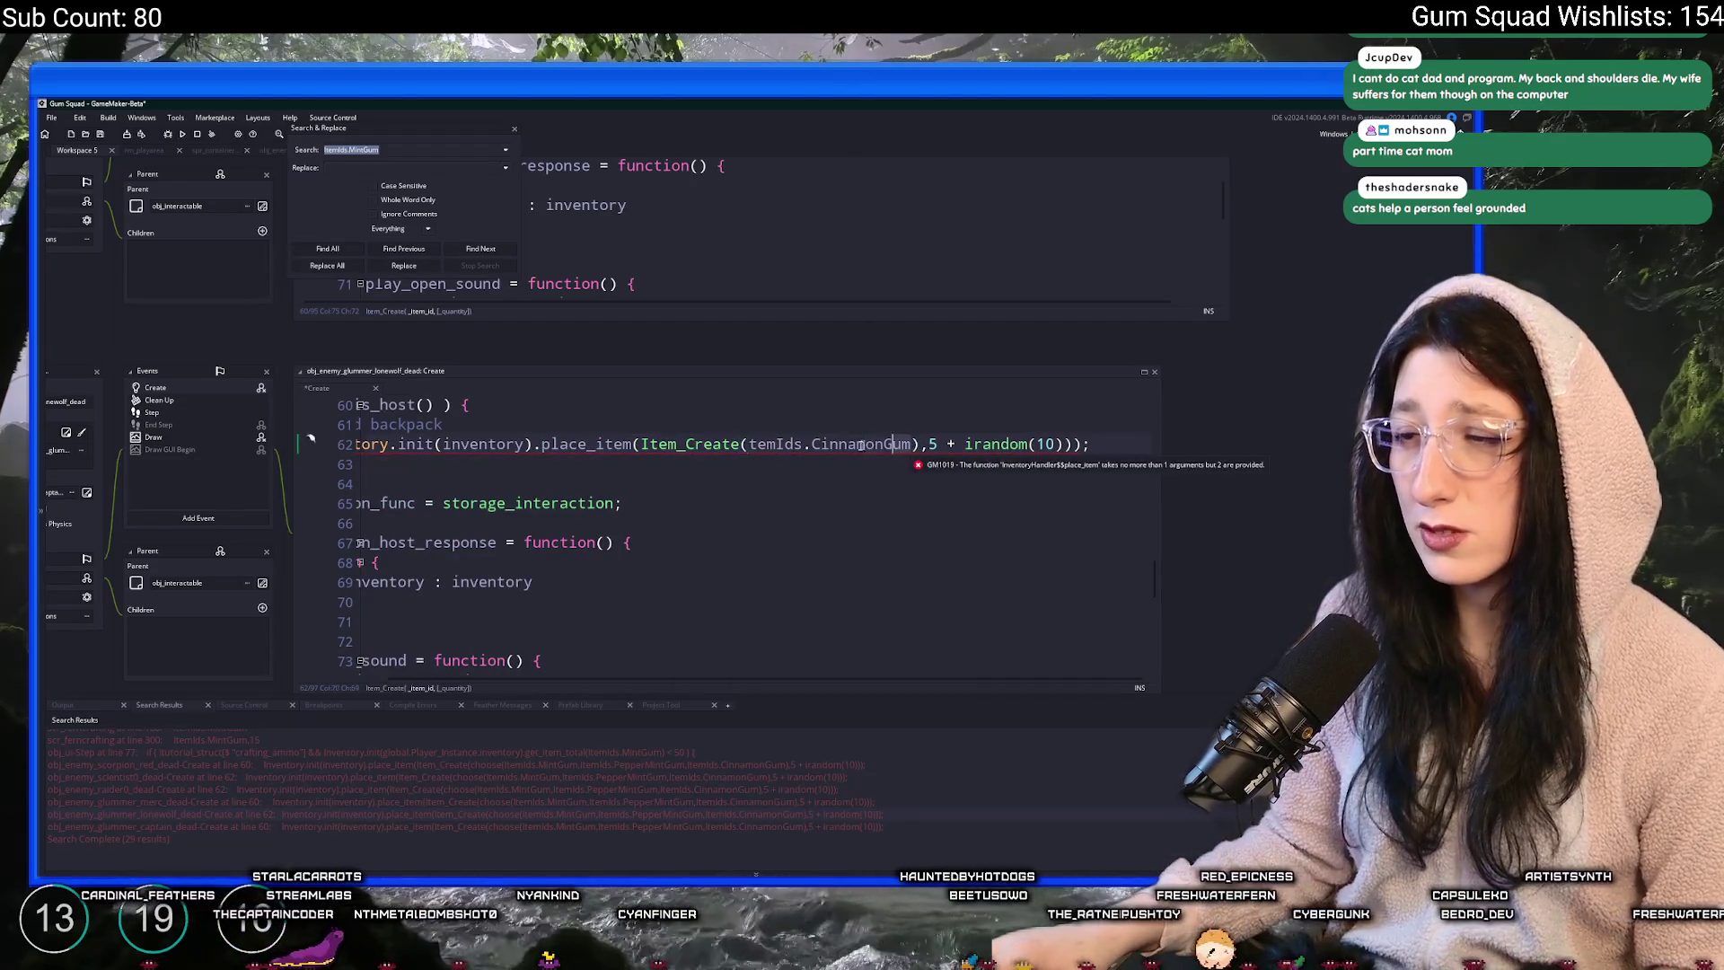
pyautogui.write('ItemIds.MintGum')
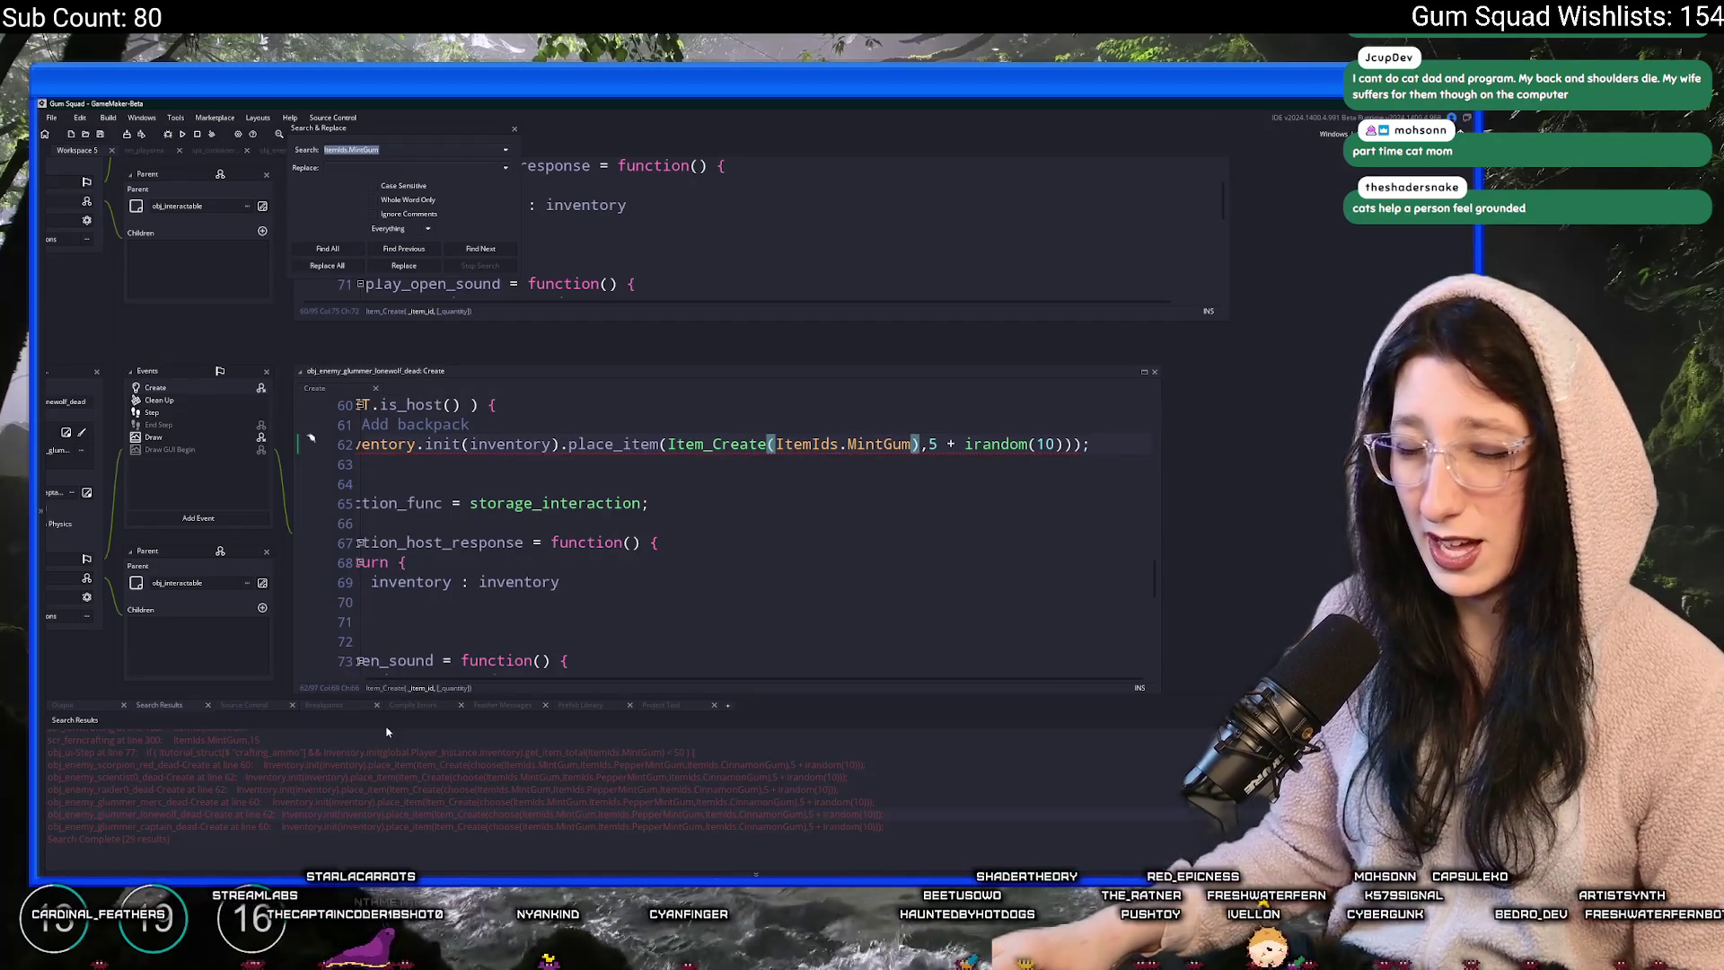
# - Replace the choose call on line 60 of obj_enemy_glummer_captain_dead with ItemIds.MintGum
pyautogui.doubleClick(270, 825)
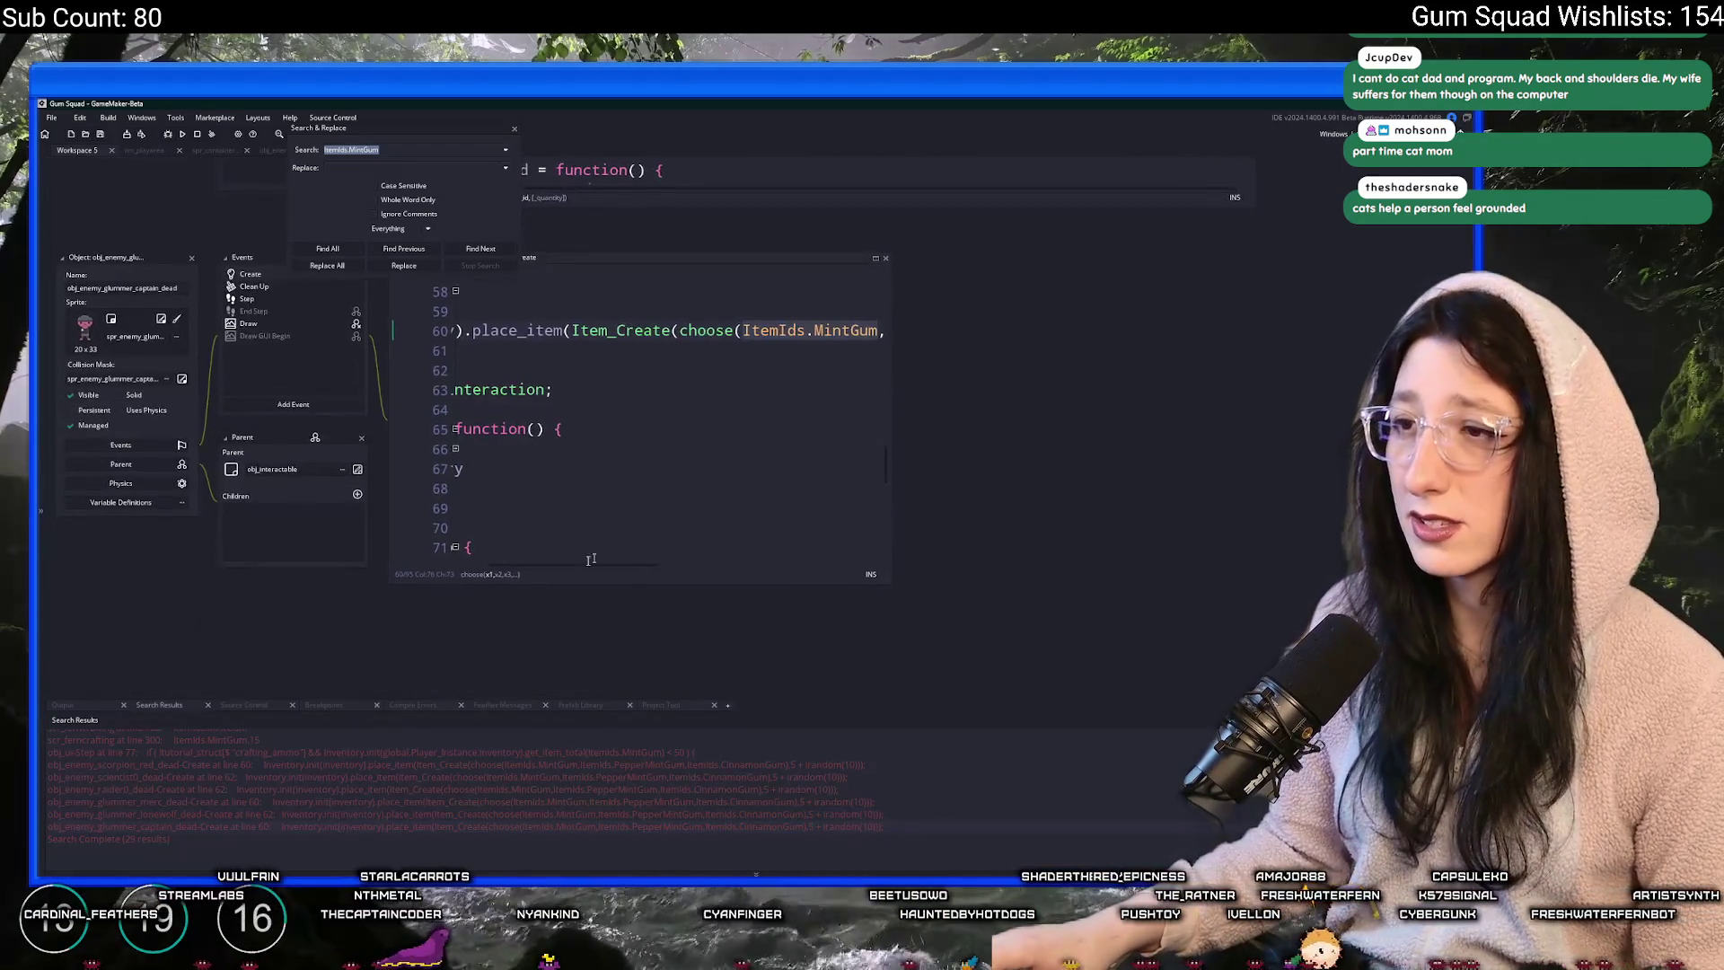
pyautogui.moveTo(749, 358); pyautogui.dragTo(1214, 359)
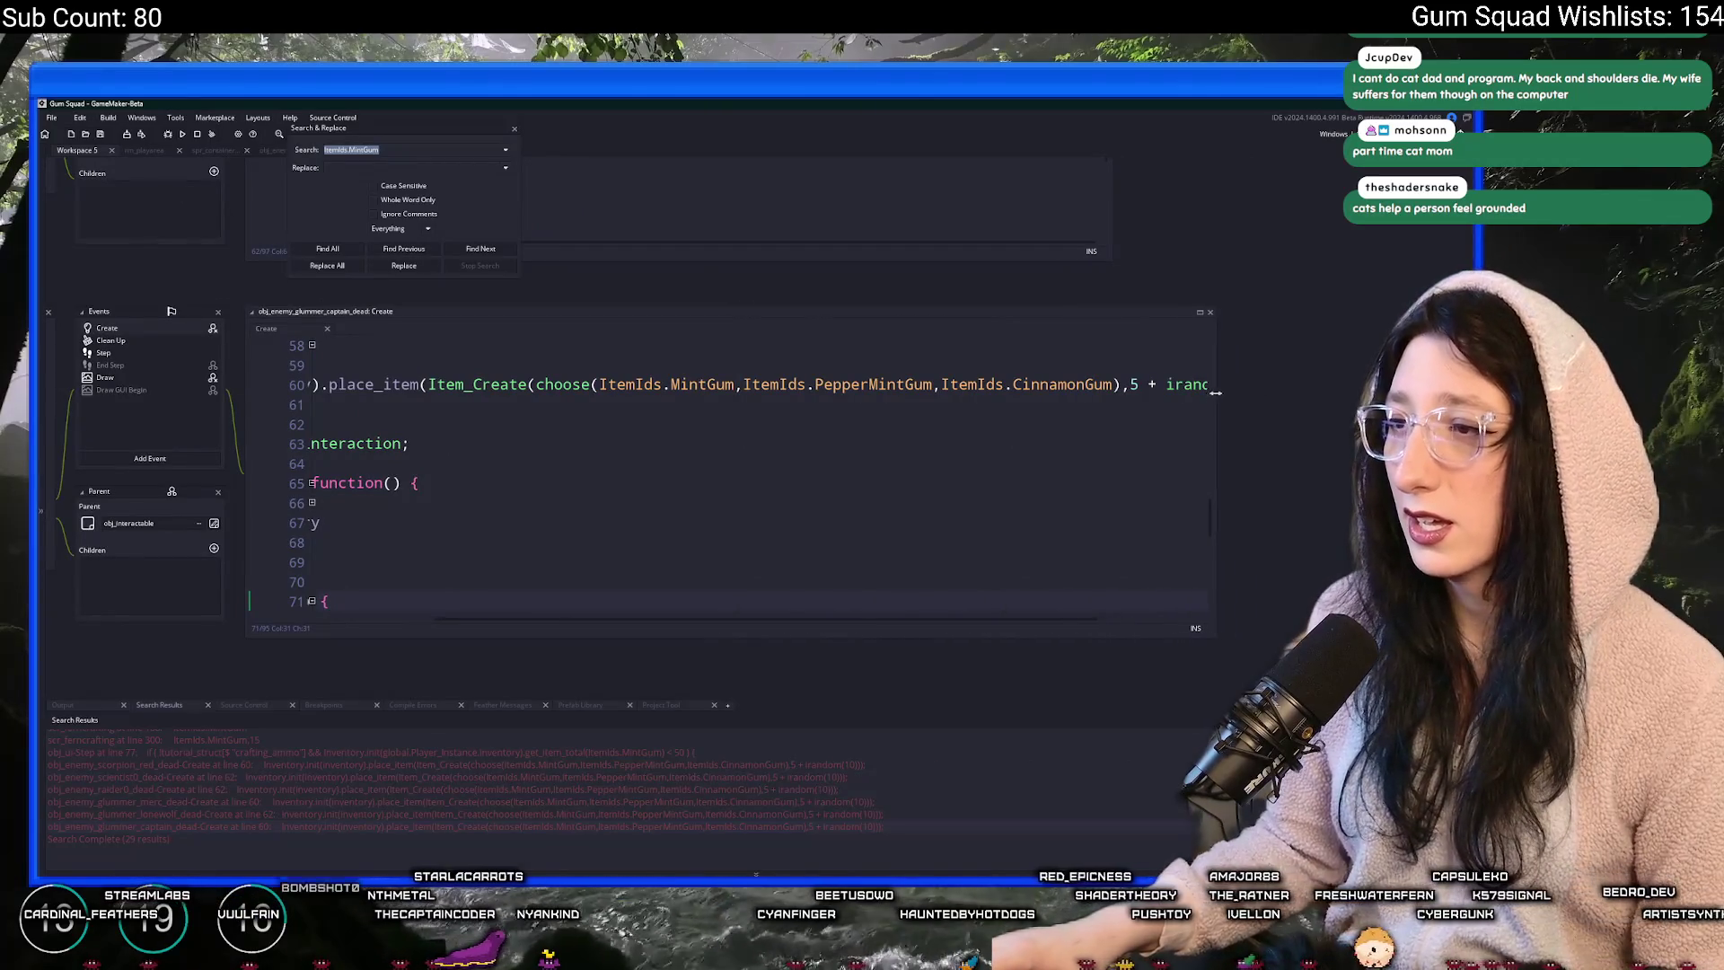
pyautogui.click(808, 384)
pyautogui.click(540, 385)
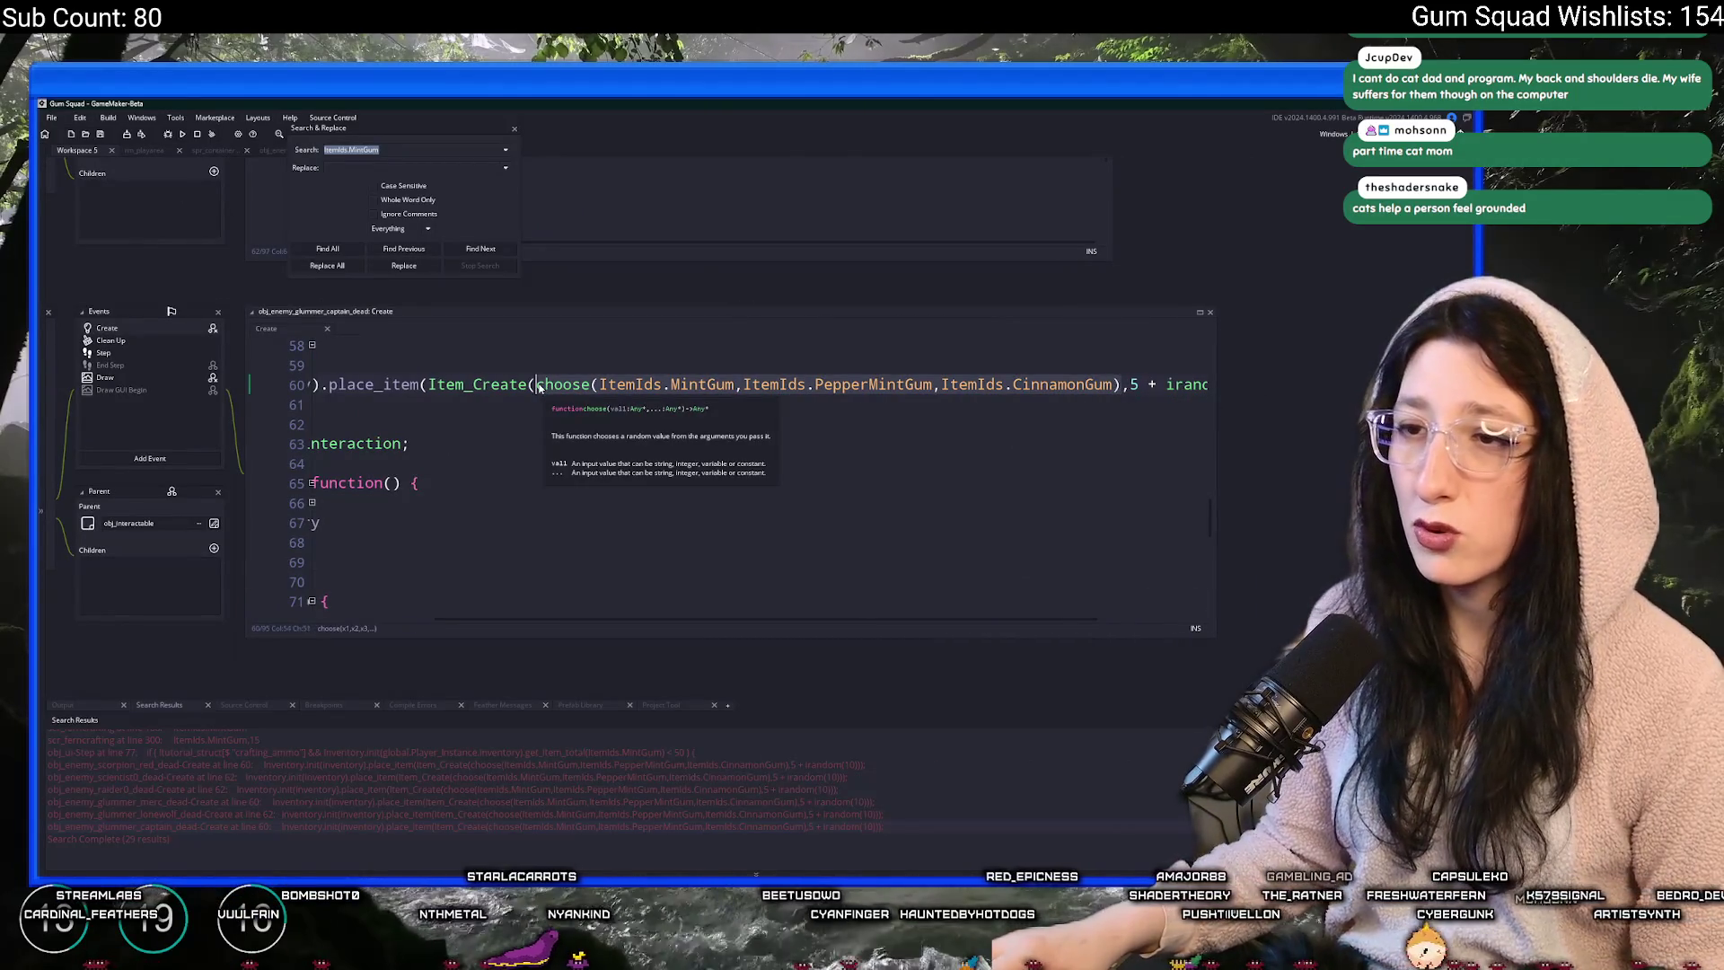
pyautogui.write('ItemIds.MintGum')
pyautogui.hotkey('ctrl', 'z')
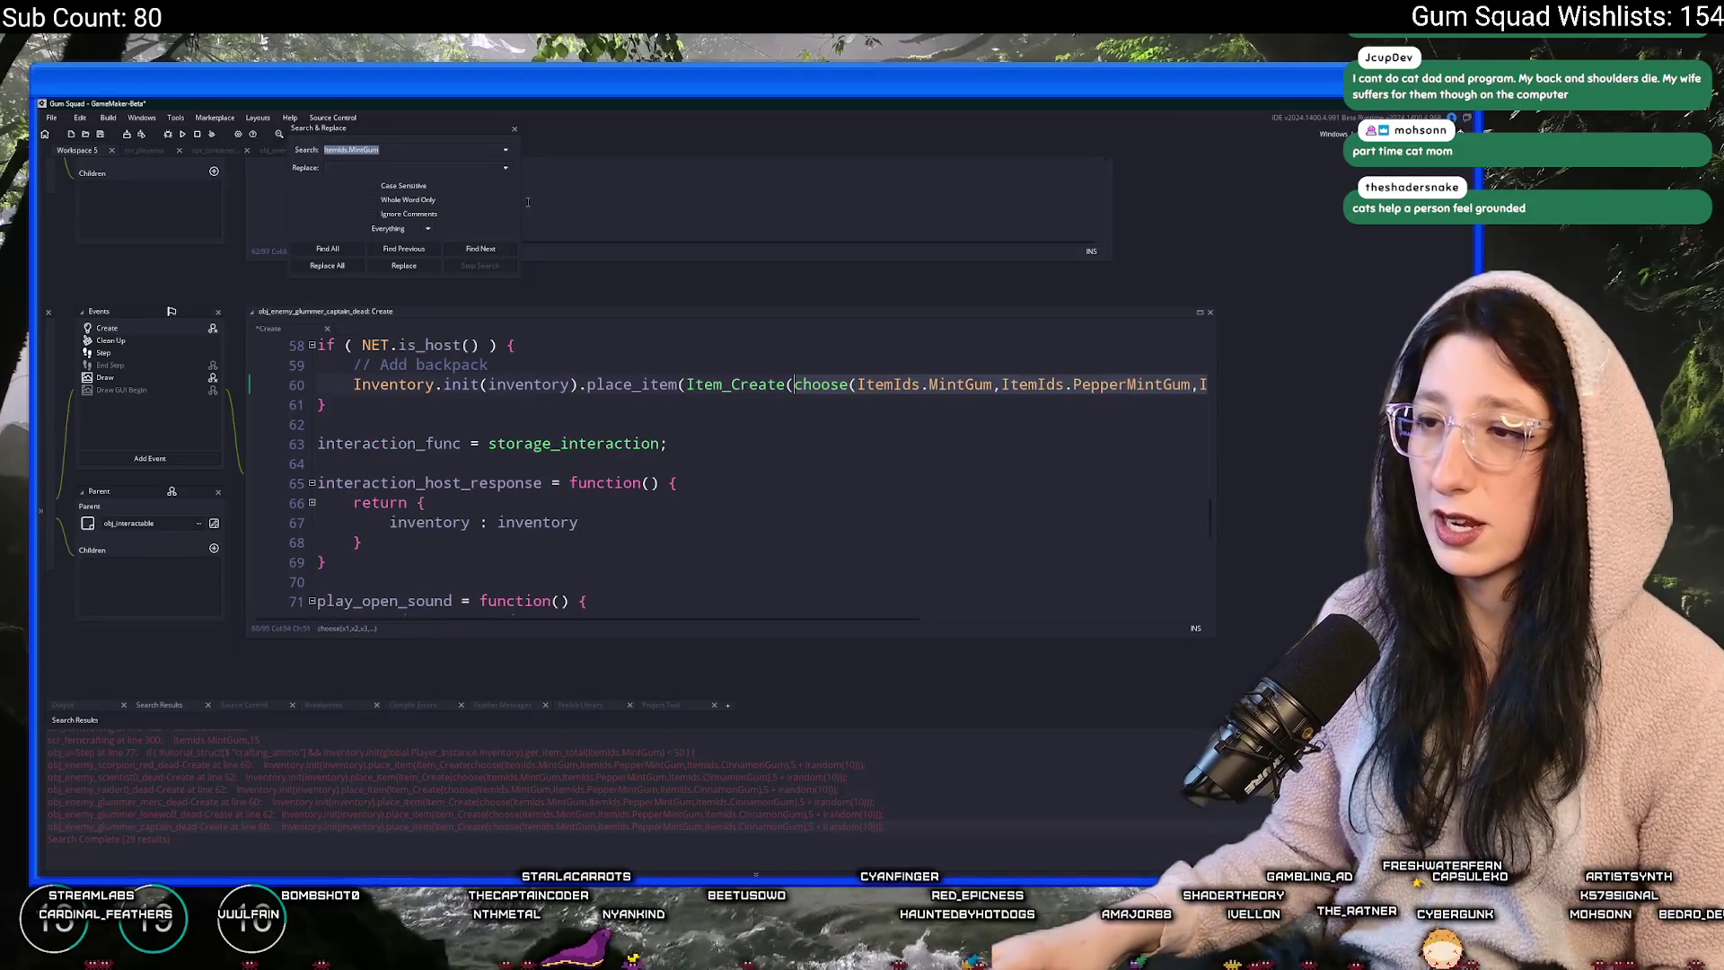
pyautogui.write('ItemIds.MintGum')
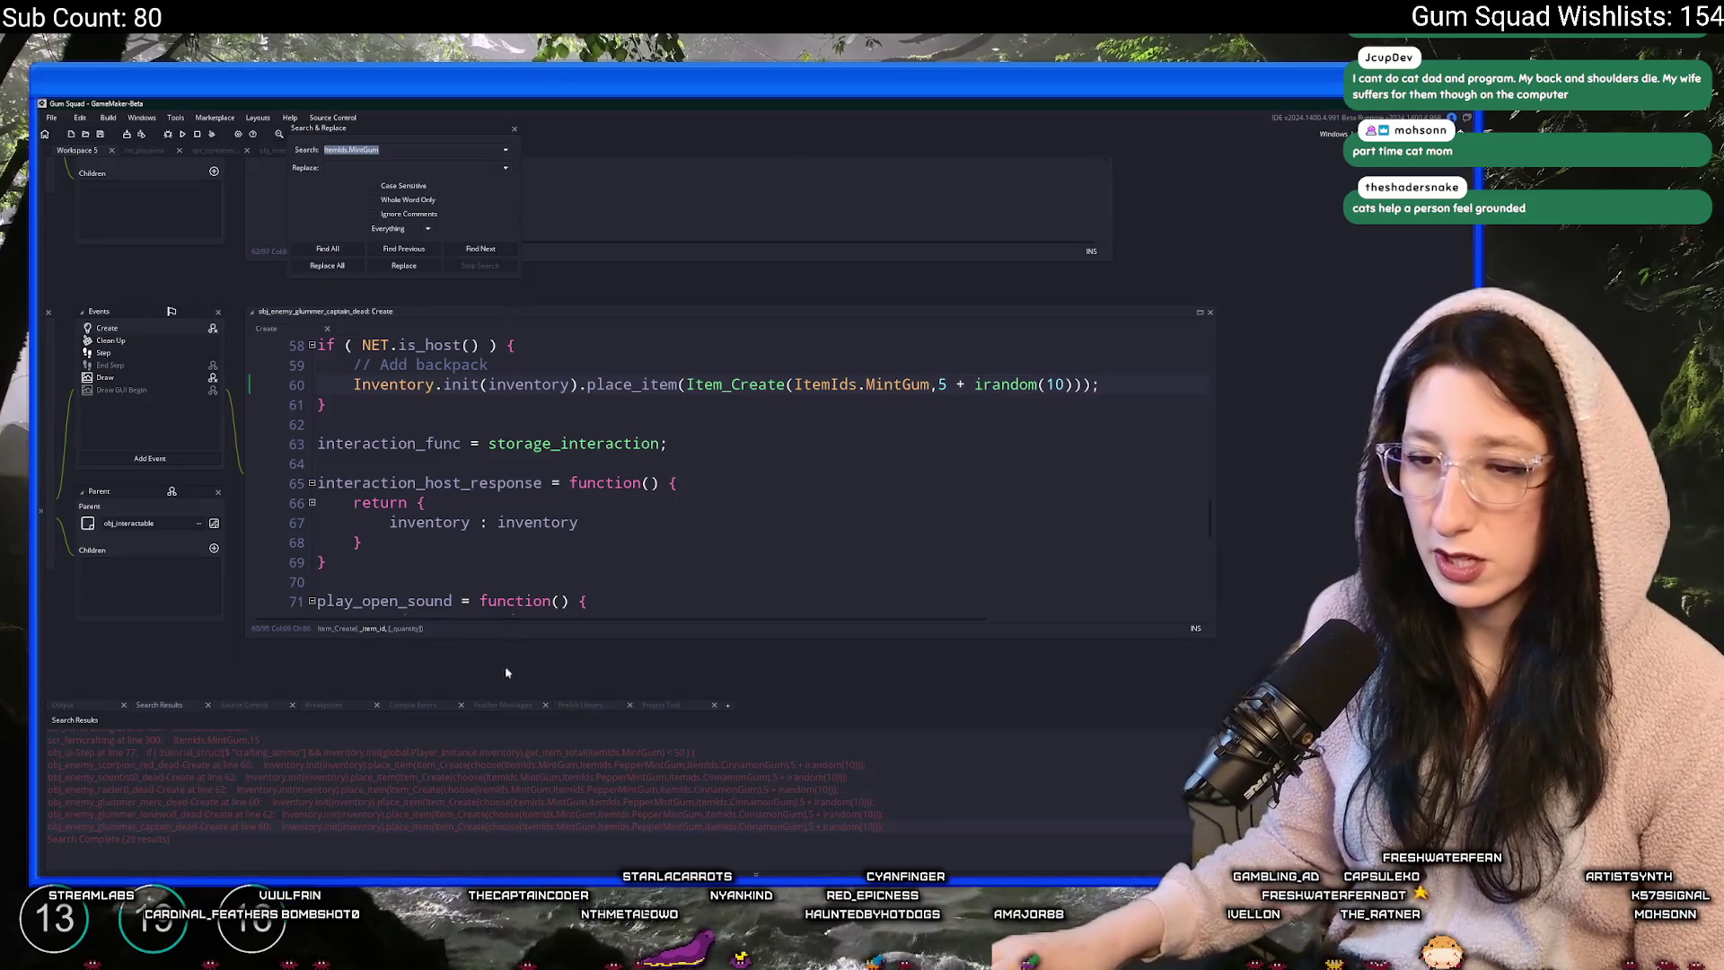
# - Remove the extra closing parenthesis on line 62 of the lonewolf code
pyautogui.doubleClick(431, 811)
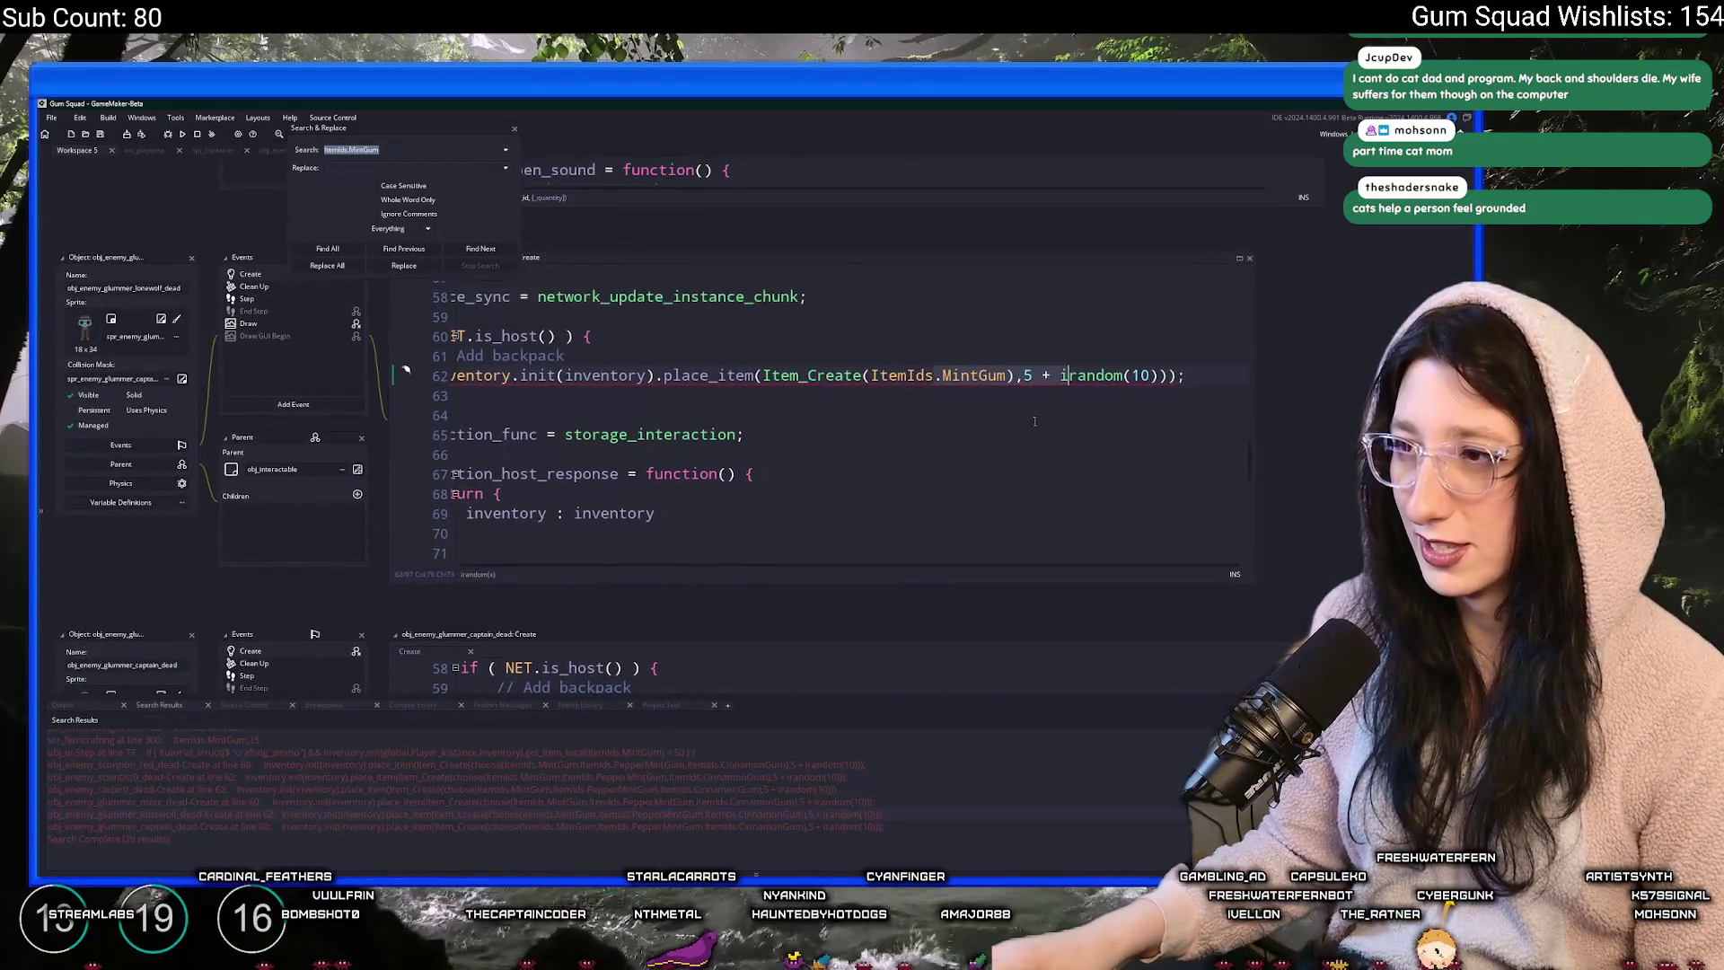
pyautogui.press('Delete')
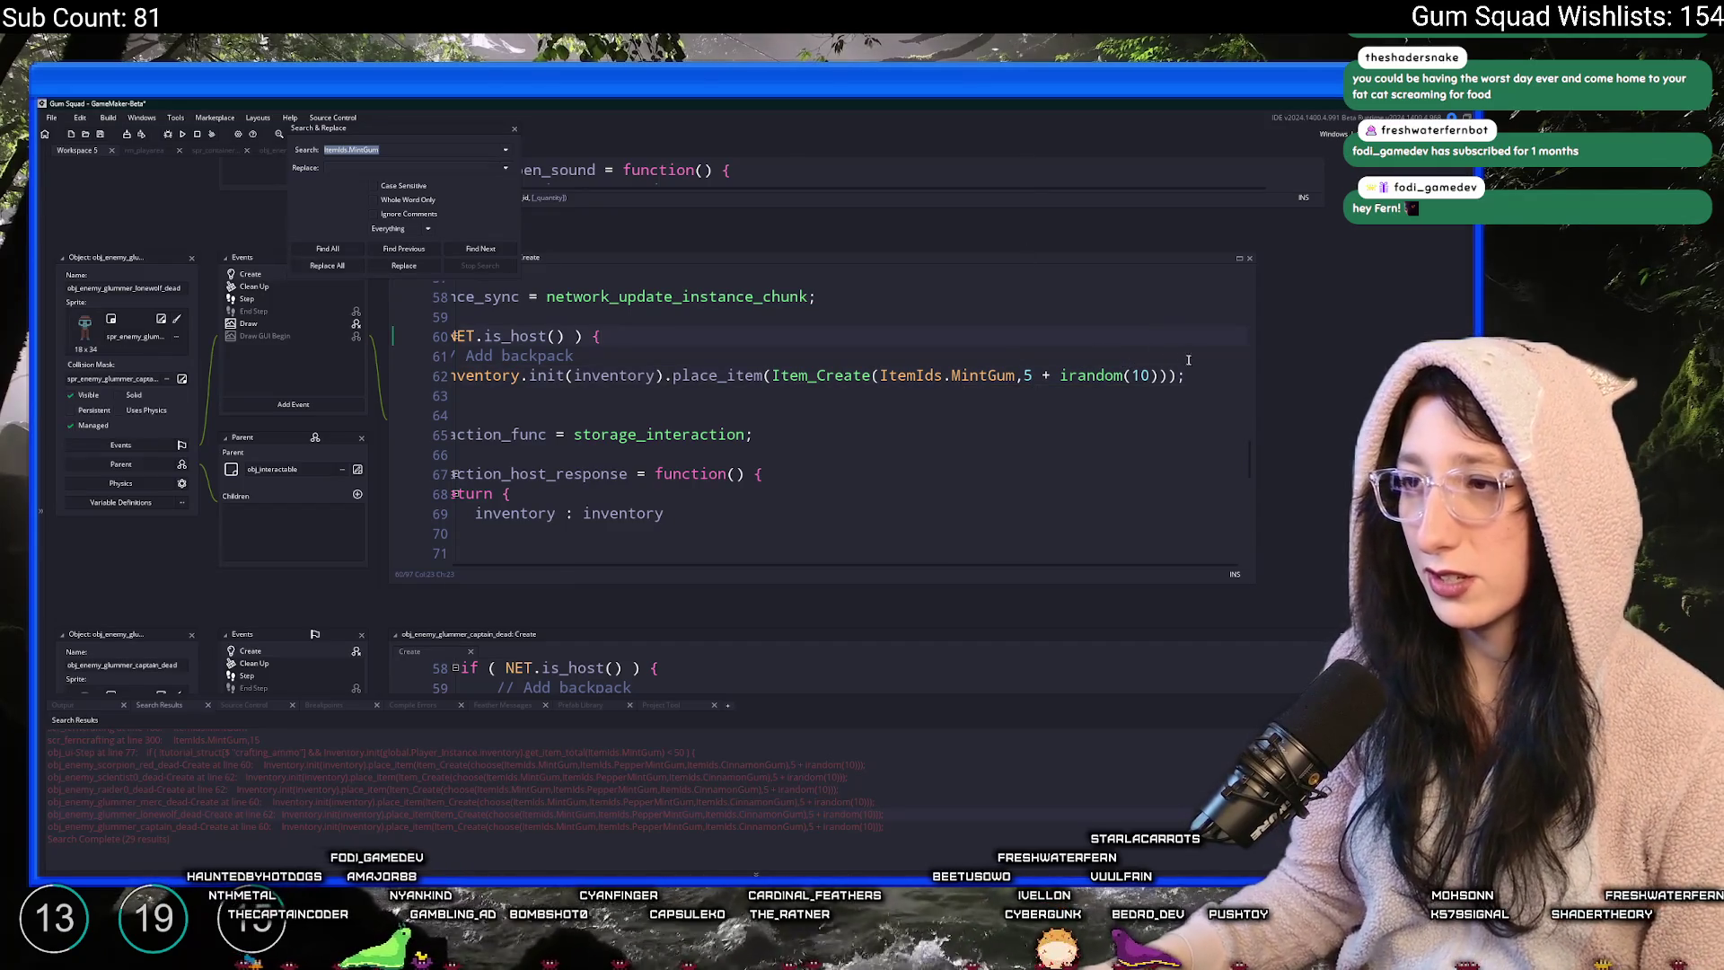
pyautogui.click(683, 433)
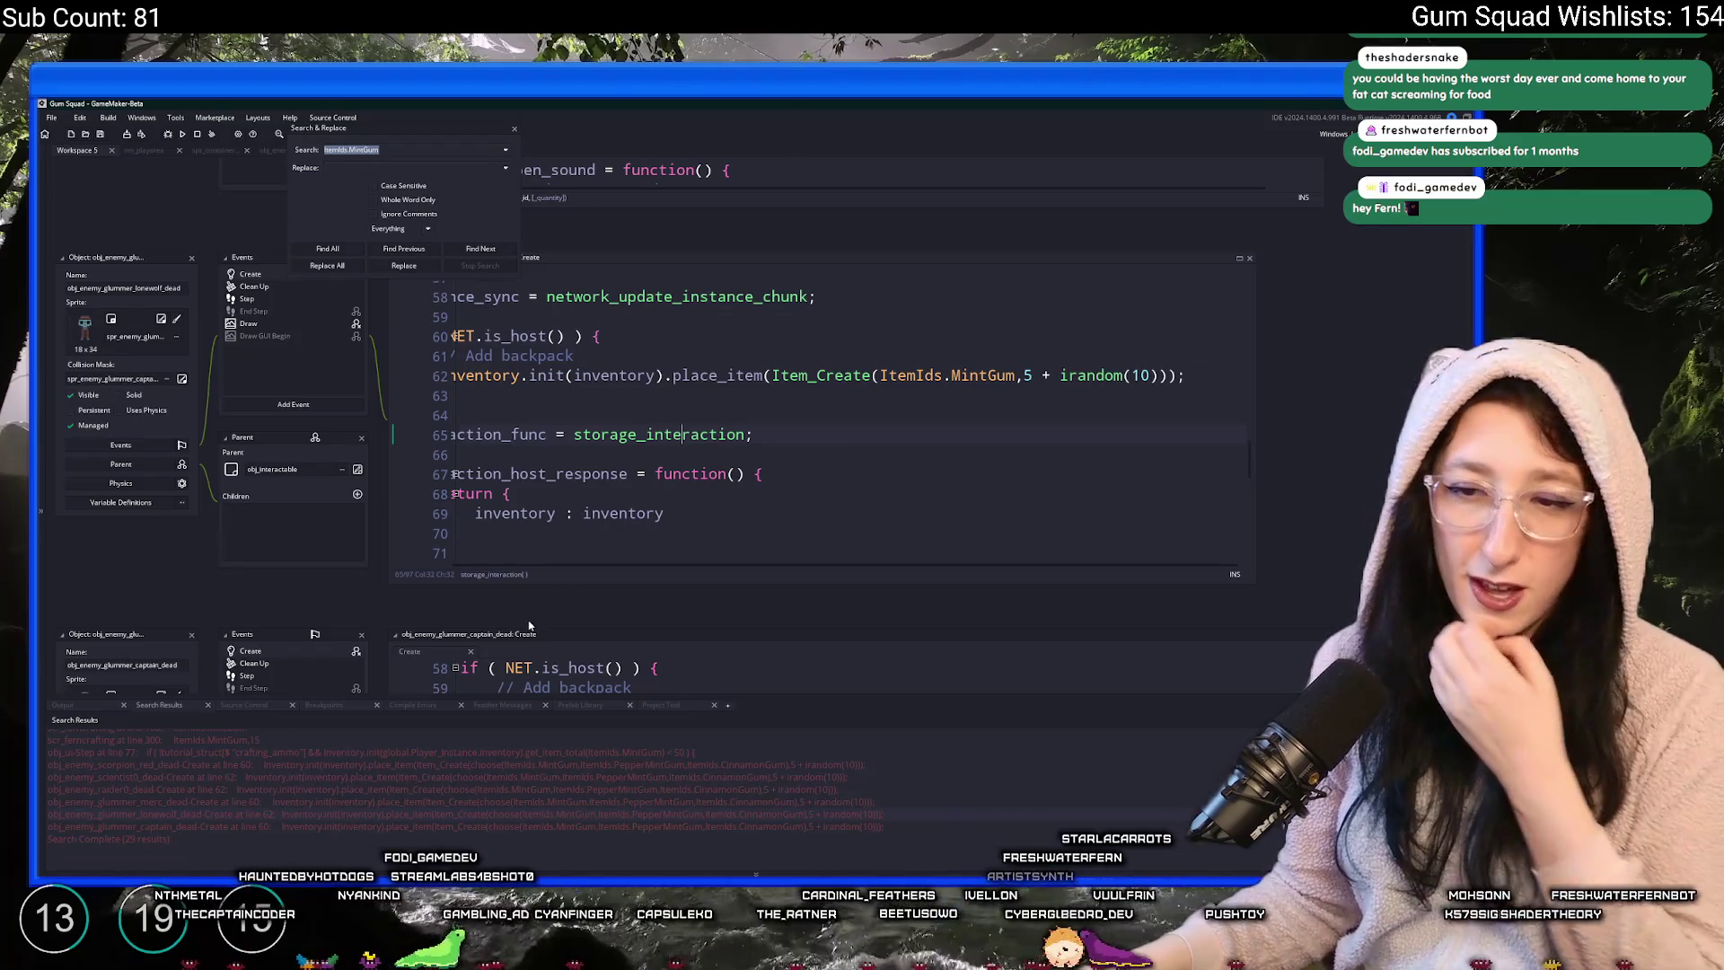
# - Recheck the gum lines in the captain, lonewolf, merc, raider, scientist and scorpion corpse code
pyautogui.doubleClick(764, 826)
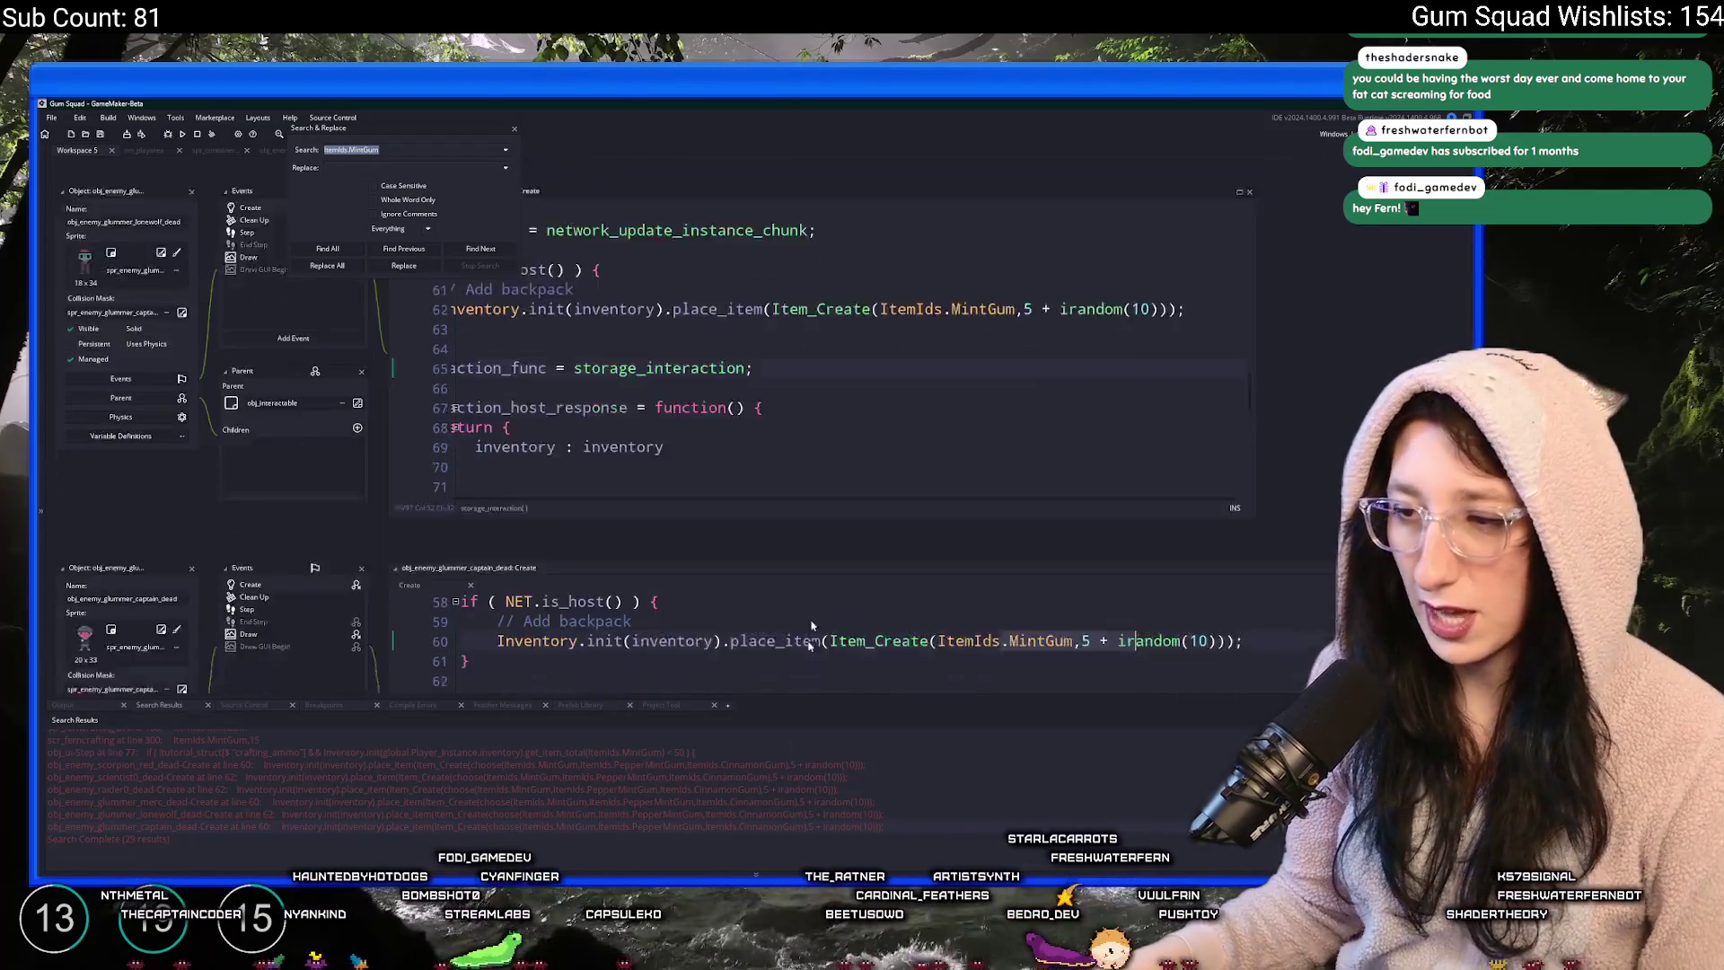
pyautogui.click(1068, 353)
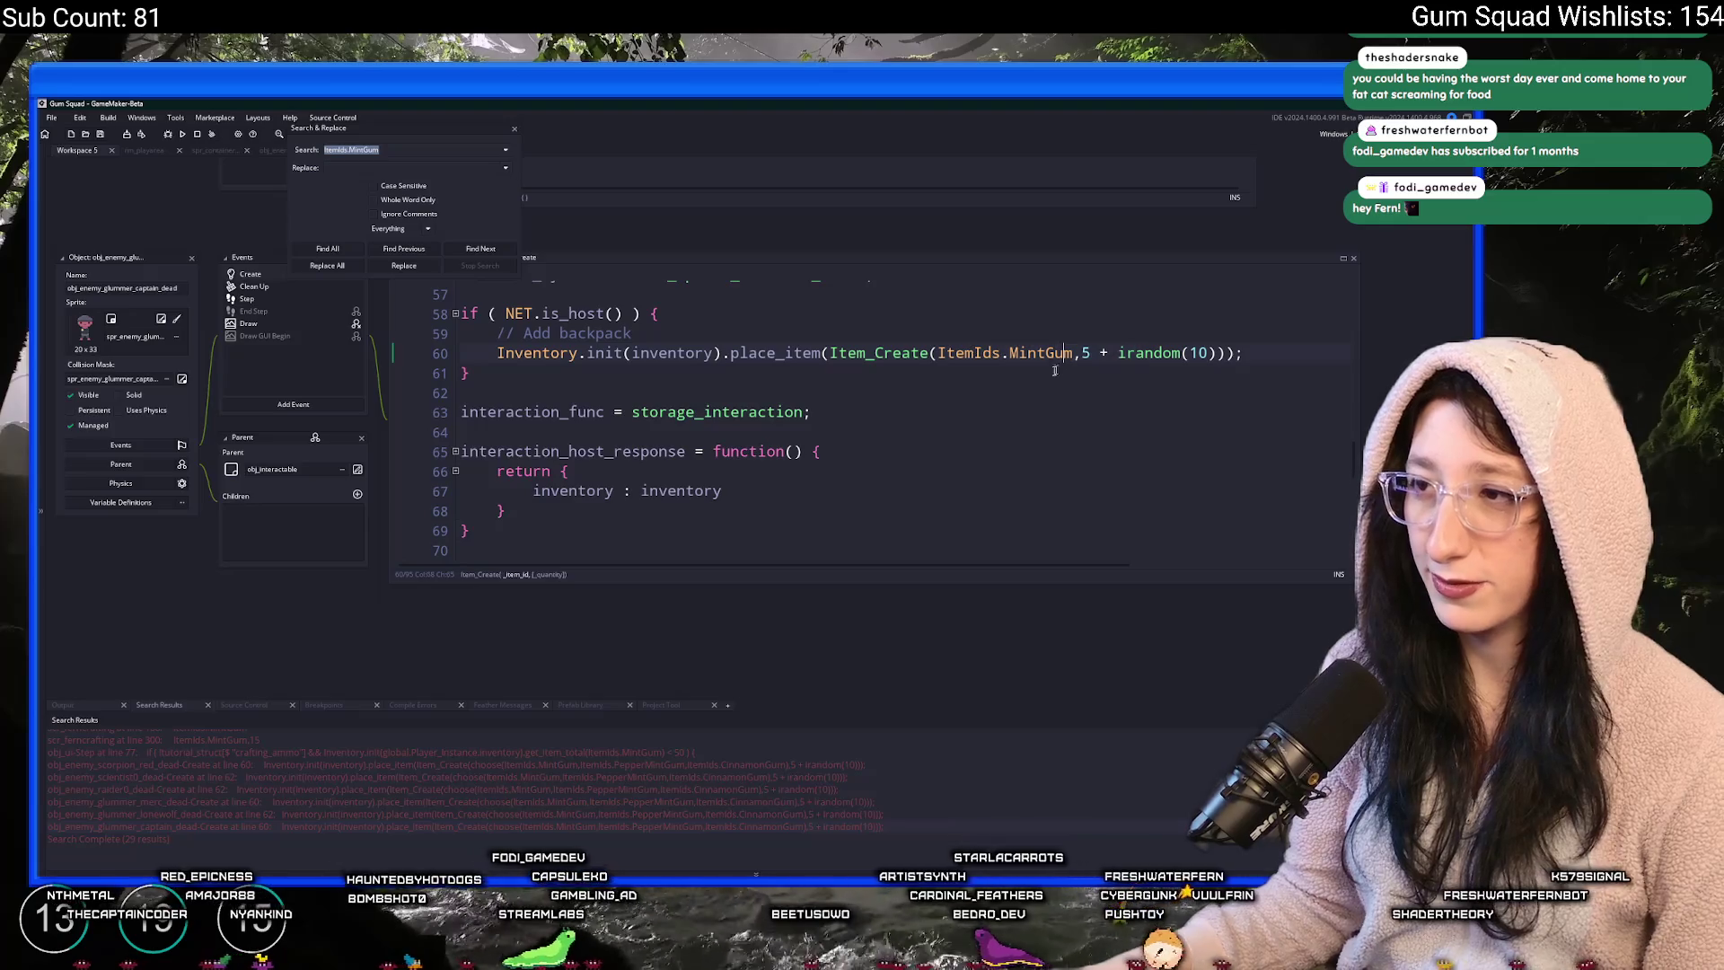
pyautogui.doubleClick(561, 813)
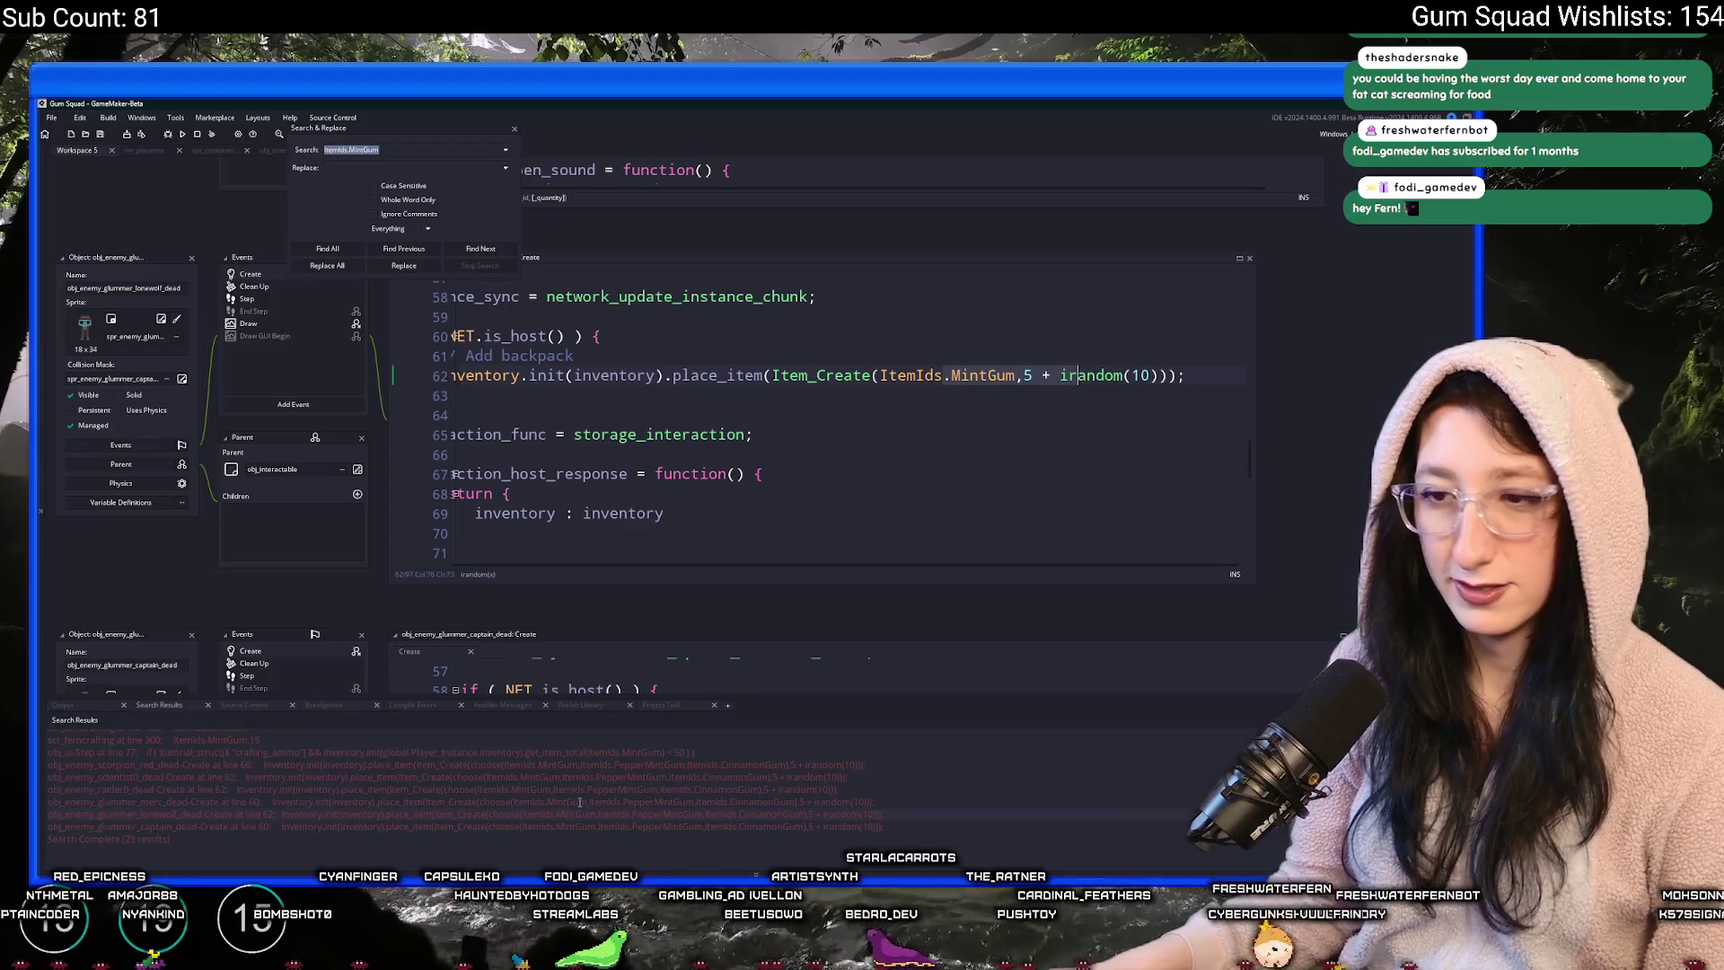
pyautogui.doubleClick(561, 801)
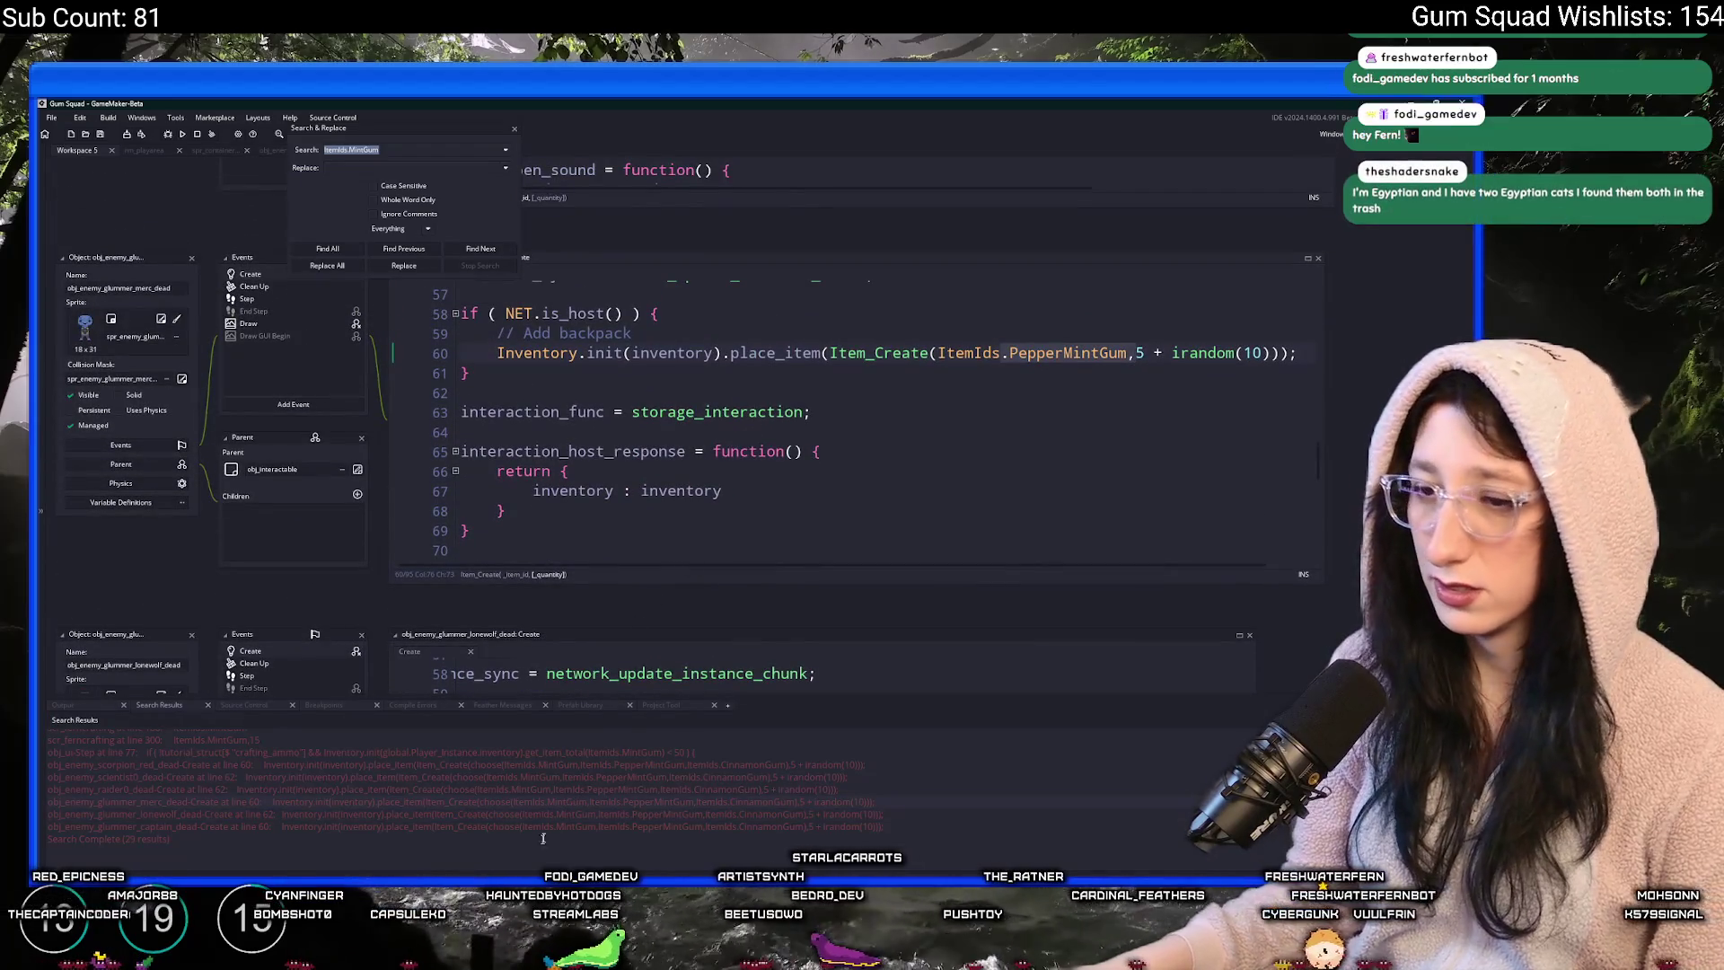
pyautogui.doubleClick(563, 790)
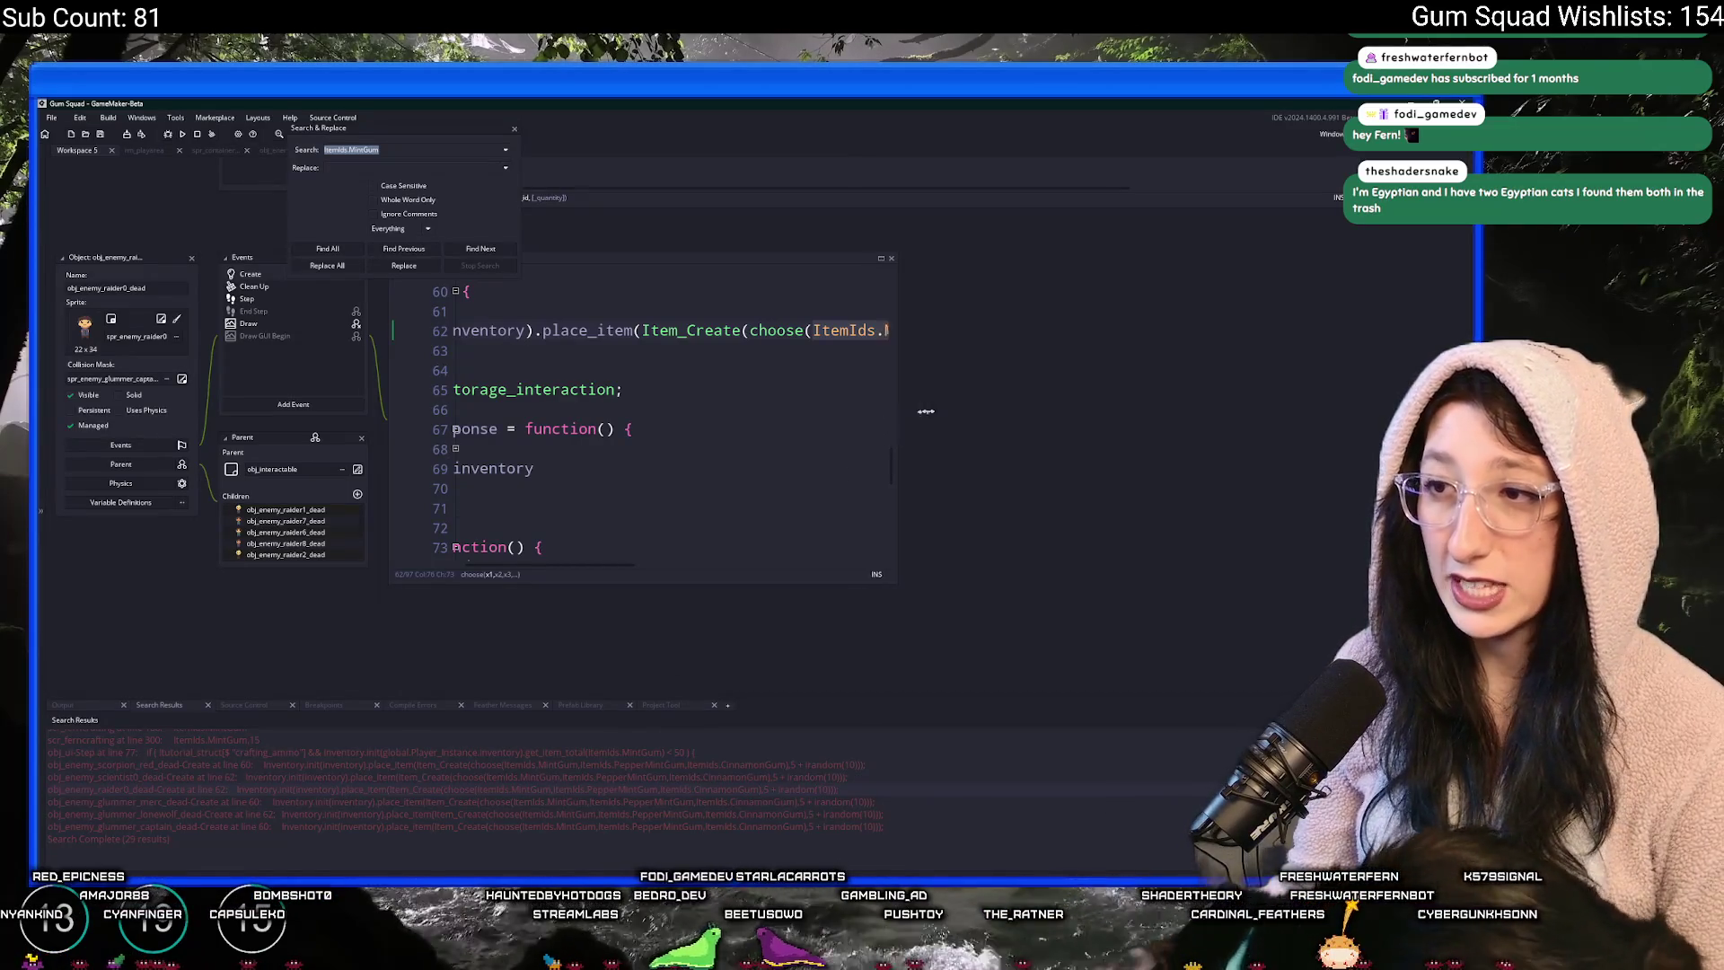
pyautogui.click(875, 257)
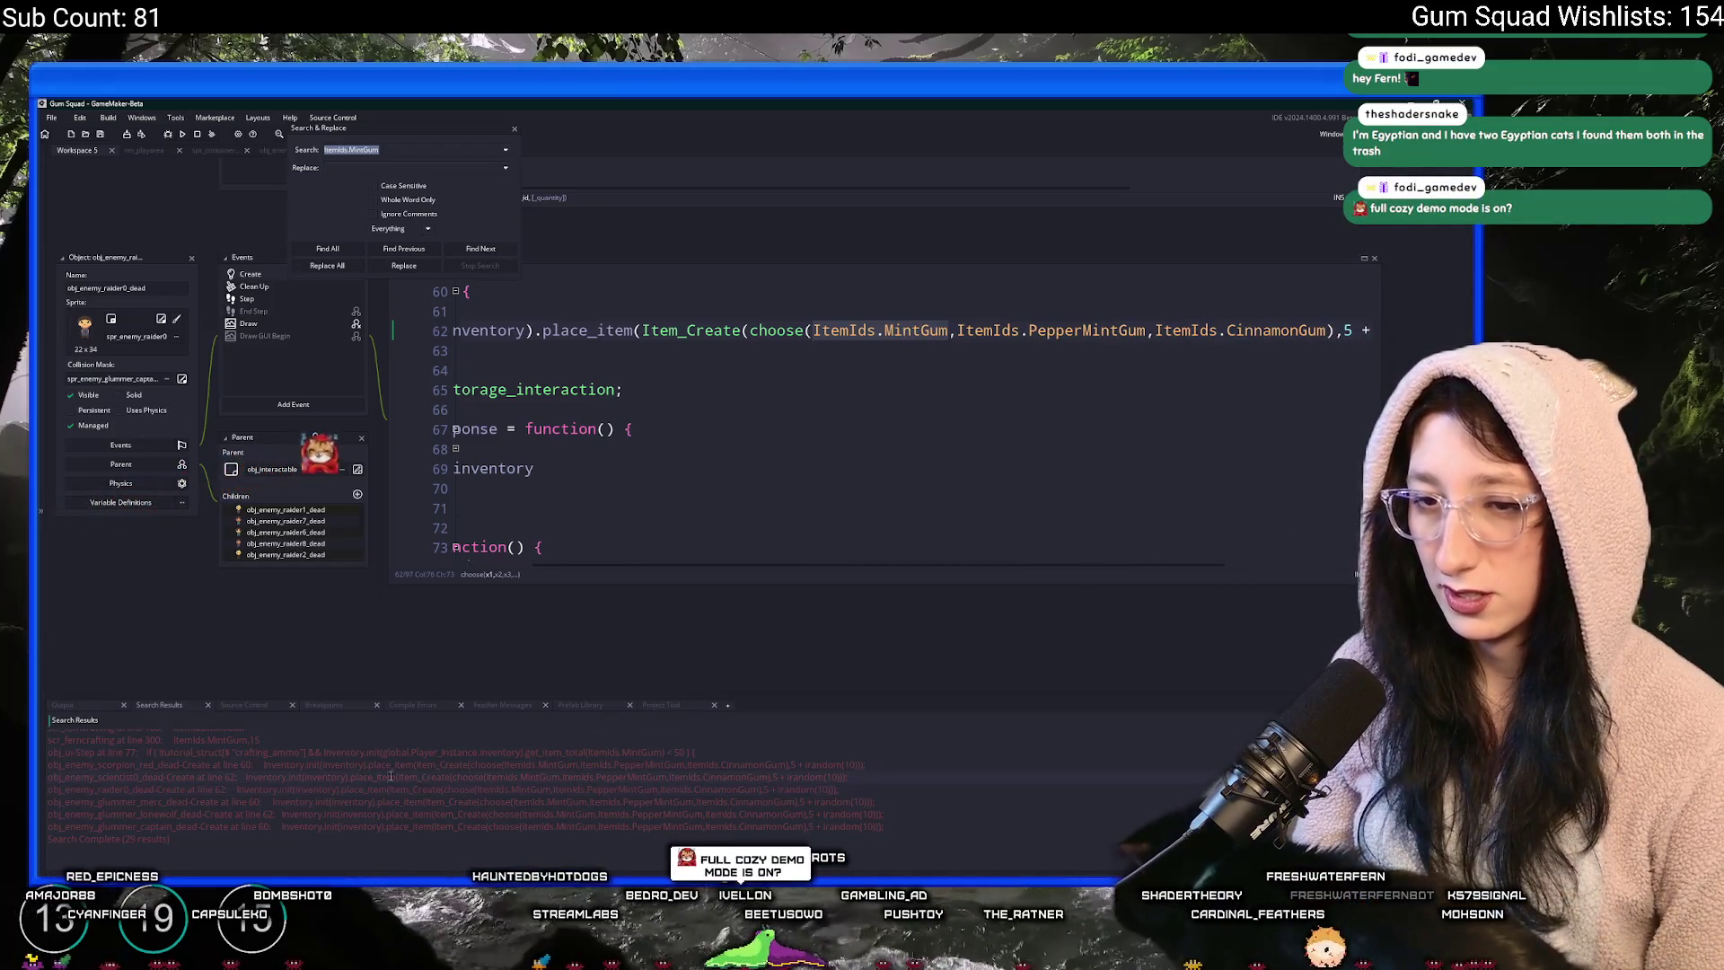
pyautogui.doubleClick(391, 776)
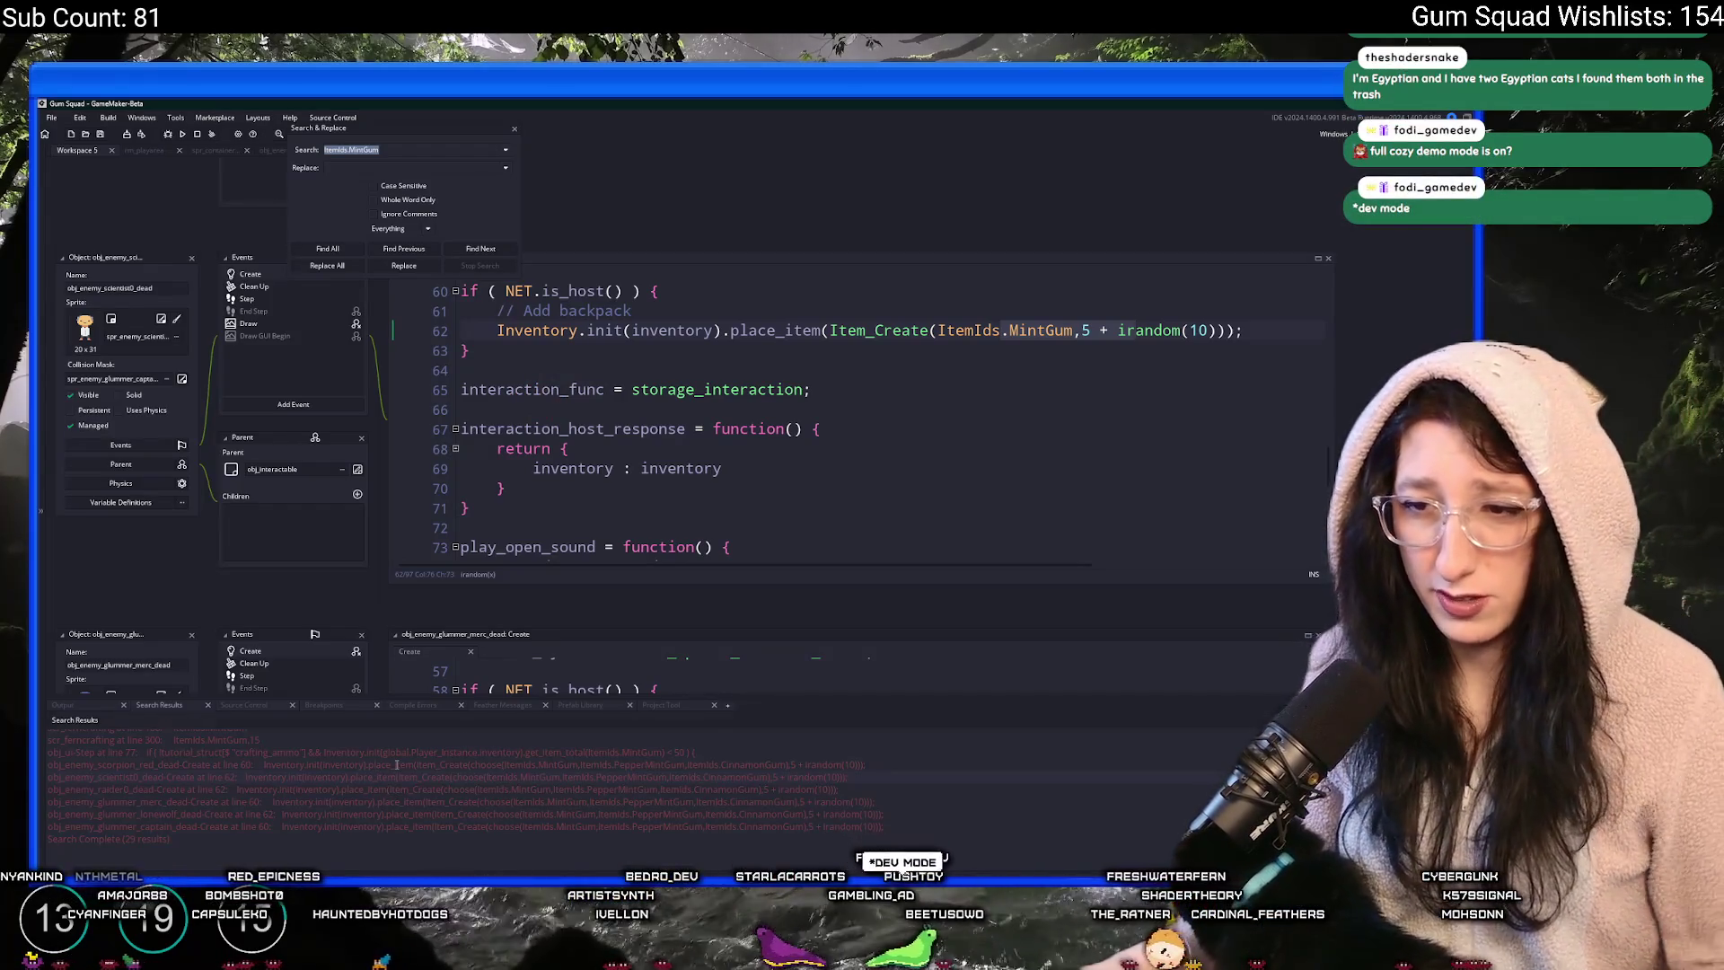
pyautogui.doubleClick(396, 764)
pyautogui.moveTo(892, 375); pyautogui.dragTo(1428, 376)
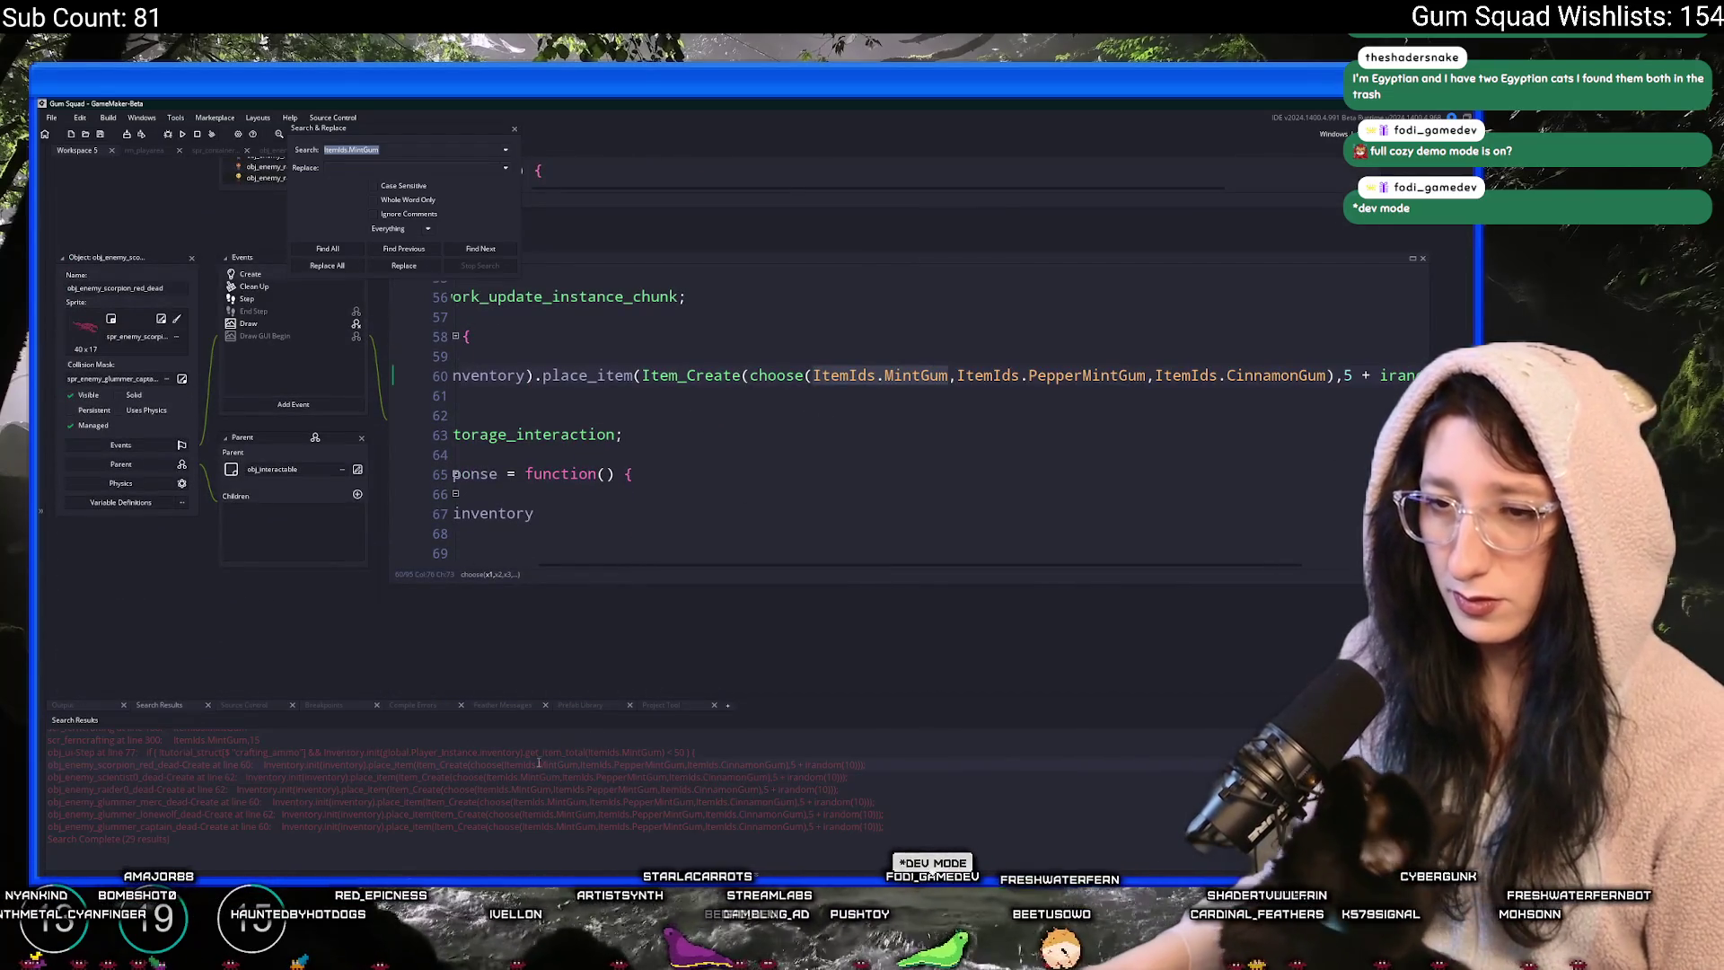
pyautogui.scroll(3, 317, 802)
pyautogui.scroll(3, 317, 801)
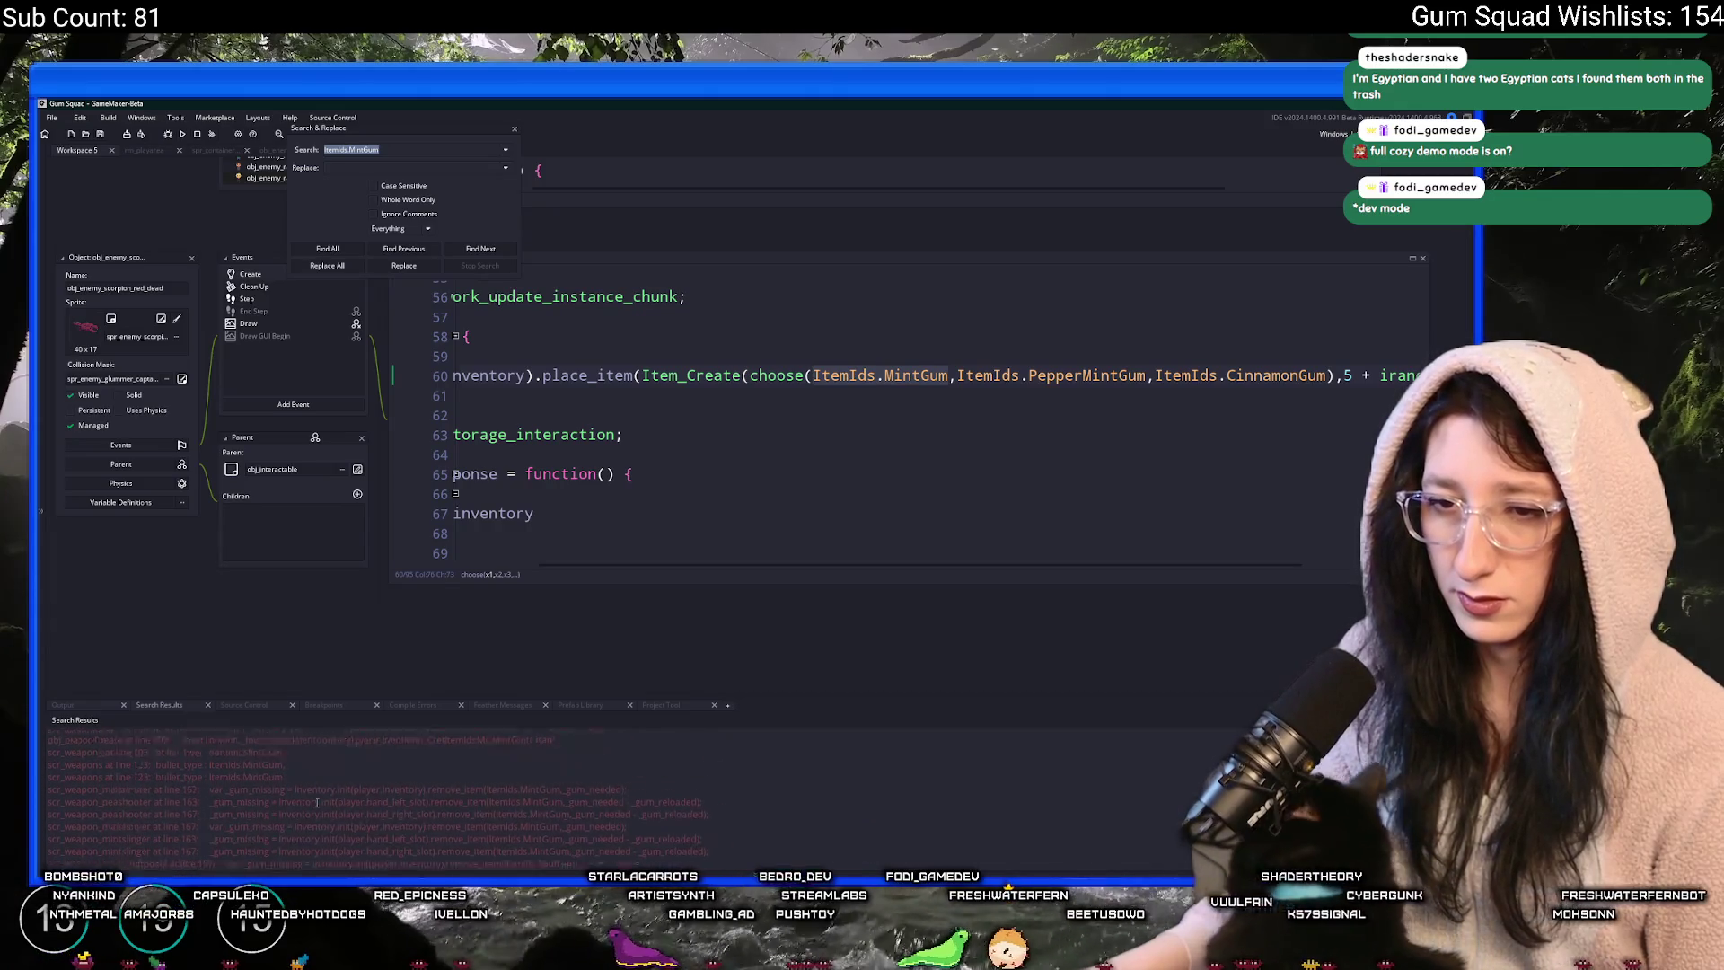
# - Open the first MintGum match's Create code and close Search & Replace
pyautogui.doubleClick(345, 747)
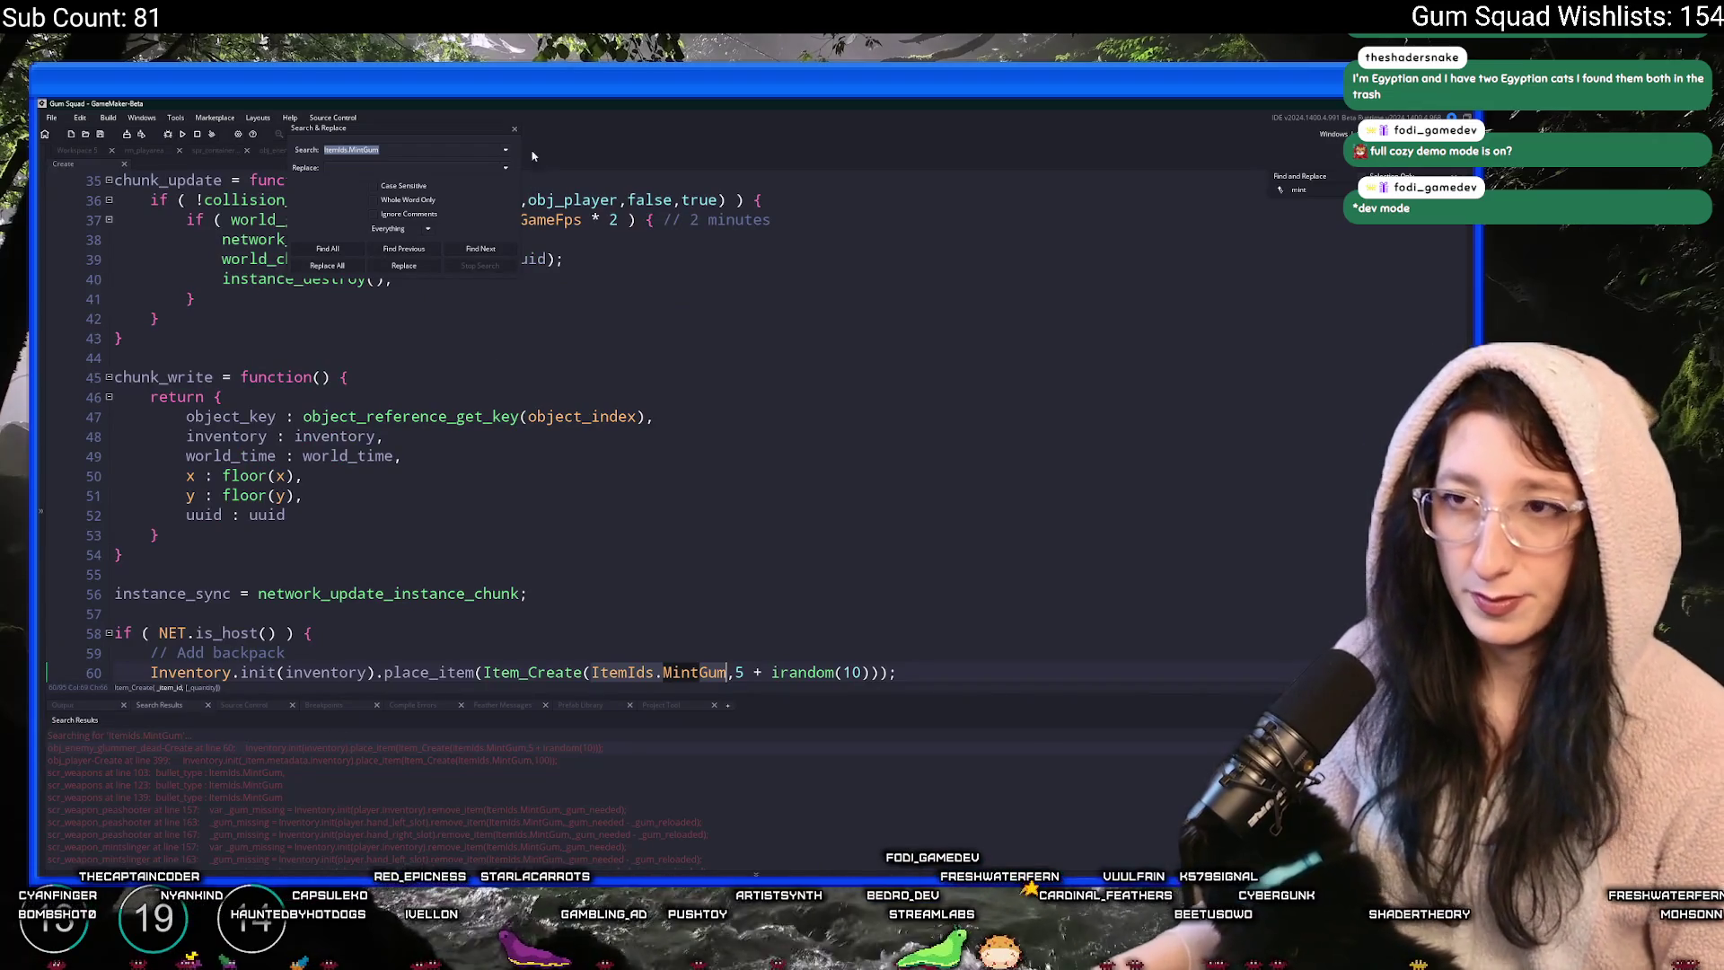
pyautogui.press('Escape')
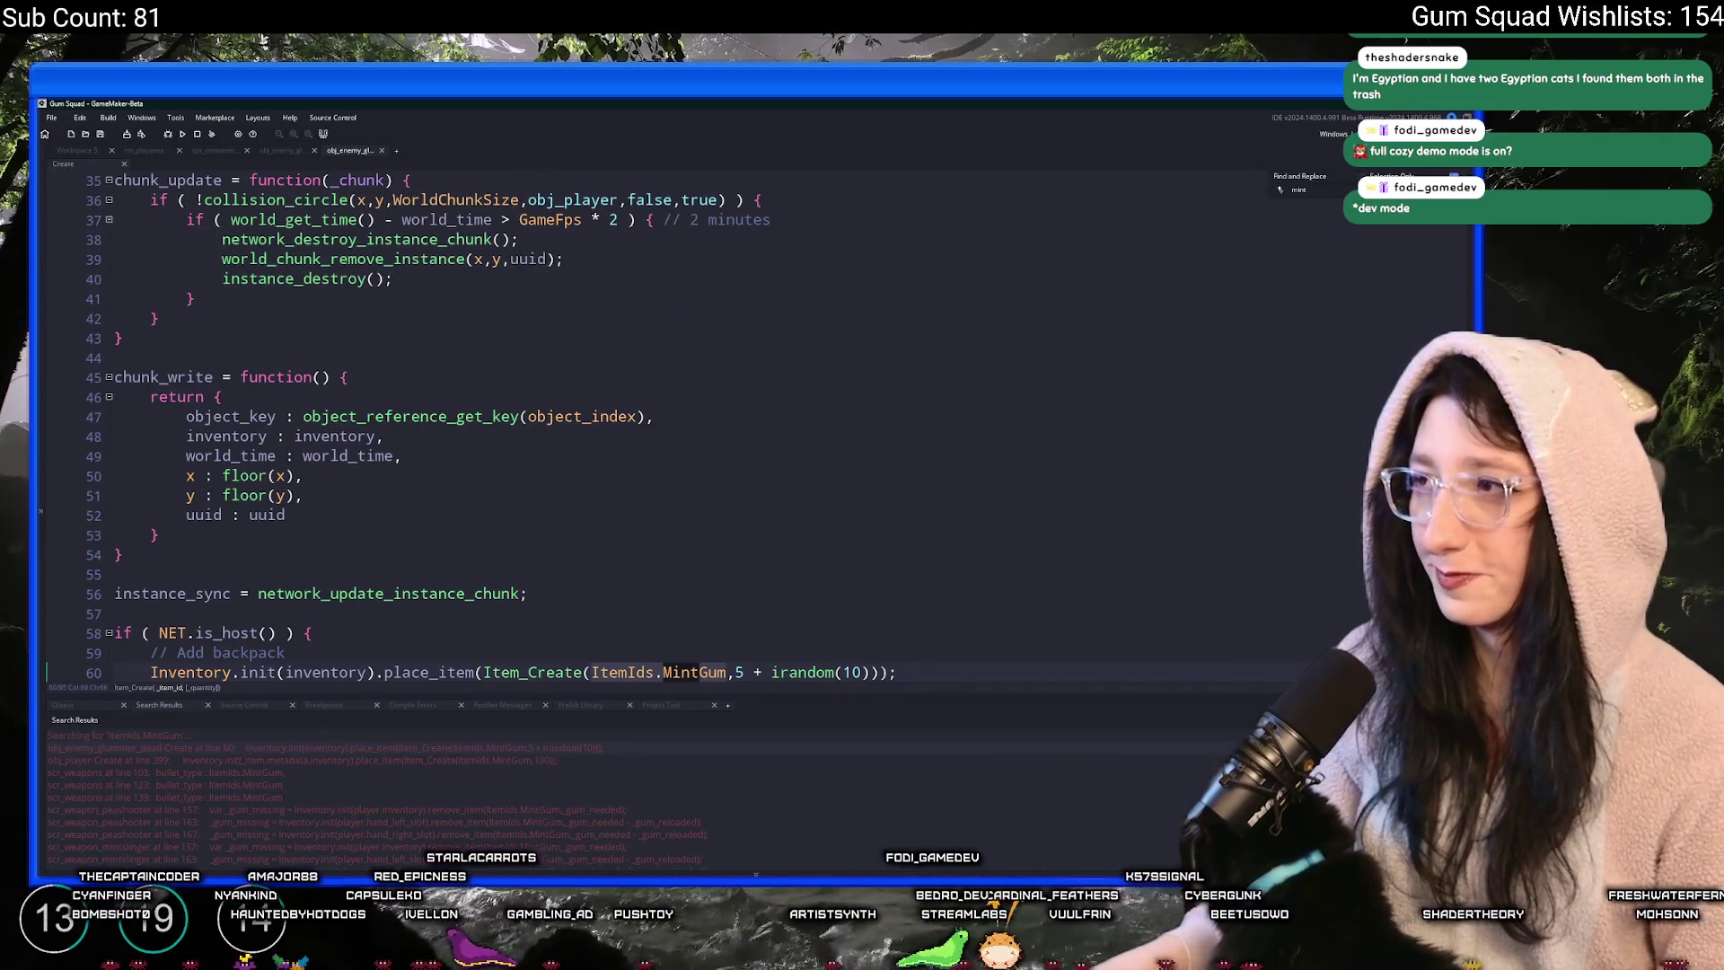
pyautogui.click(1235, 322)
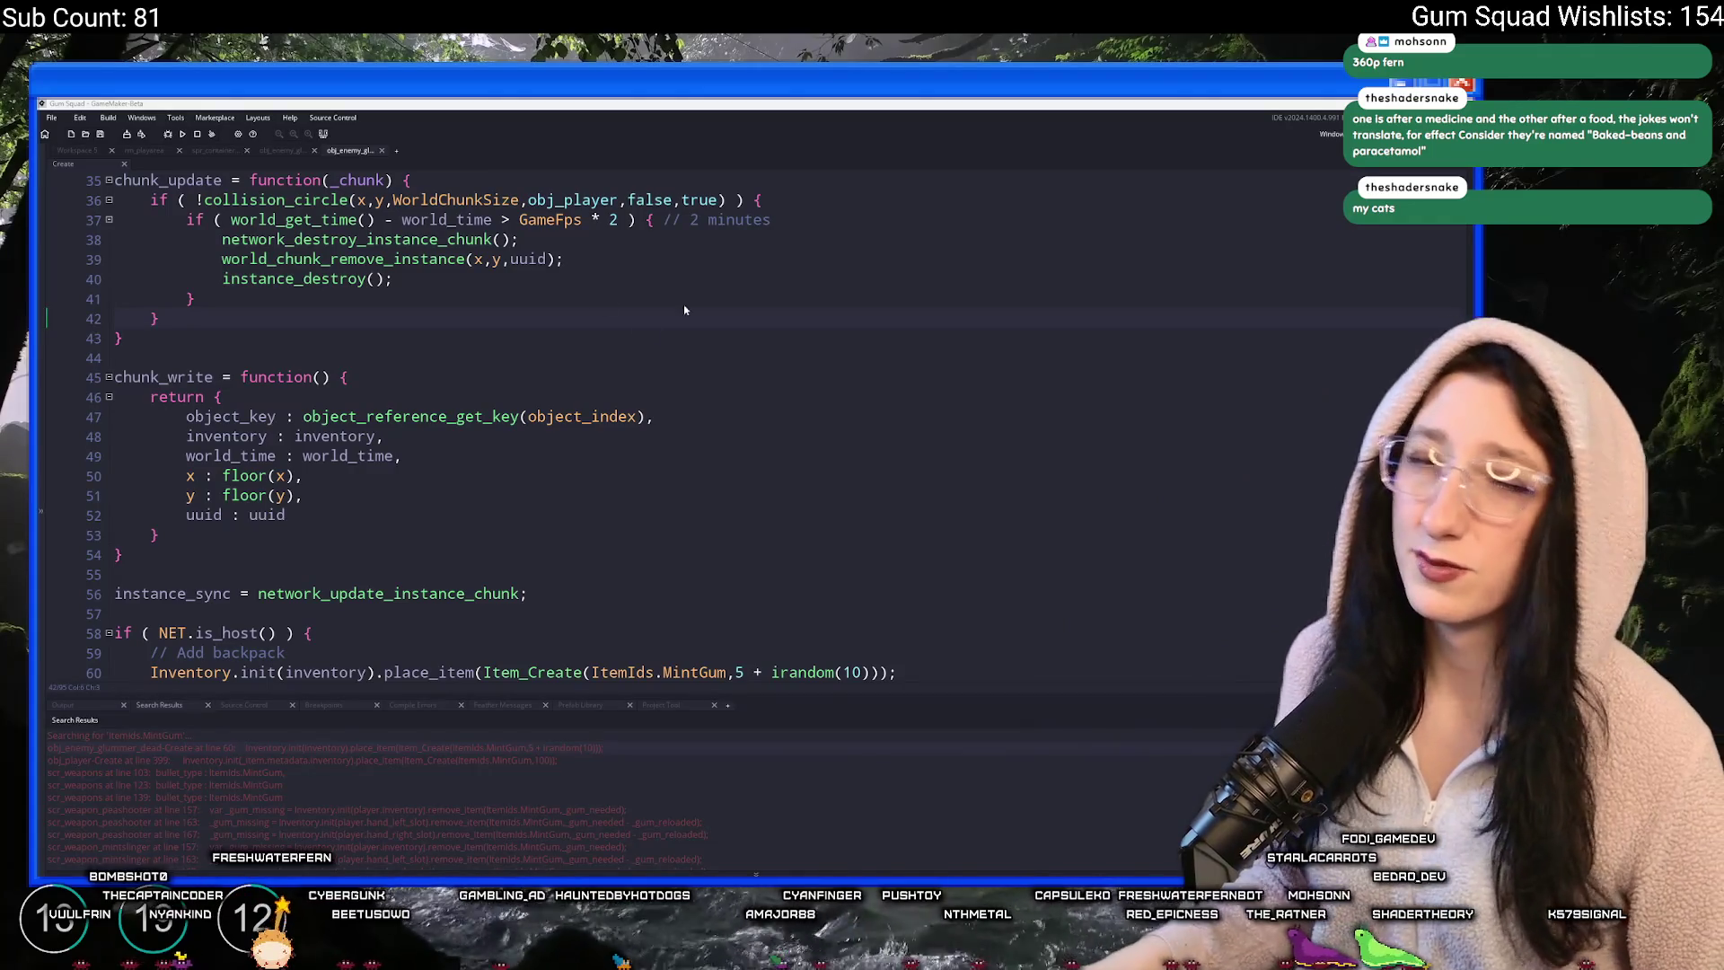
pyautogui.click(143, 150)
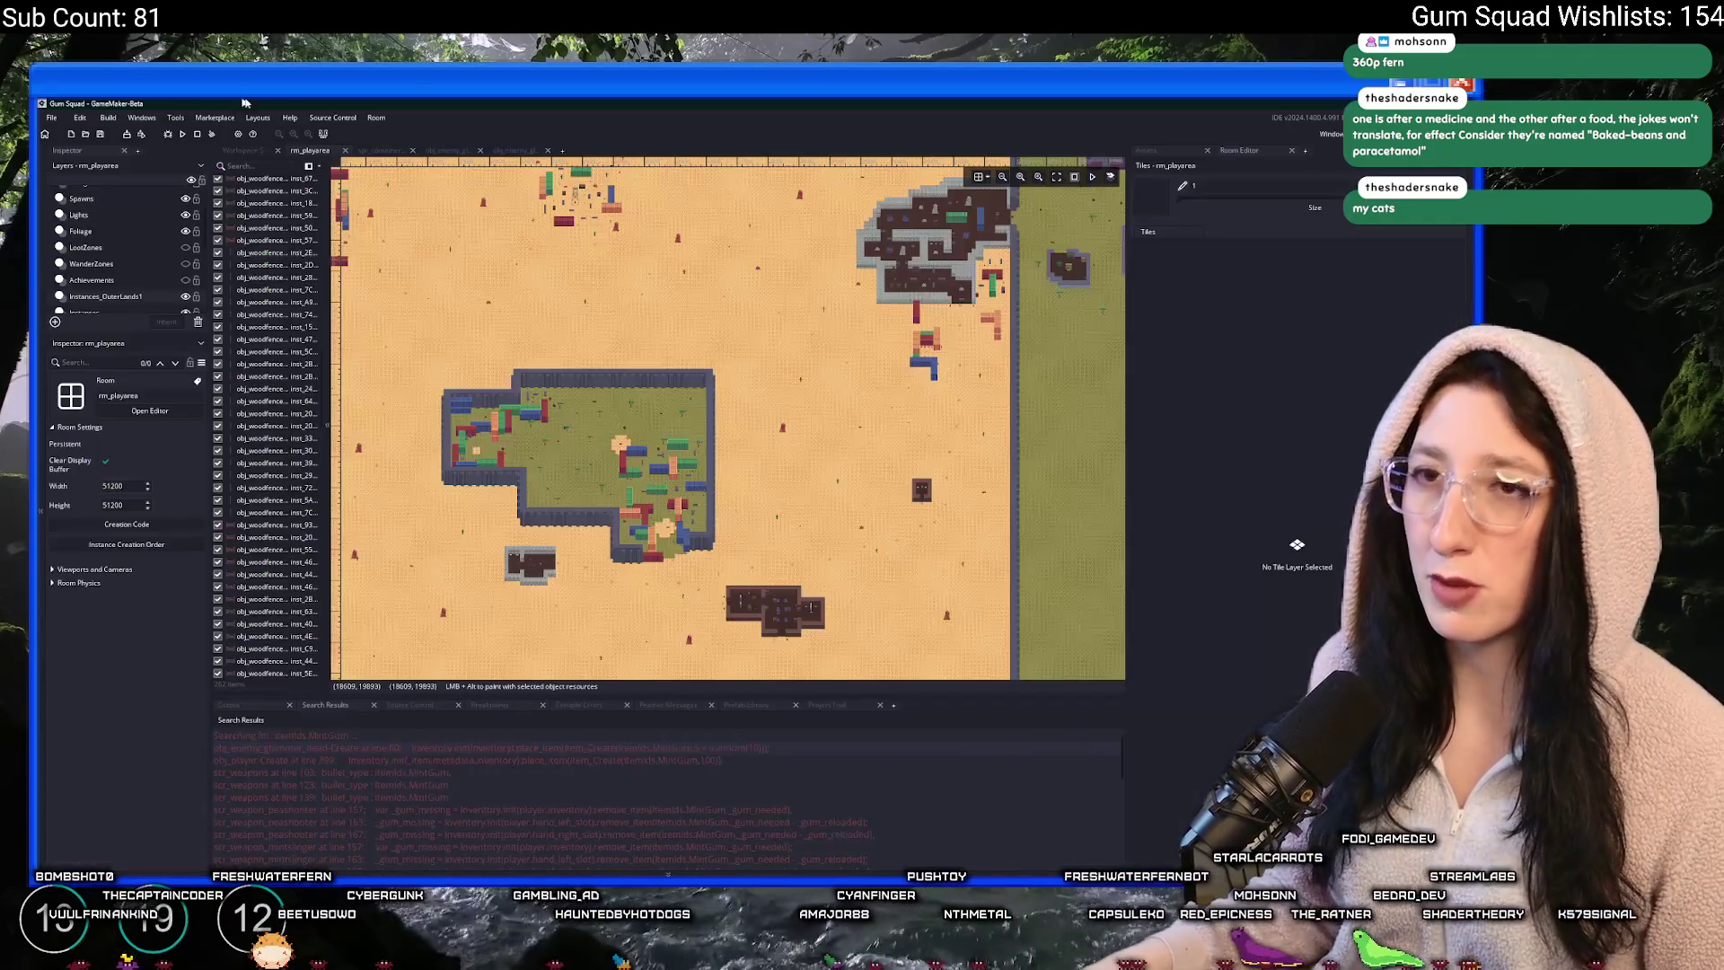
# - Open the ToDo note and delete the 'Enemies drop the gum that they shoot' line
pyautogui.click(1151, 150)
pyautogui.scroll(-3, 815, 507)
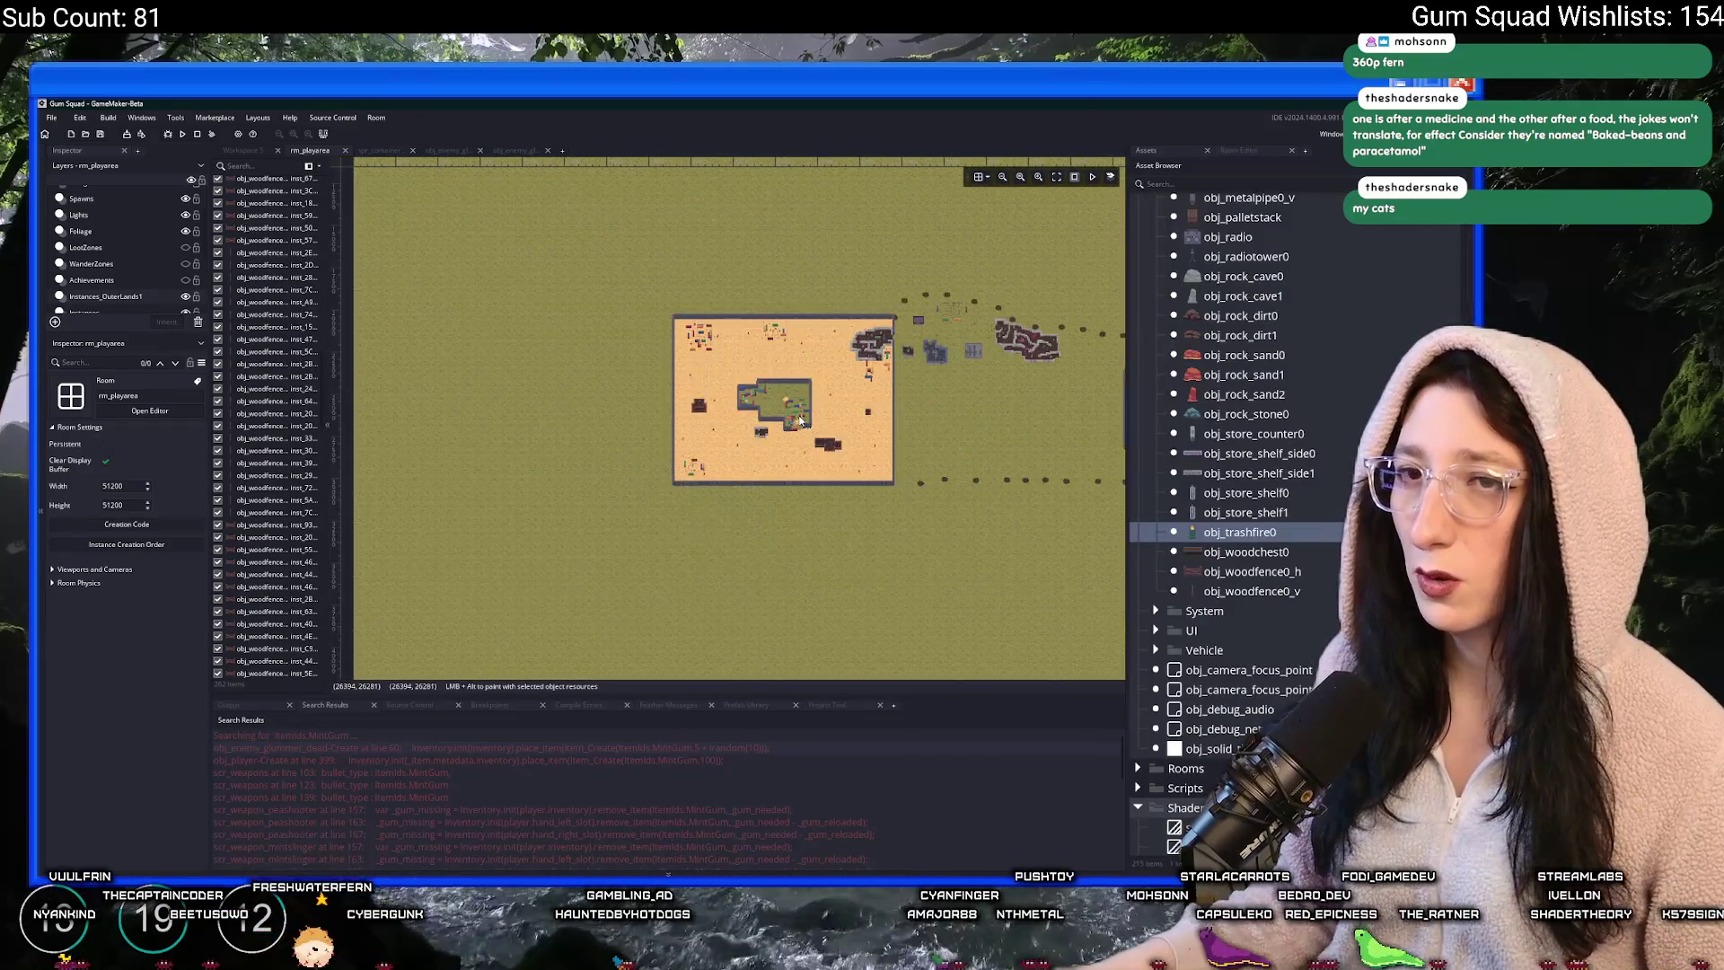
pyautogui.scroll(5, 701, 557)
pyautogui.hotkey('ctrl', 't')
pyautogui.write('todo')
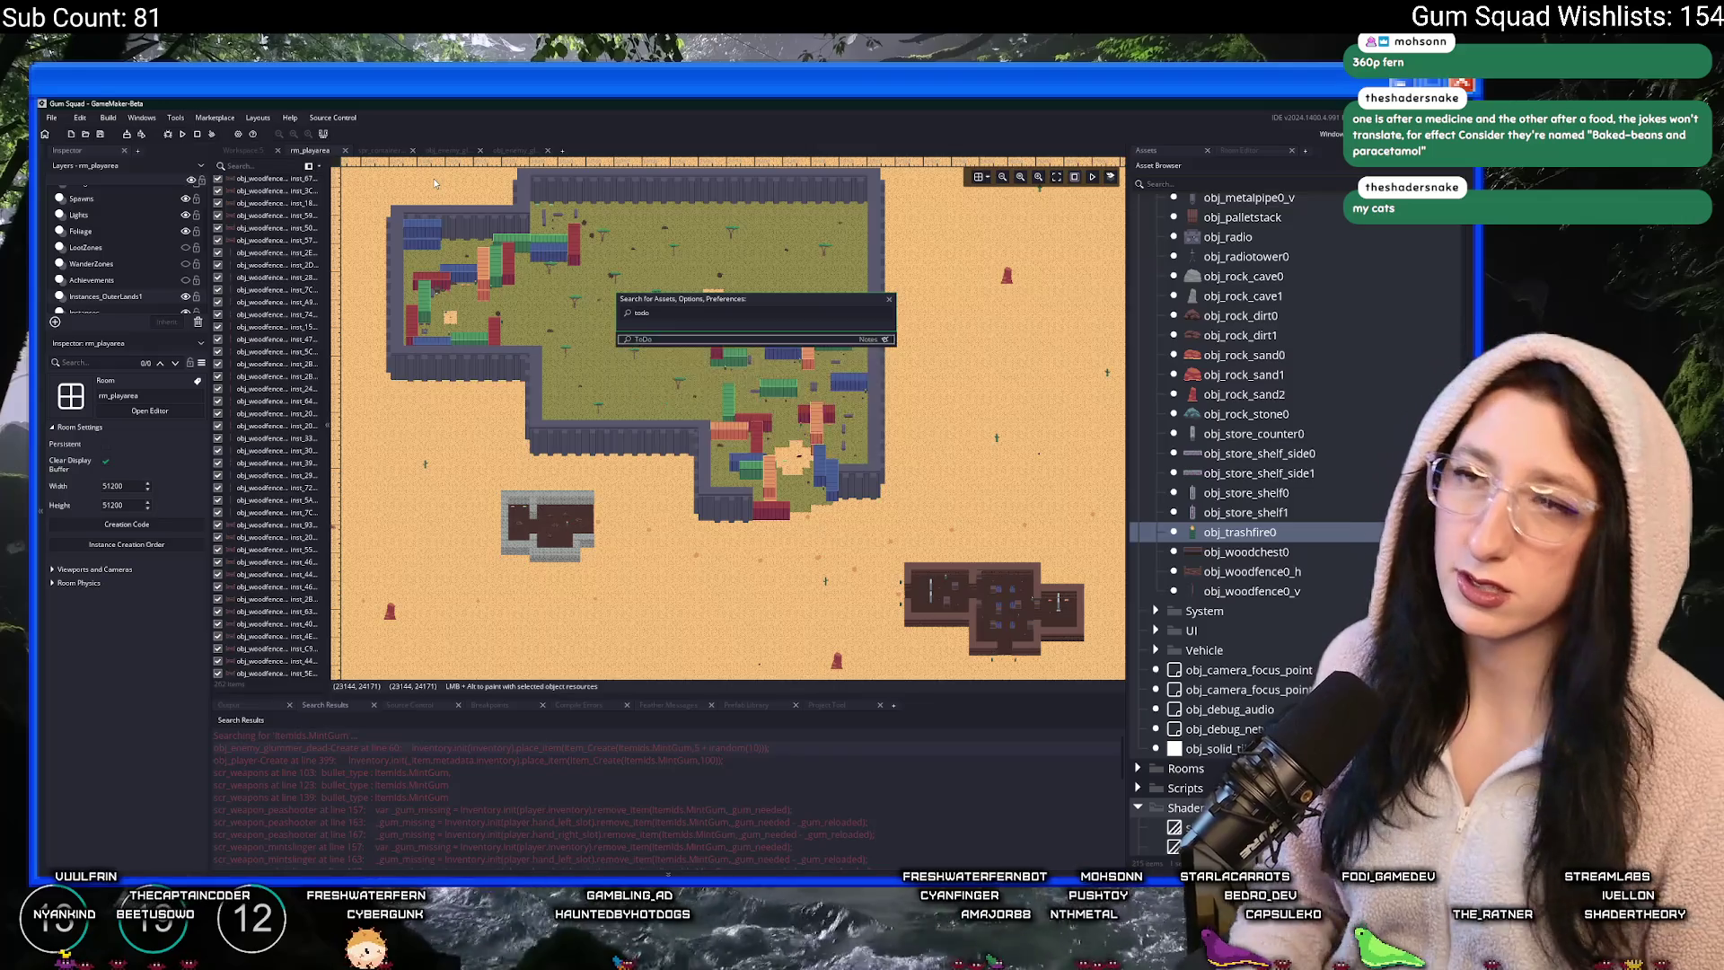
pyautogui.press('Return')
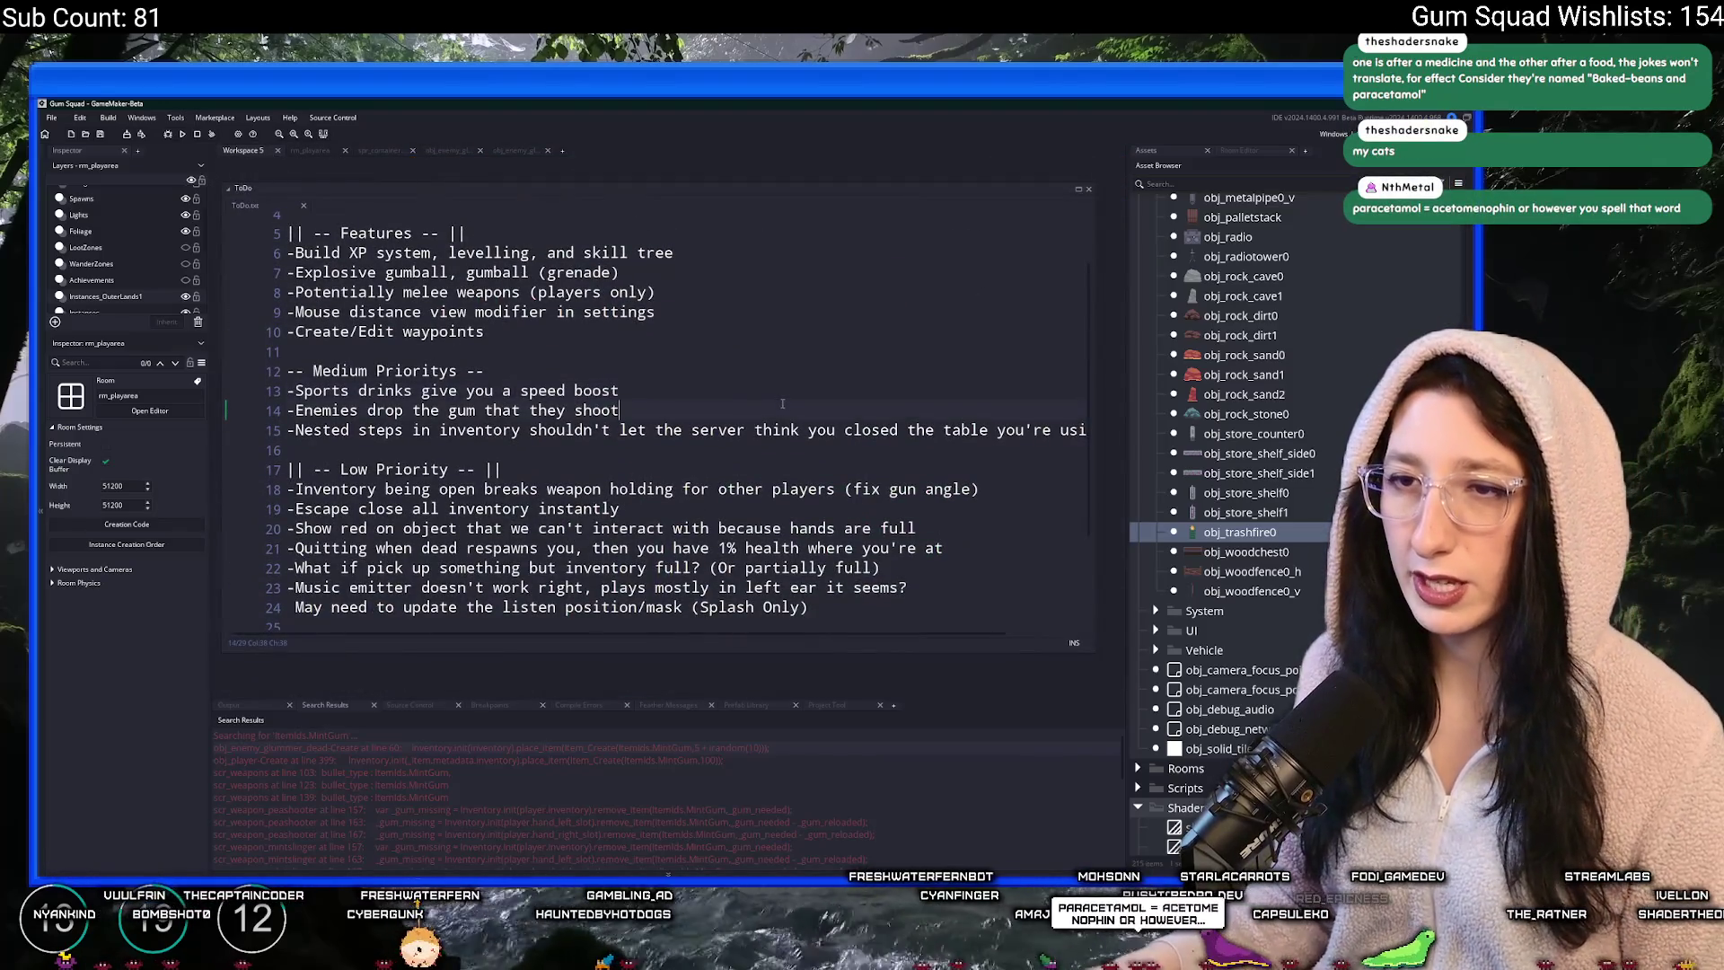
pyautogui.hotkey('shift', 'Home')
pyautogui.press('BackSpace')
pyautogui.press('BackSpace')
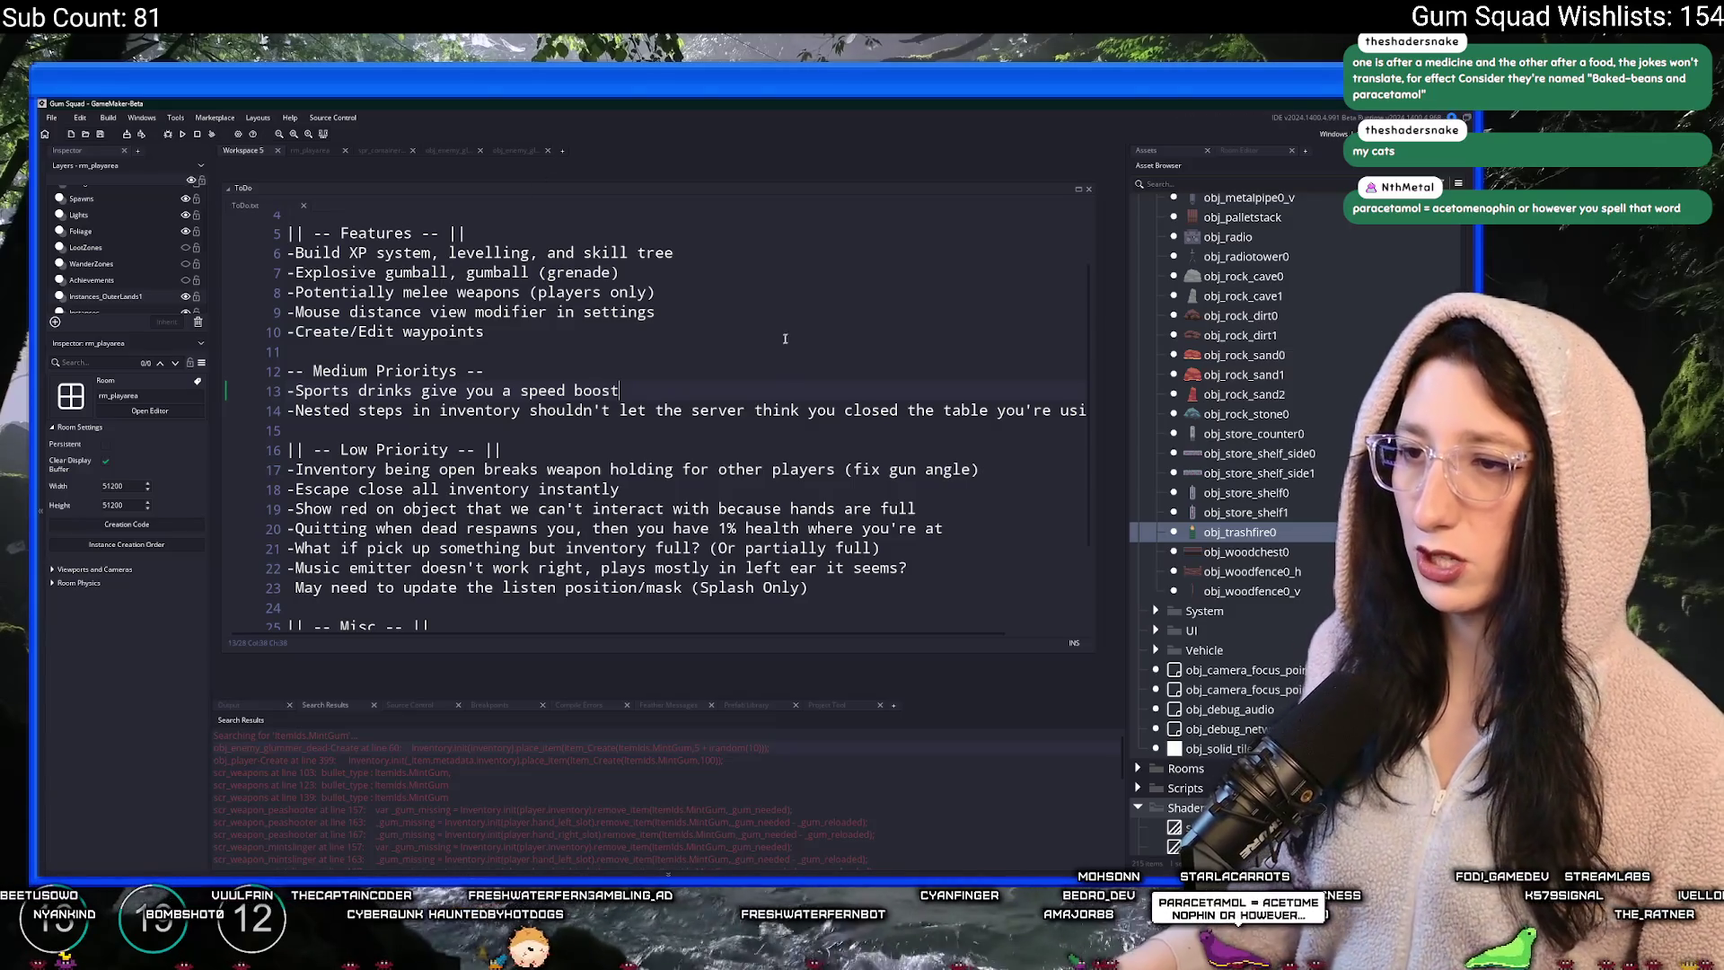
# - Switch to GitHub Desktop and start typing the 'New stuff' commit summary
pyautogui.click(761, 404)
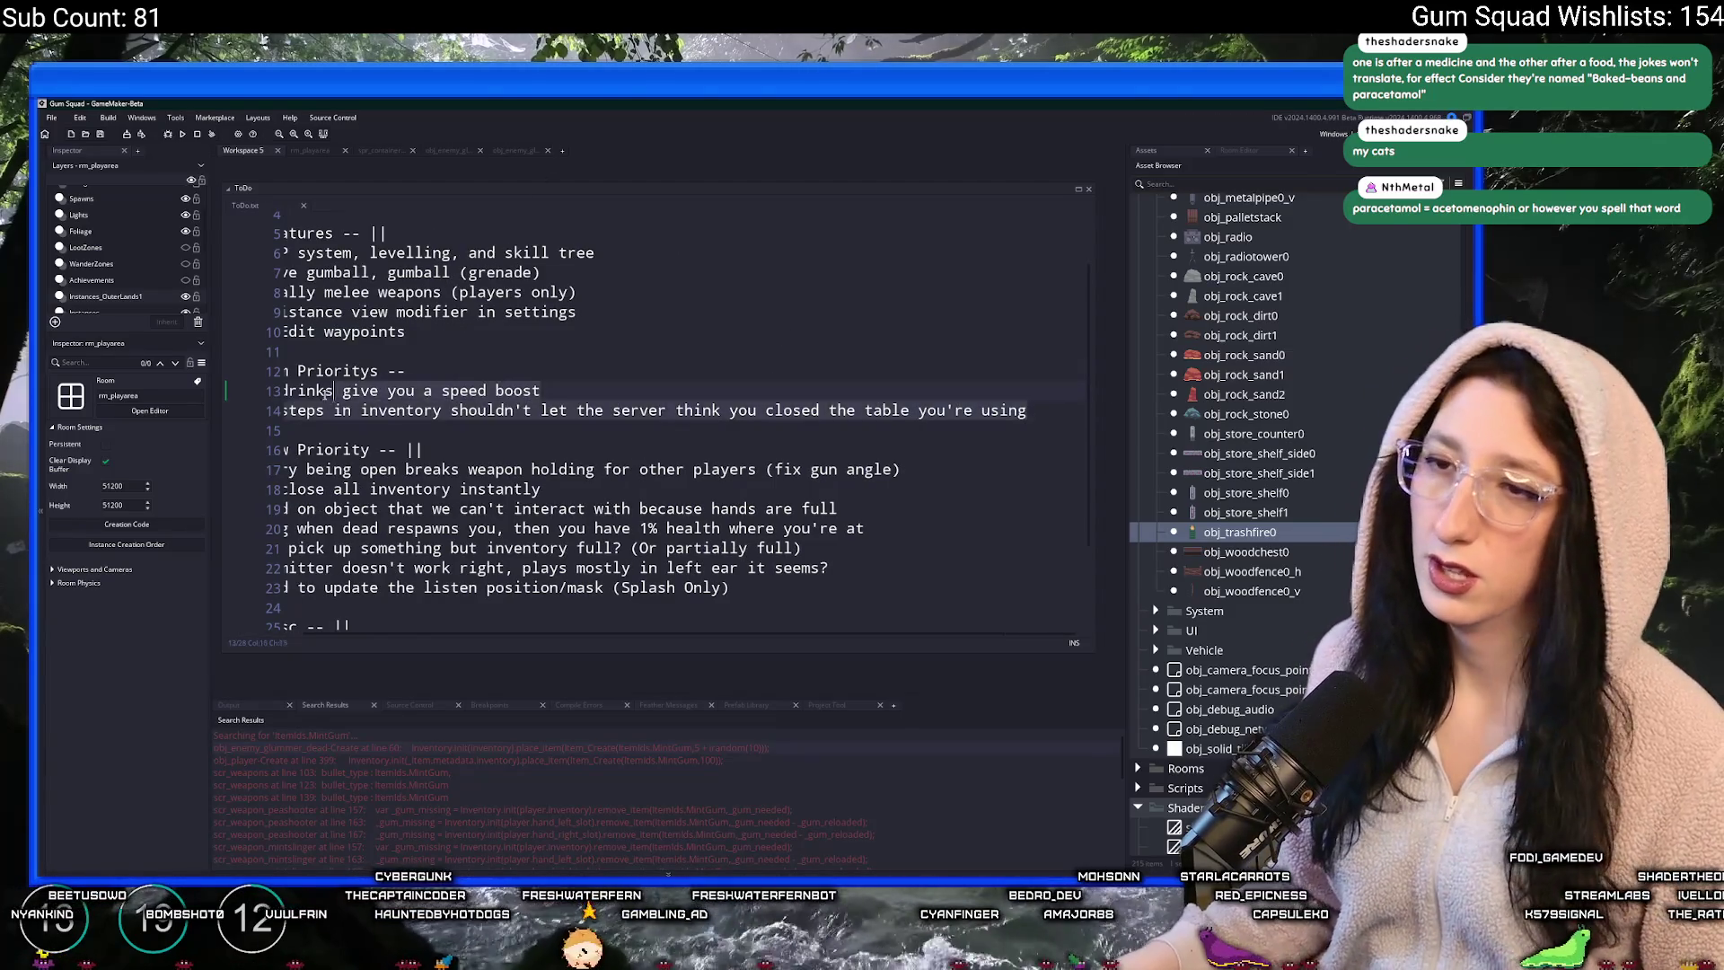
pyautogui.press('Home')
pyautogui.press('Left')
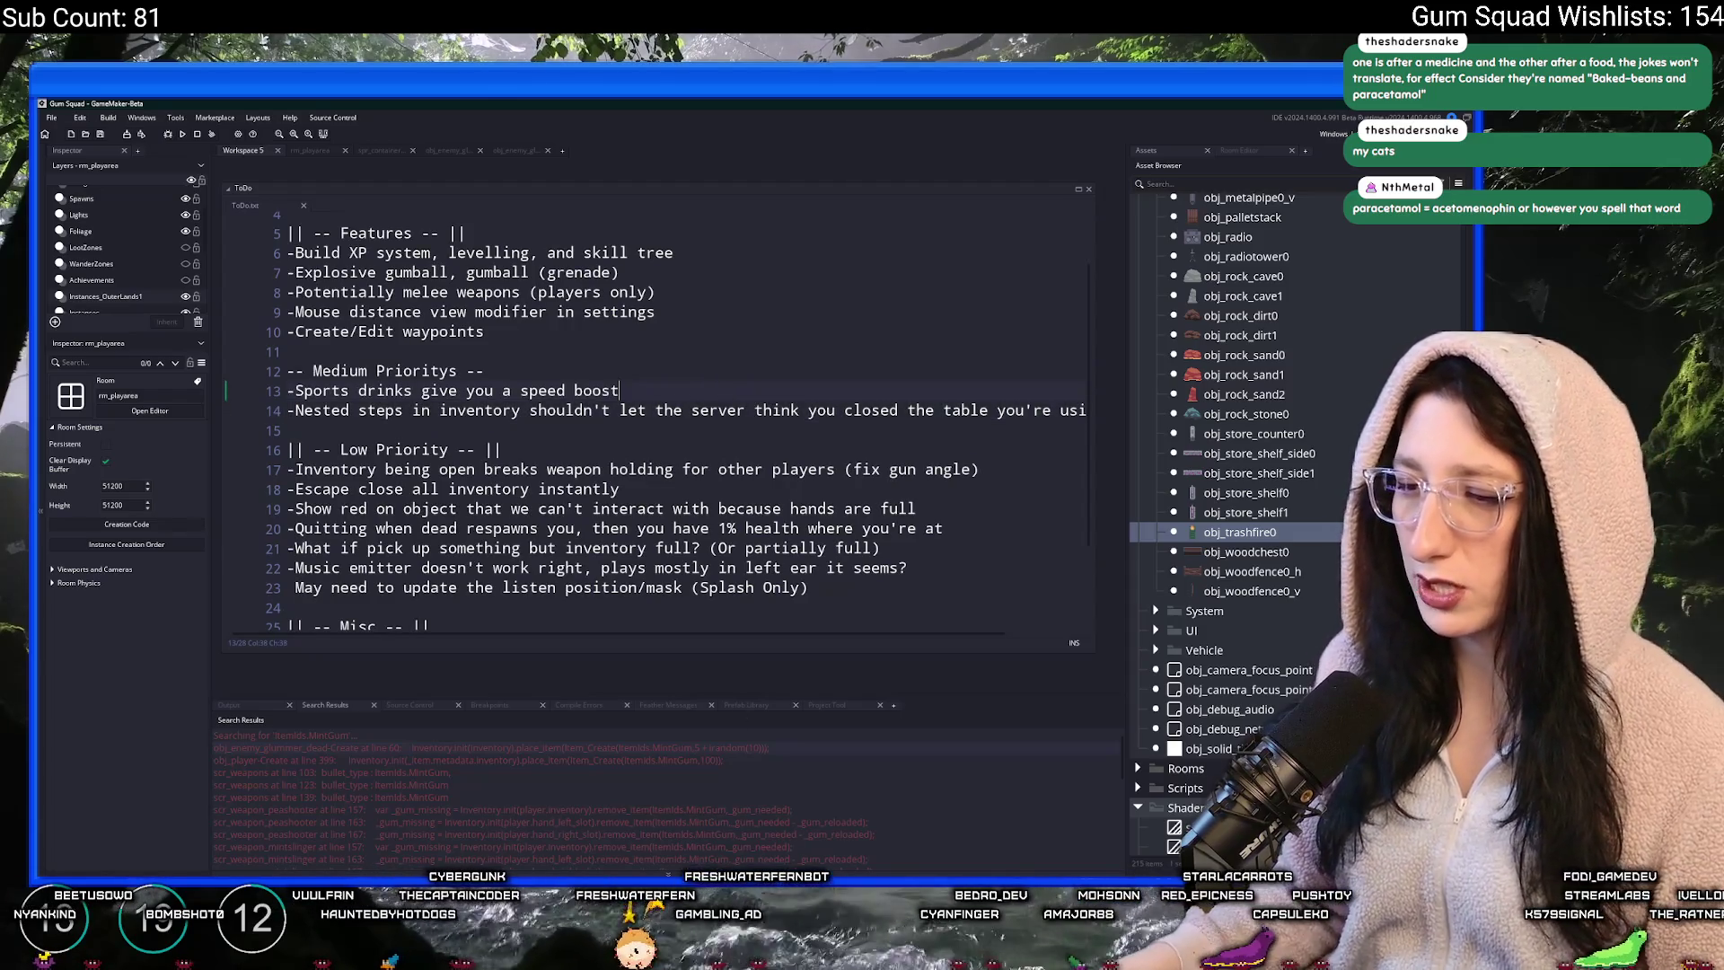
pyautogui.hotkey('alt', 'Tab')
pyautogui.write('Ne')
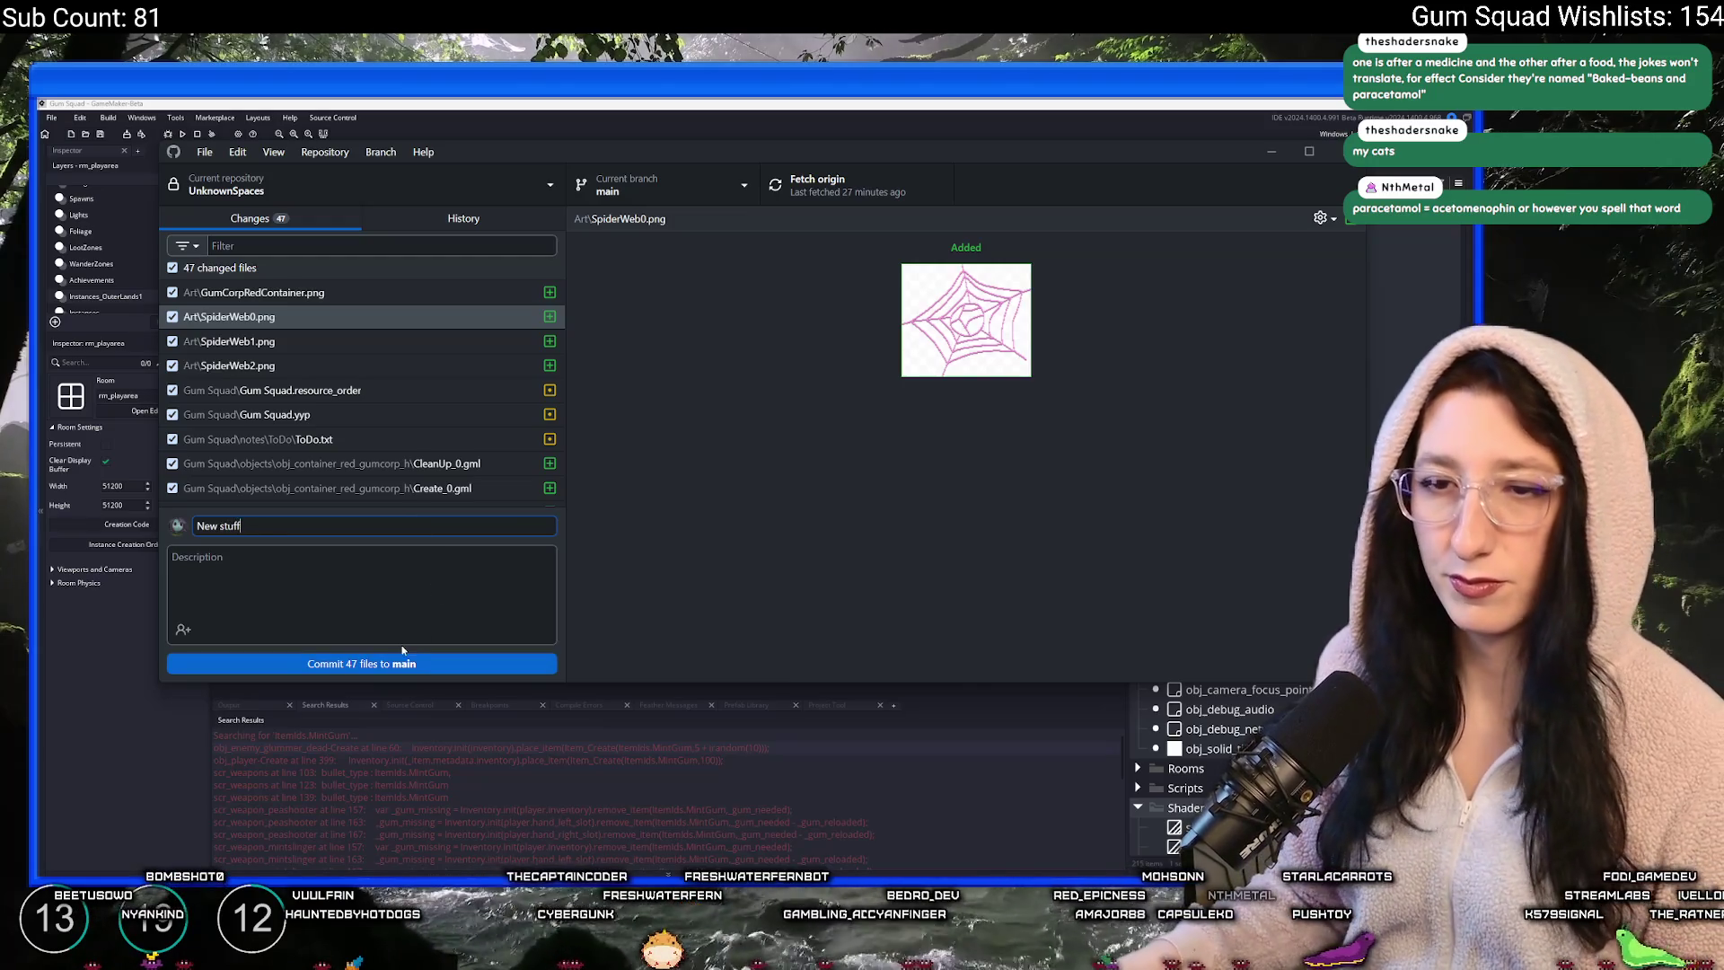
# - Commit the 47 files as 'New stuff', push to origin, and return to GameMaker's ToDo
pyautogui.click(391, 663)
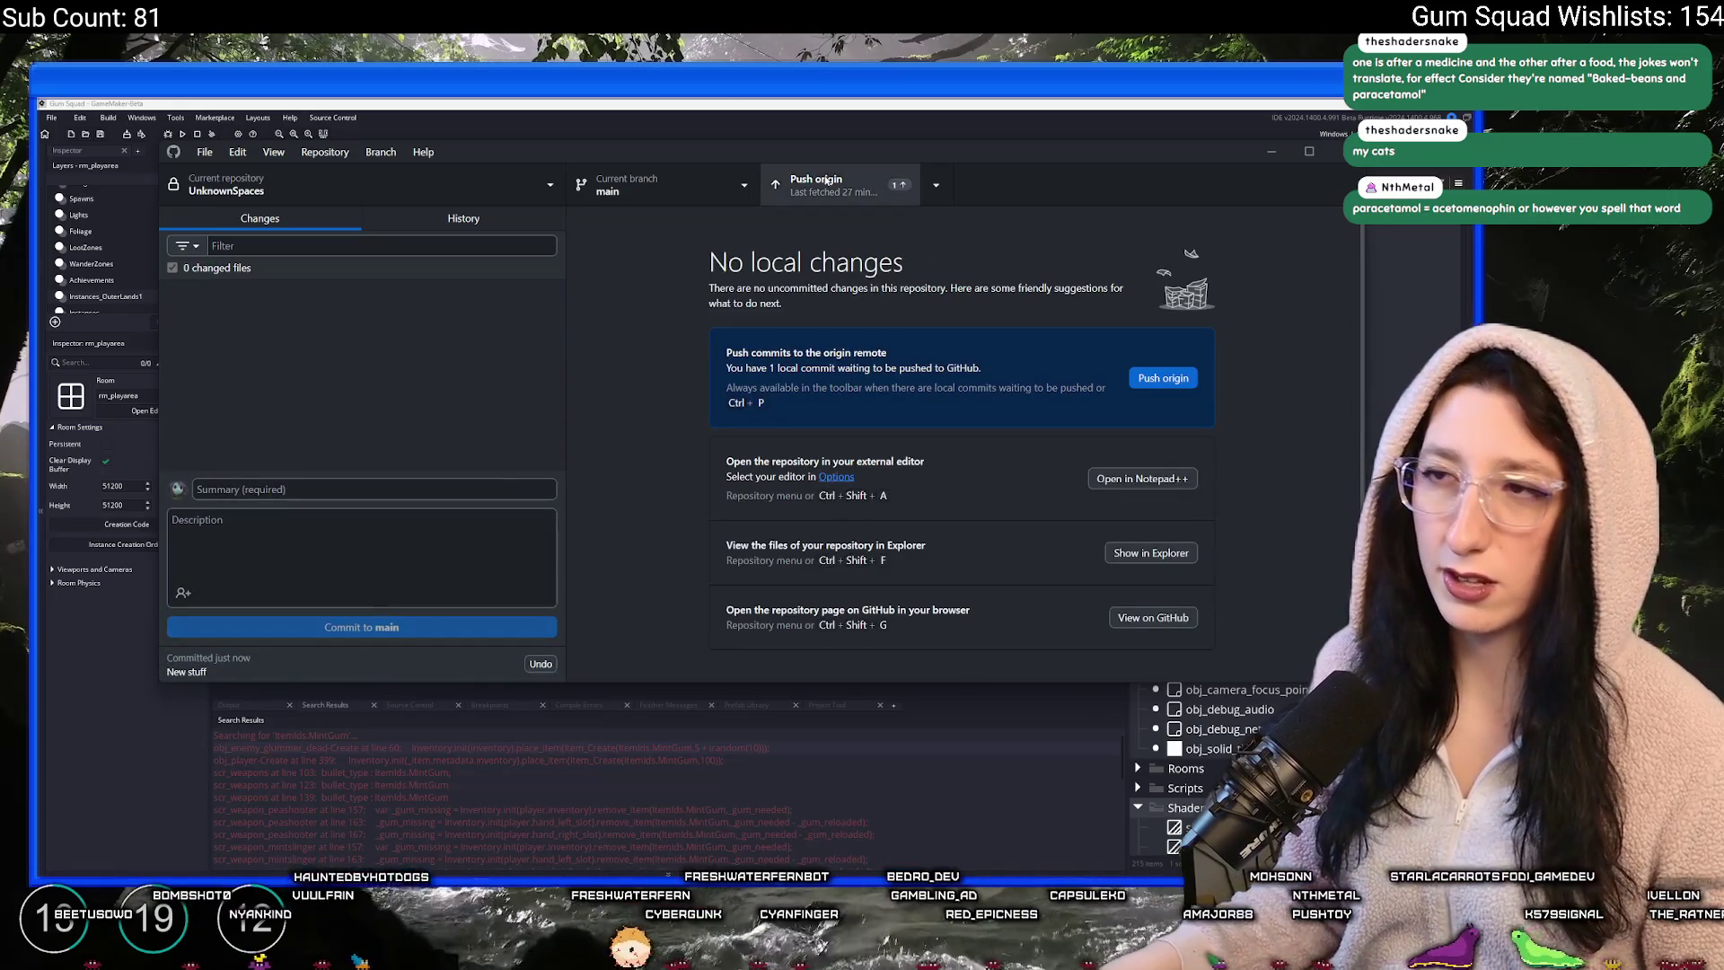
pyautogui.click(826, 181)
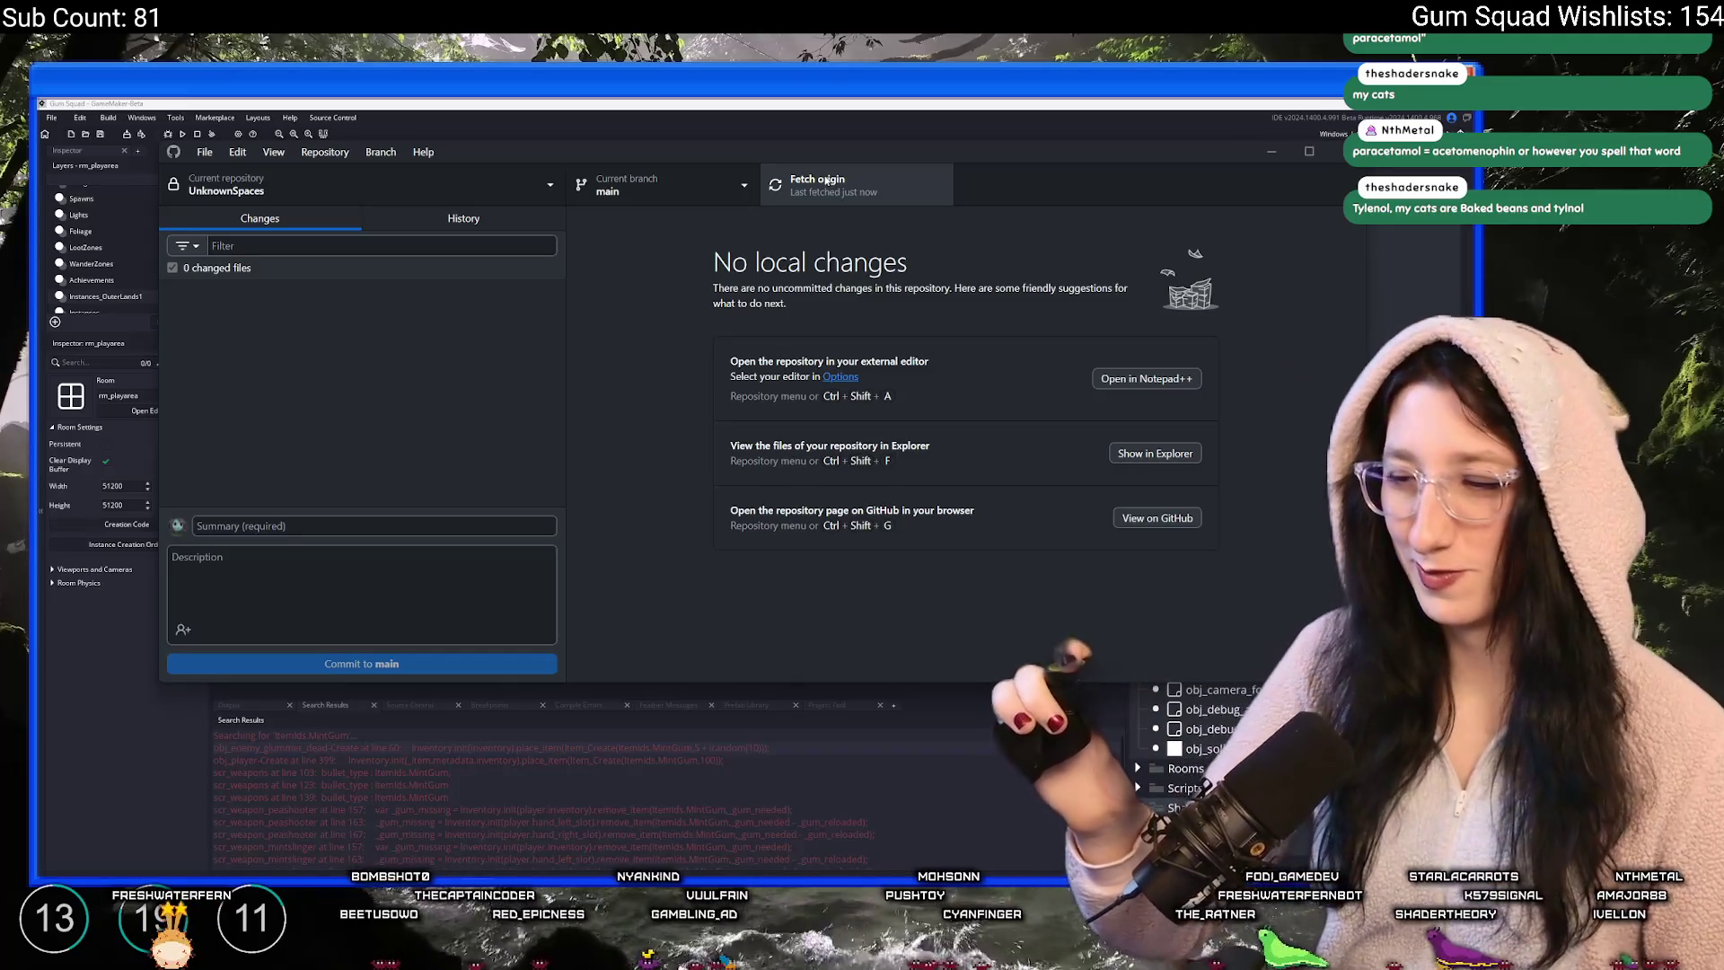
pyautogui.click(779, 103)
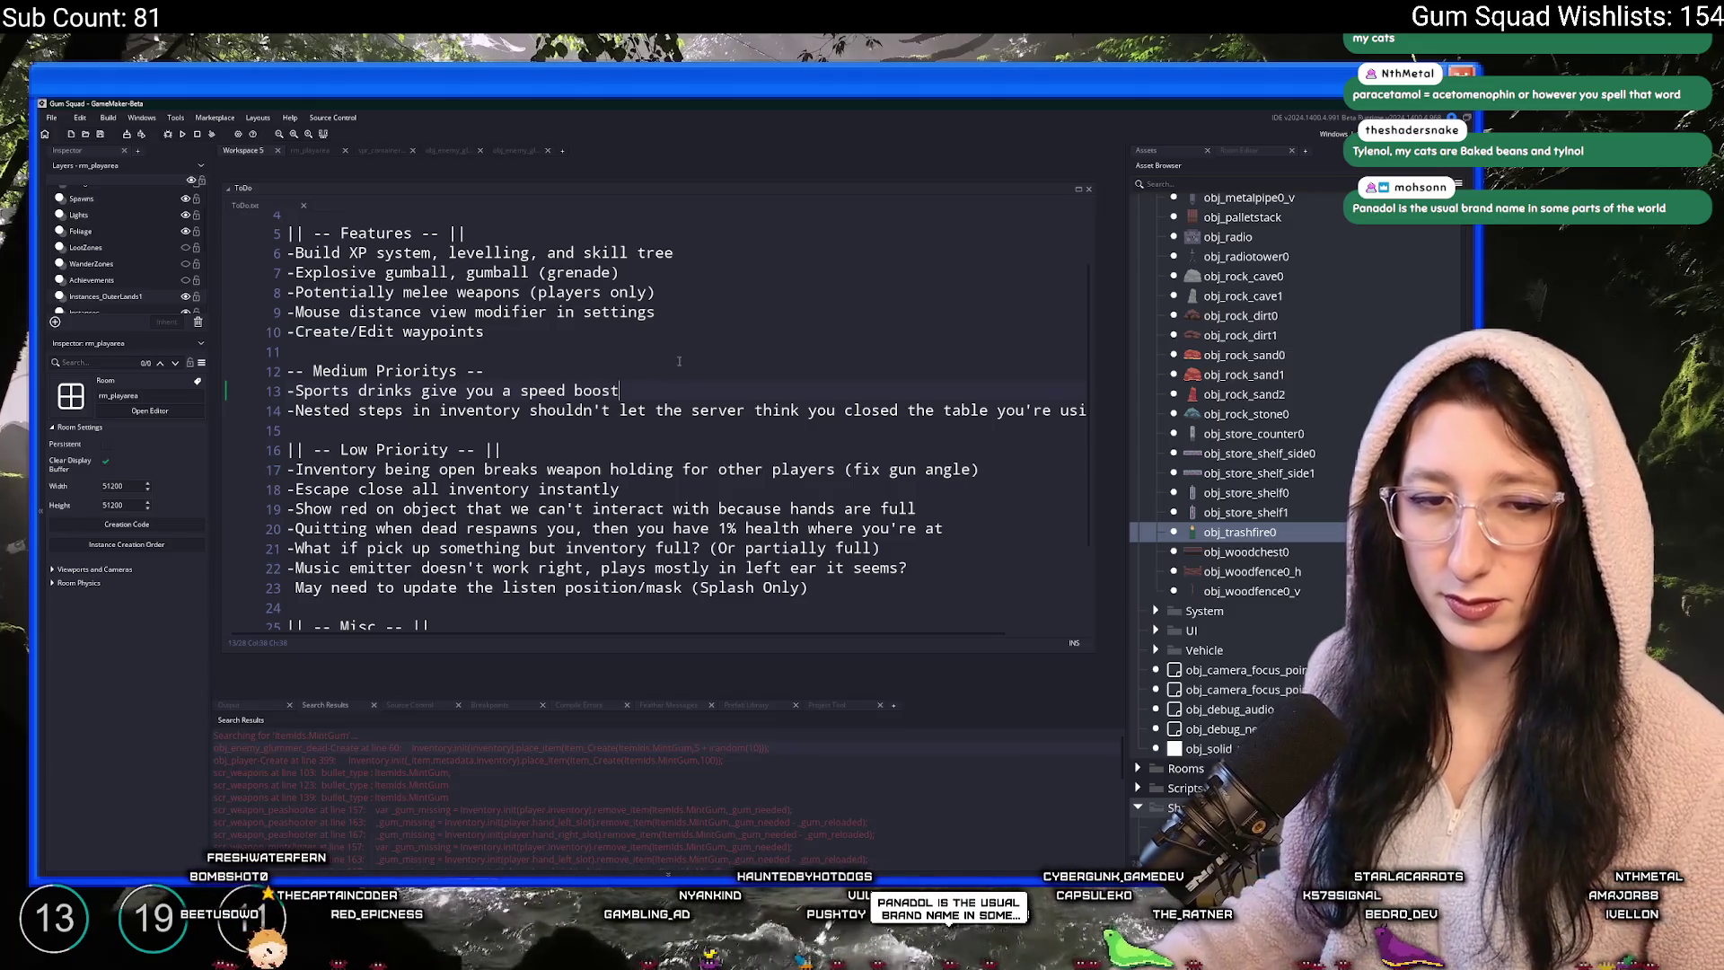
# - Change 'speed-boost' on ToDo line 13 to 'speed boost'
pyautogui.click(571, 391)
pyautogui.press('BackSpace')
pyautogui.click(641, 390)
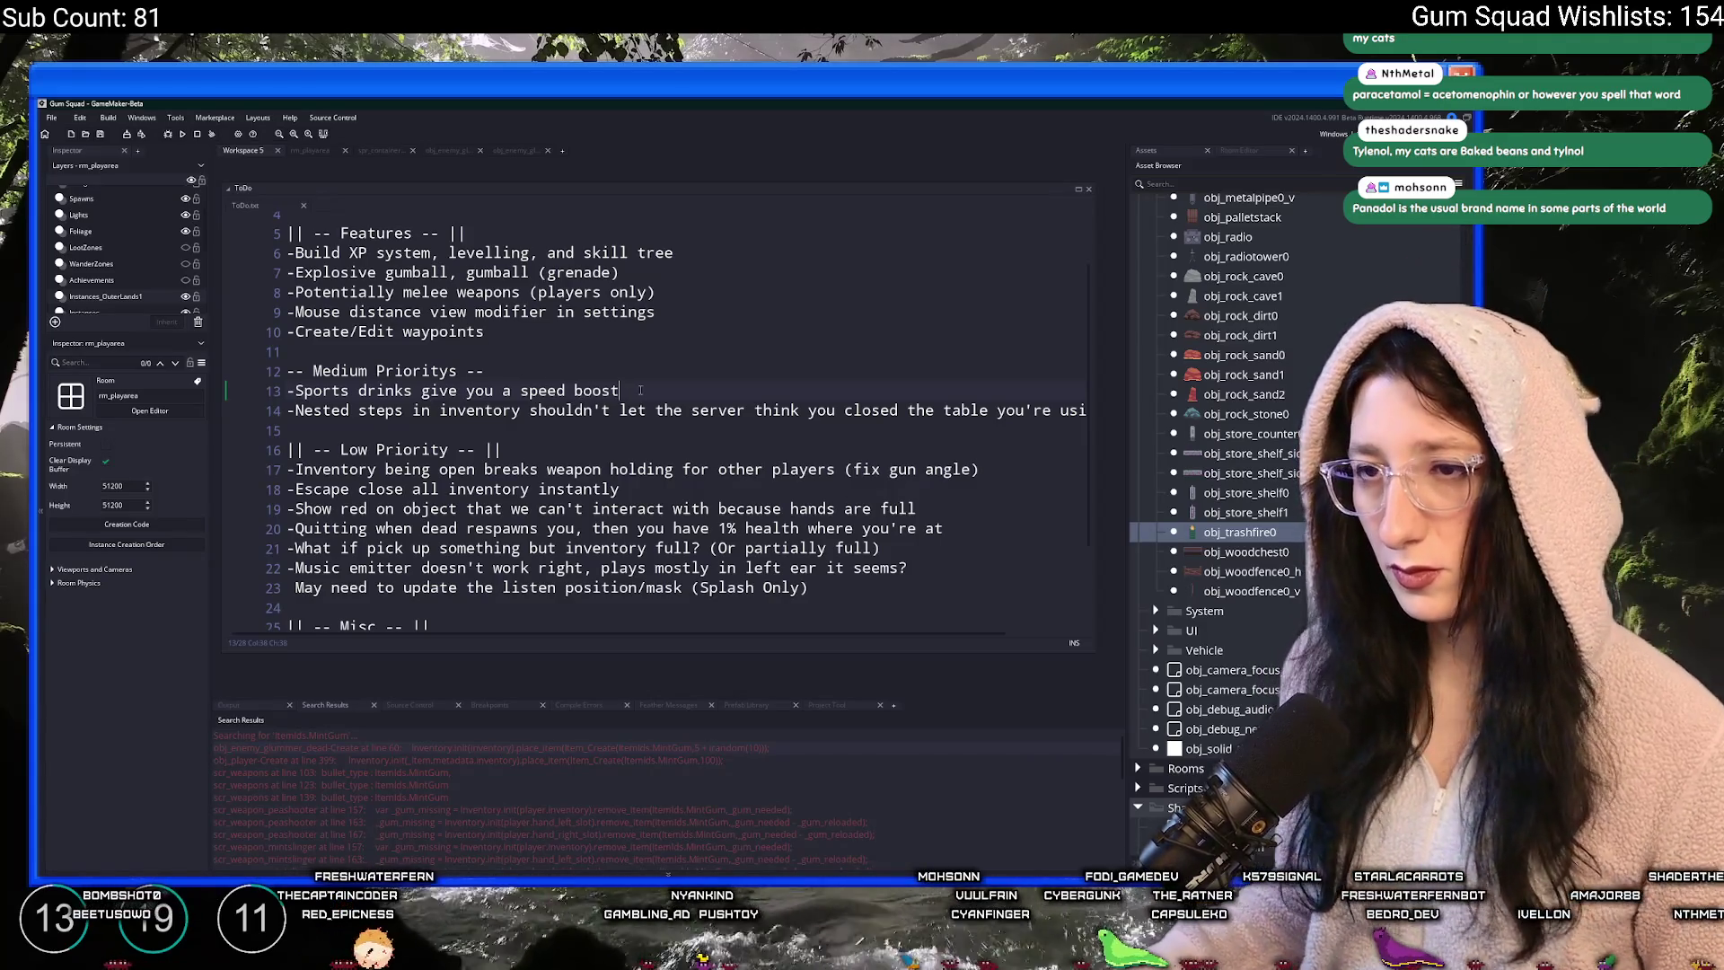
# - Open scr_items full-width and find the Cake item's status effect code
pyautogui.hotkey('ctrl', 't')
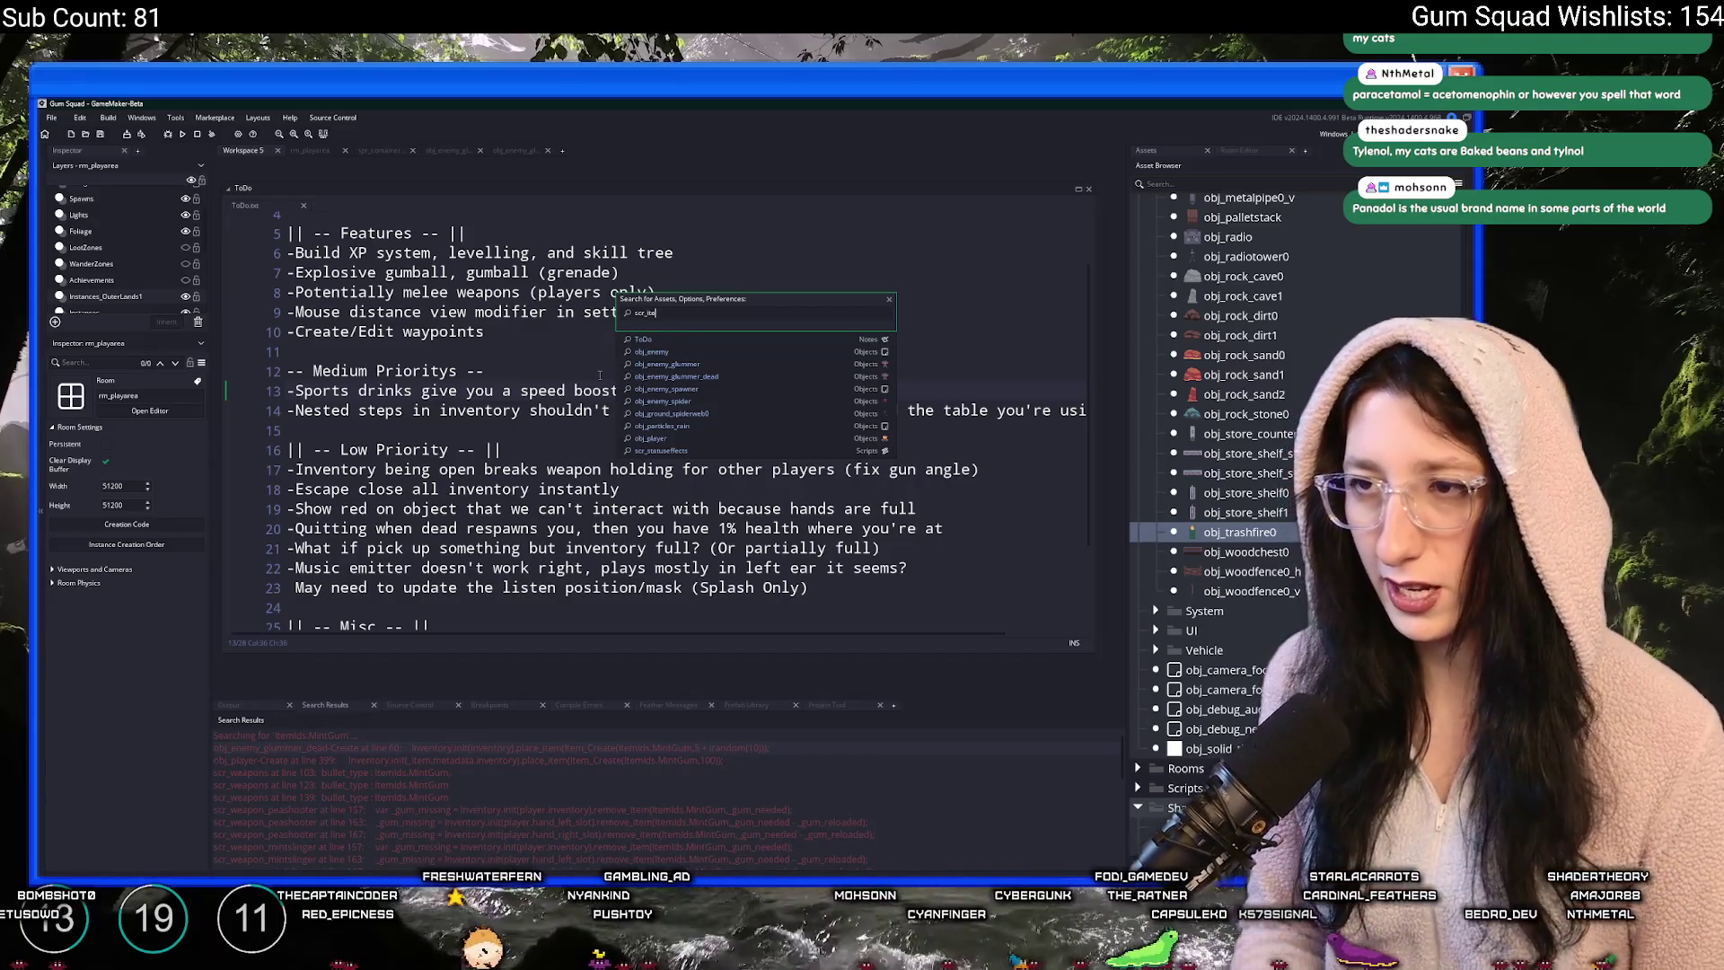
pyautogui.press('Return')
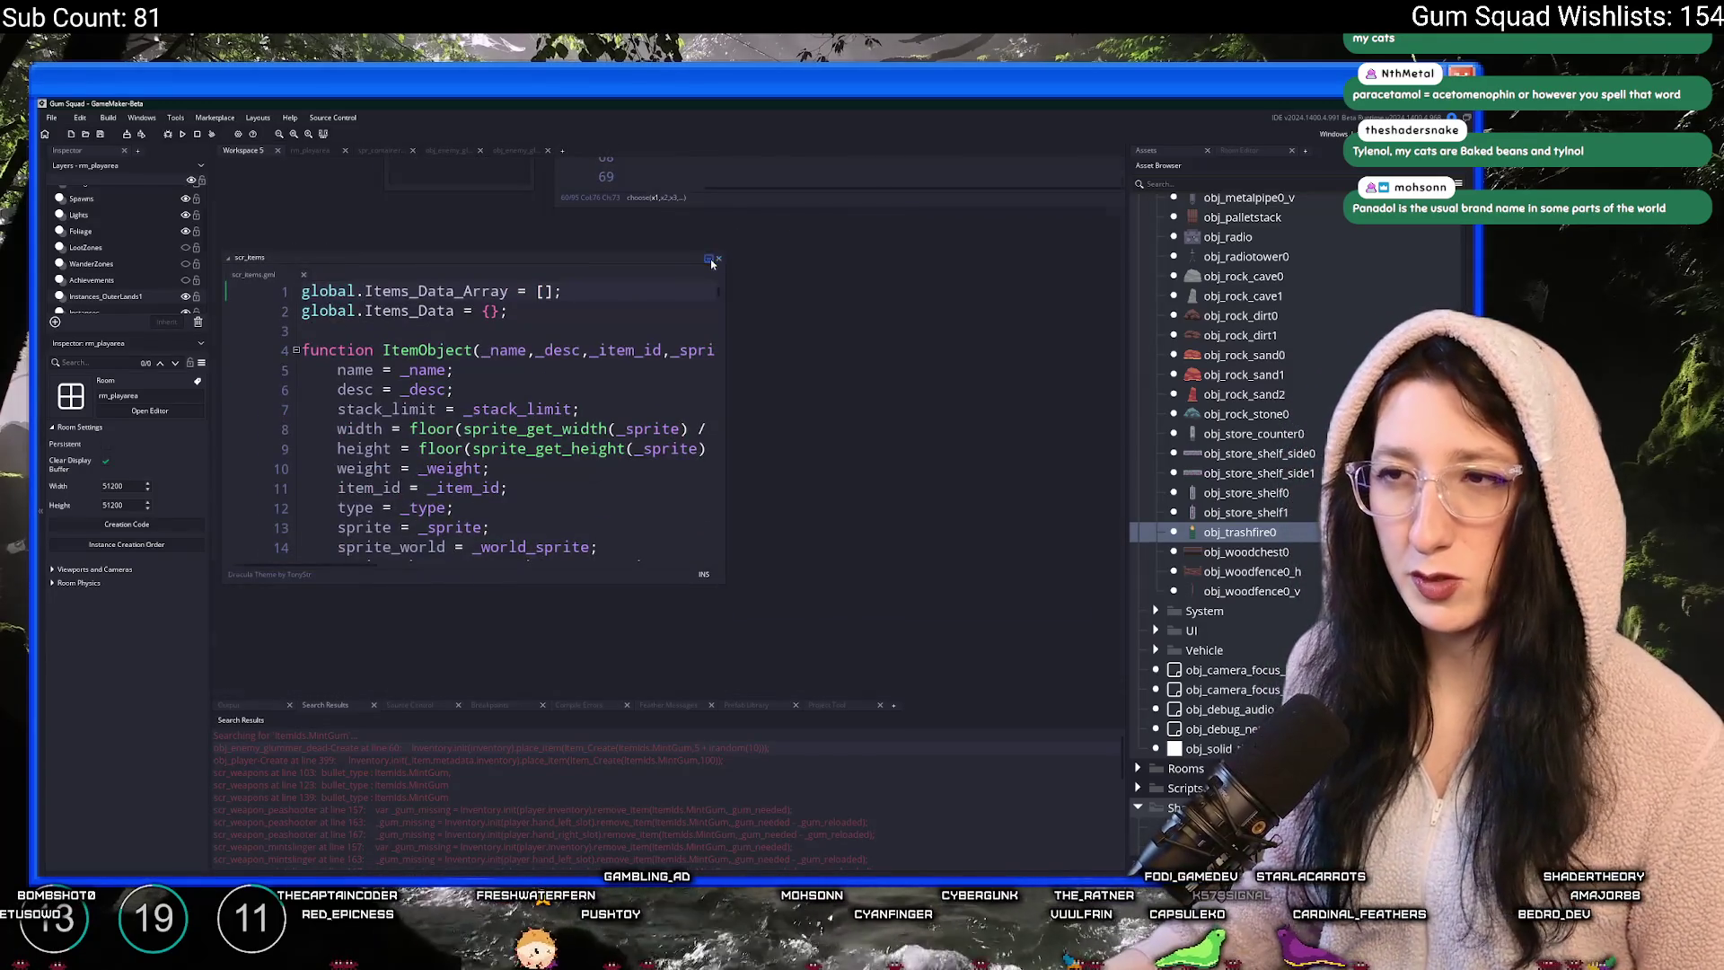
pyautogui.click(709, 260)
pyautogui.hotkey('ctrl', 'f')
pyautogui.write('cake')
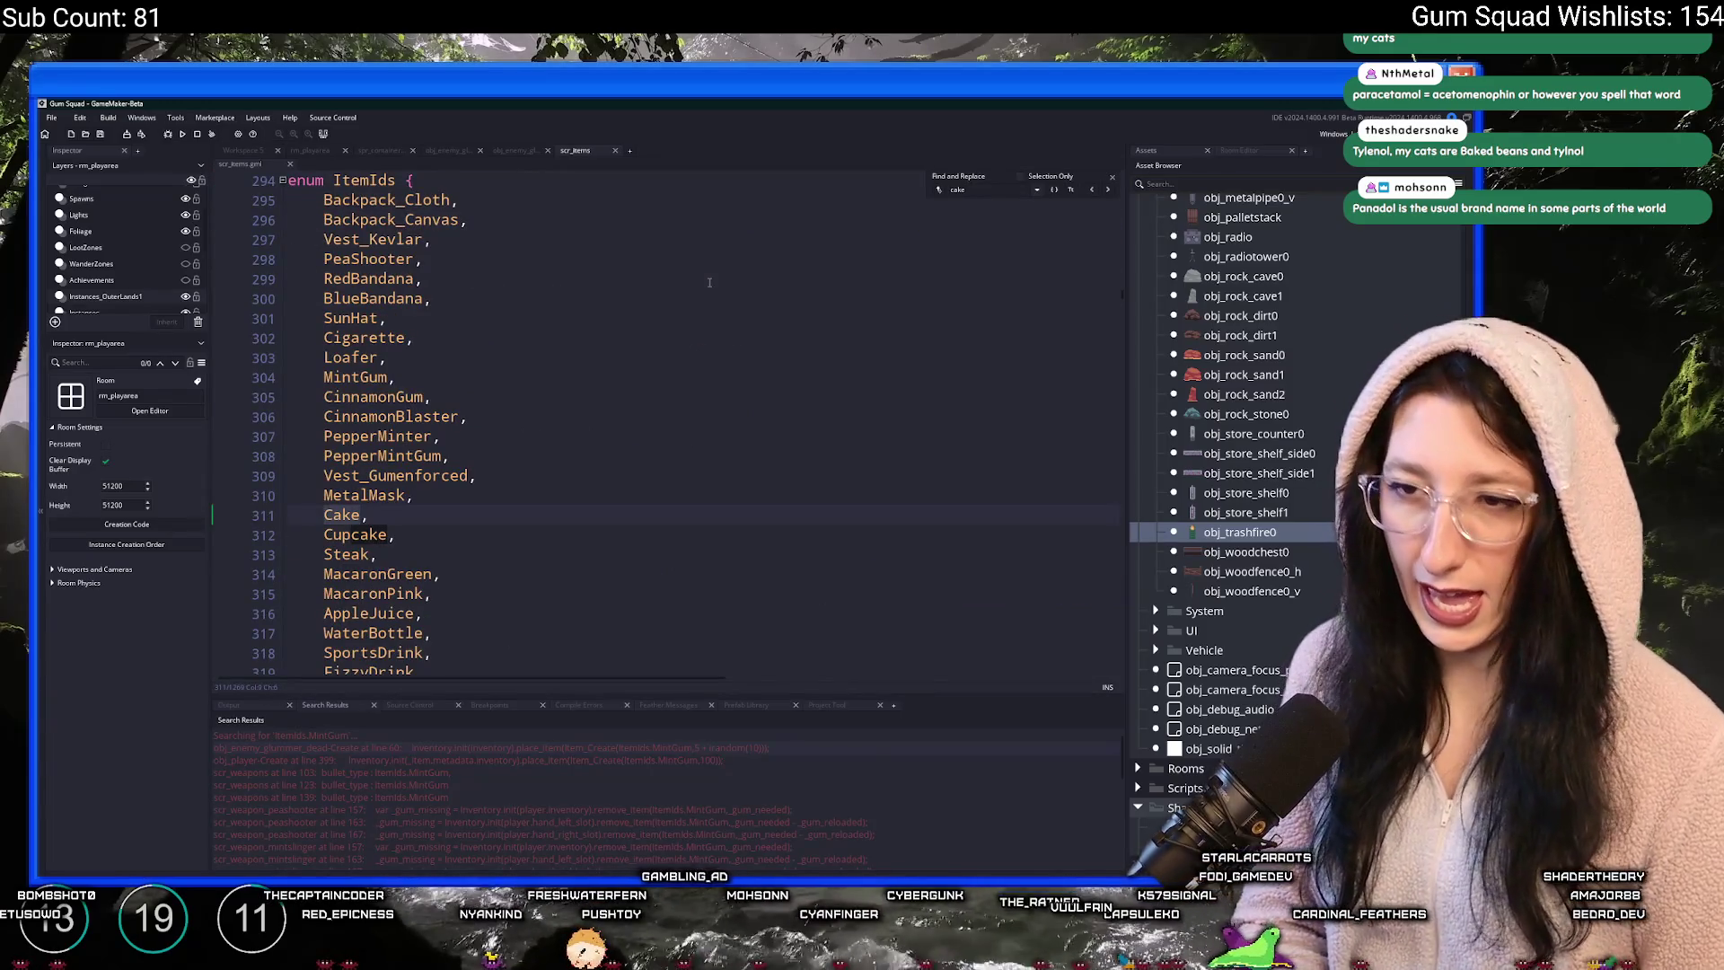
pyautogui.press('Return')
pyautogui.press('Return')
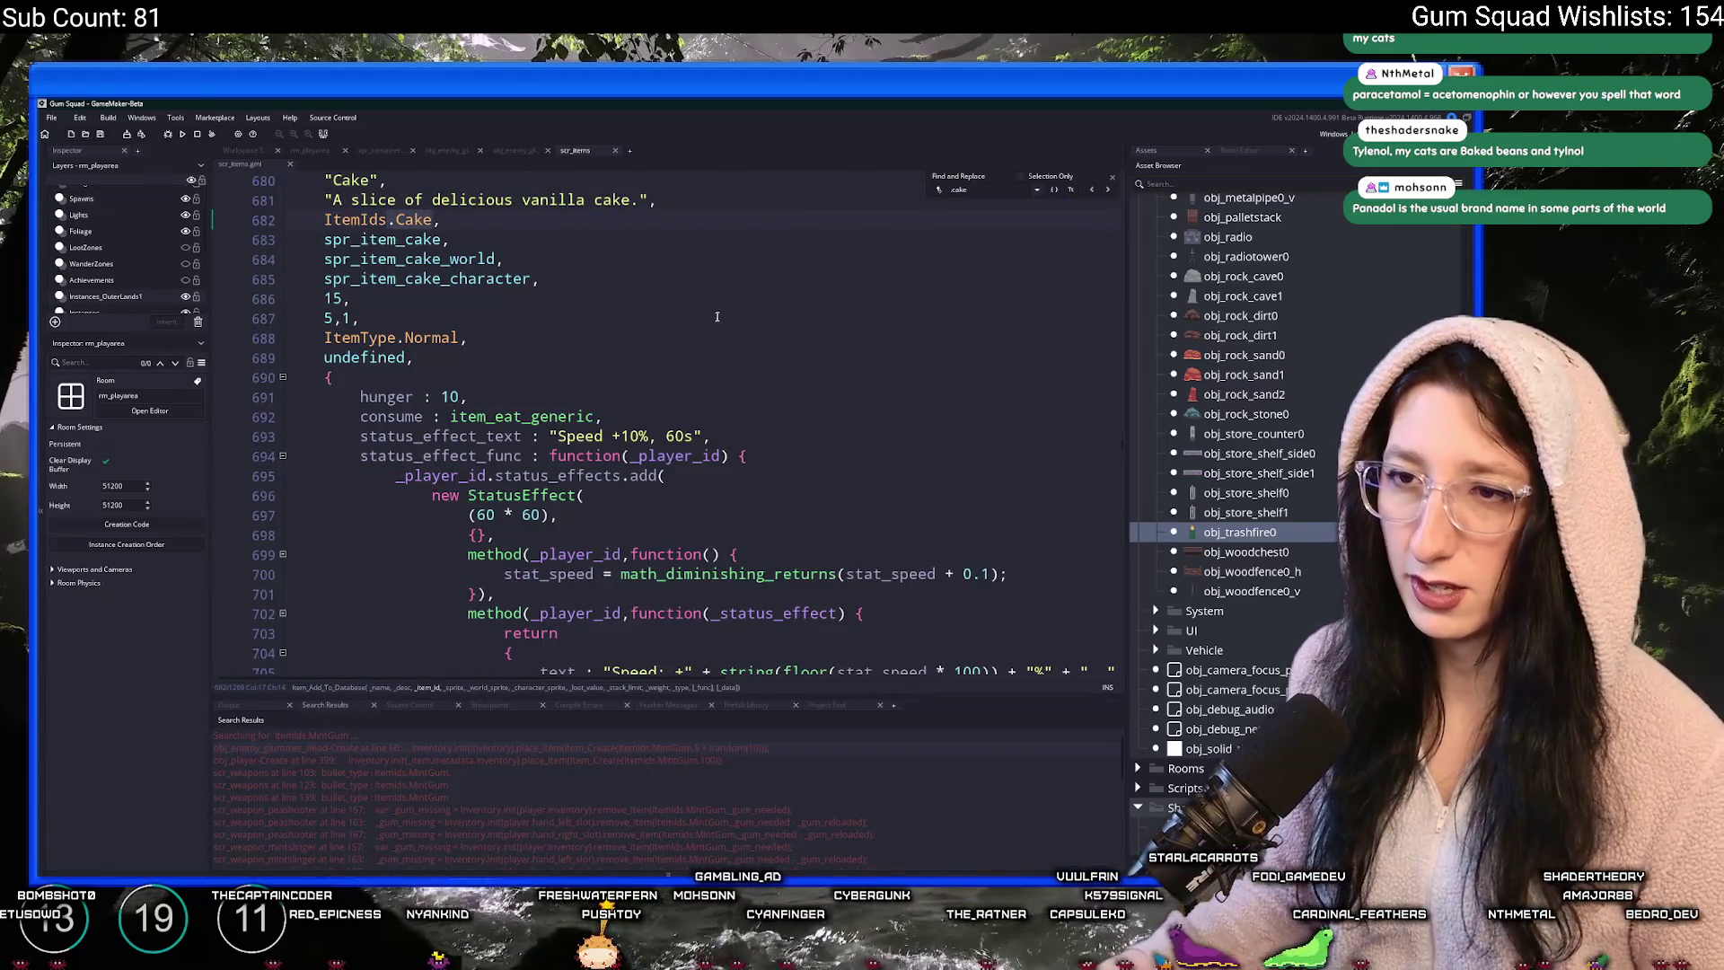
pyautogui.scroll(-2, 355, 321)
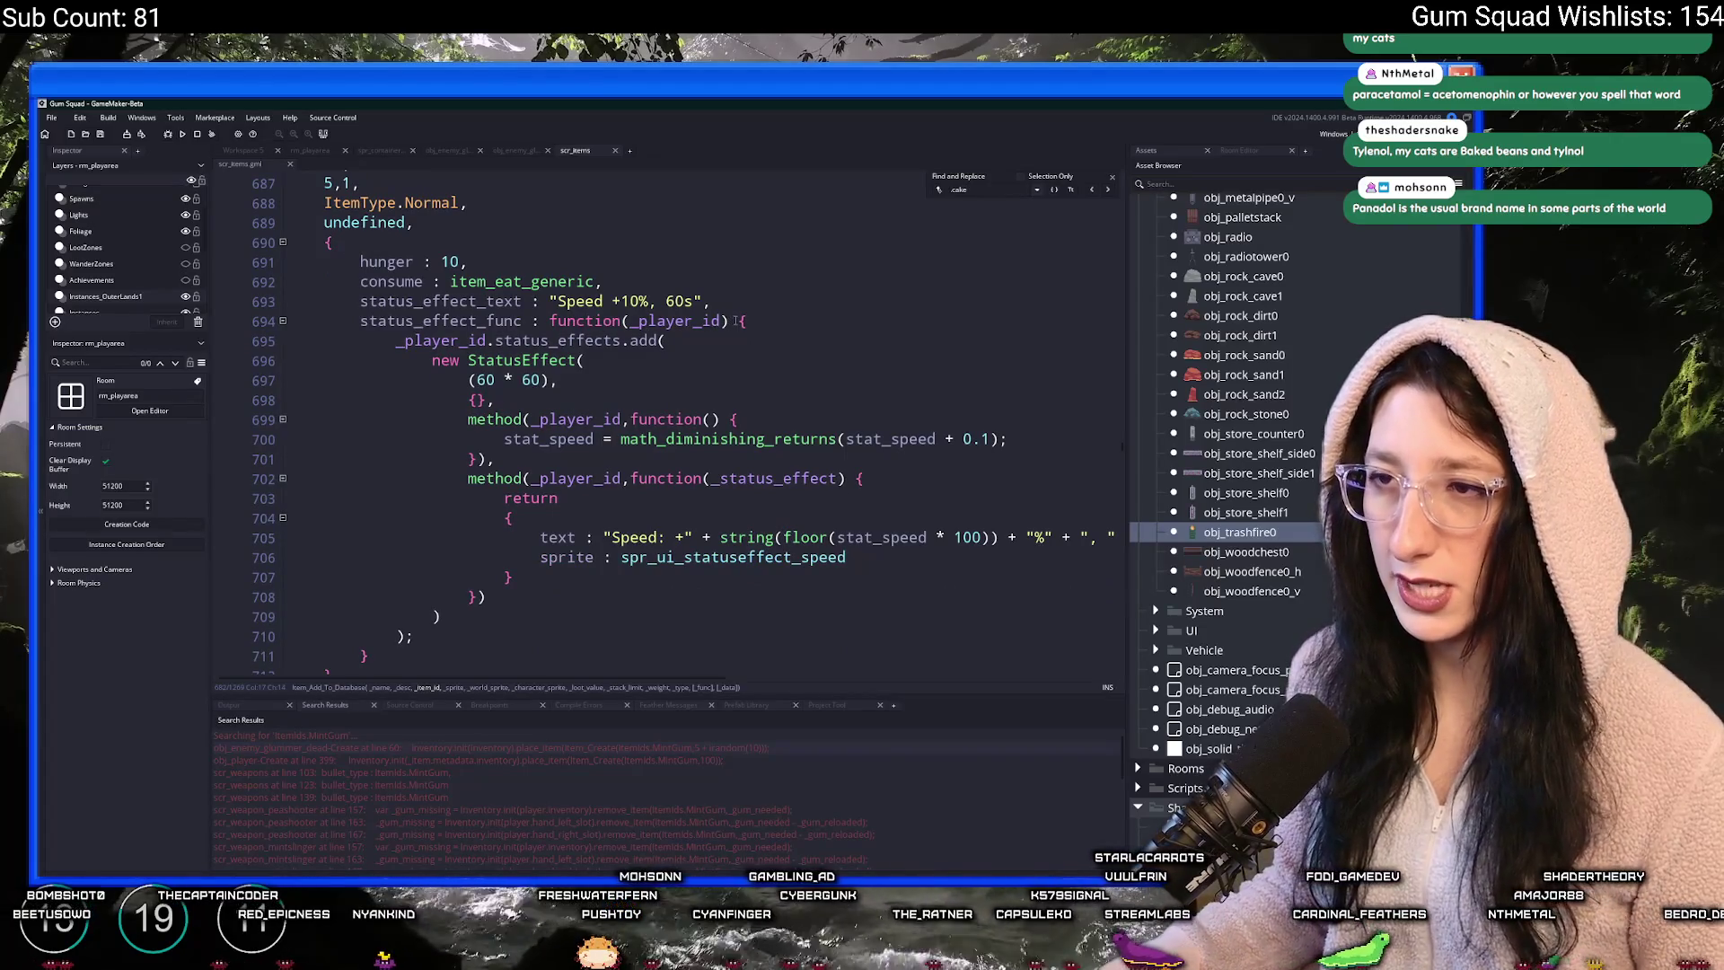
pyautogui.moveTo(370, 656); pyautogui.dragTo(360, 300)
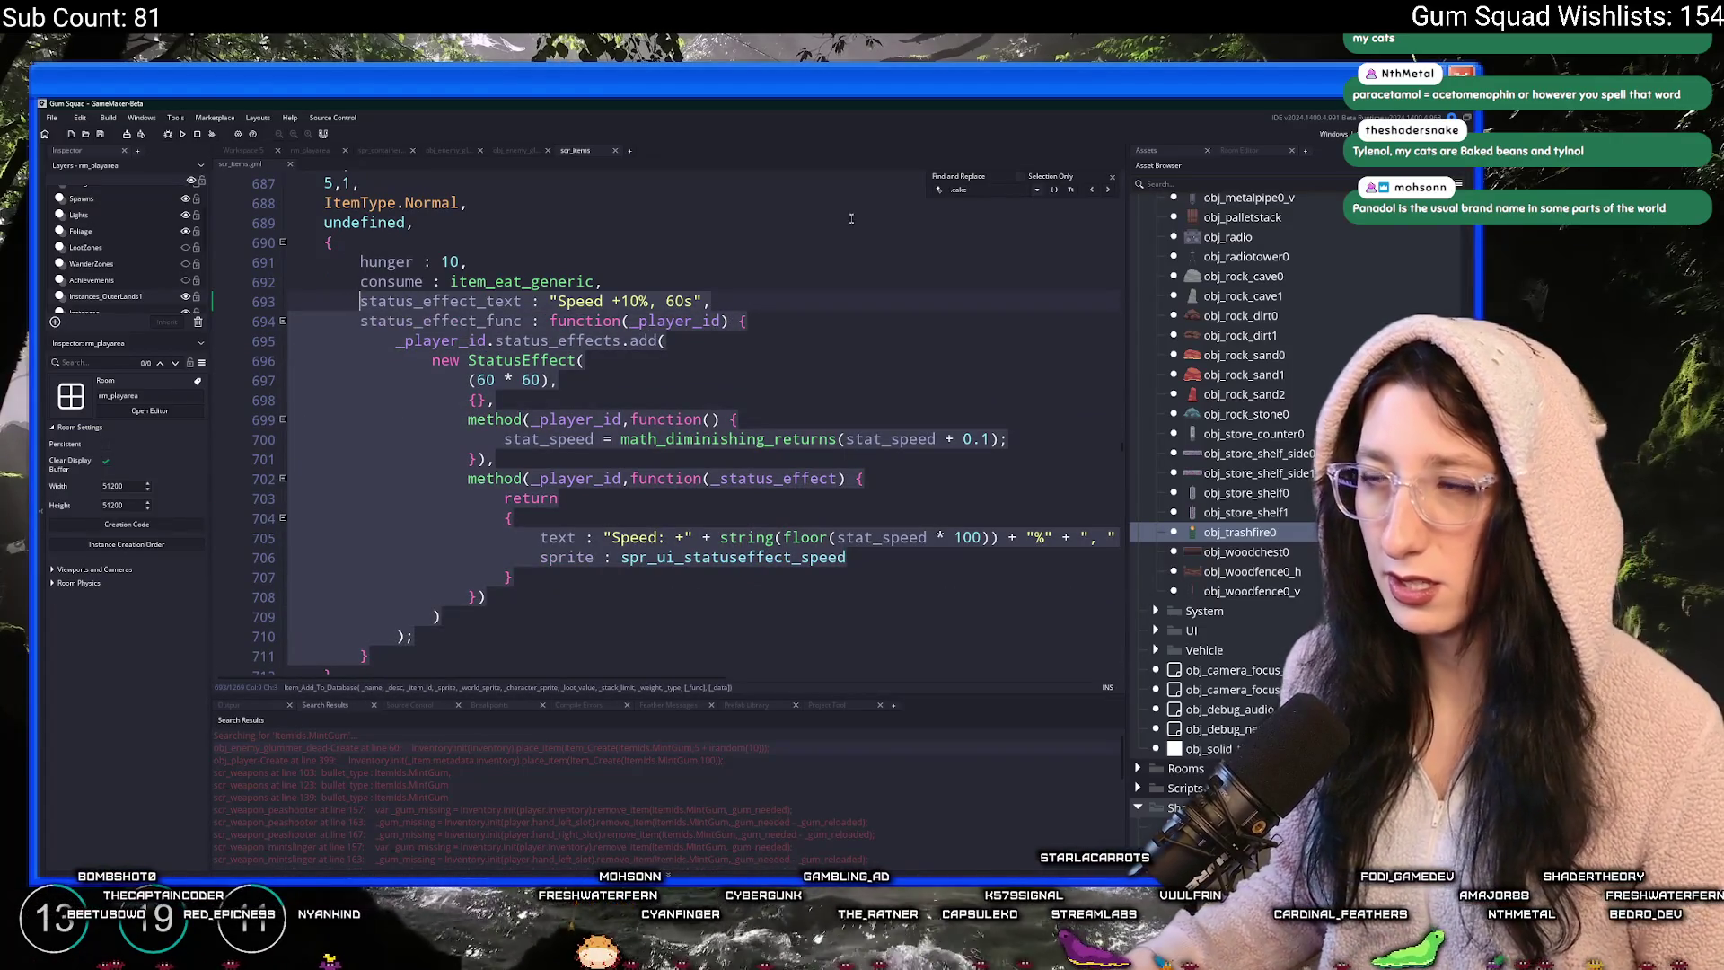
# - Search scr_items for 'sports' to reach the Sports Drink item definition
pyautogui.doubleClick(958, 191)
pyautogui.write('sports')
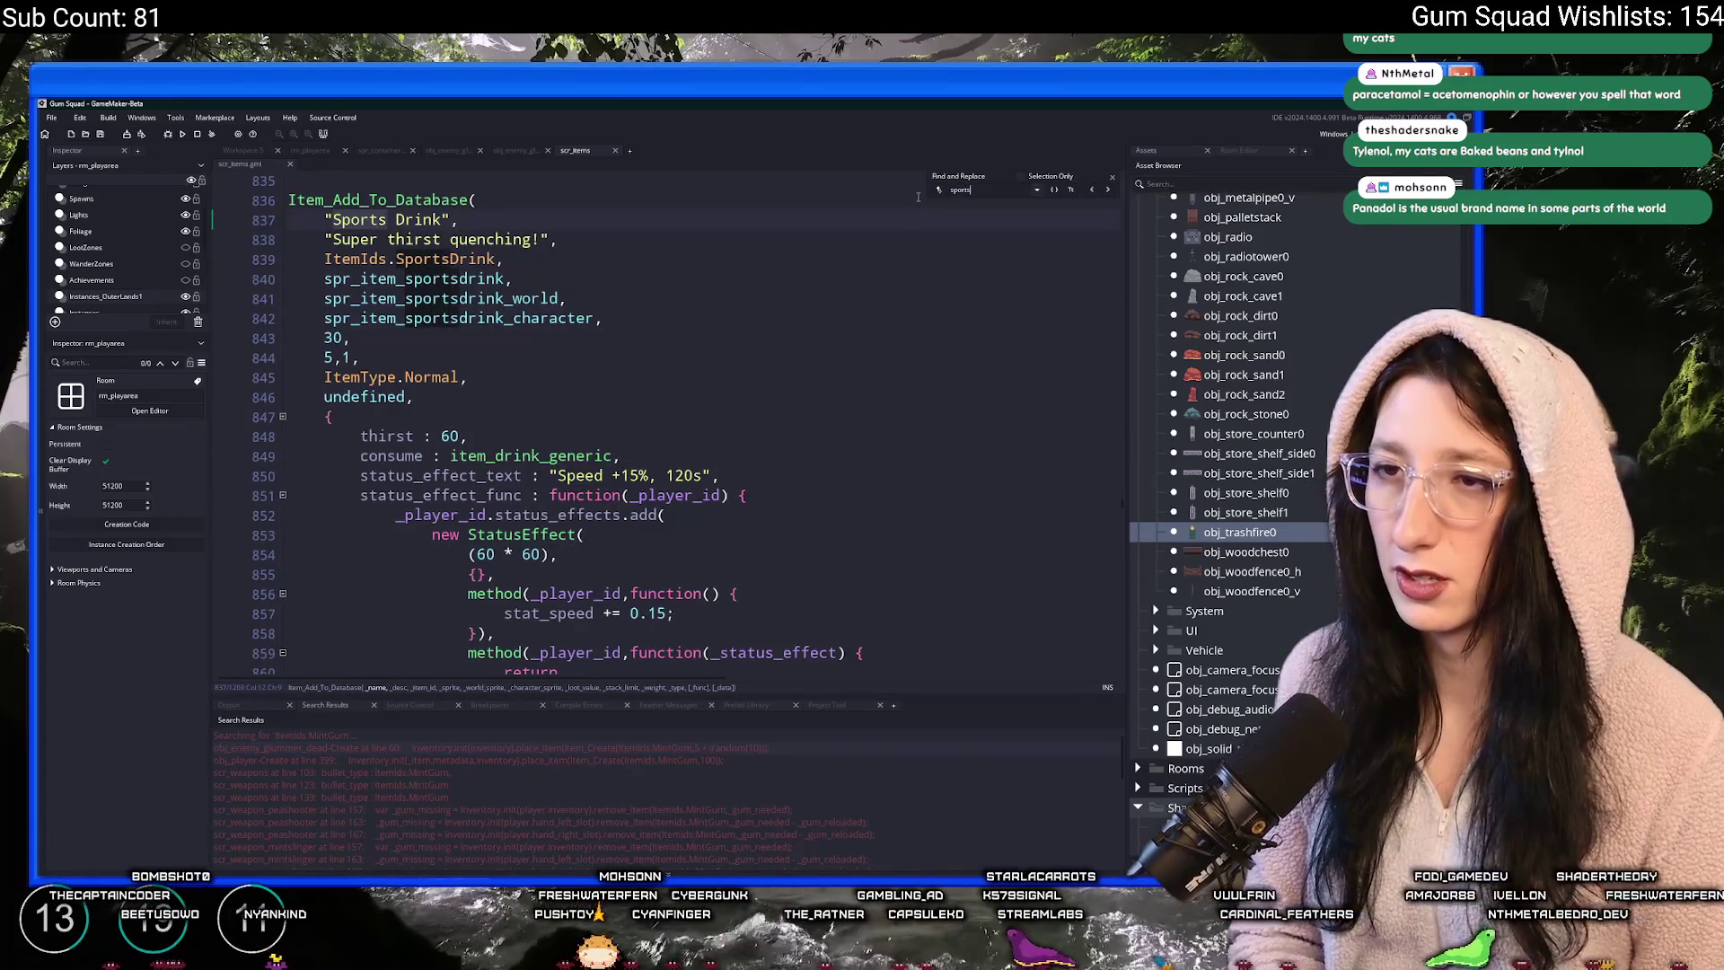
pyautogui.scroll(-3, 918, 196)
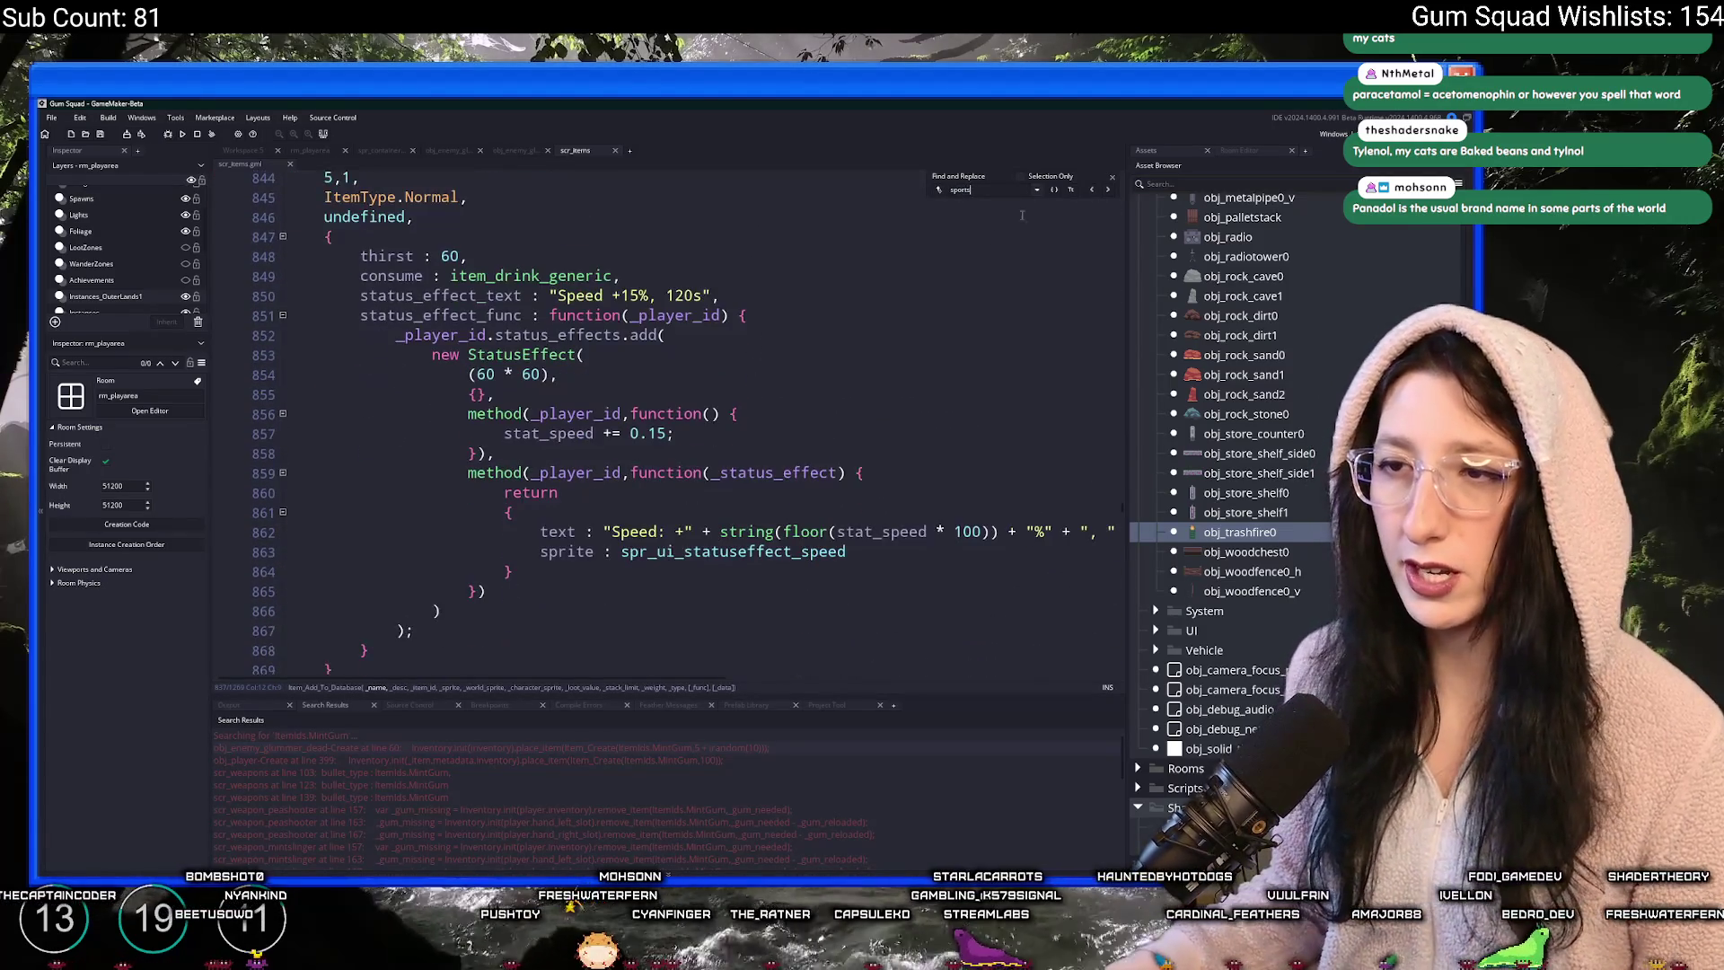
pyautogui.click(1110, 178)
pyautogui.scroll(3, 870, 311)
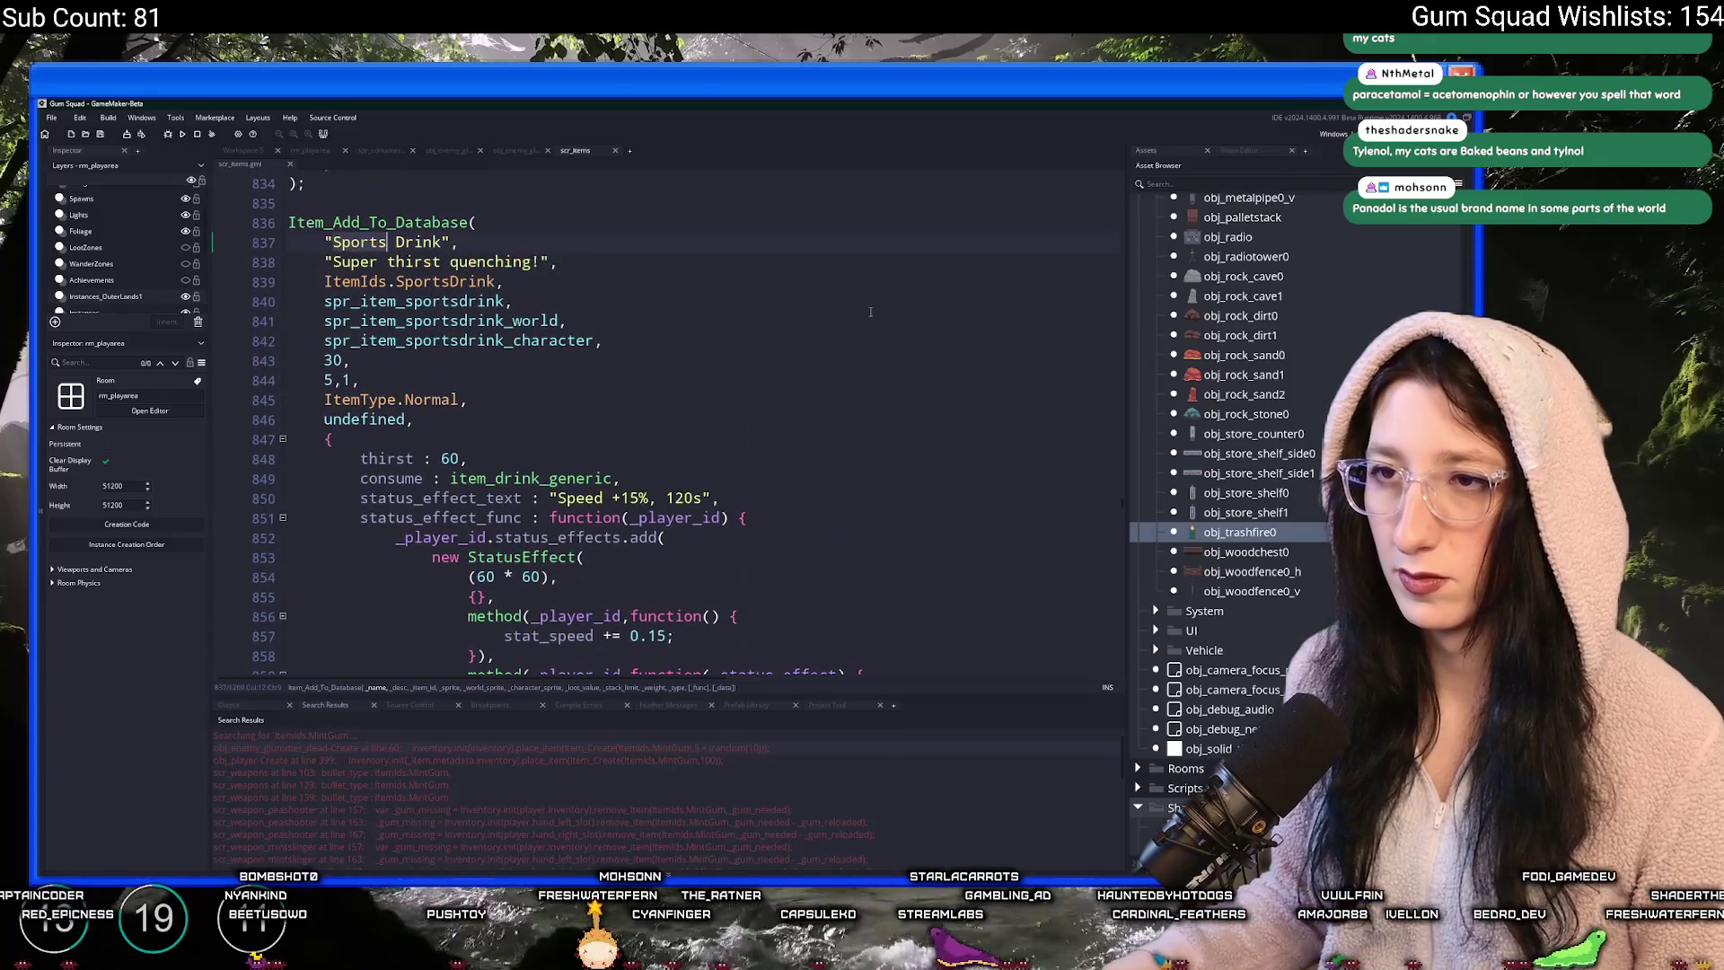
pyautogui.scroll(1, 488, 263)
# - Find Next on SportsDrink until its ItemIds enum entry shows, then close Find
pyautogui.click(493, 326)
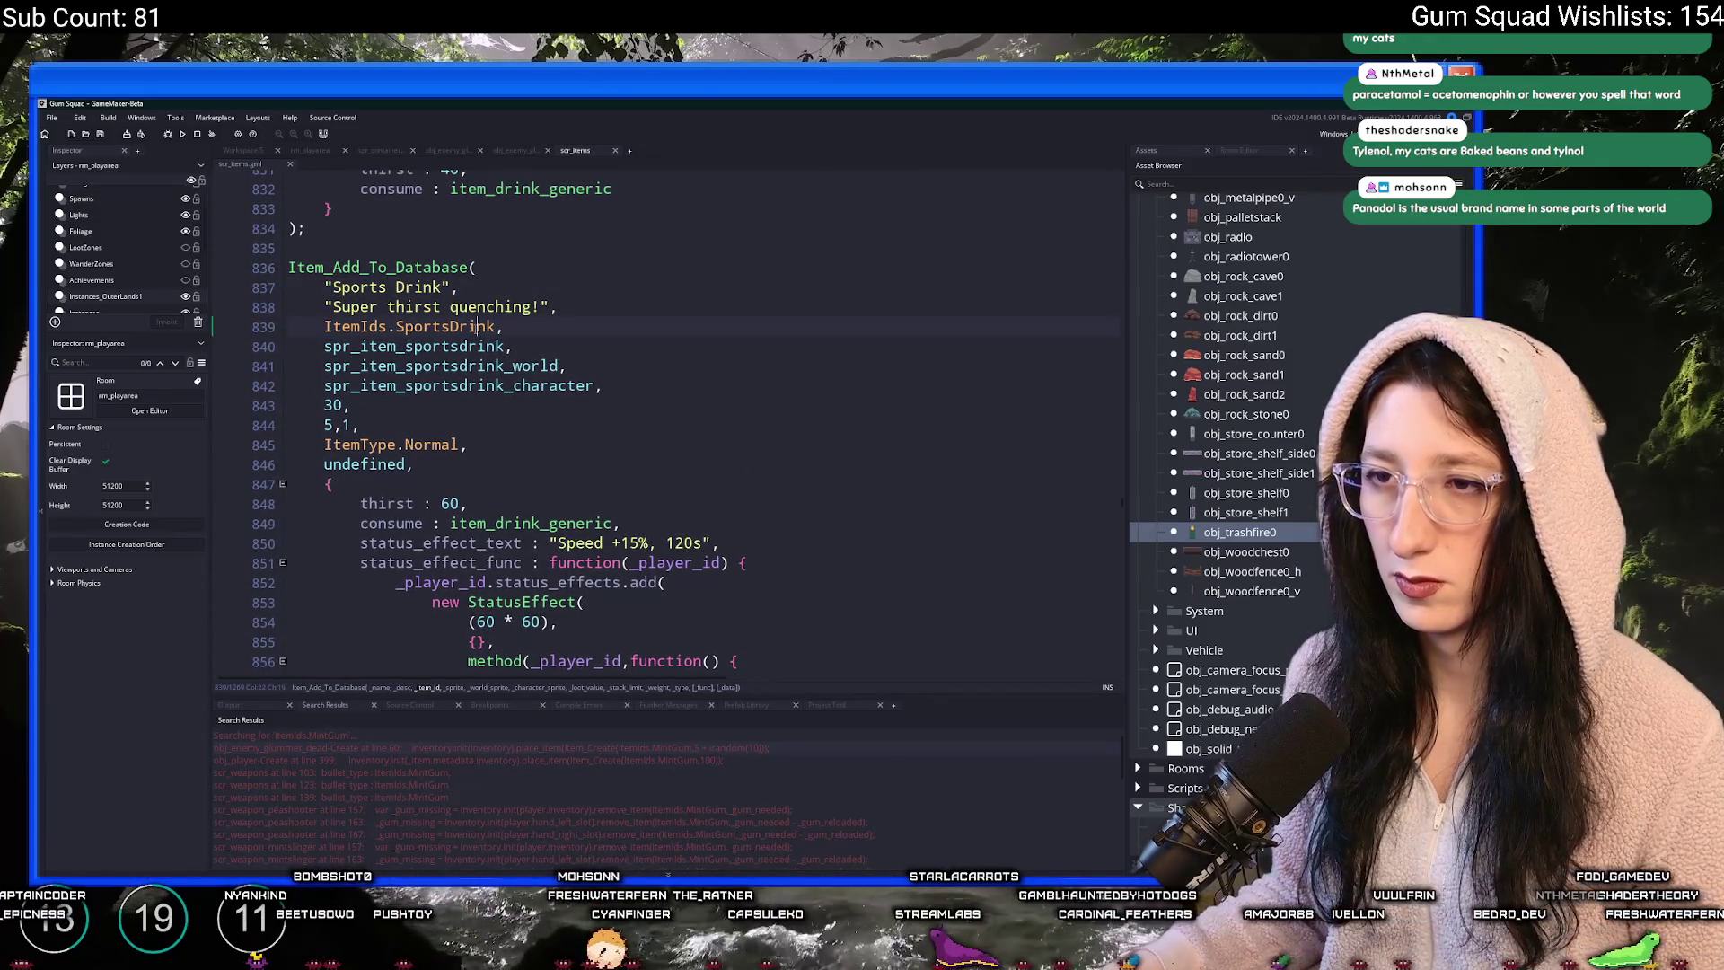
pyautogui.hotkey('ctrl', 'f')
pyautogui.click(1110, 189)
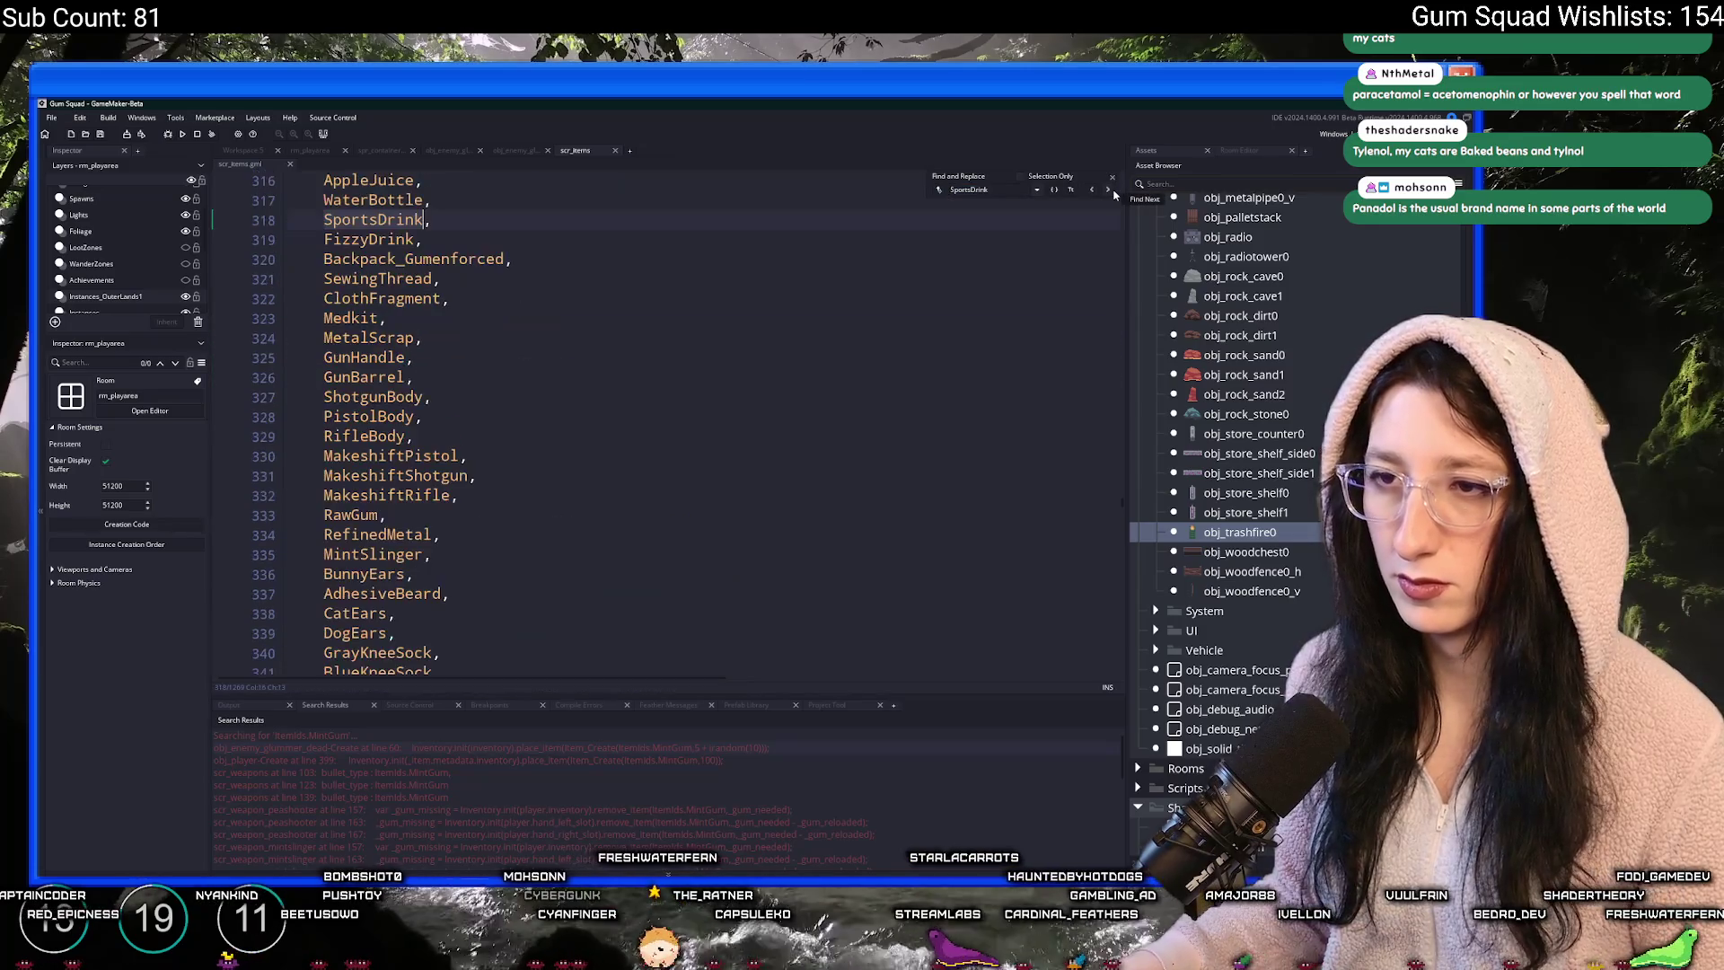
pyautogui.click(1110, 189)
pyautogui.click(1110, 189)
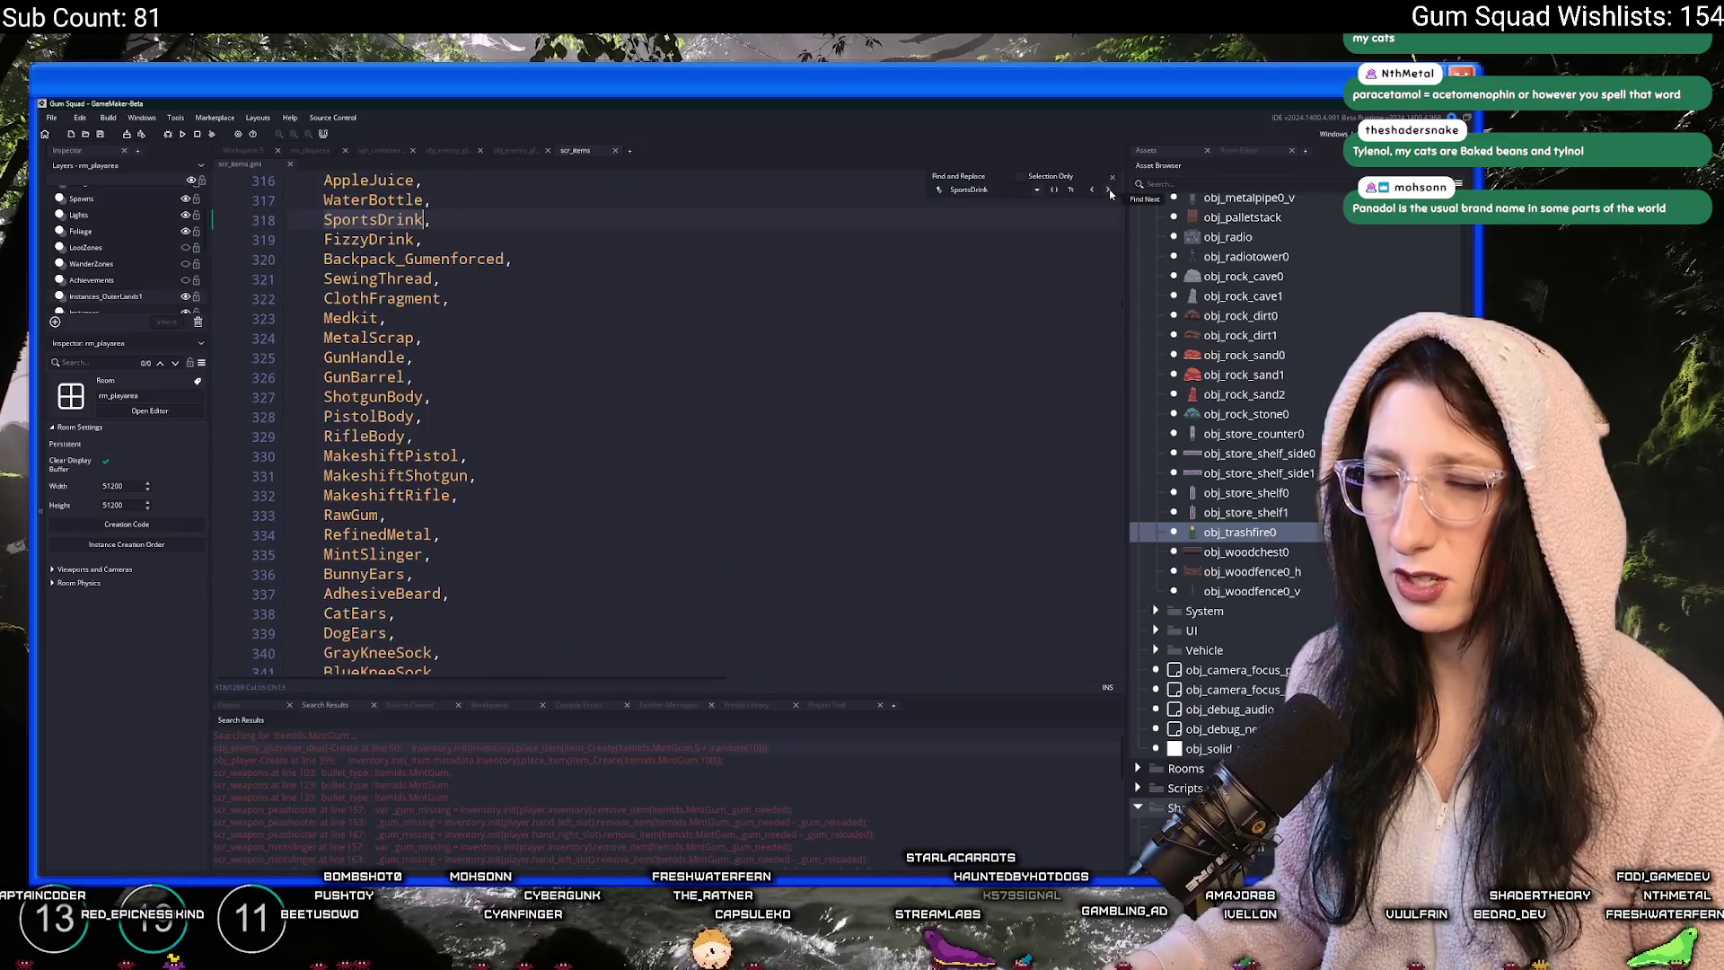
pyautogui.click(1115, 178)
pyautogui.click(675, 281)
pyautogui.click(244, 151)
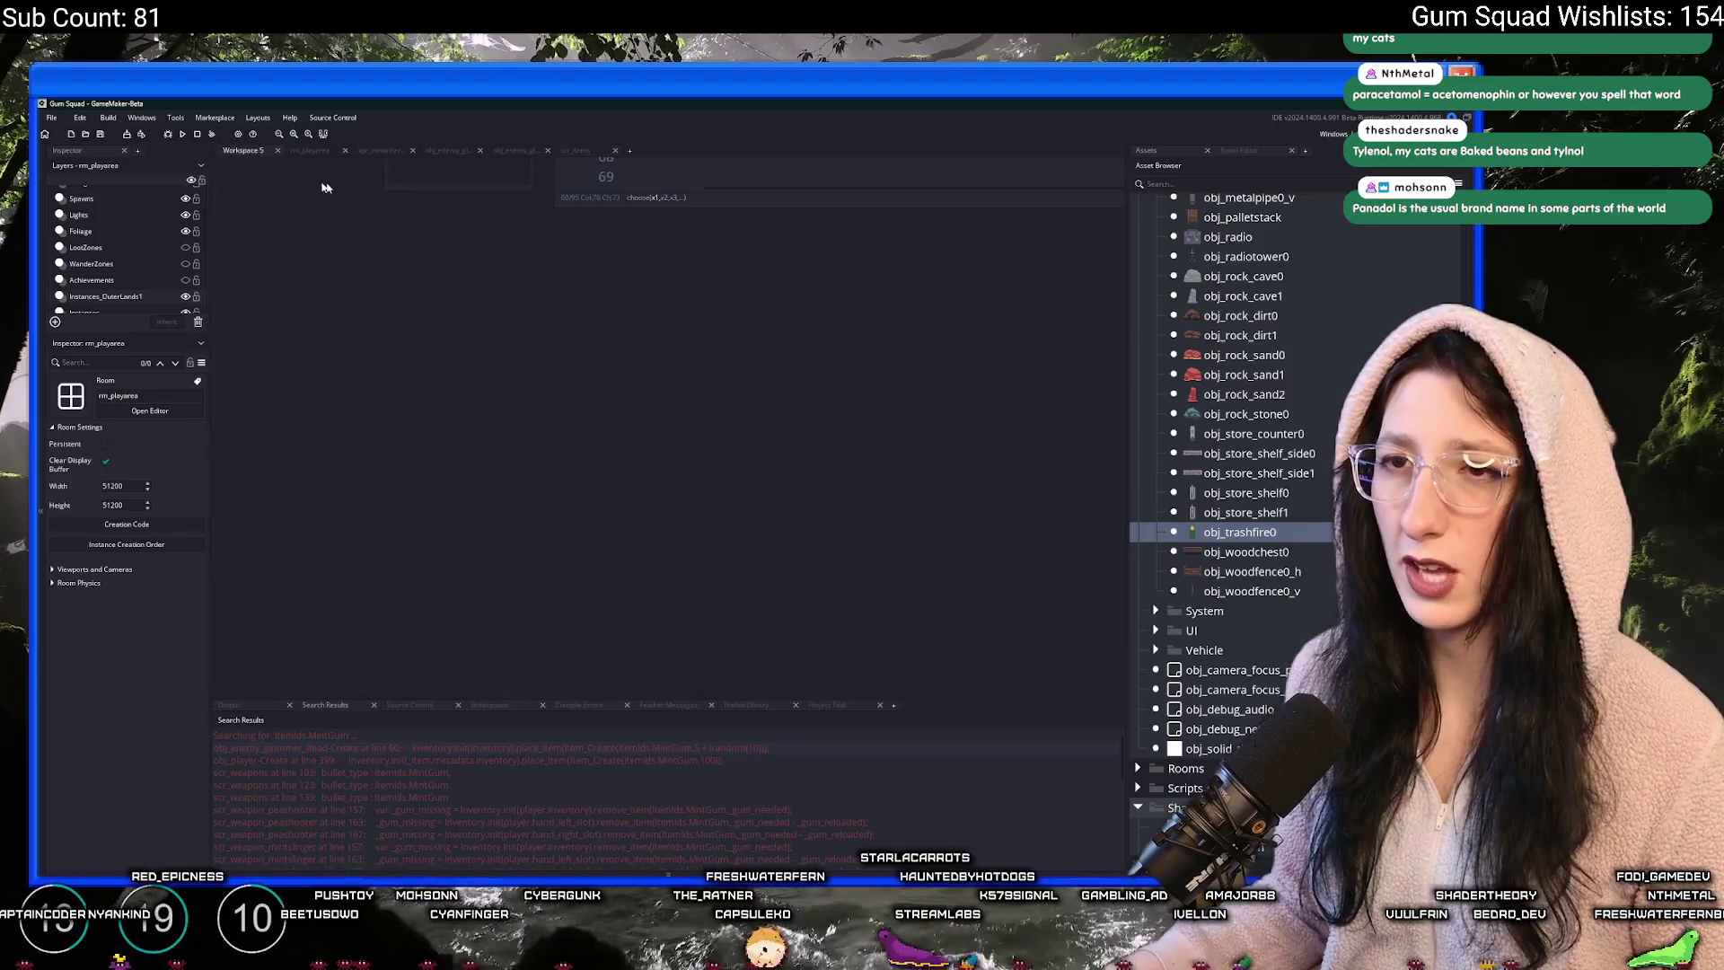
# - Open ToDo via the asset search and delete the sports drinks speed boost line
pyautogui.hotkey('ctrl', 't')
pyautogui.write('trade')
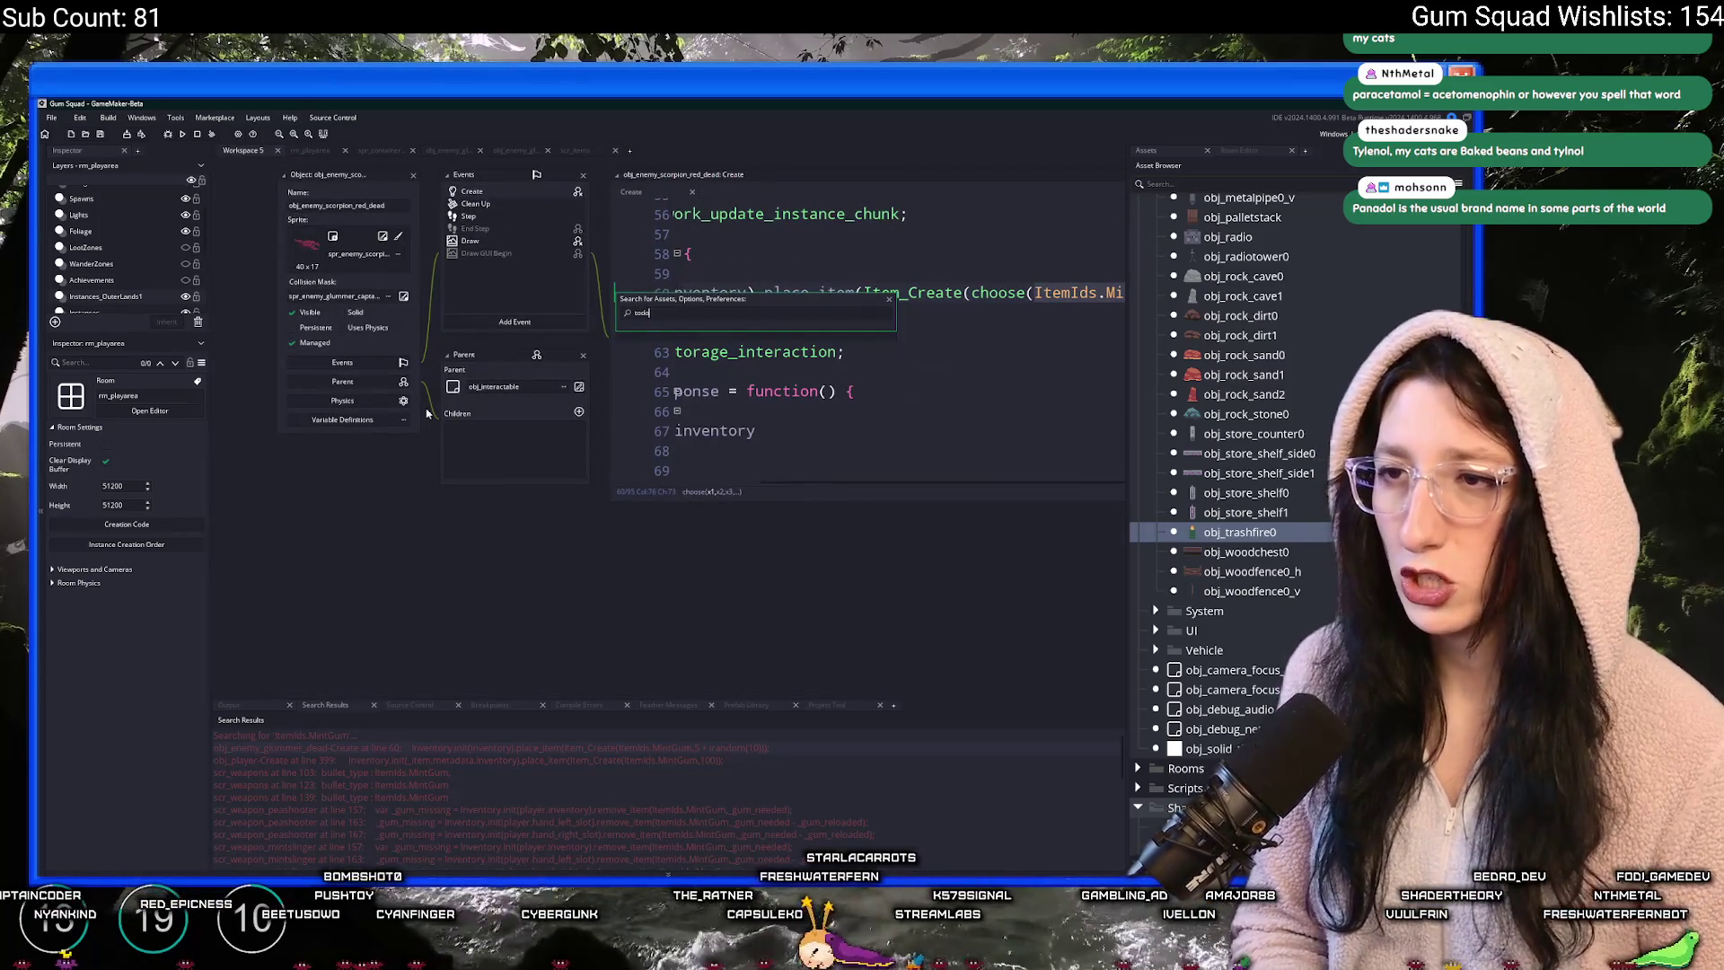
pyautogui.press('Return')
pyautogui.hotkey('shift', 'Home')
pyautogui.press('BackSpace')
pyautogui.press('BackSpace')
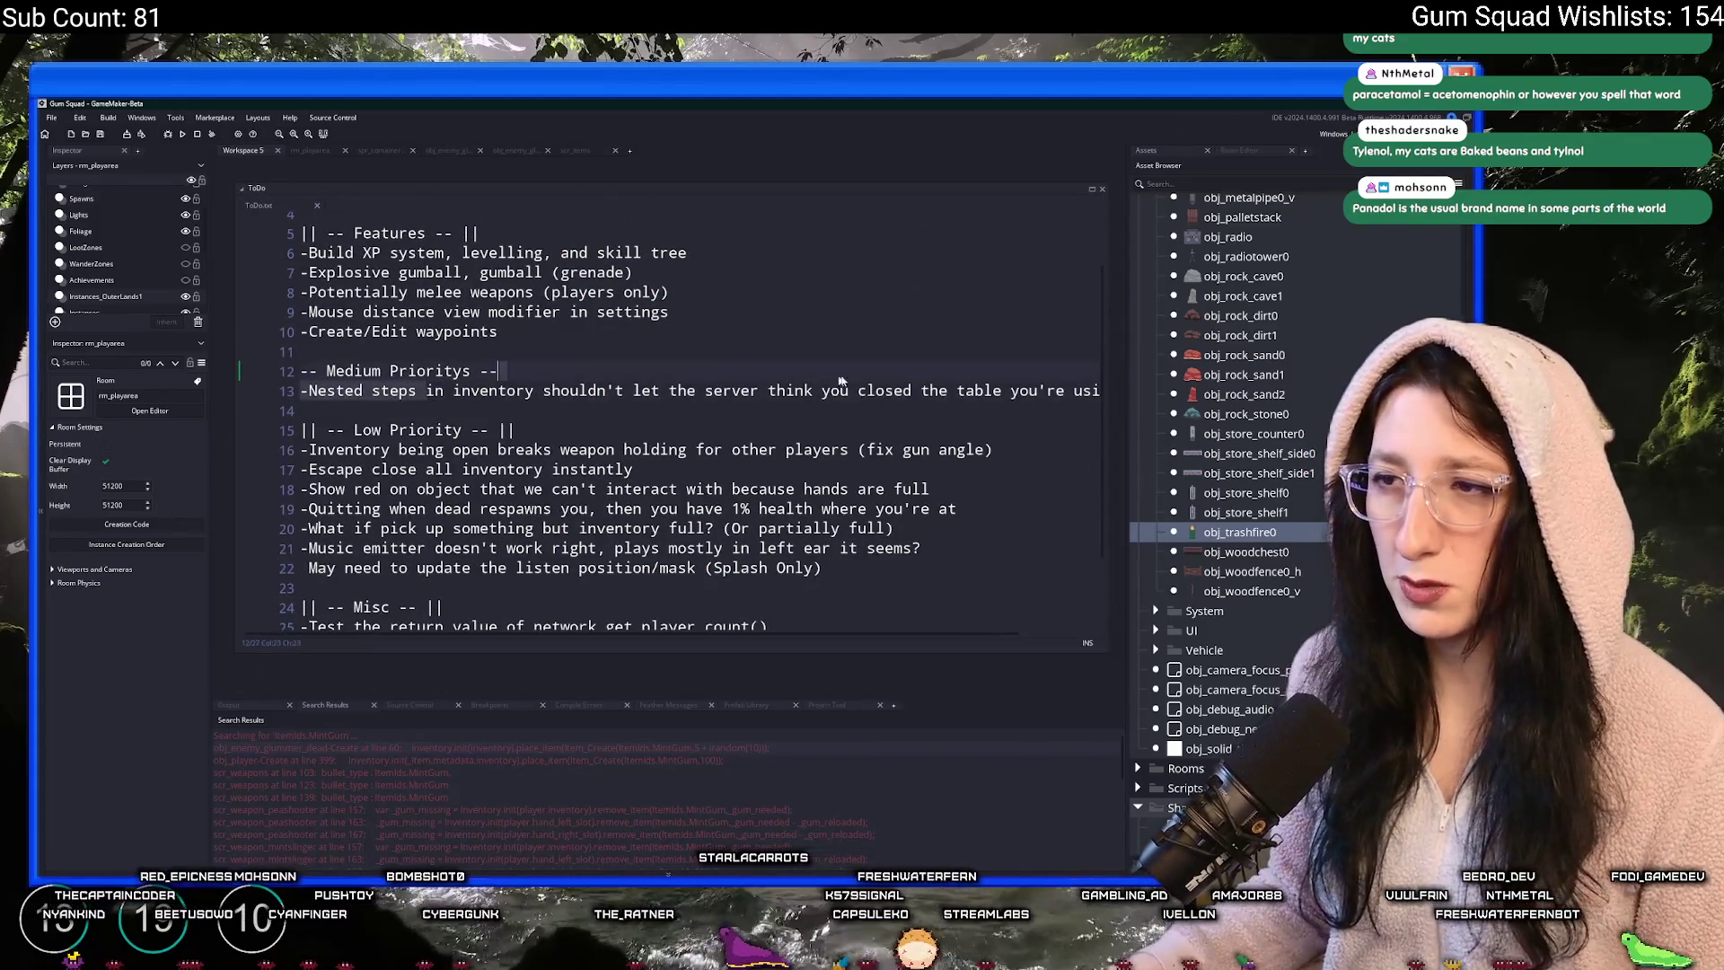
pyautogui.click(1085, 390)
pyautogui.click(499, 352)
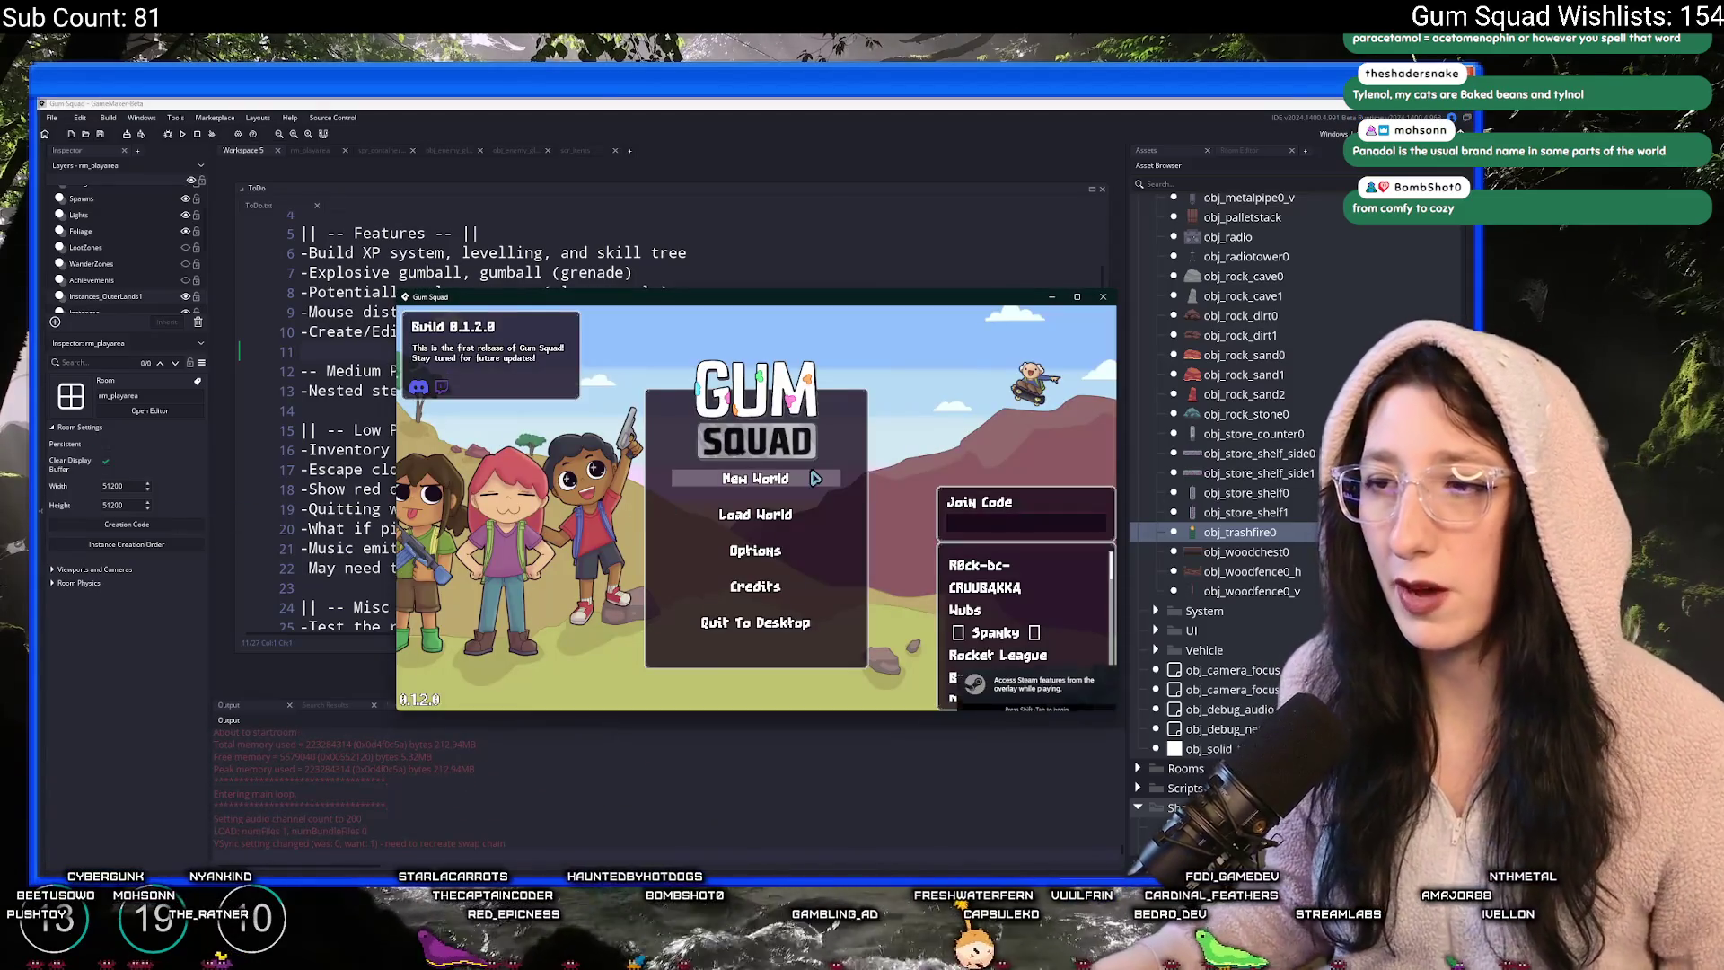
# - Start a New World in the test build, maximize it, close the game, and open rm_playarea
pyautogui.click(768, 591)
pyautogui.click(769, 604)
pyautogui.doubleClick(781, 301)
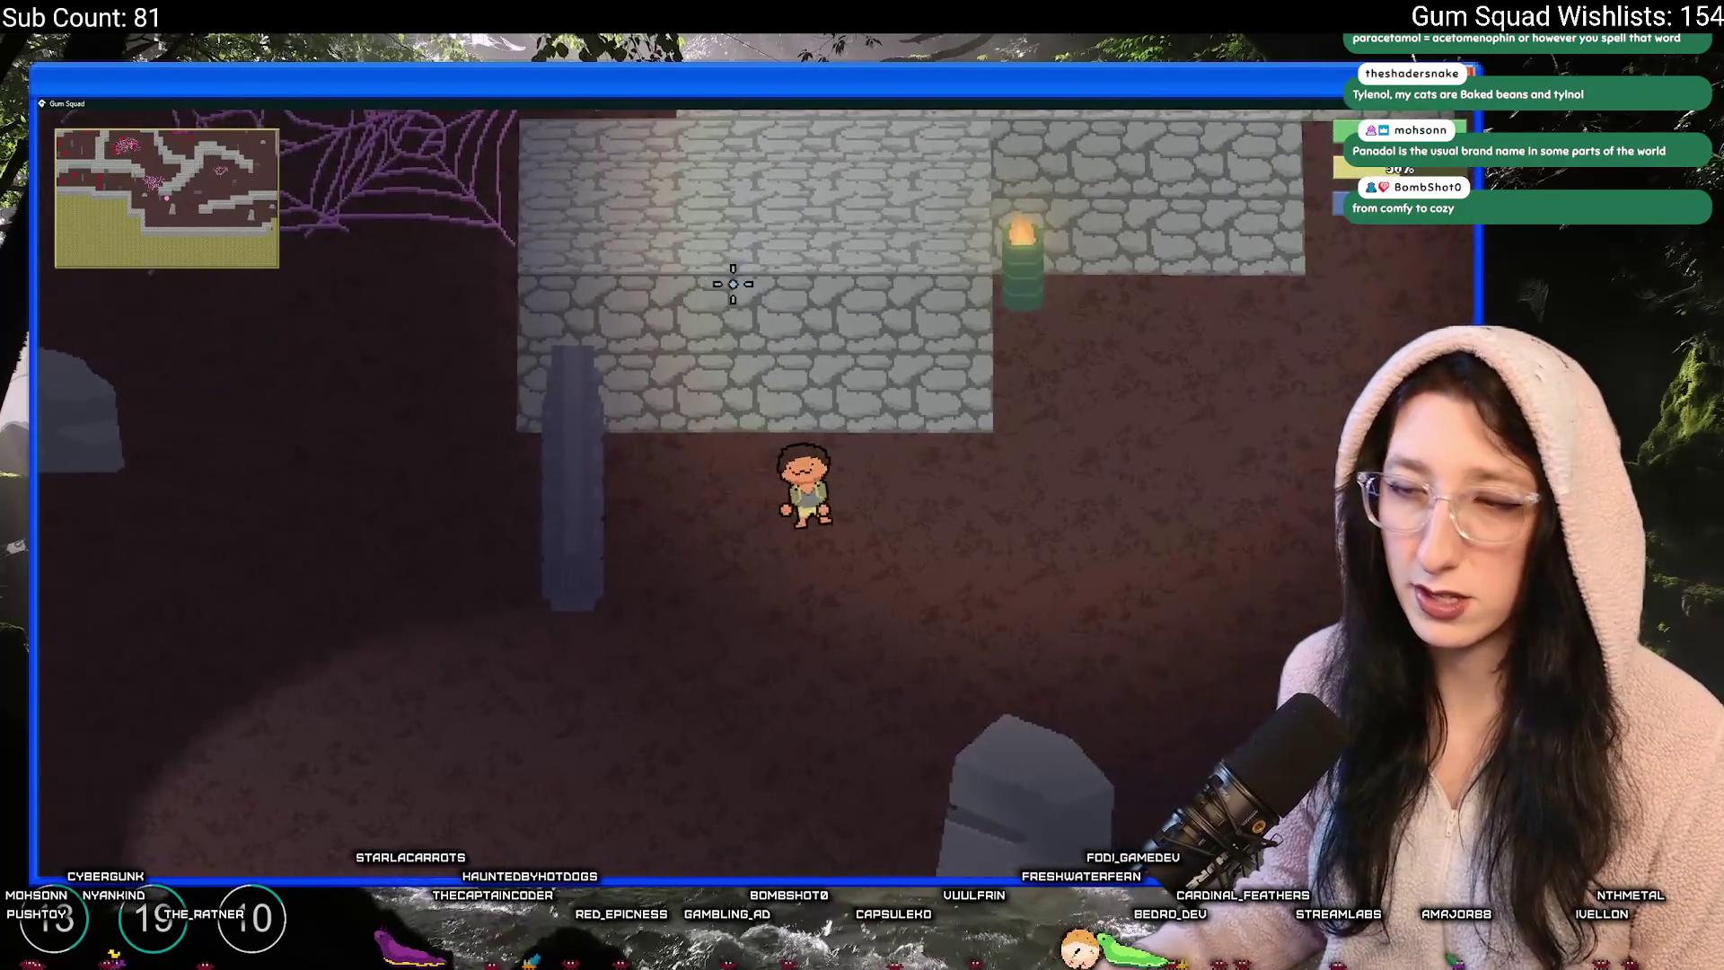
pyautogui.hotkey('alt', 'F4')
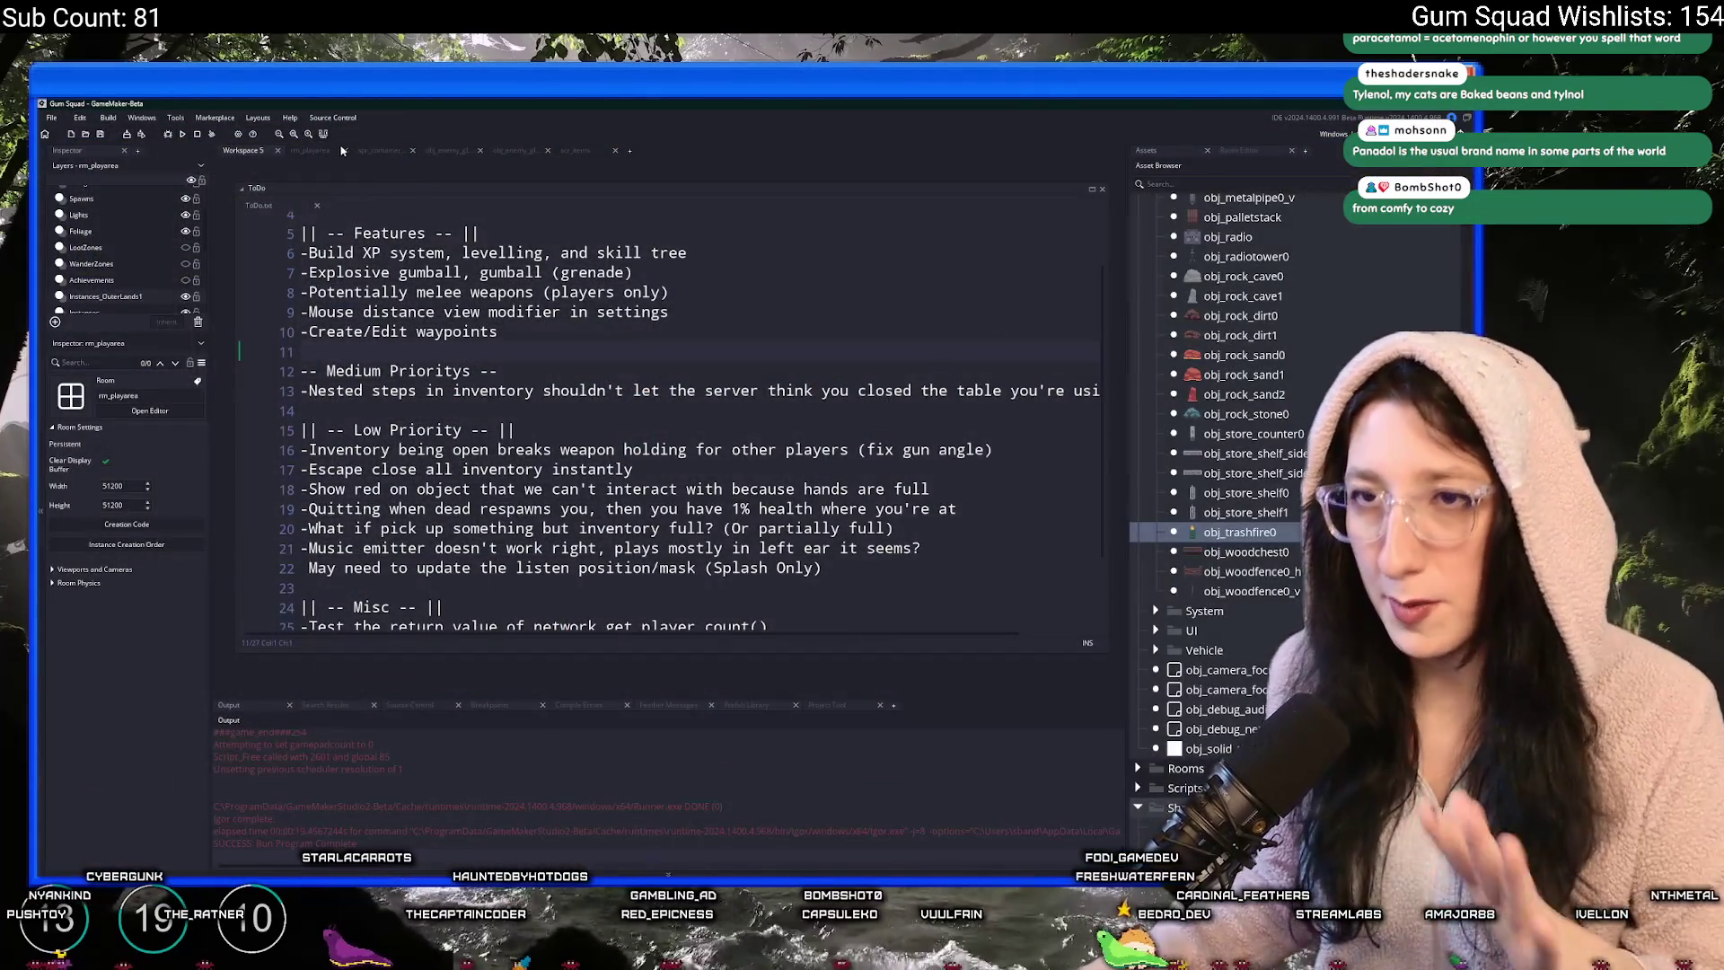
pyautogui.click(340, 151)
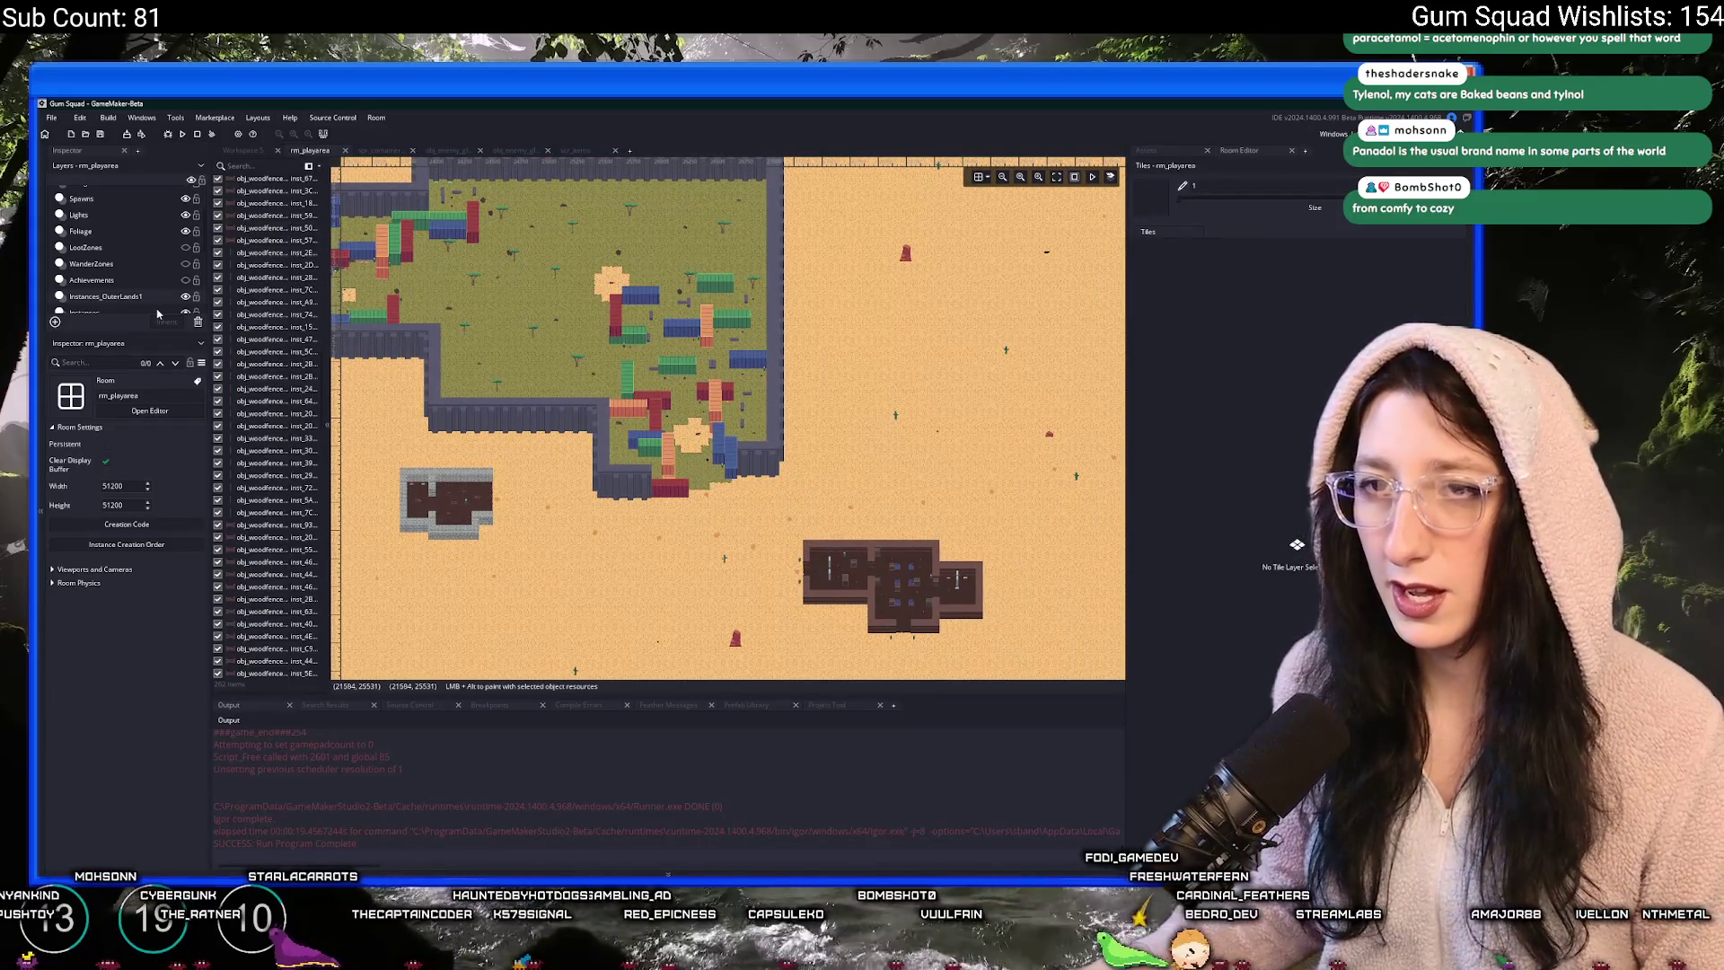
# - Select the Instances layer and locate the player instance in the dungeon
pyautogui.click(160, 312)
pyautogui.scroll(-5, 771, 495)
pyautogui.scroll(5, 713, 352)
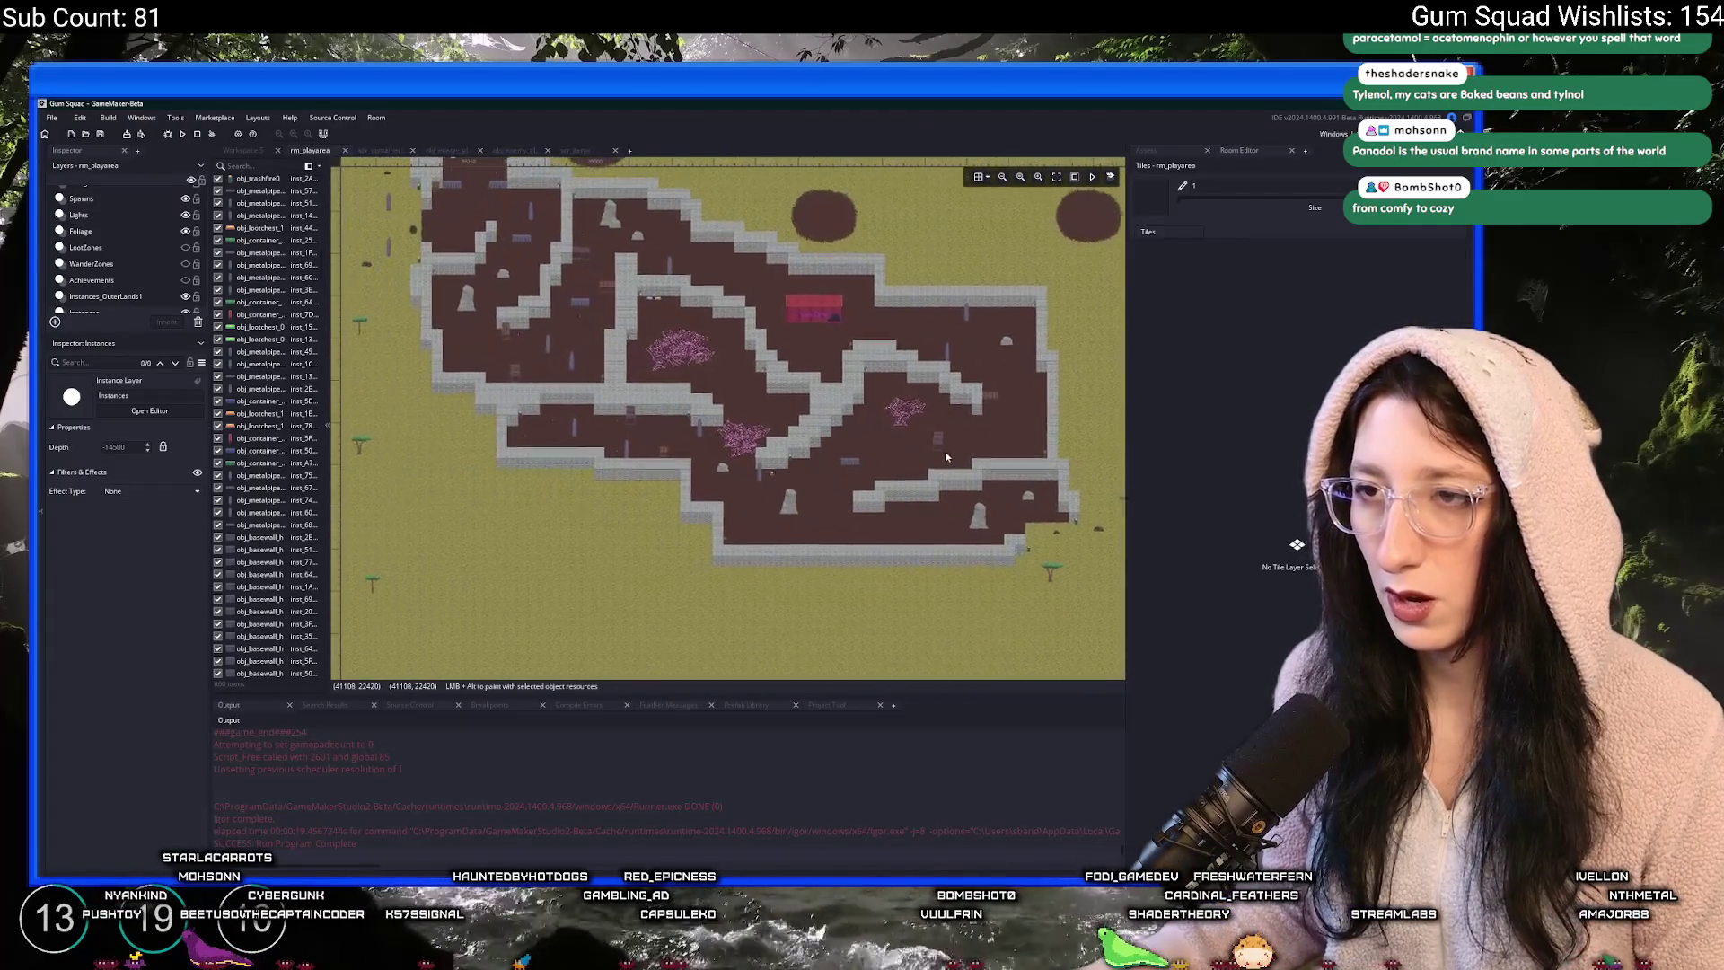
pyautogui.click(774, 476)
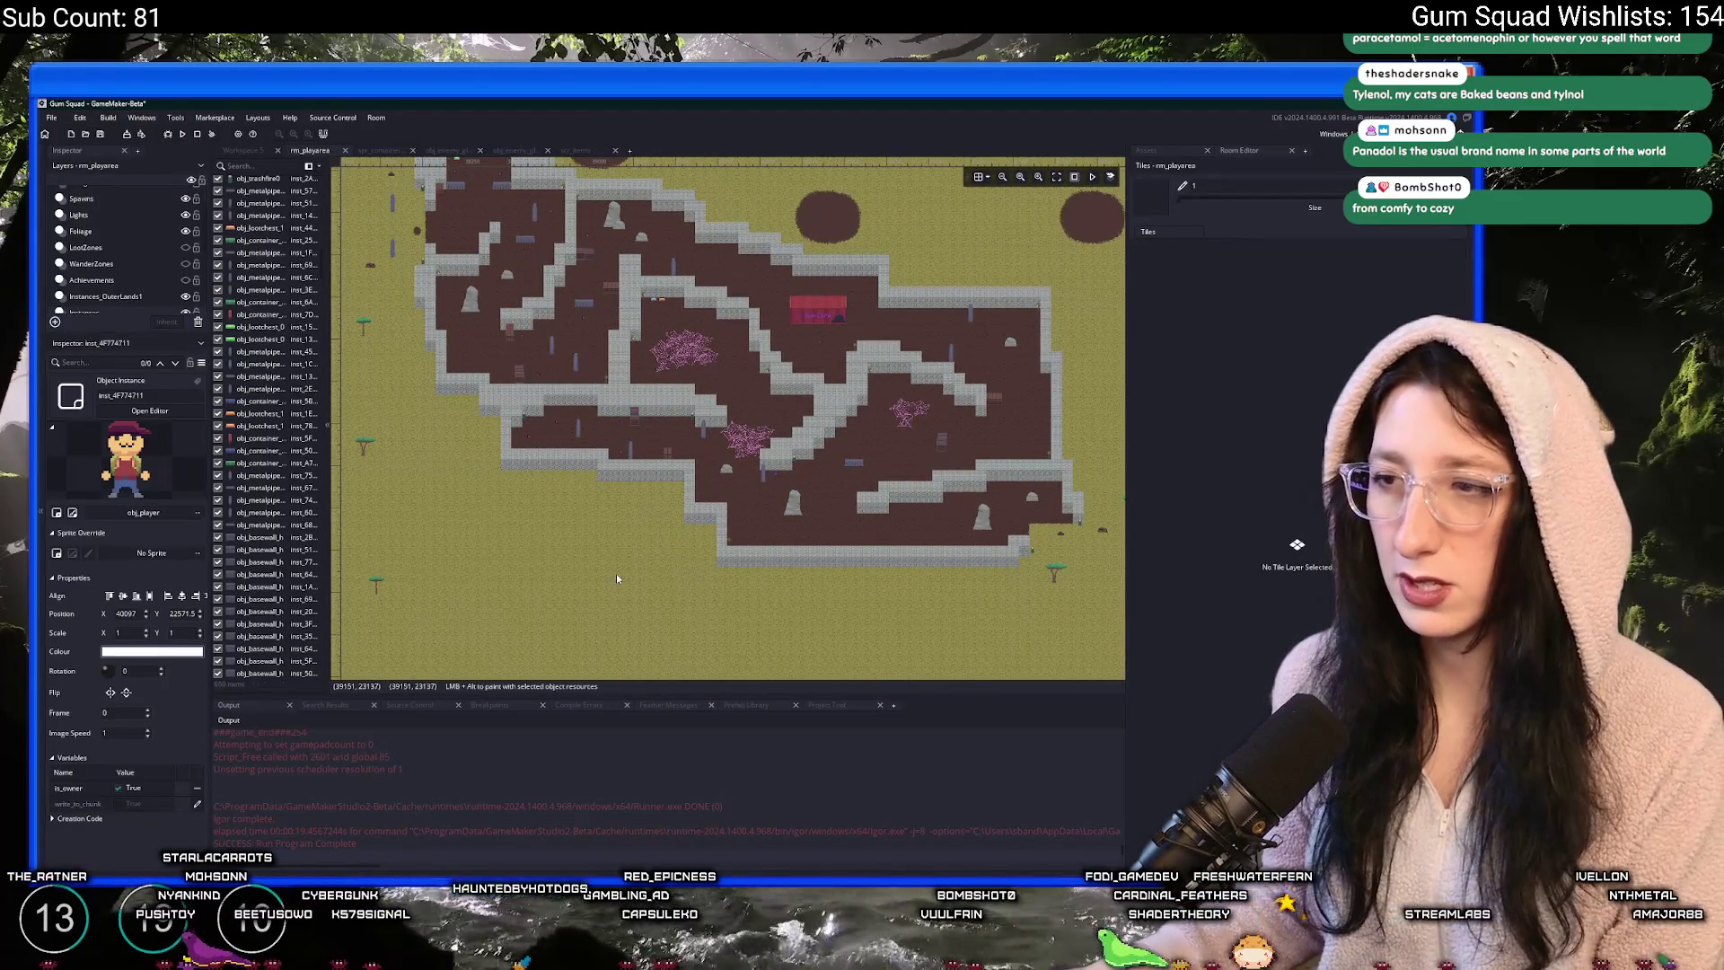
pyautogui.click(616, 572)
# - Select the player instance on the sand patch by the containers and nudge it up-left
pyautogui.scroll(-3, 616, 572)
pyautogui.scroll(3, 817, 470)
pyautogui.scroll(-3, 799, 476)
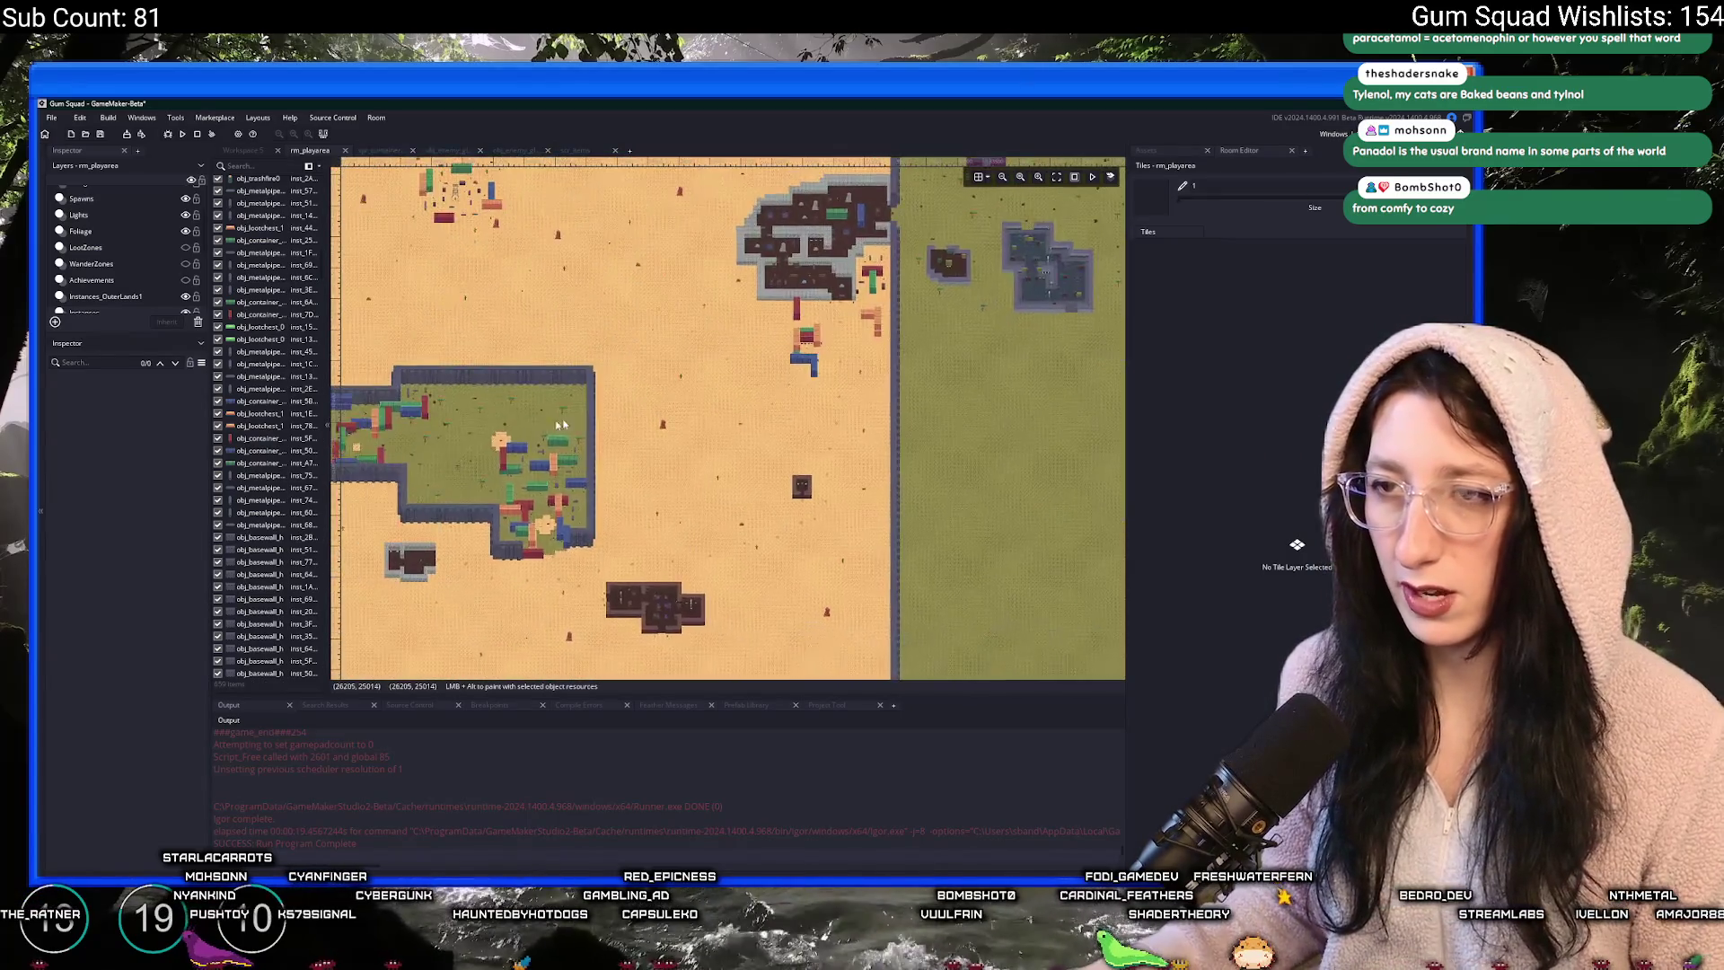
pyautogui.scroll(4, 718, 426)
pyautogui.scroll(5, 718, 426)
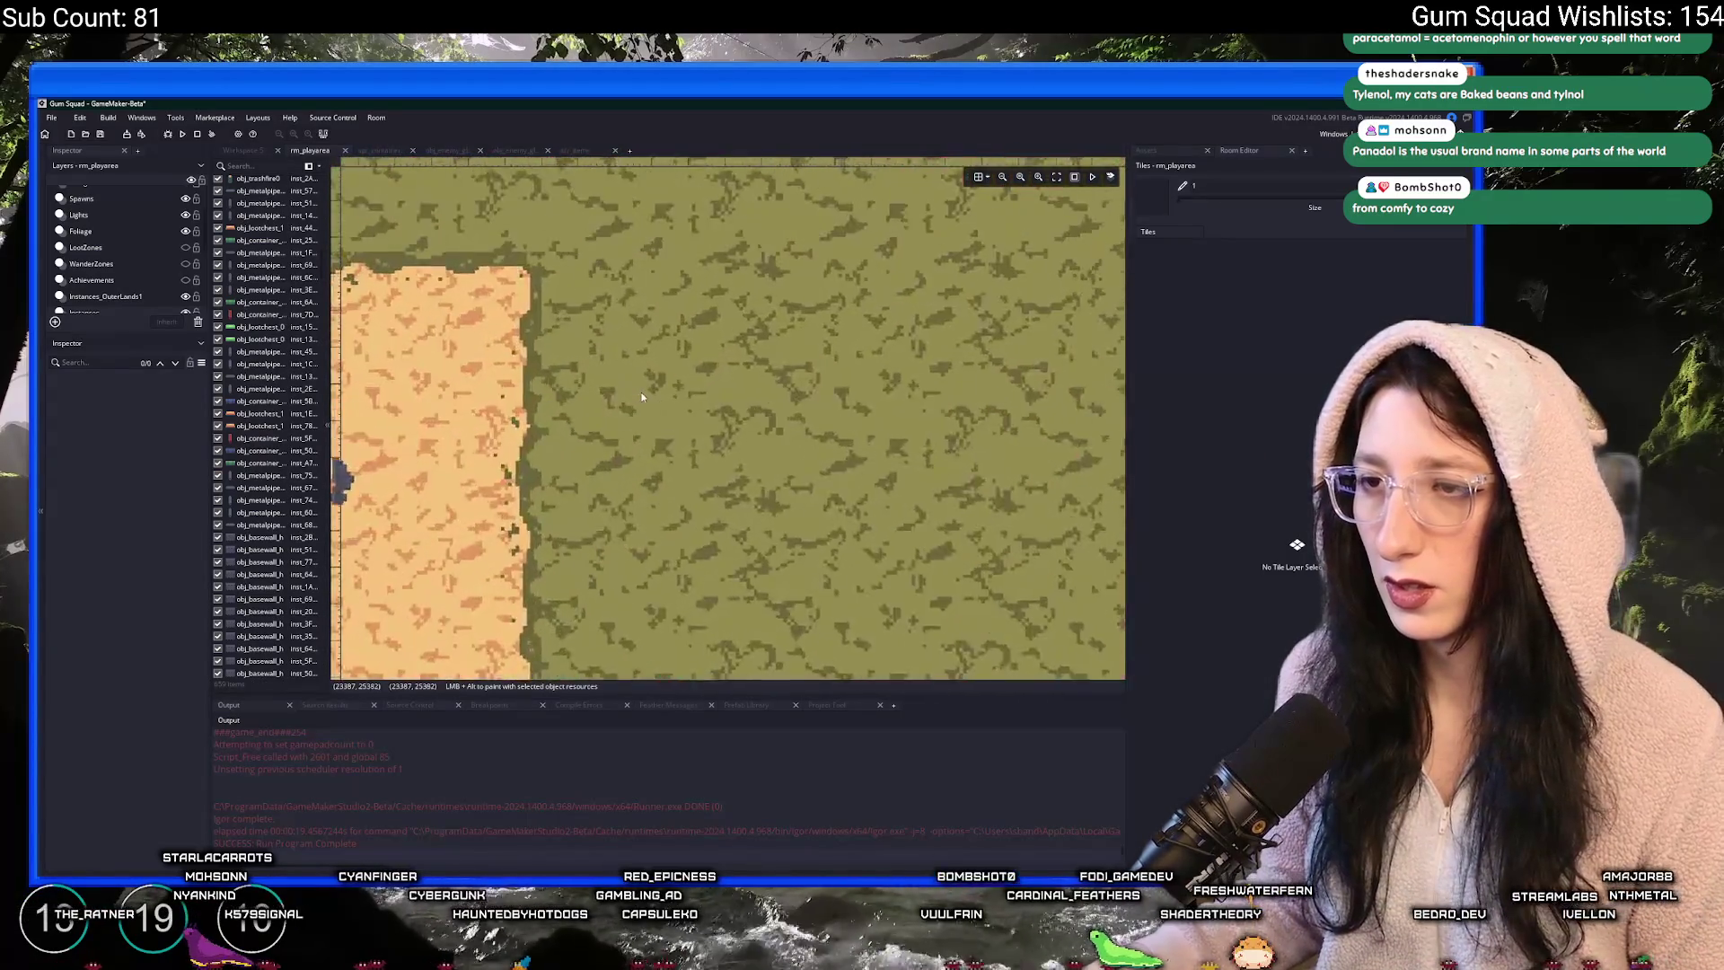
pyautogui.click(762, 439)
pyautogui.scroll(-2, 770, 477)
pyautogui.scroll(-2, 769, 477)
pyautogui.moveTo(745, 463); pyautogui.dragTo(738, 445)
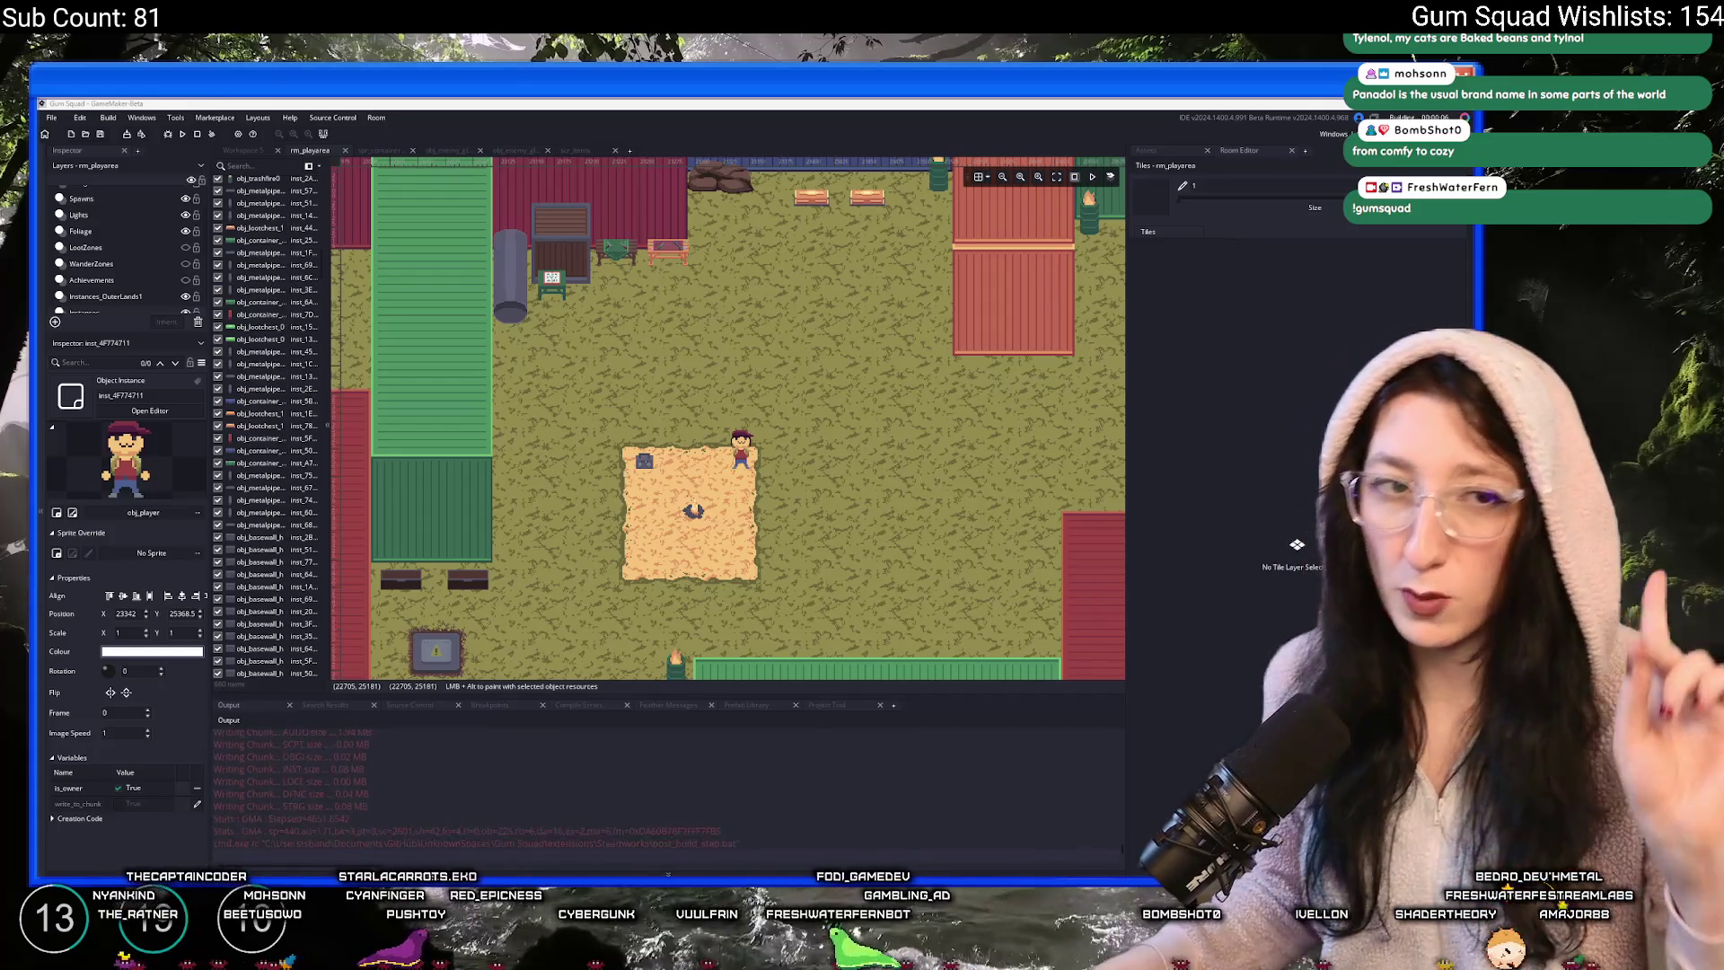
pyautogui.hotkey('ctrl', 't')
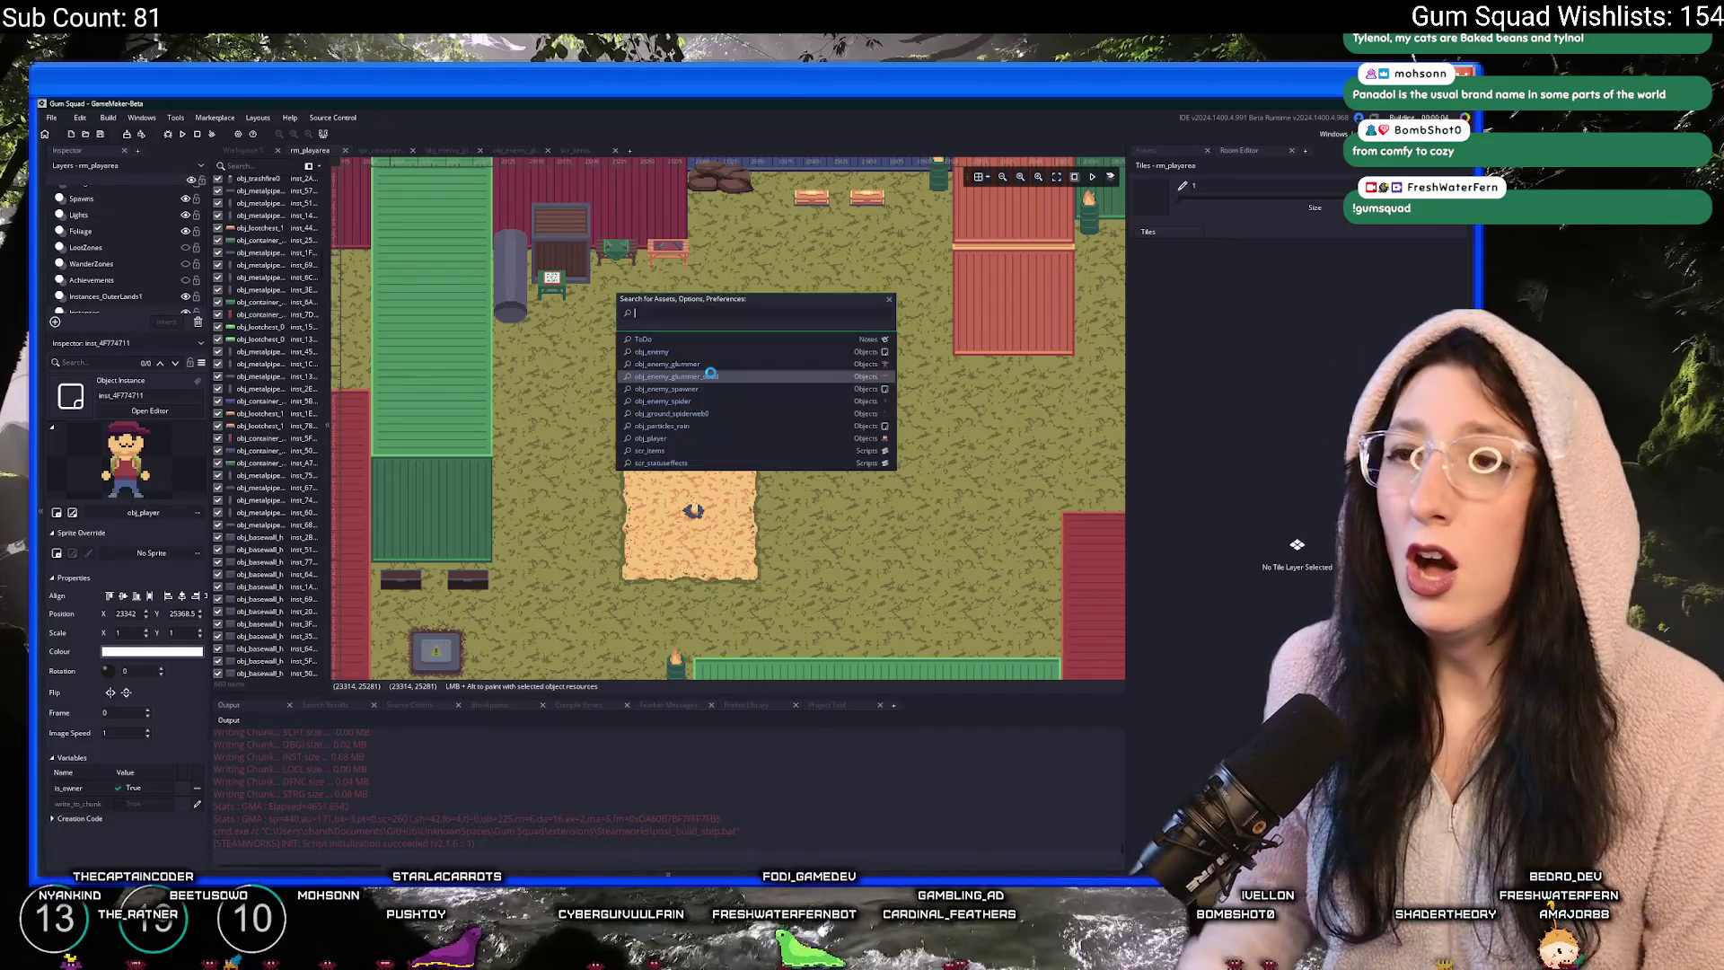
pyautogui.write('todo')
# - Add 'Special rewards for sign ups' under Create/Edit waypoints in the ToDo note
pyautogui.press('Return')
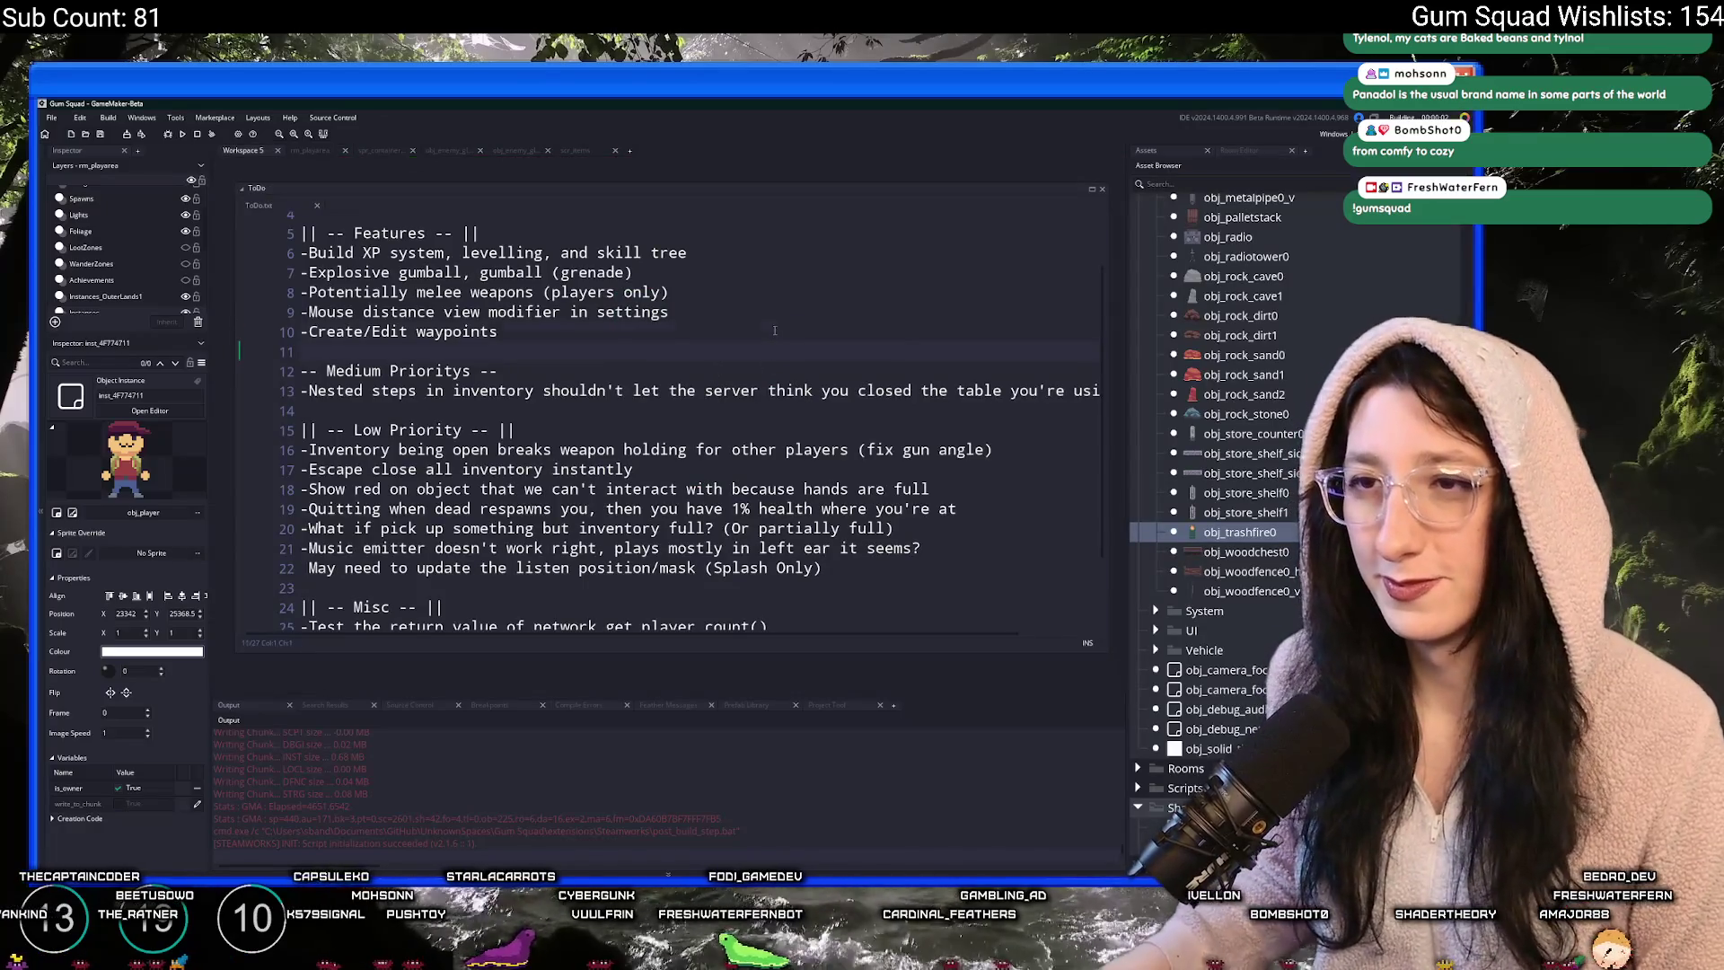
pyautogui.press('Return')
pyautogui.write('-Special r')
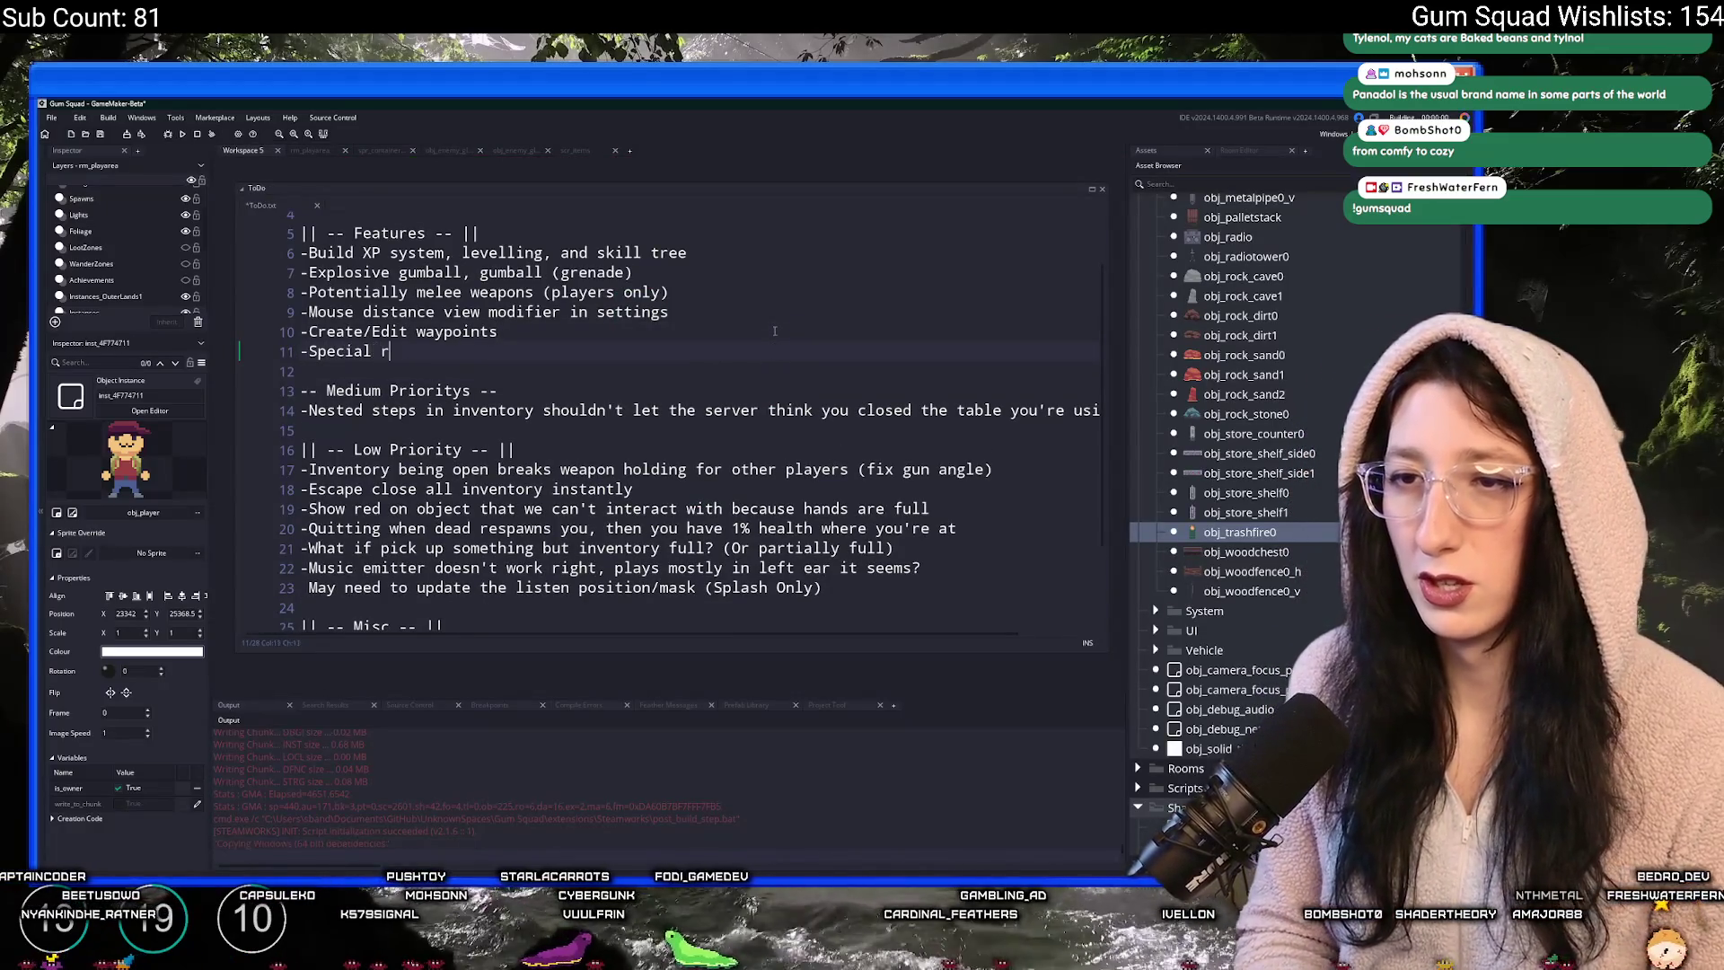
pyautogui.write('ewards for si')
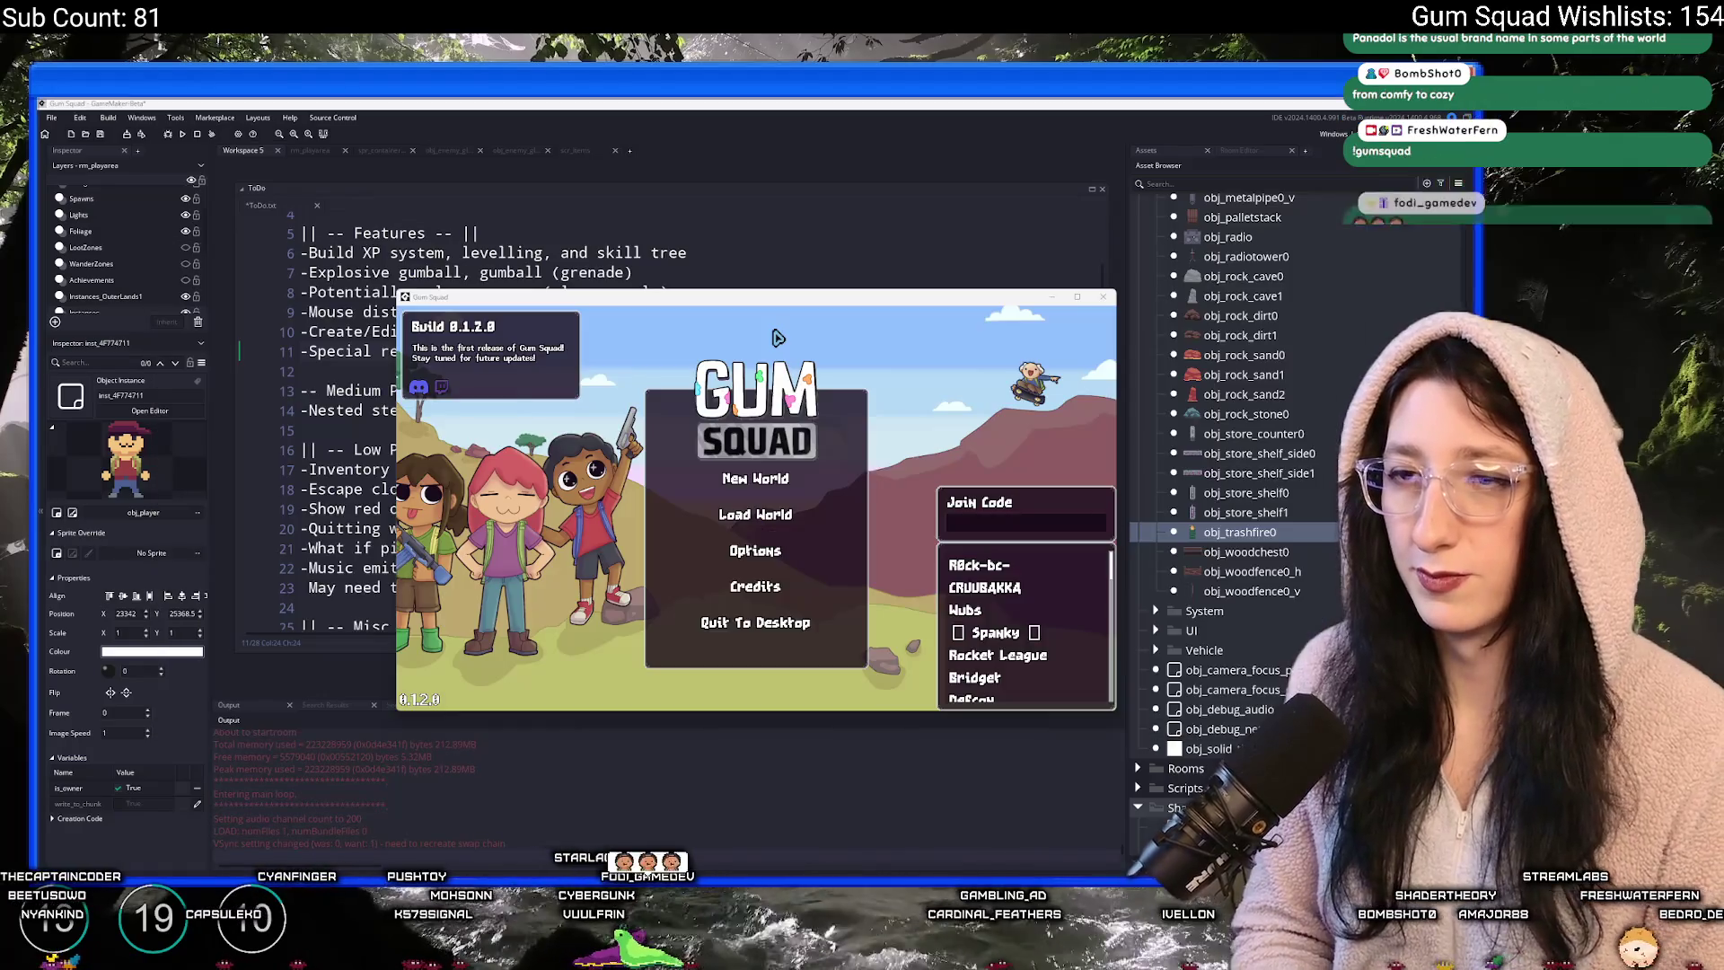
pyautogui.write('gndlk')
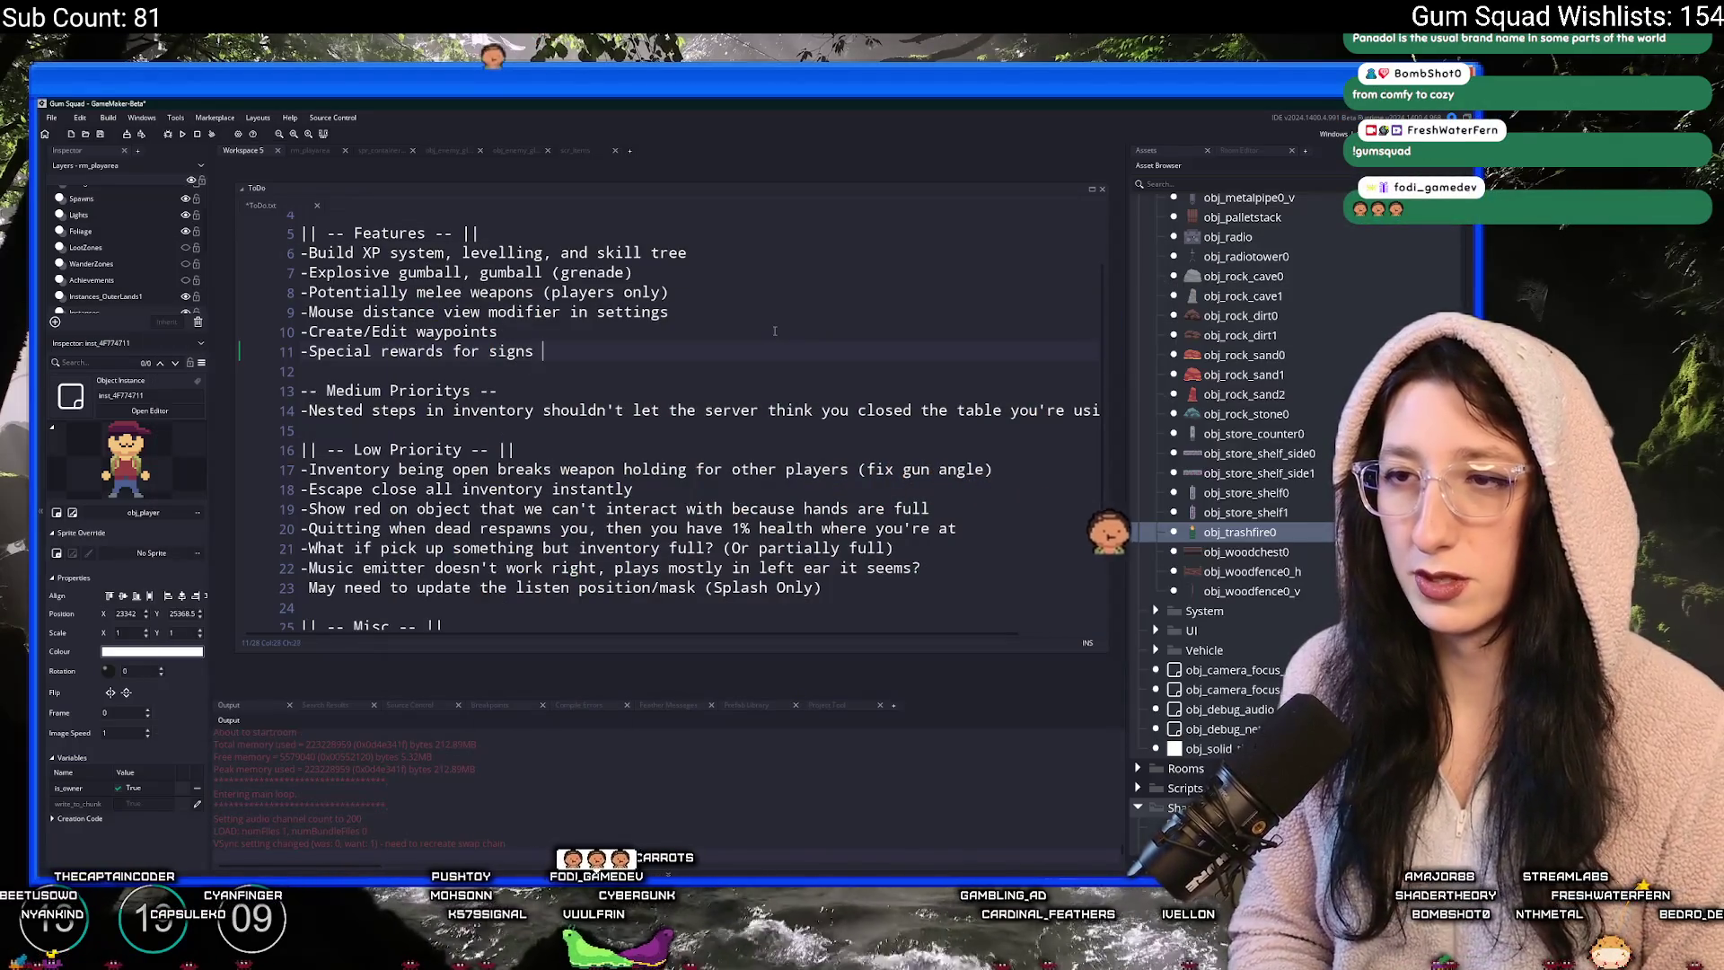
pyautogui.press('BackSpace')
pyautogui.press('BackSpace')
pyautogui.press('BackSpace')
pyautogui.write('ups')
# - Bring the running Gum Squad window forward and maximize it at the title menu
pyautogui.hotkey('alt', 'Tab')
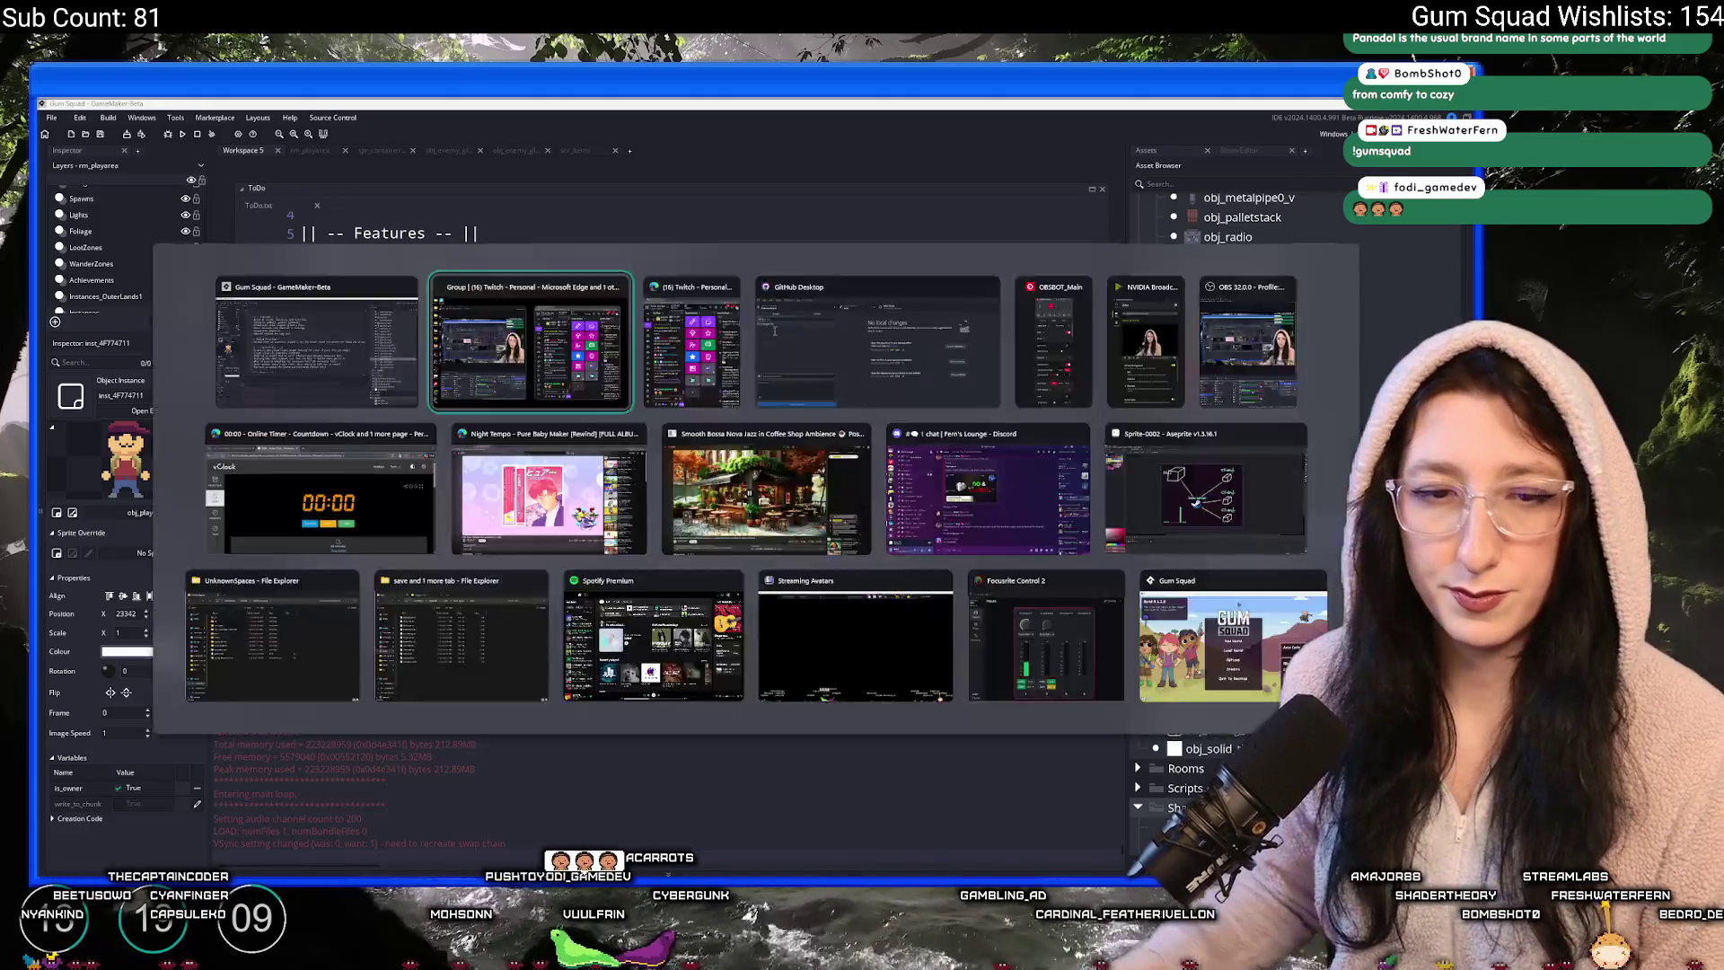
pyautogui.hotkey('alt', 'Tab')
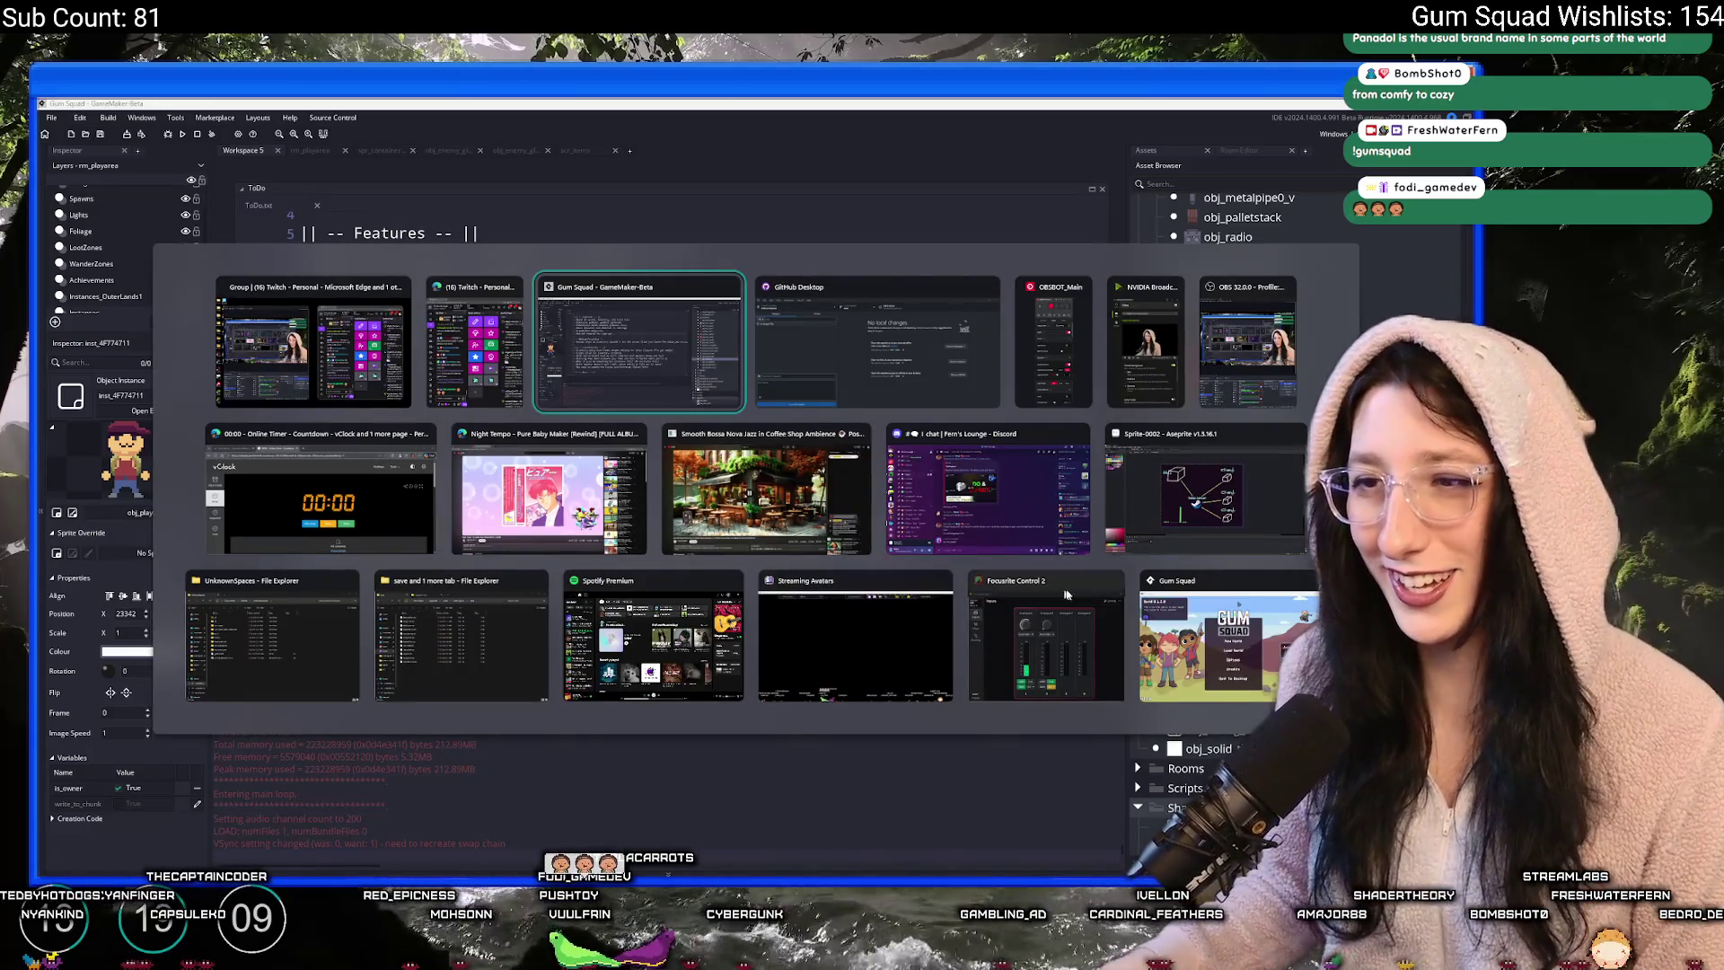
pyautogui.click(1222, 637)
pyautogui.doubleClick(783, 301)
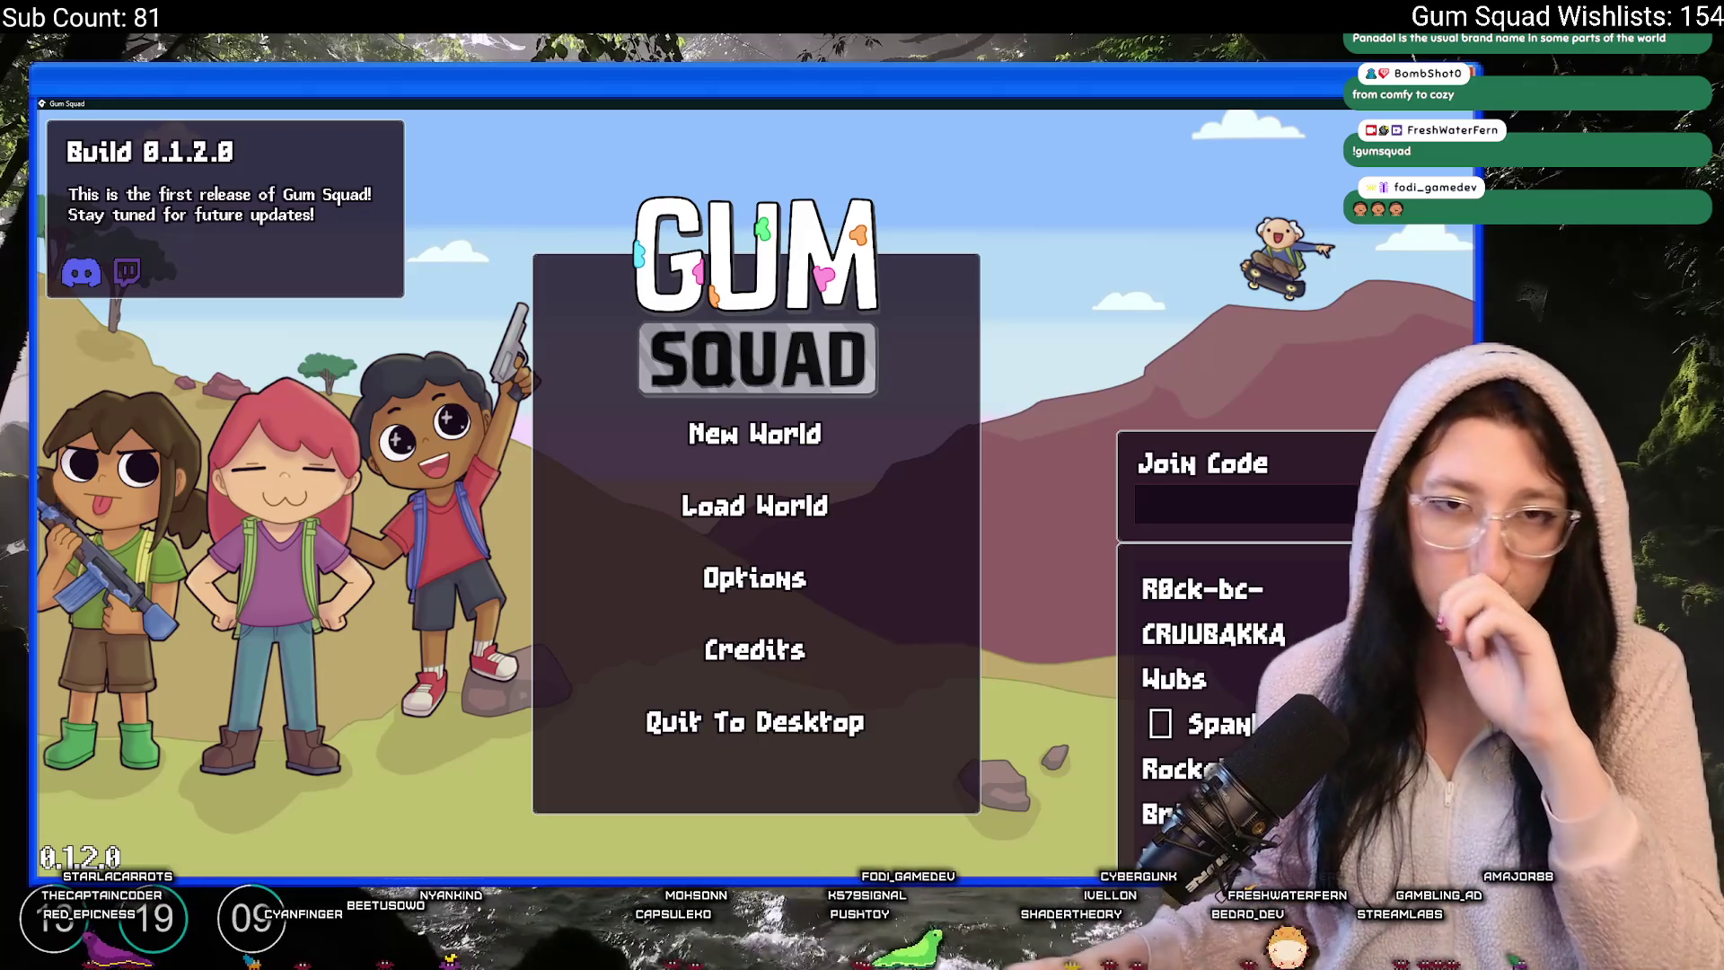
# - Create a new world and walk north through the container yard to the table
pyautogui.click(781, 434)
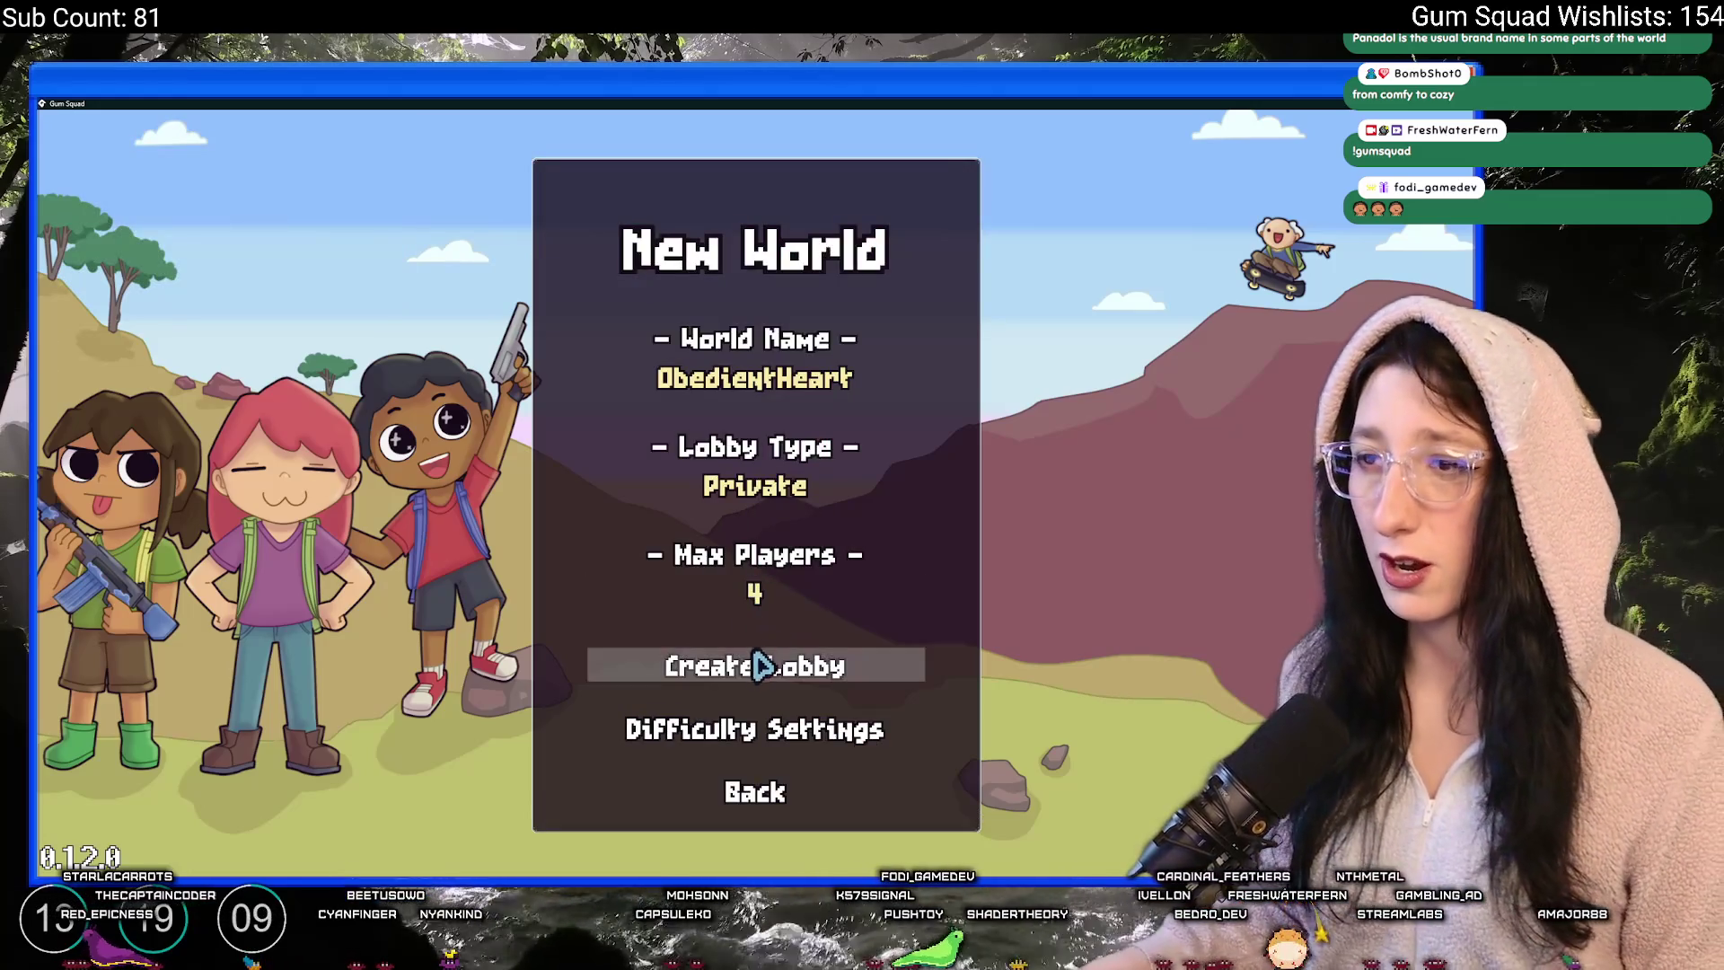
pyautogui.click(766, 662)
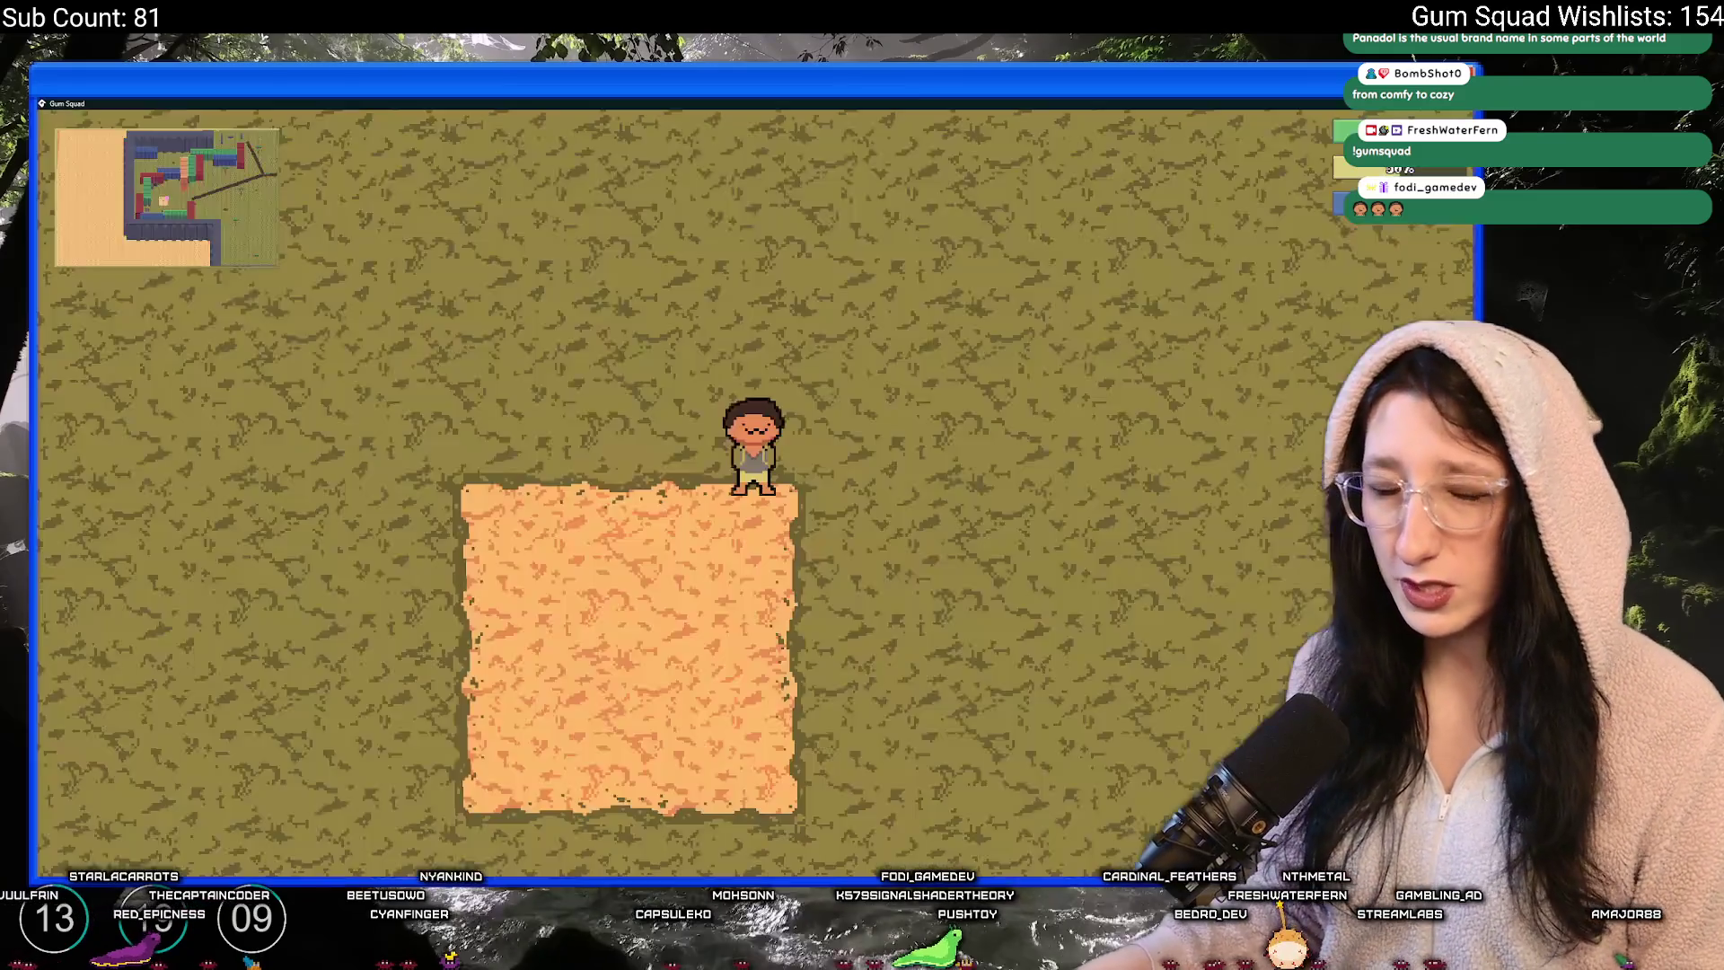
pyautogui.press('w')
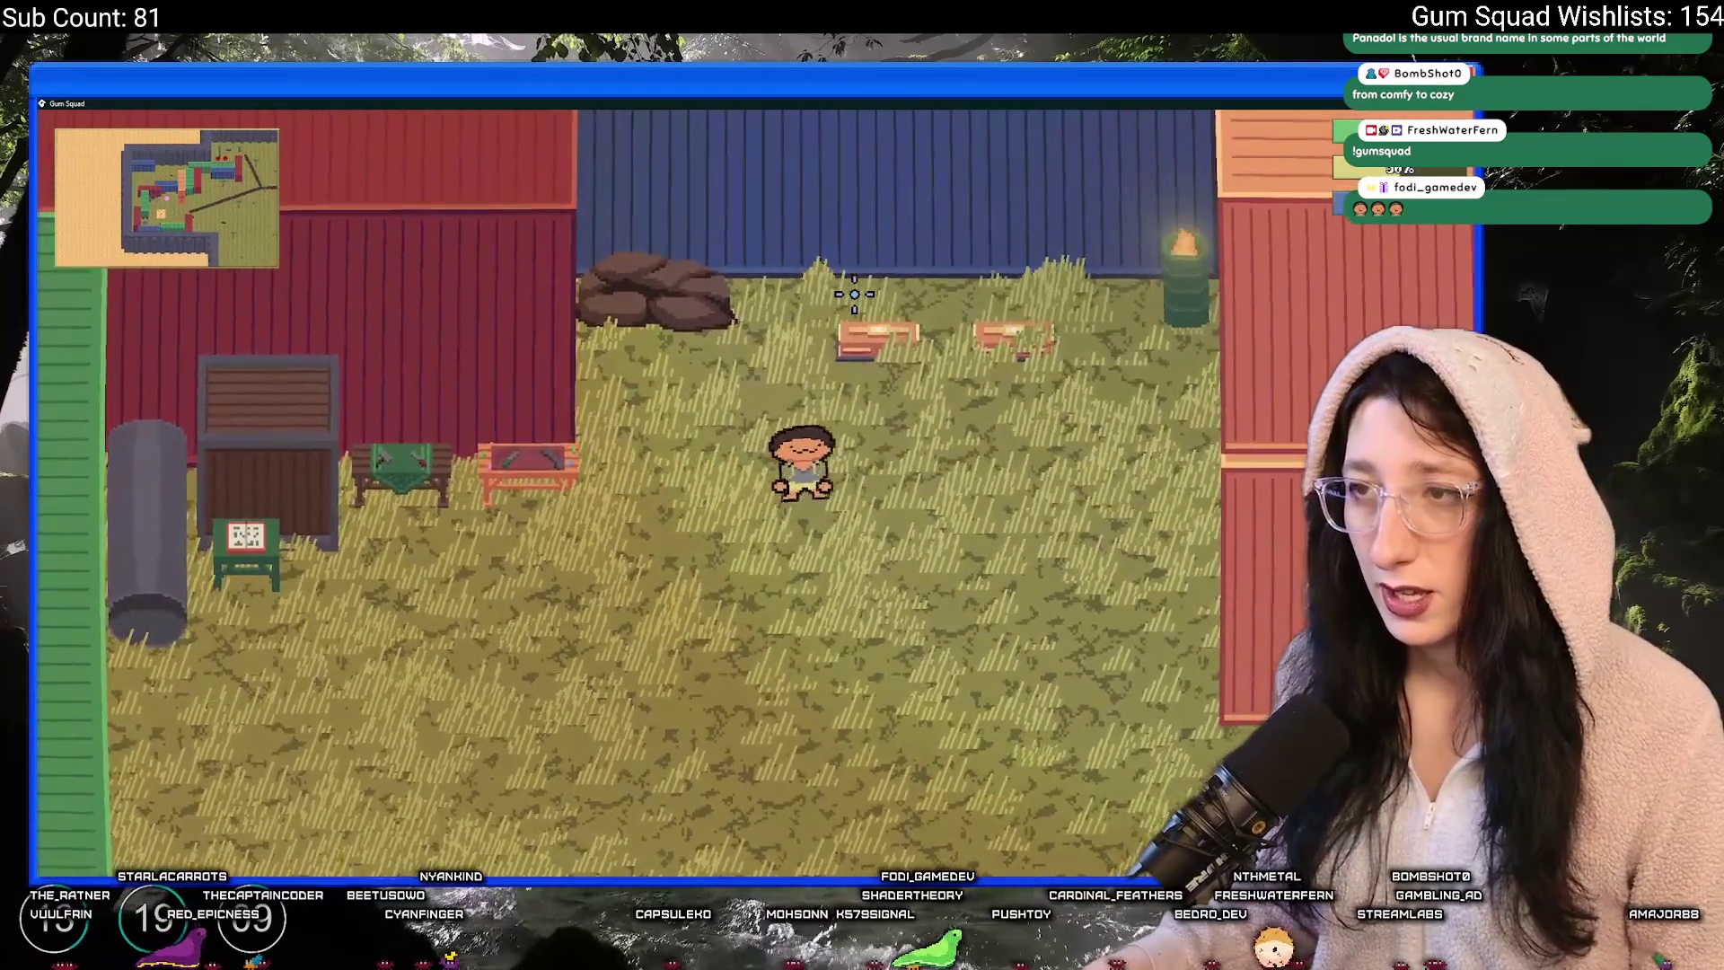
pyautogui.press('a')
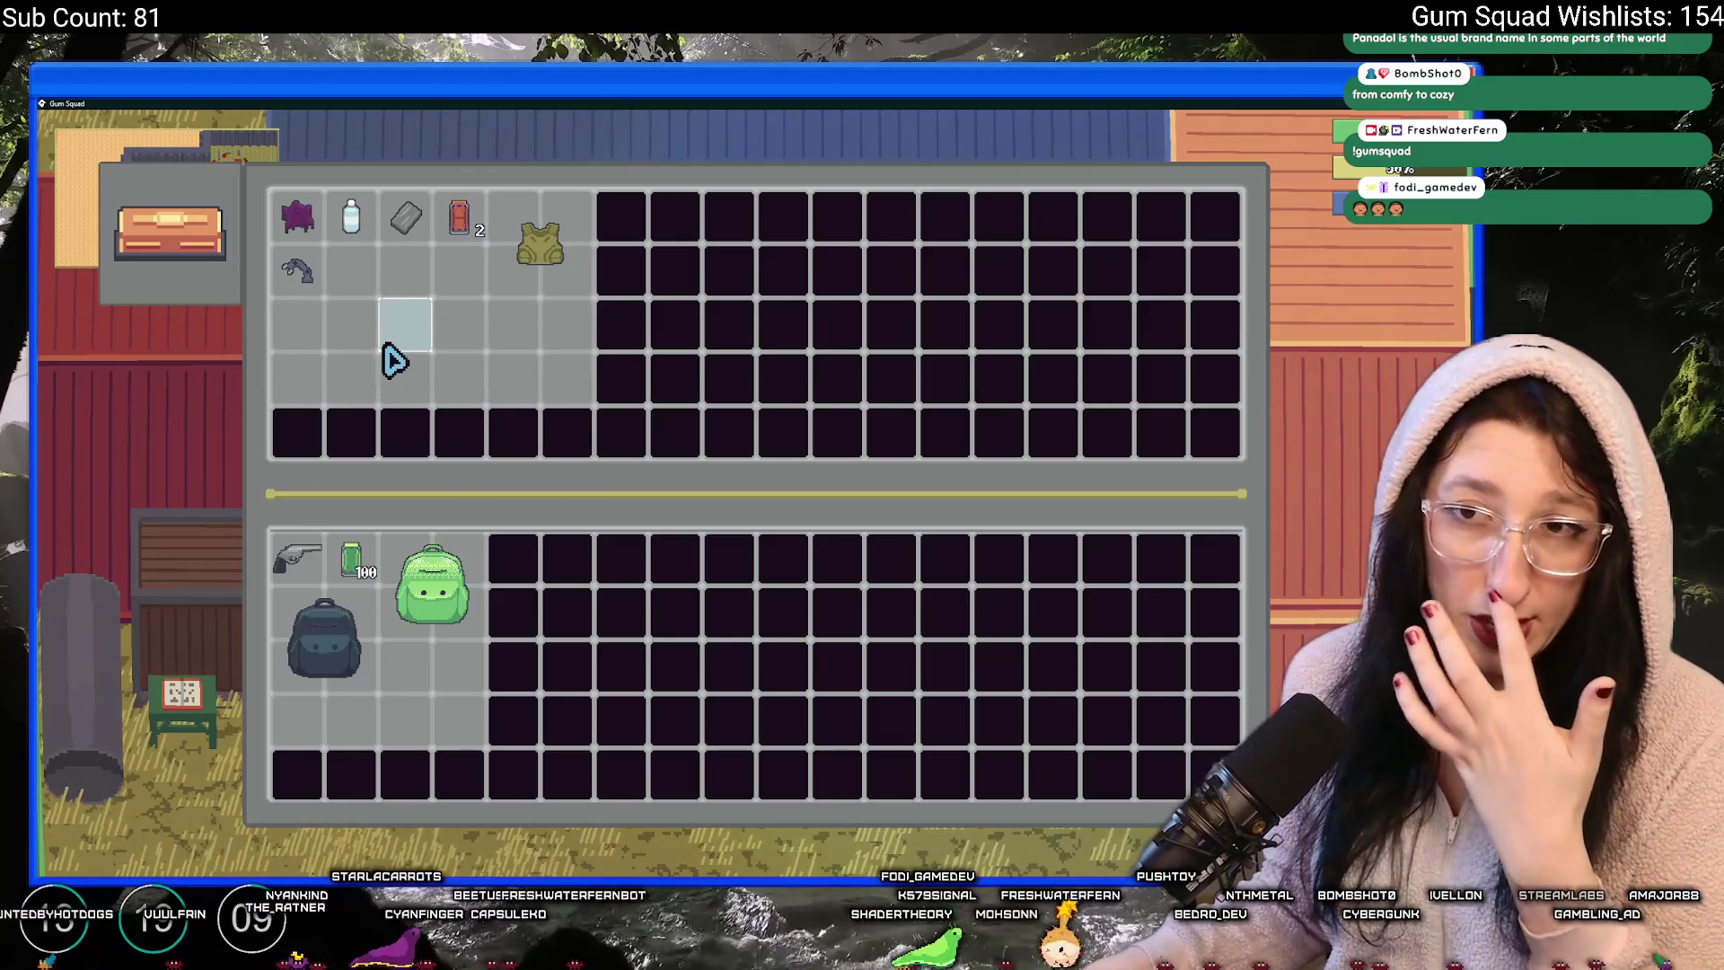
# - Inspect the crate, backpack and chest storage, then walk back down the yard and pause
pyautogui.press('Tab')
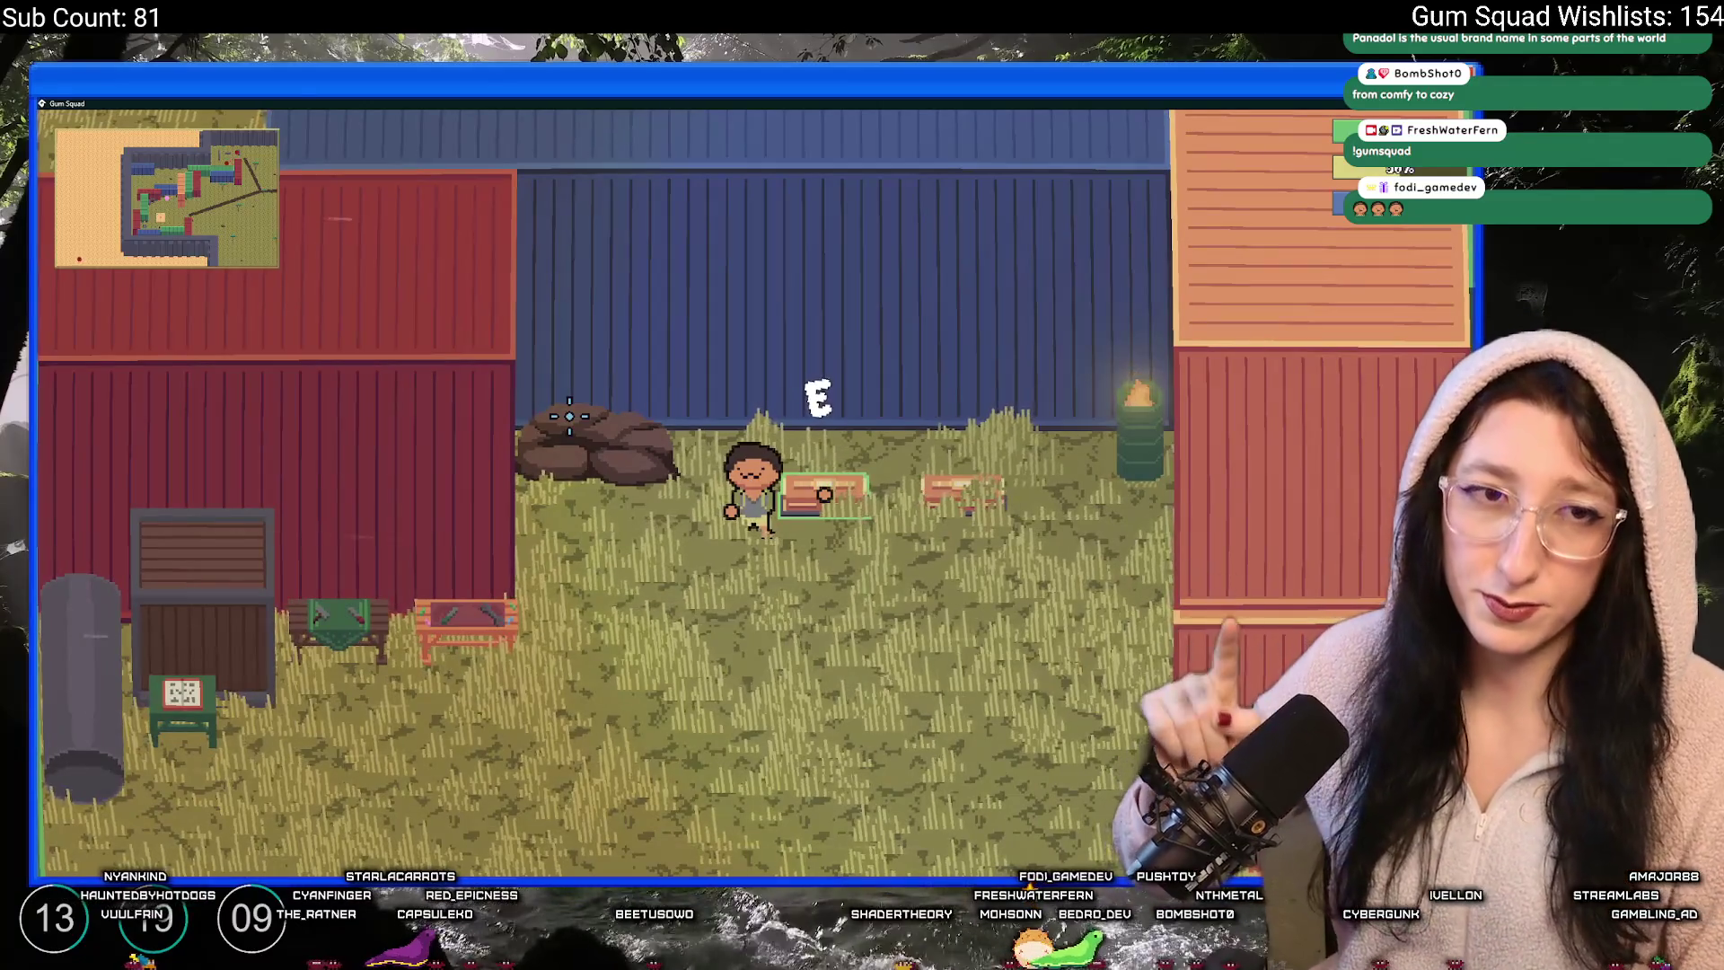
pyautogui.press('e')
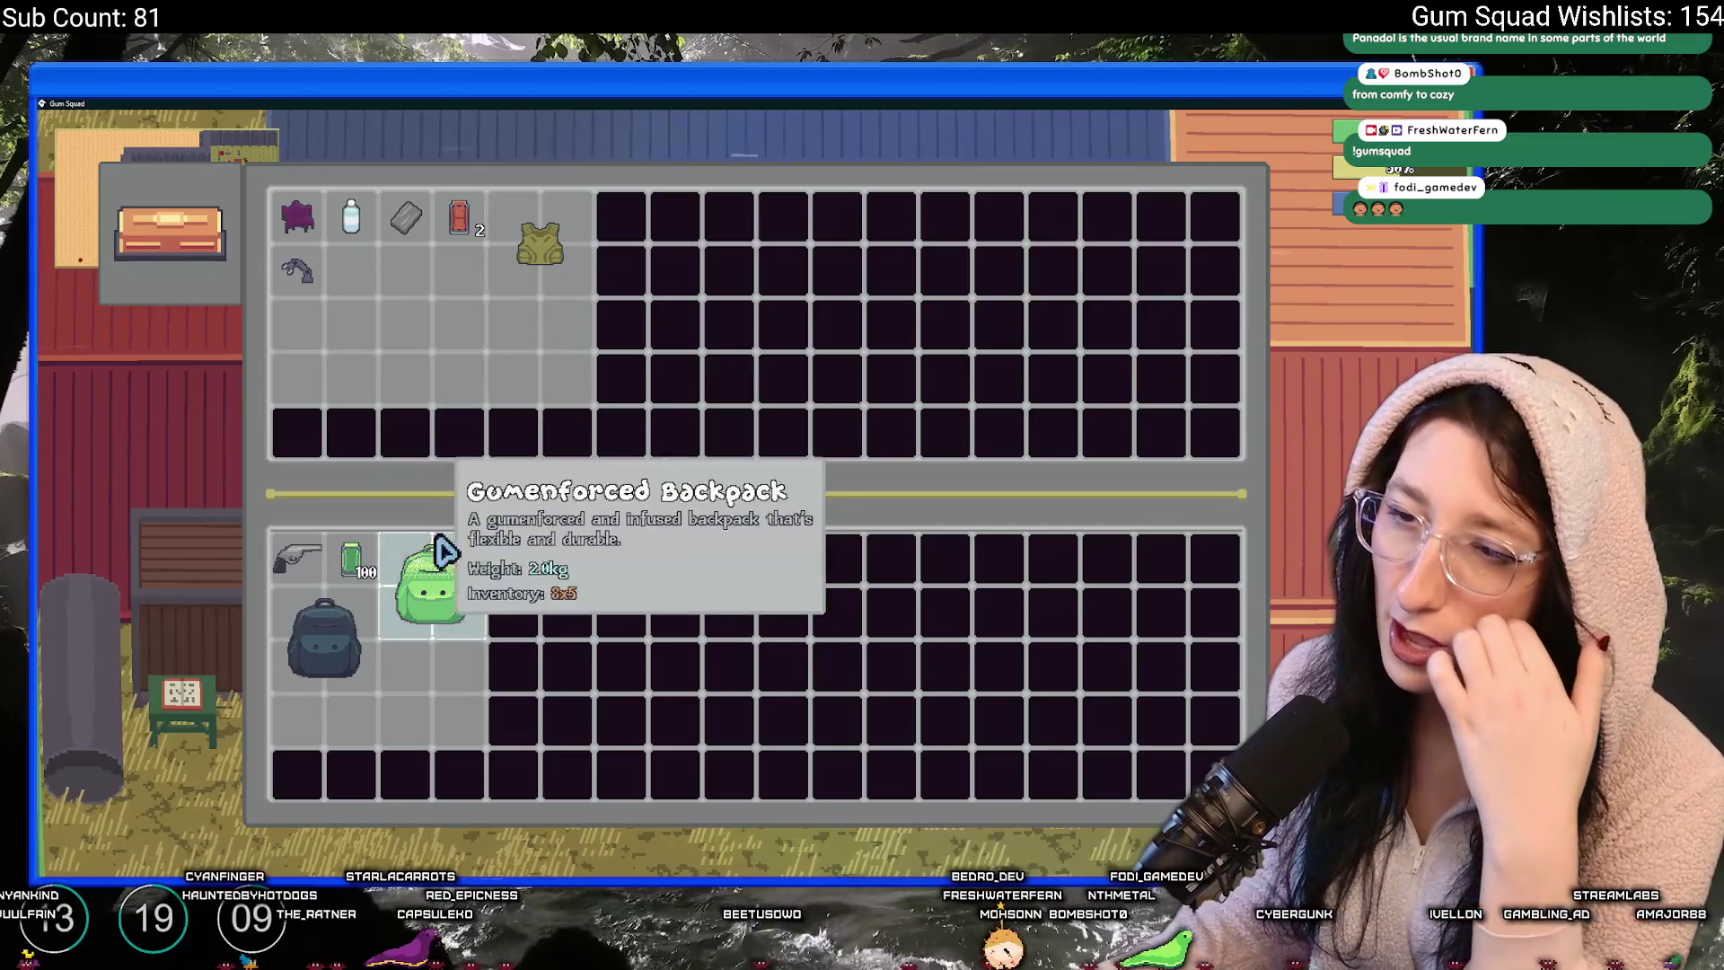
pyautogui.click(429, 604)
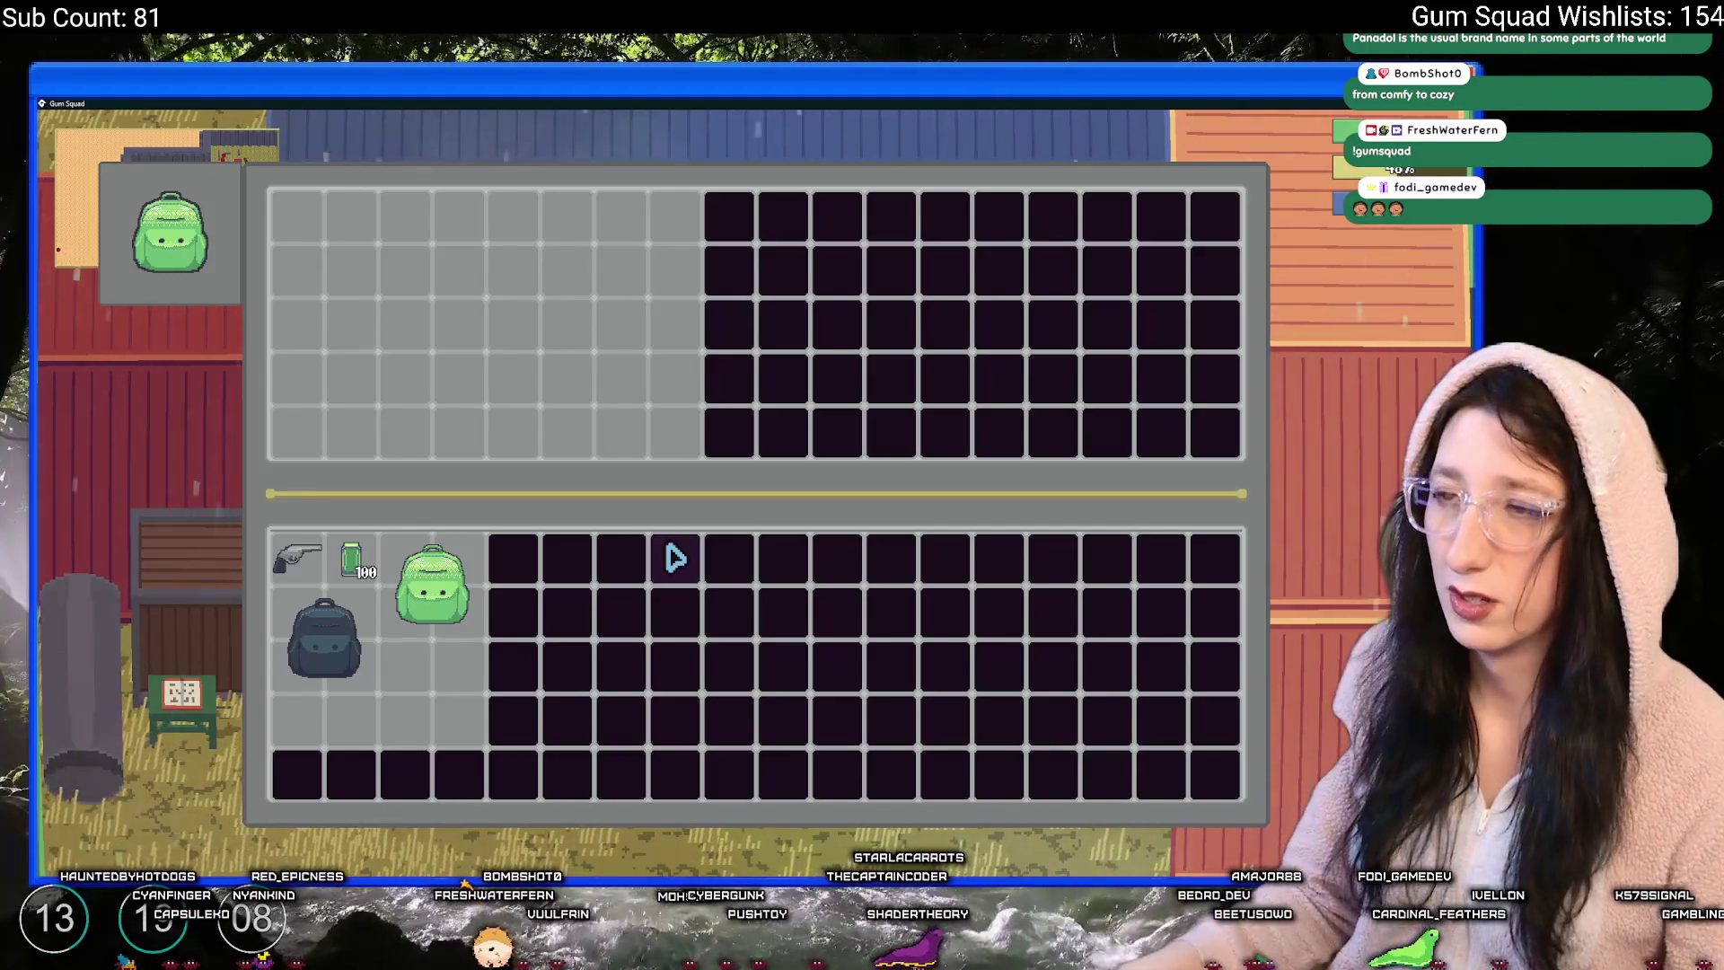
pyautogui.press('e')
pyautogui.press('e')
pyautogui.press('s')
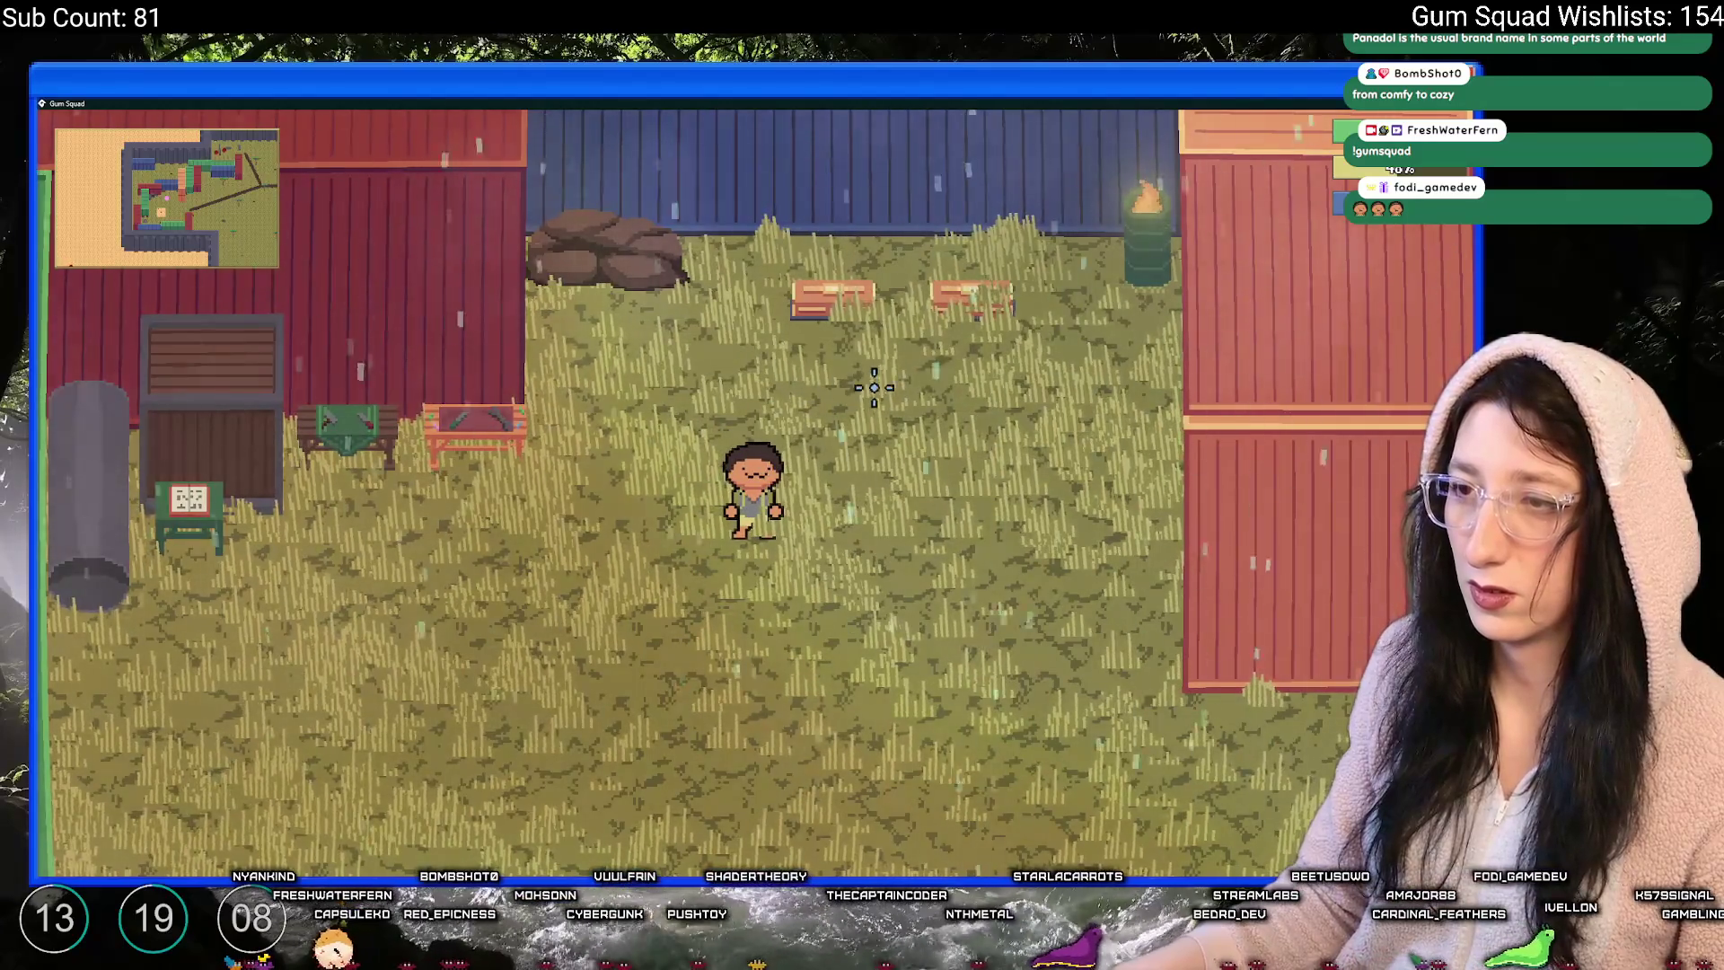
pyautogui.press('w')
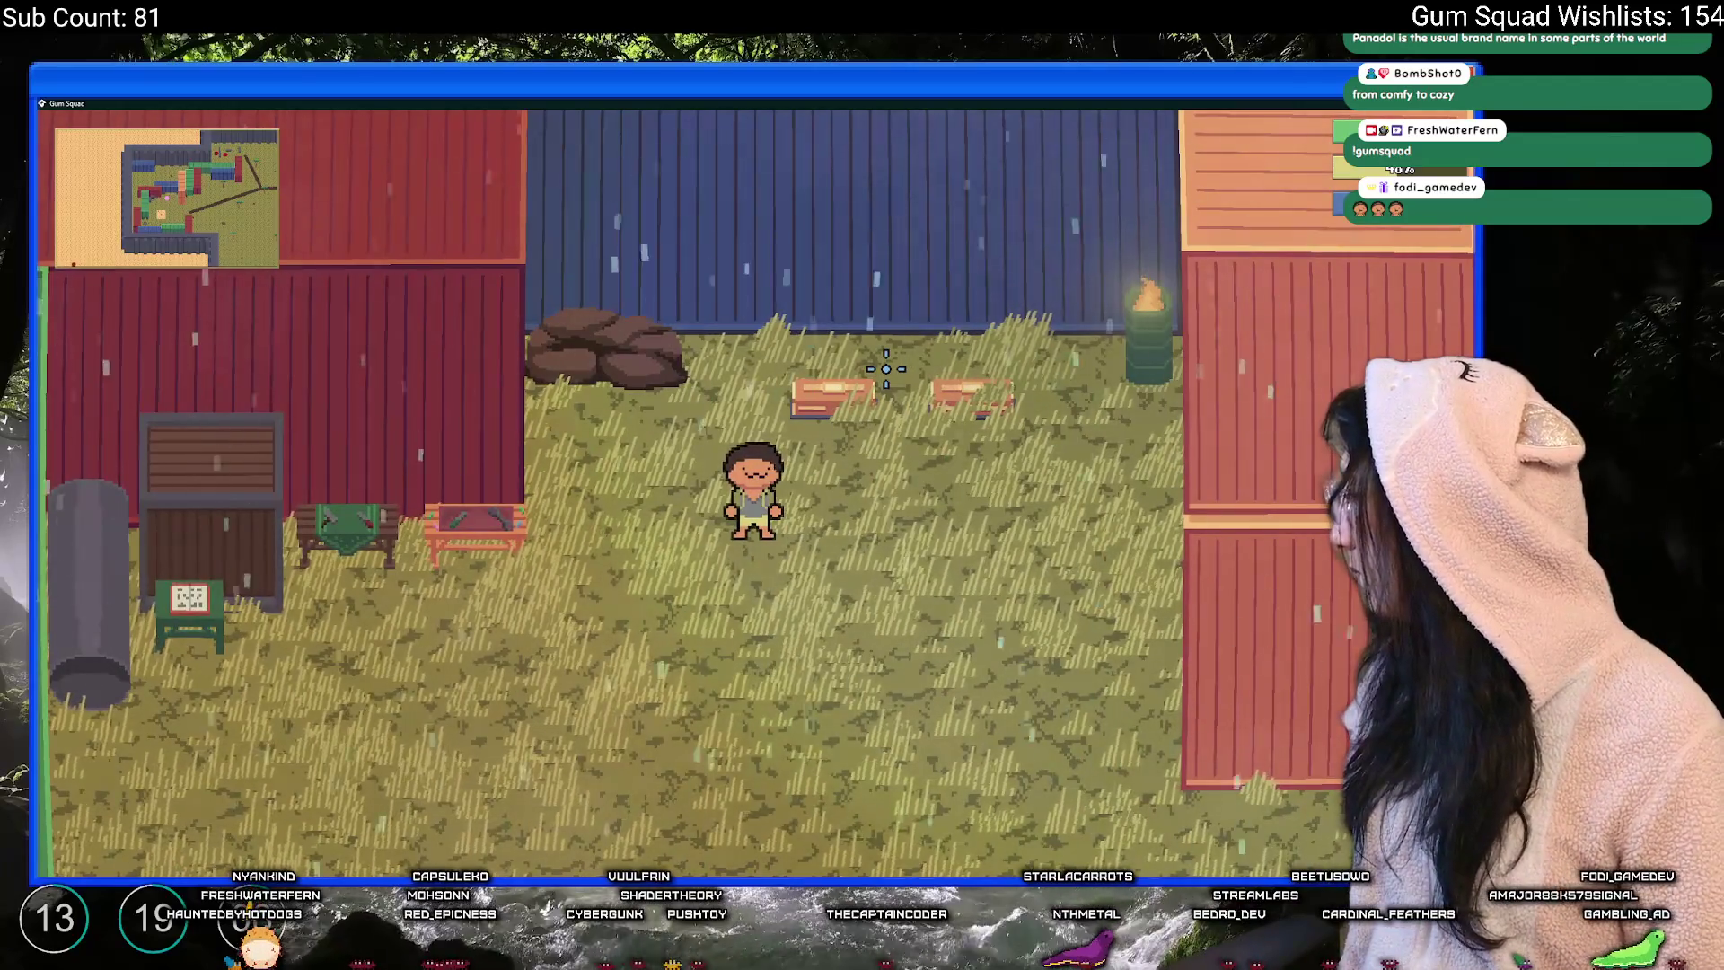
pyautogui.press('Escape')
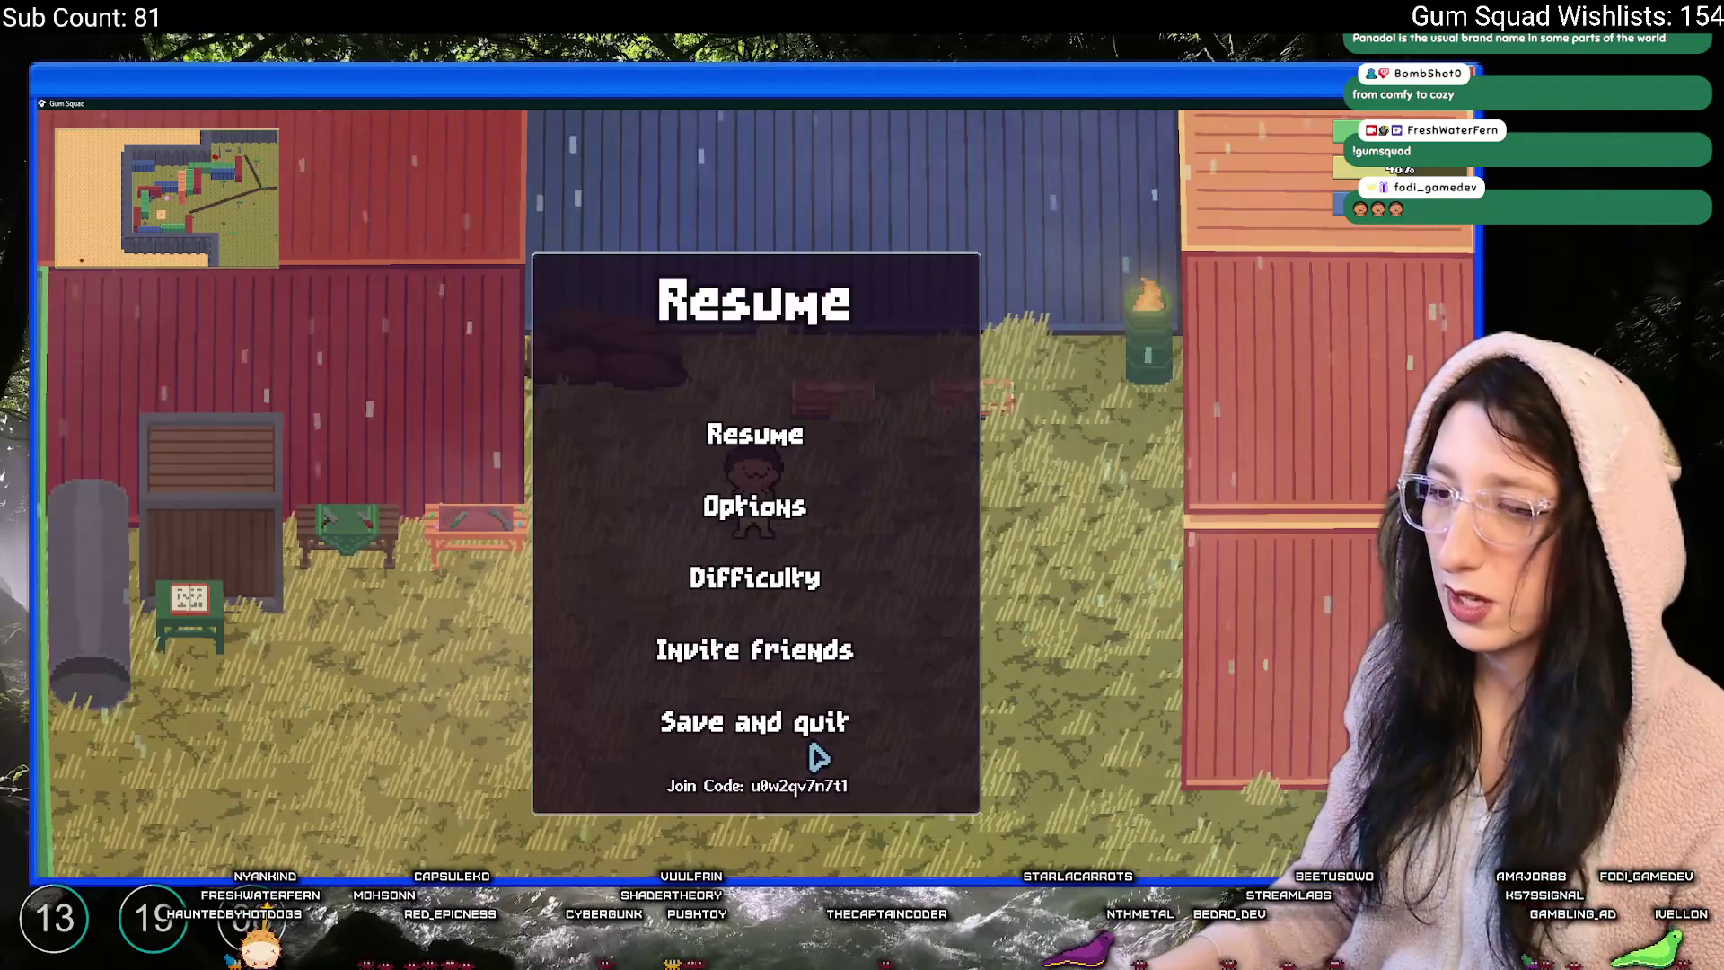
# - Save and quit, then host a new friends-only world named NewApple and walk around
pyautogui.click(813, 744)
pyautogui.click(772, 453)
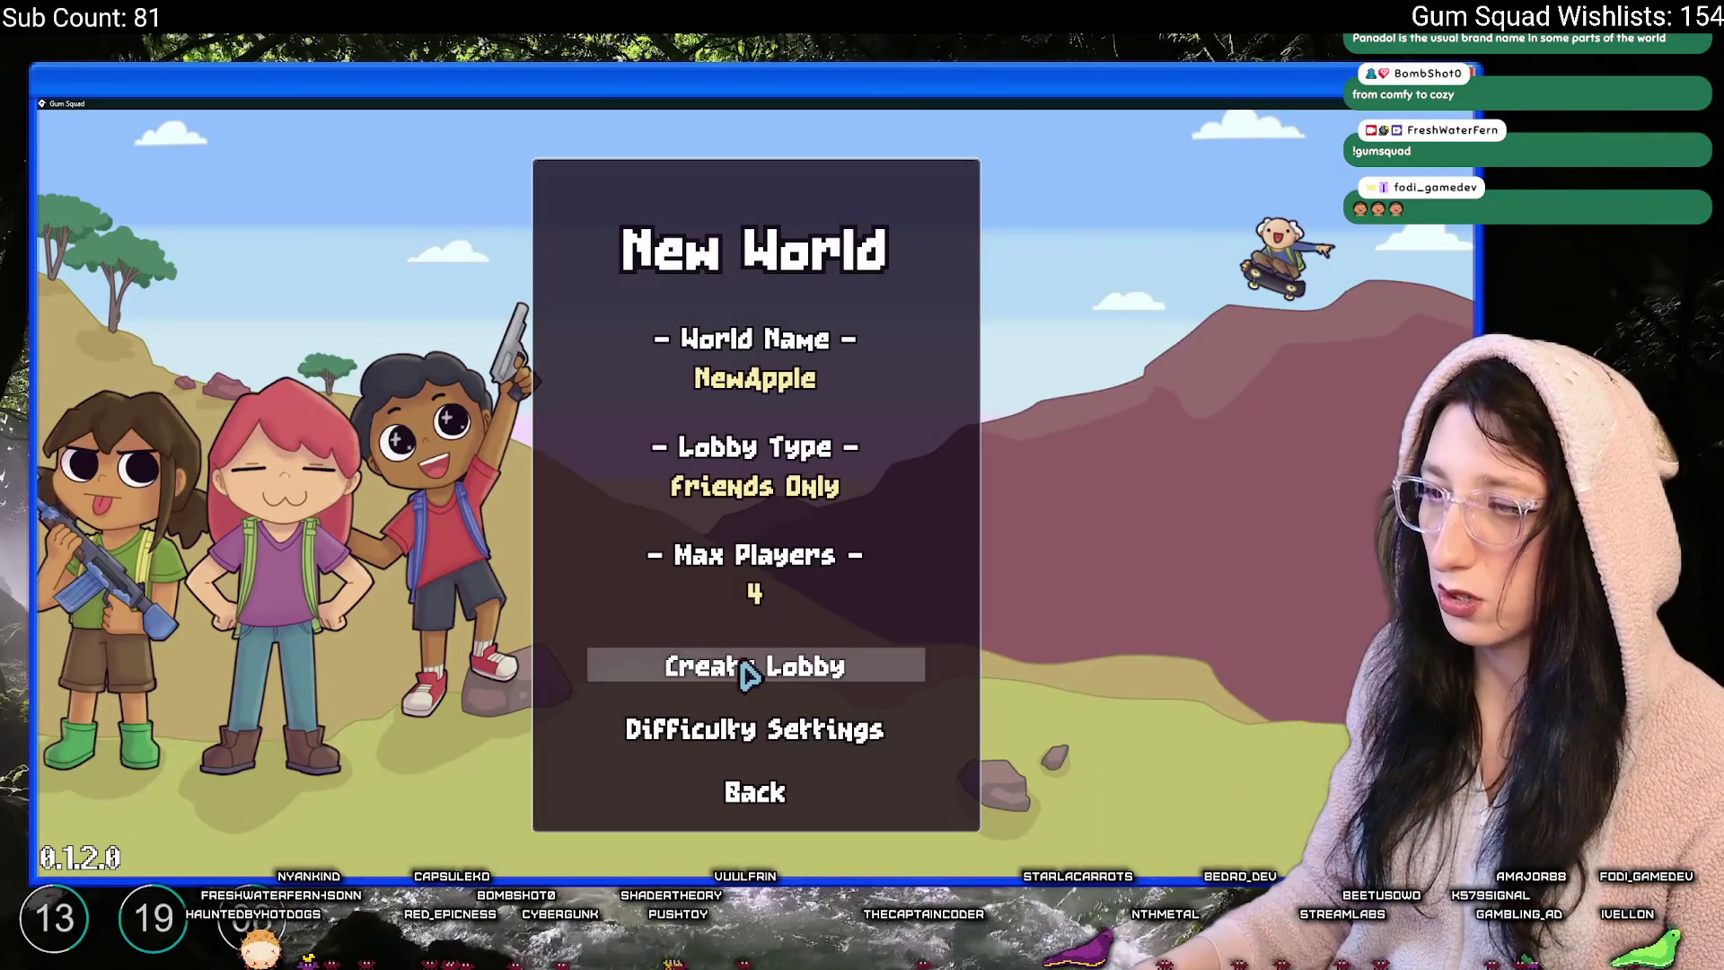
pyautogui.click(743, 666)
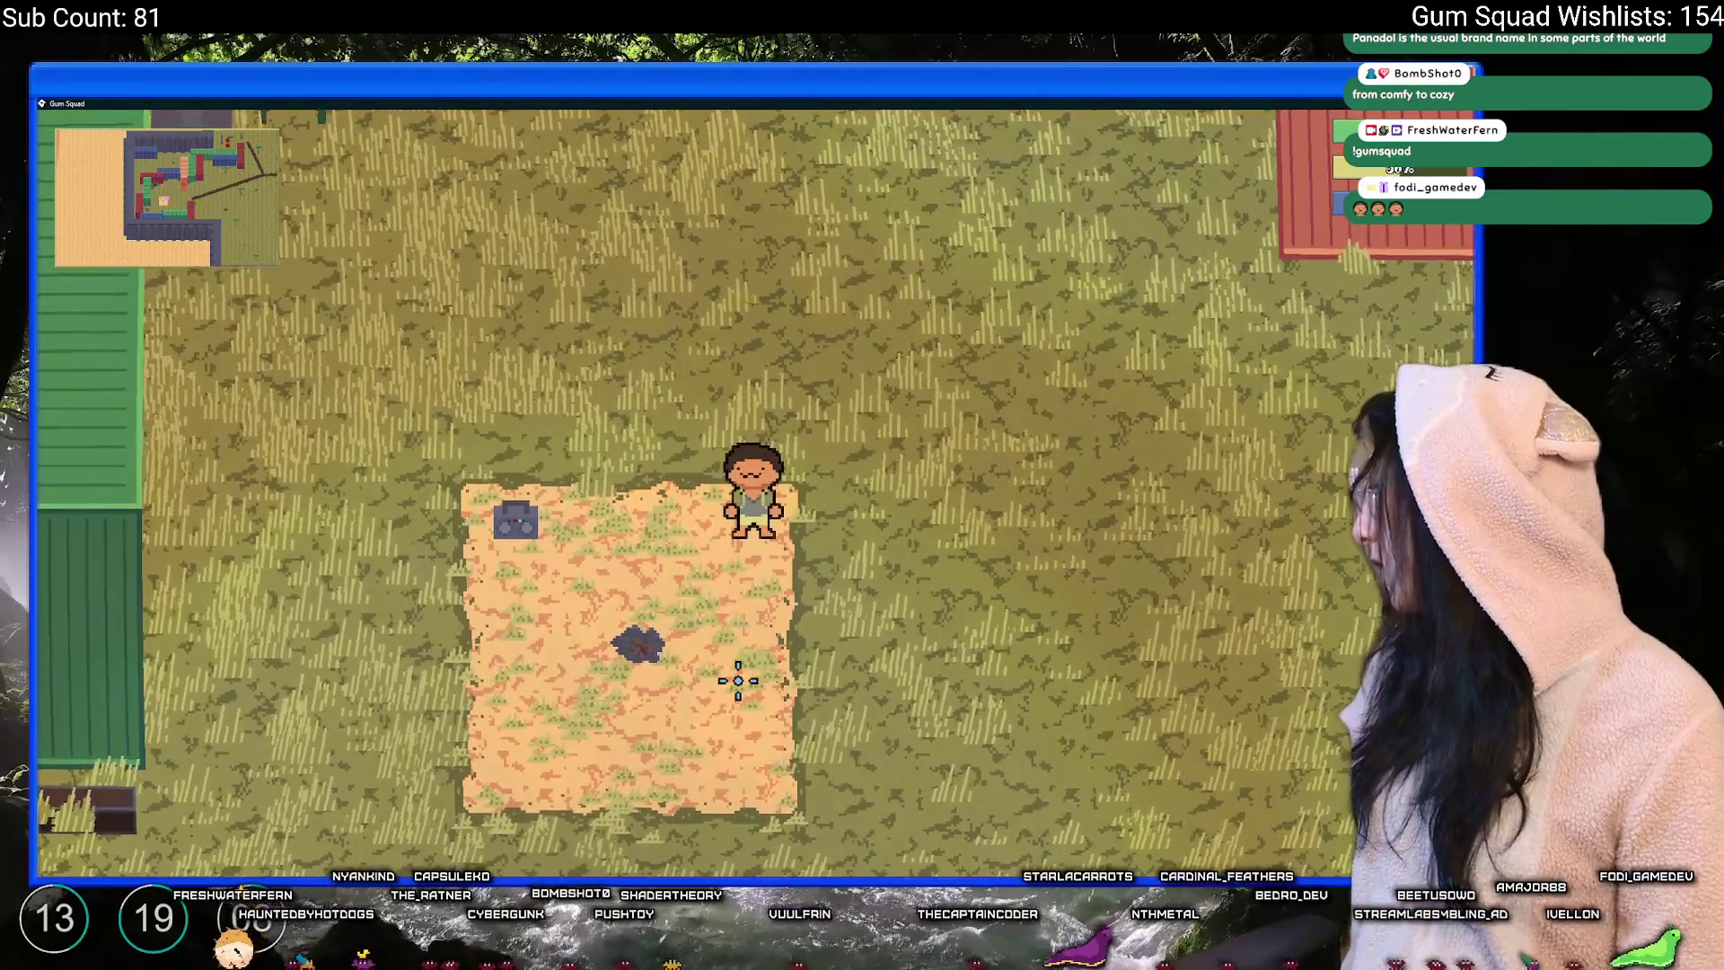
pyautogui.press('a')
pyautogui.press('w')
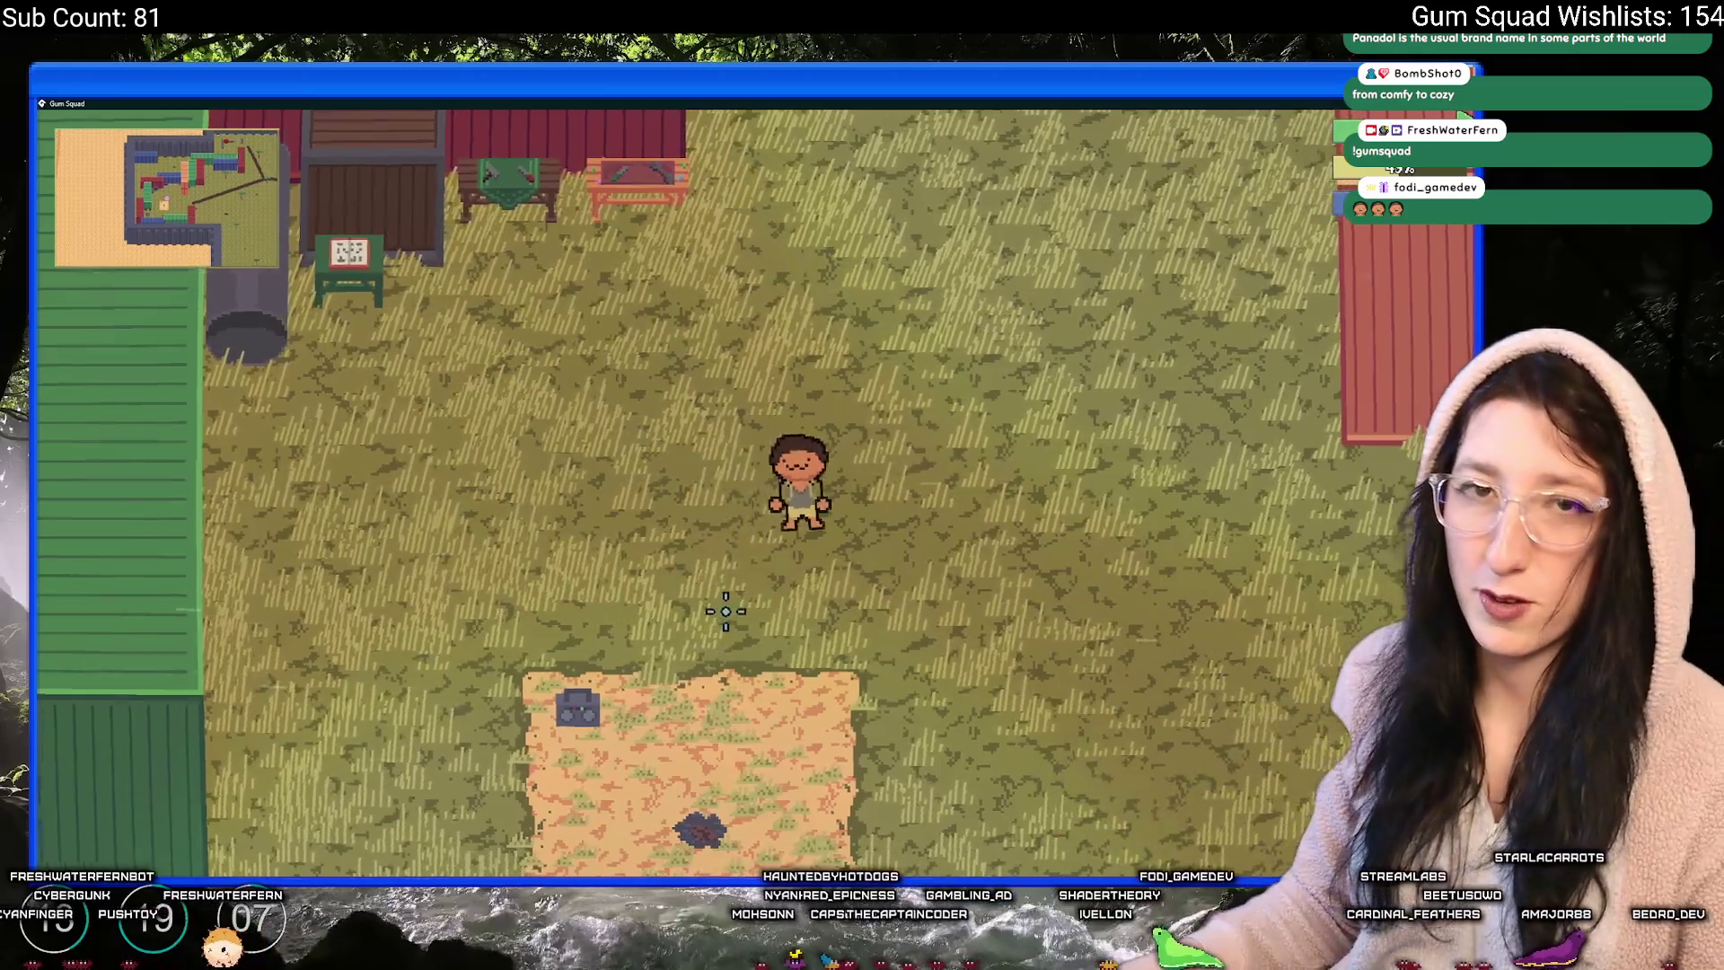
# - Customize the character with a white shirt and dark pants
pyautogui.press('Tab')
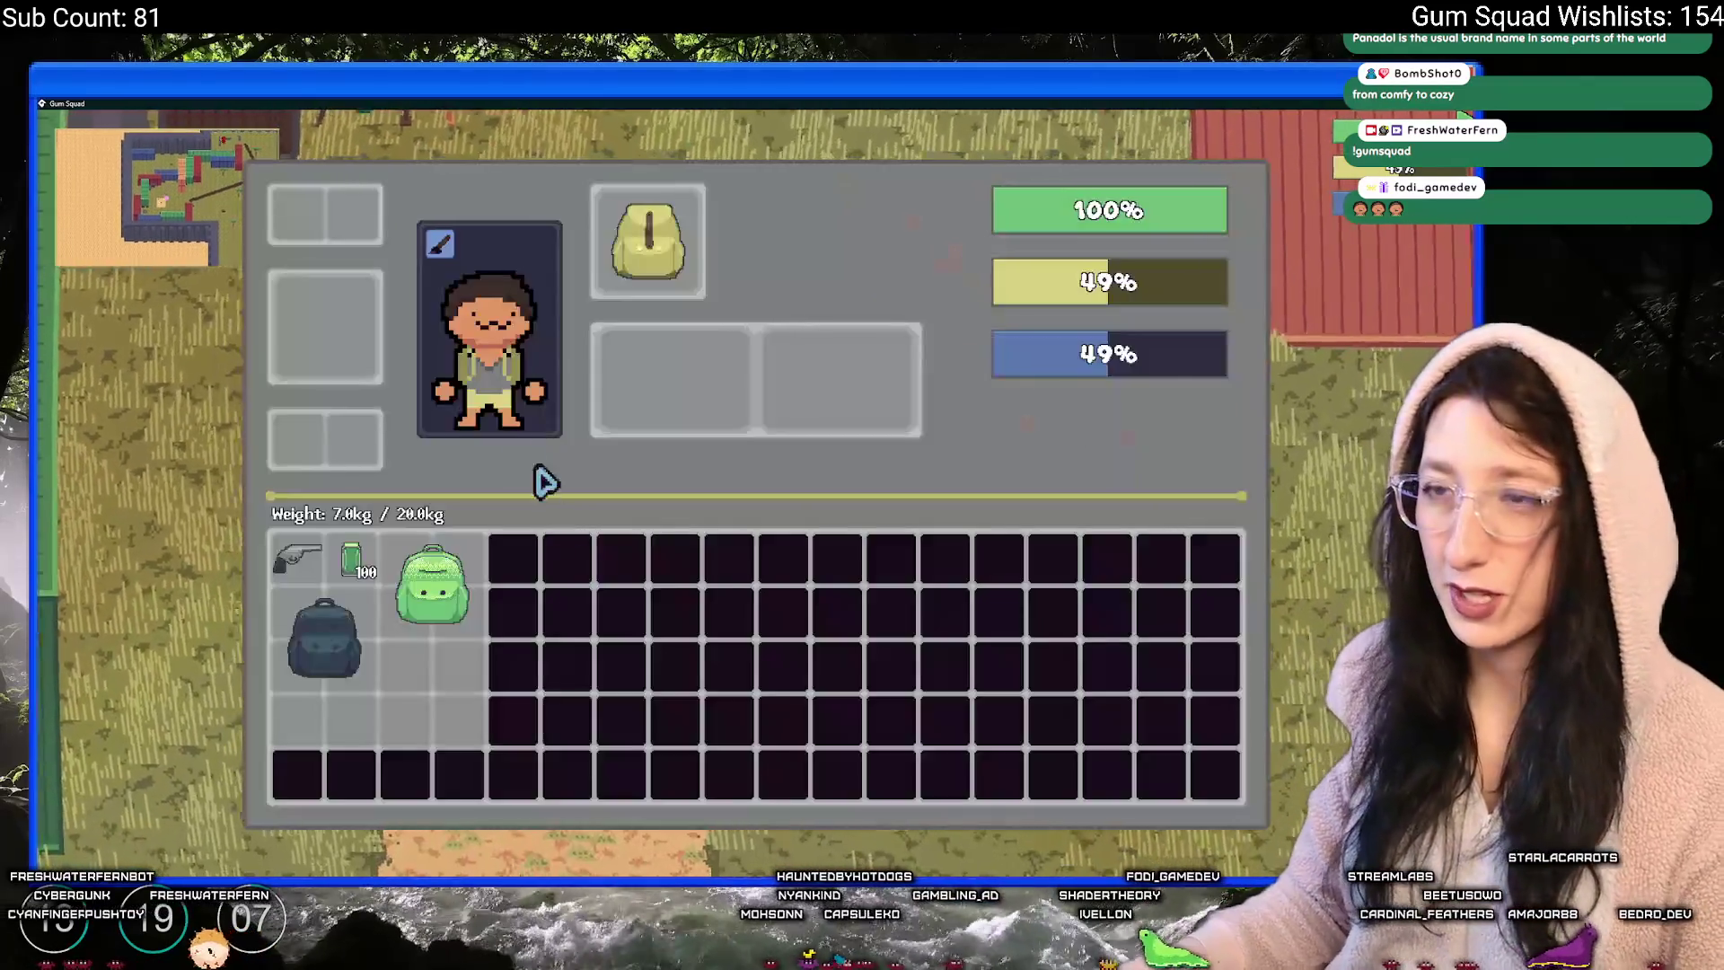
pyautogui.click(443, 239)
pyautogui.click(948, 477)
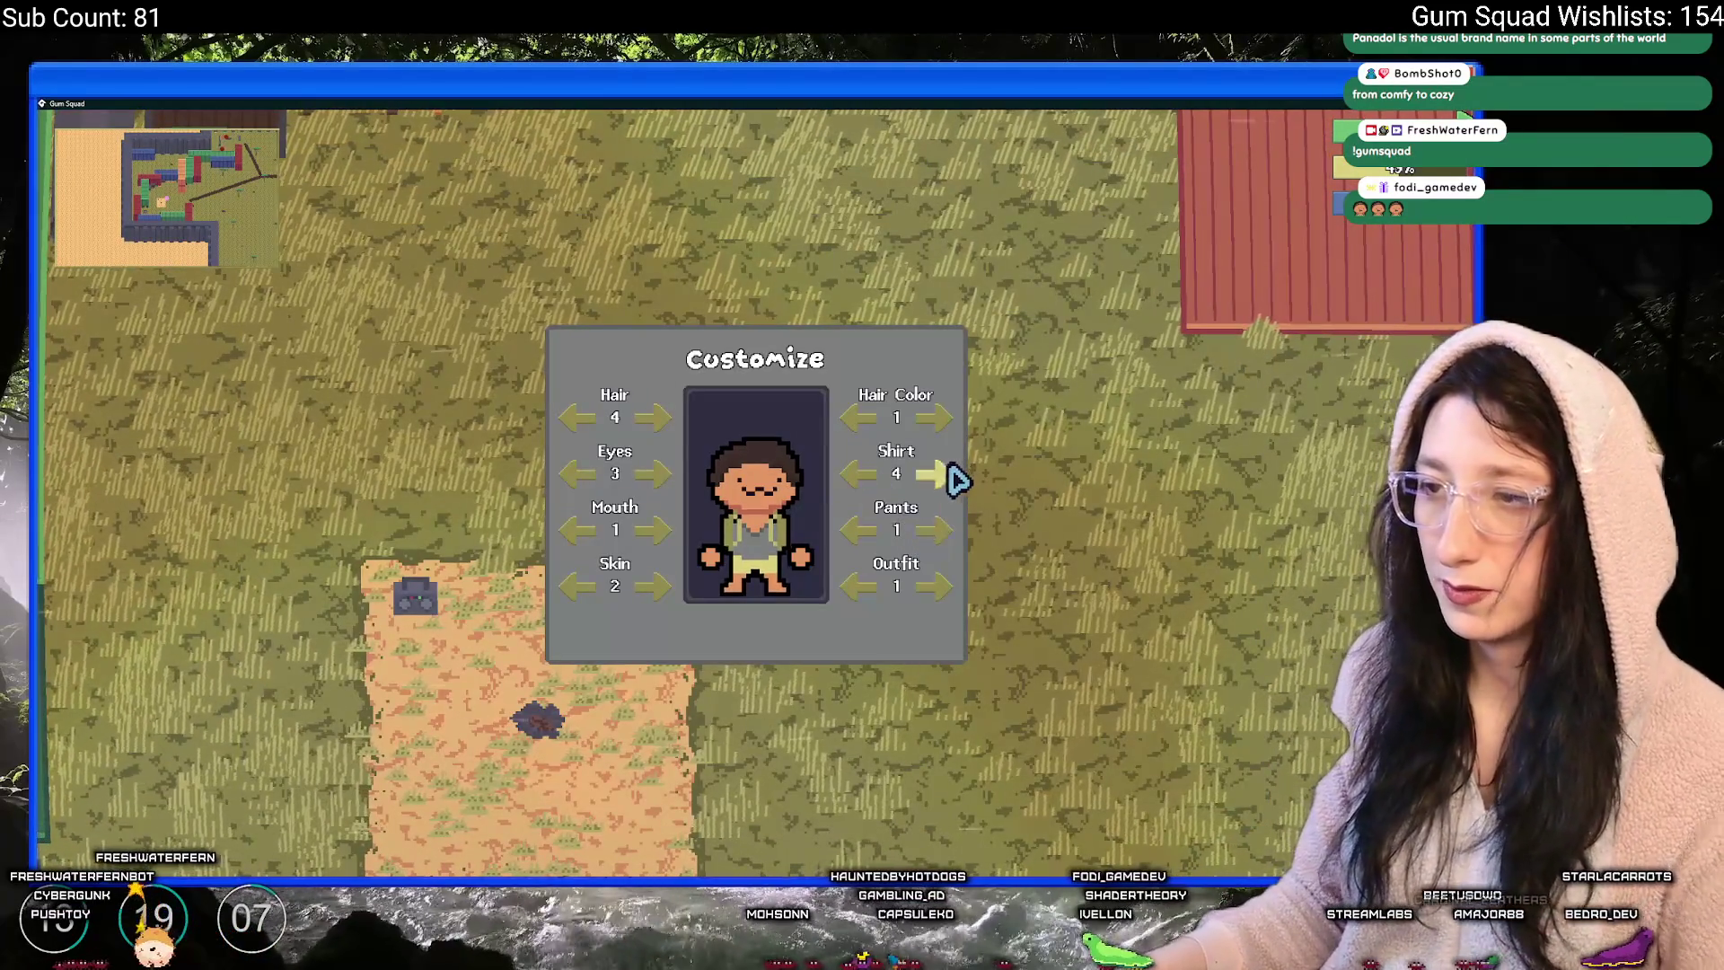
pyautogui.click(947, 477)
pyautogui.click(938, 531)
pyautogui.click(938, 534)
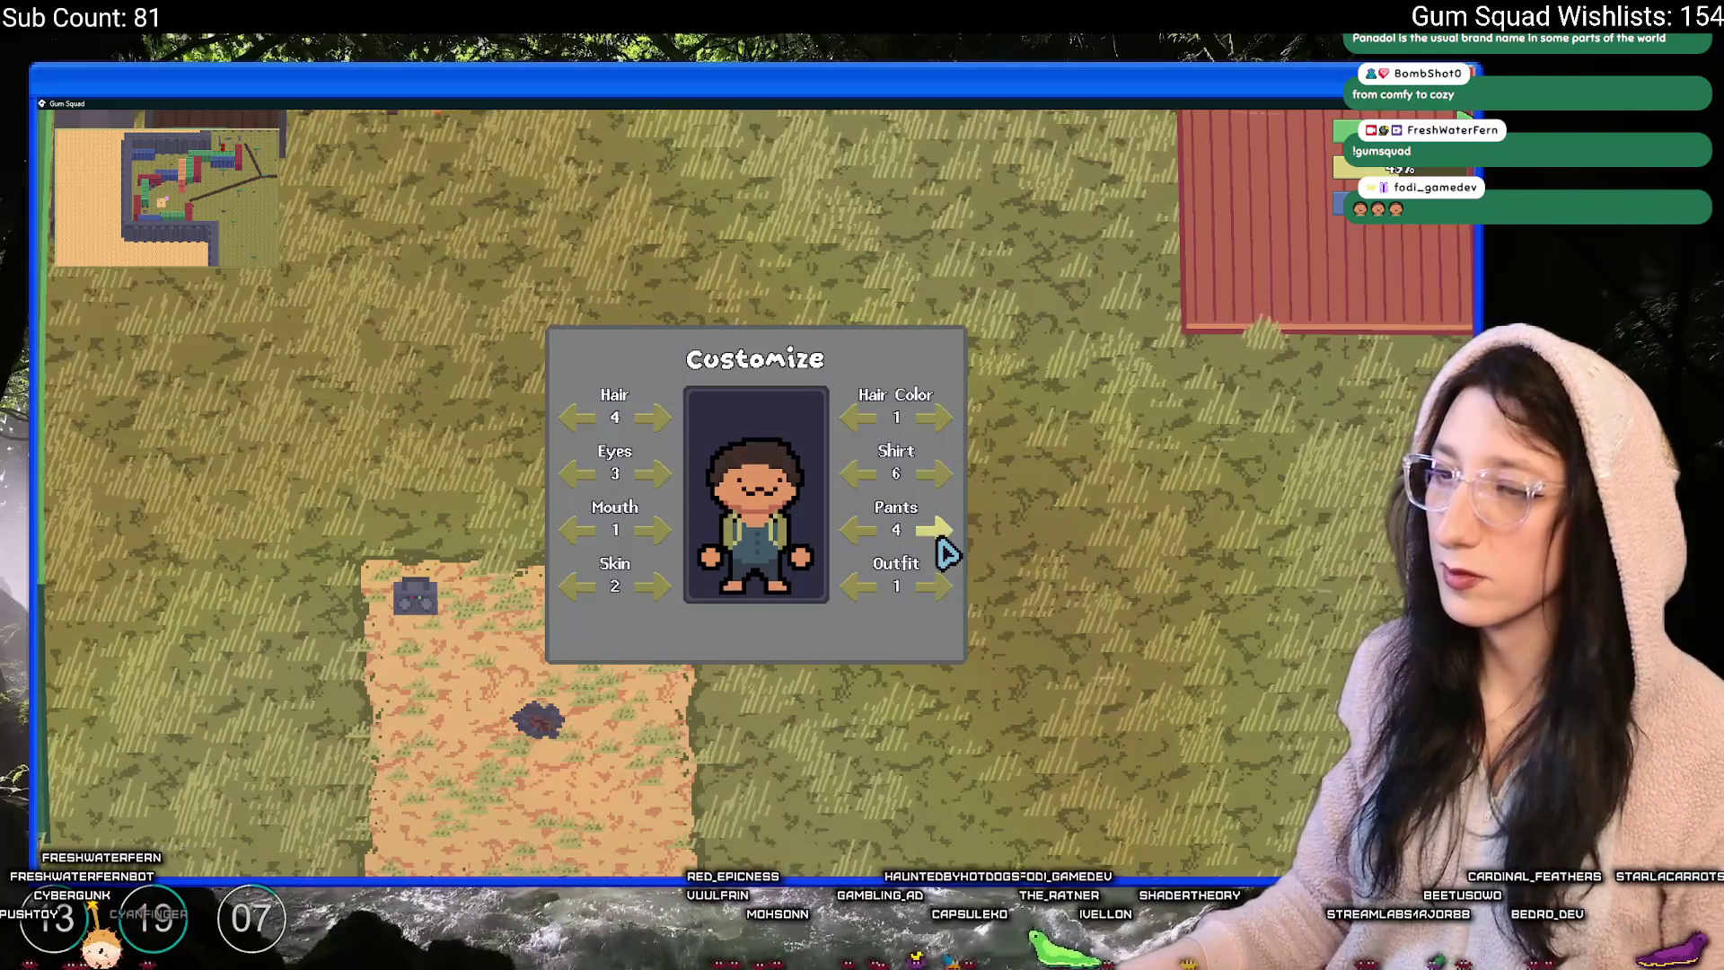
pyautogui.click(935, 476)
pyautogui.press('Escape')
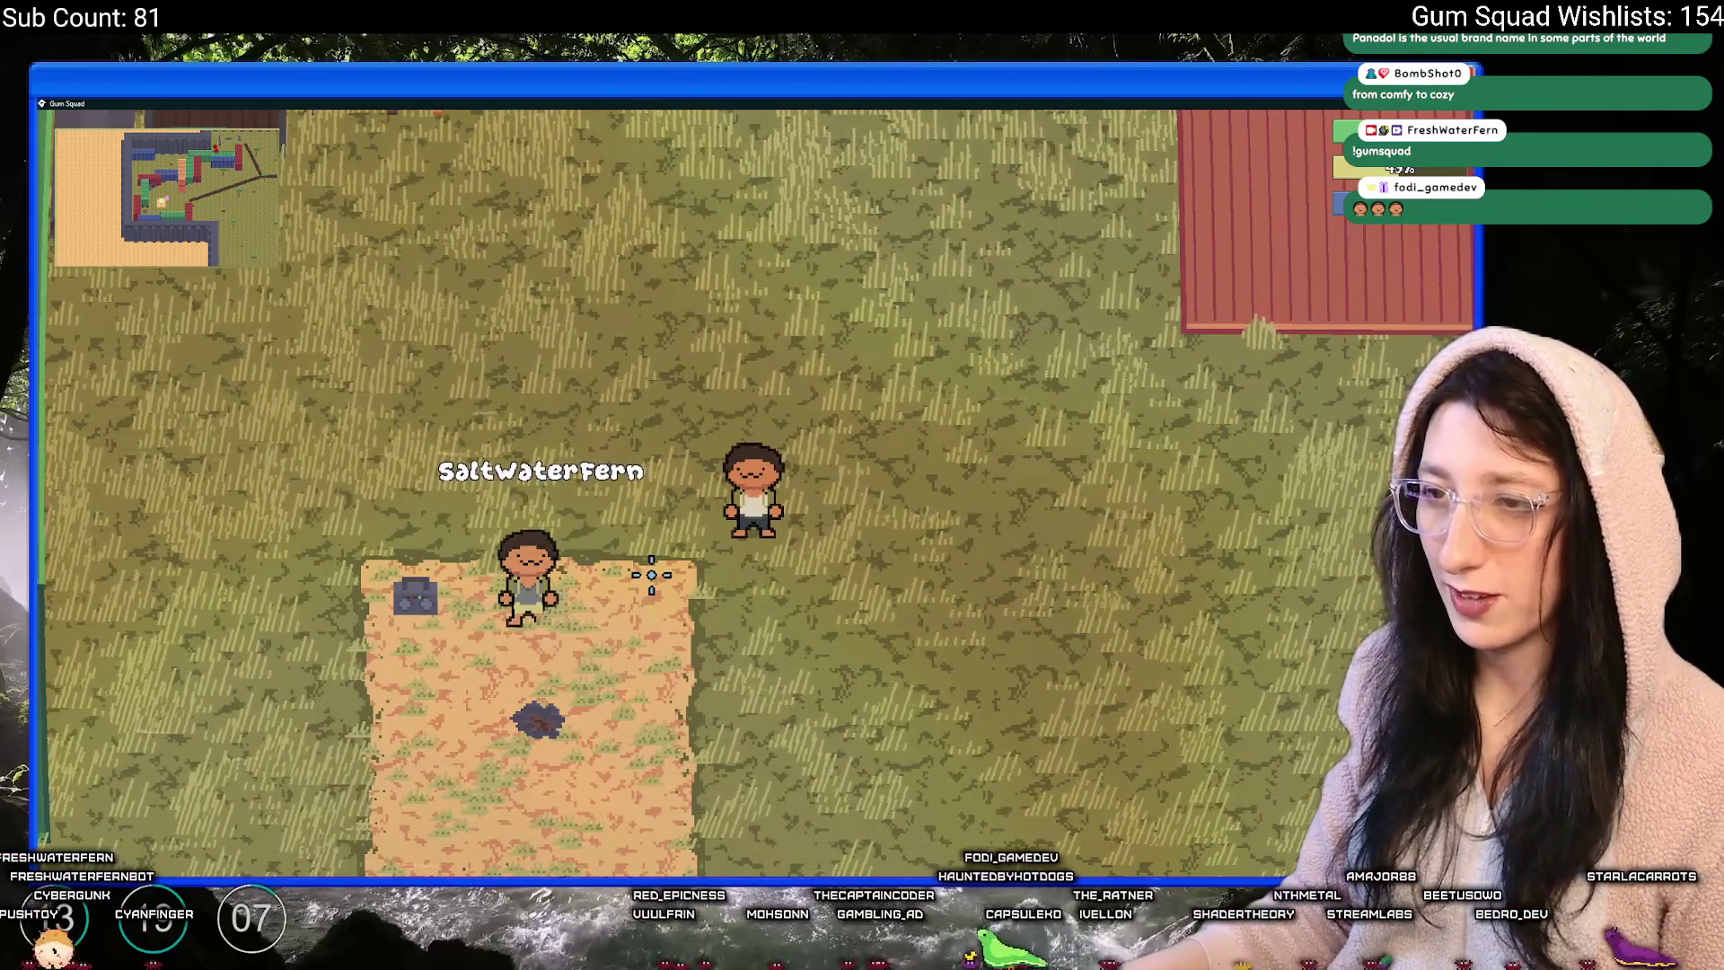
# - Walk to the crate, open and close its storage, then wander the yard
pyautogui.press('w')
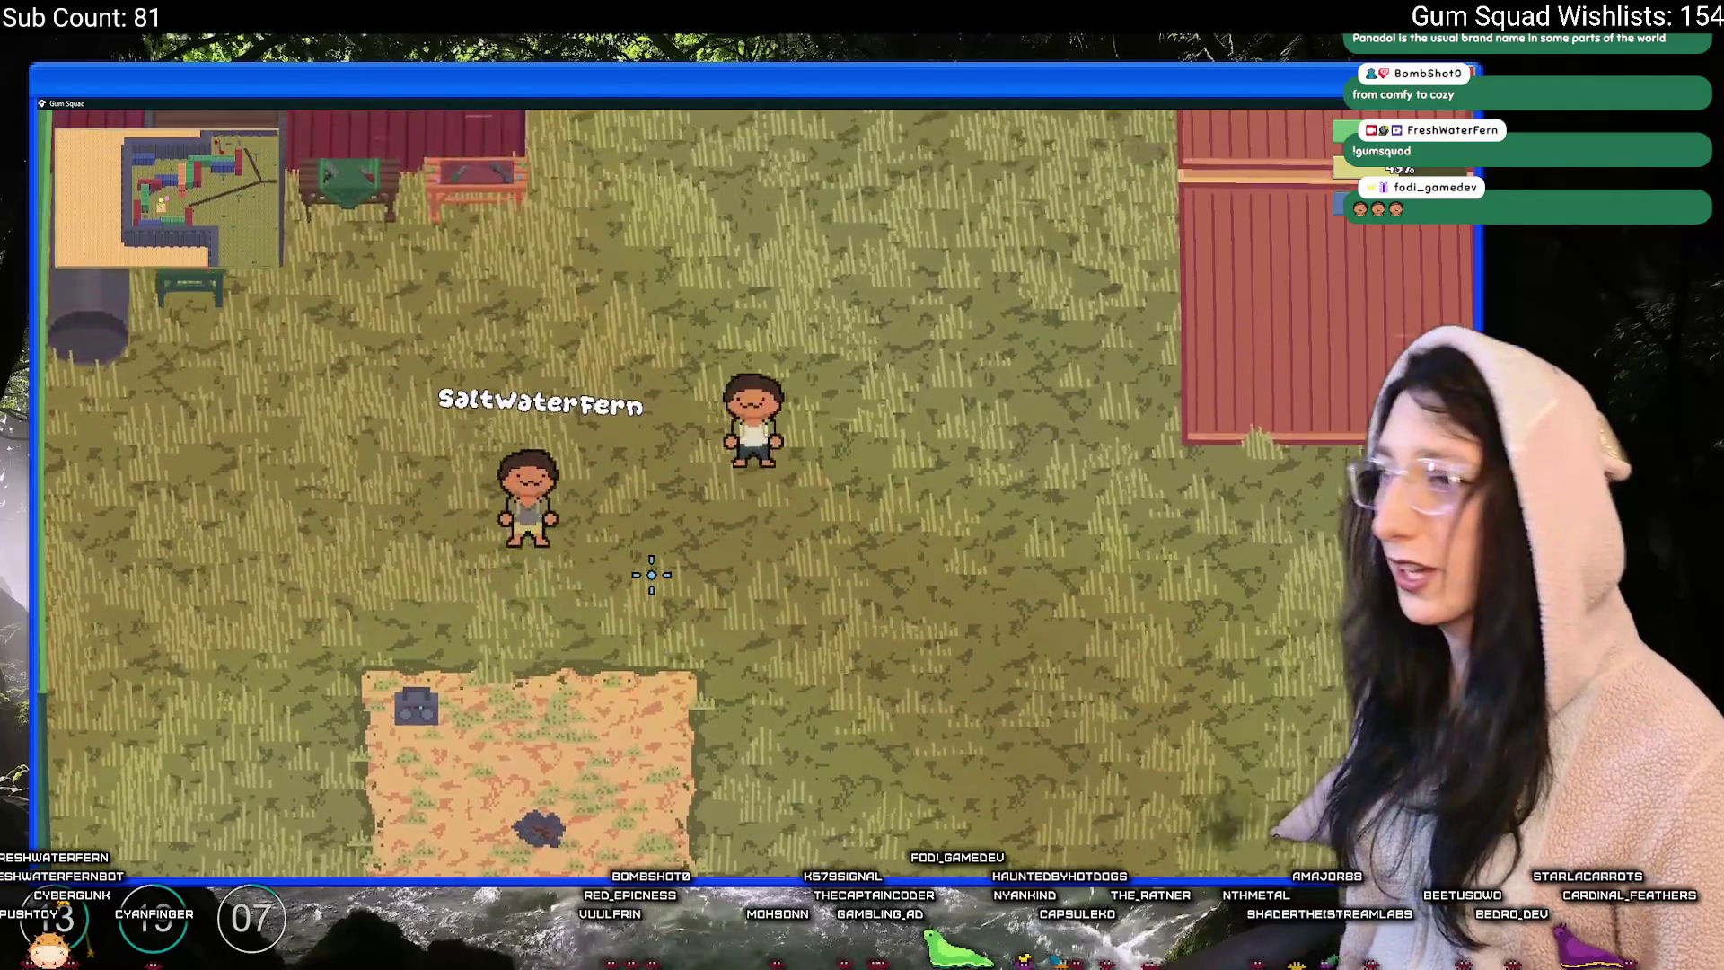
pyautogui.press('e')
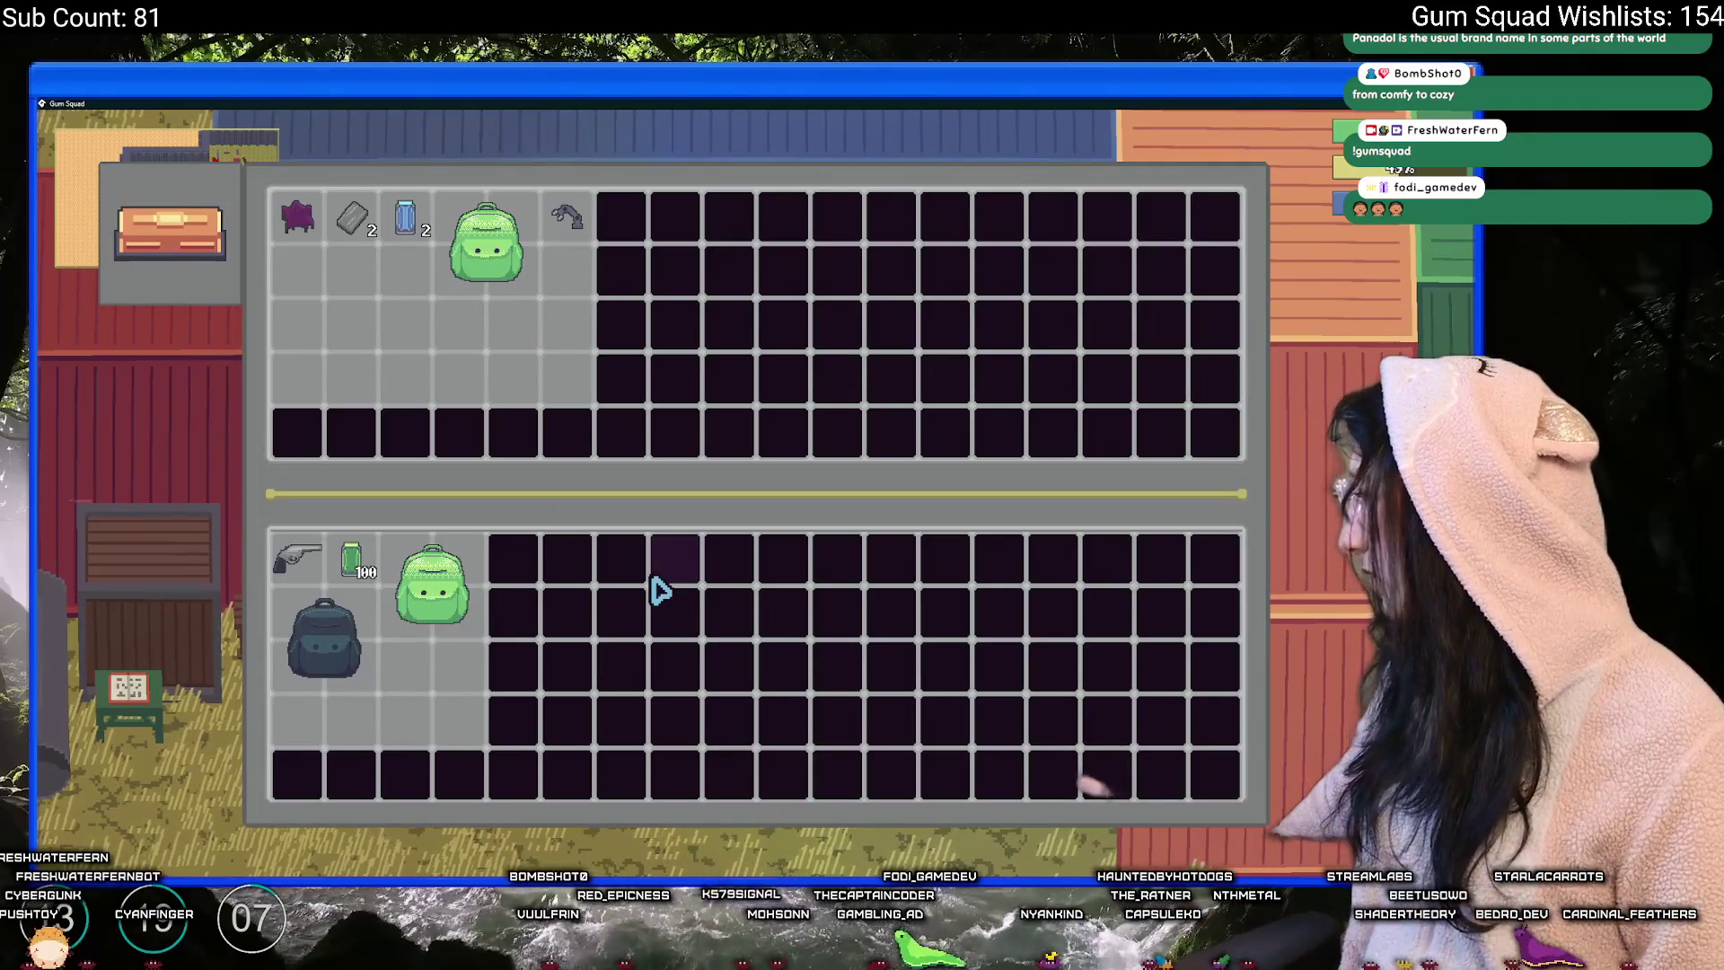
pyautogui.press('e')
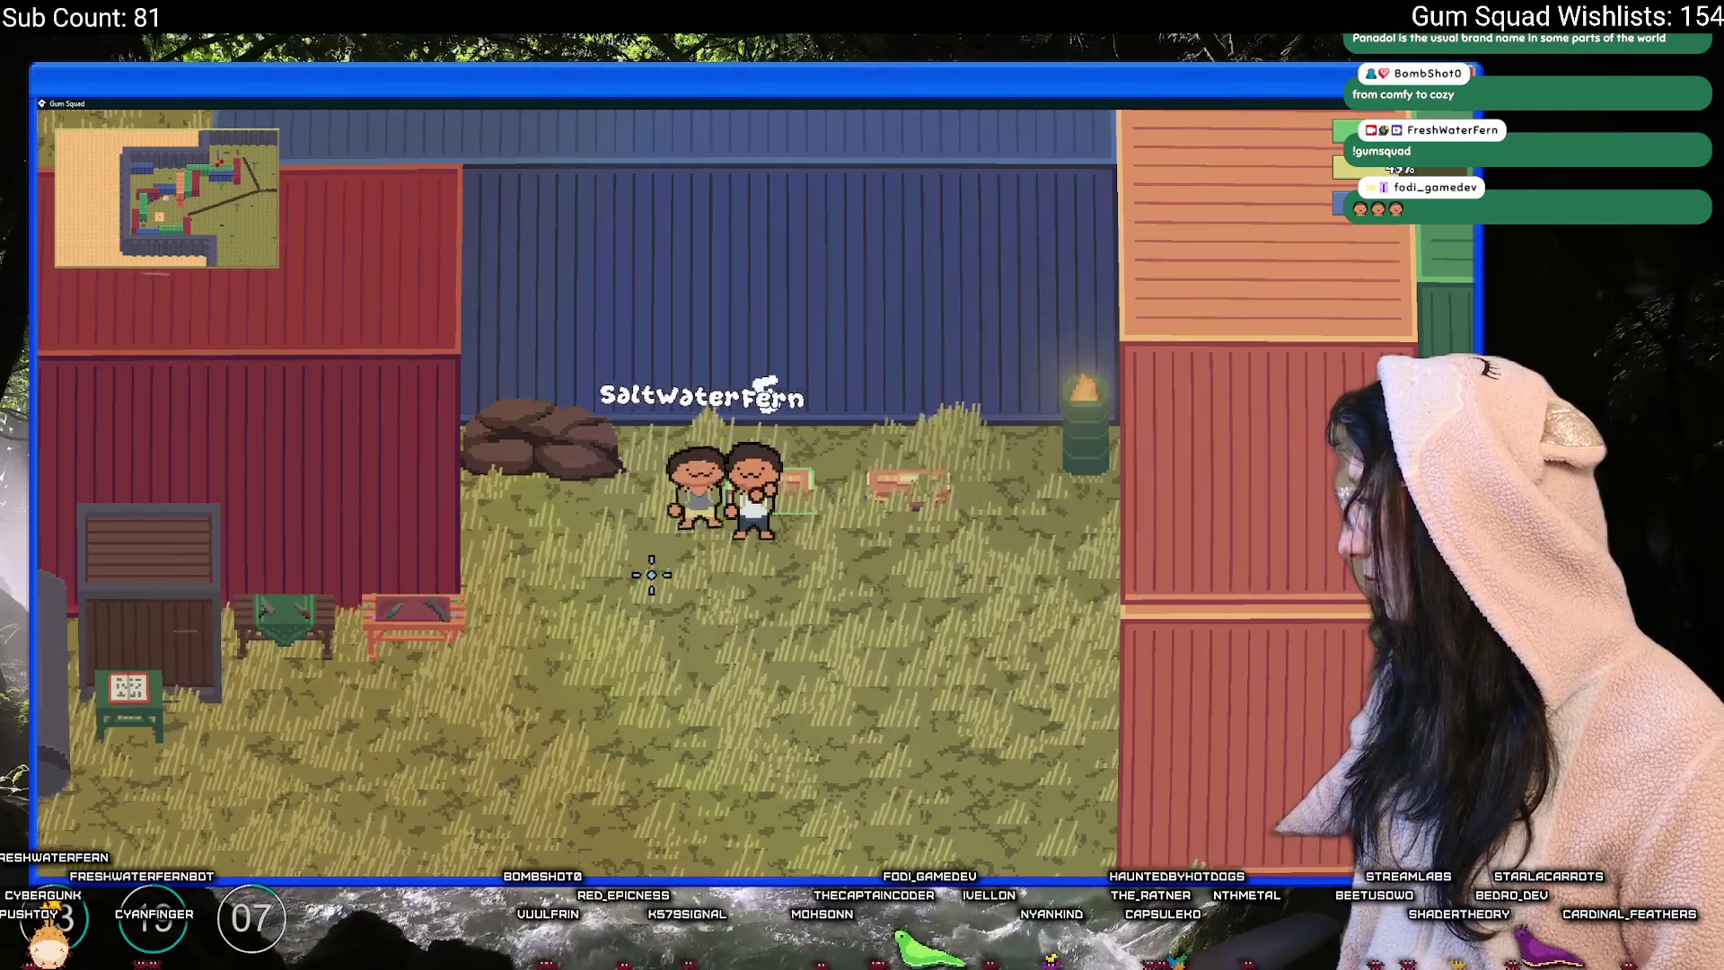
pyautogui.press('a')
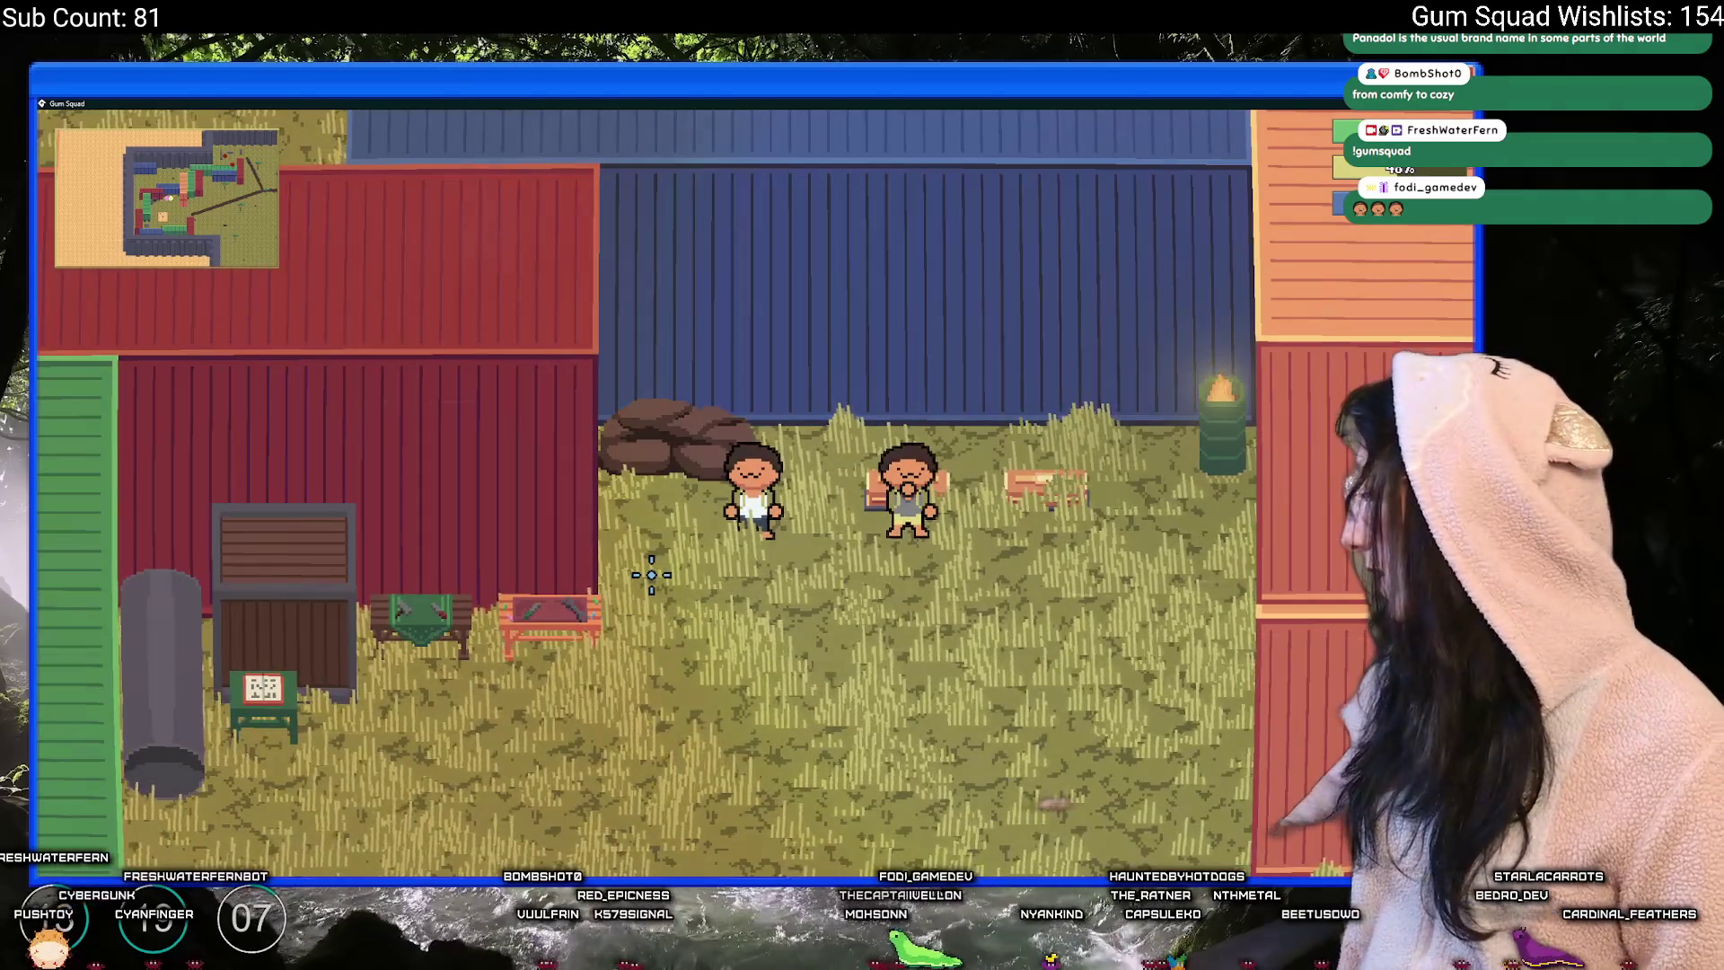
pyautogui.press('d')
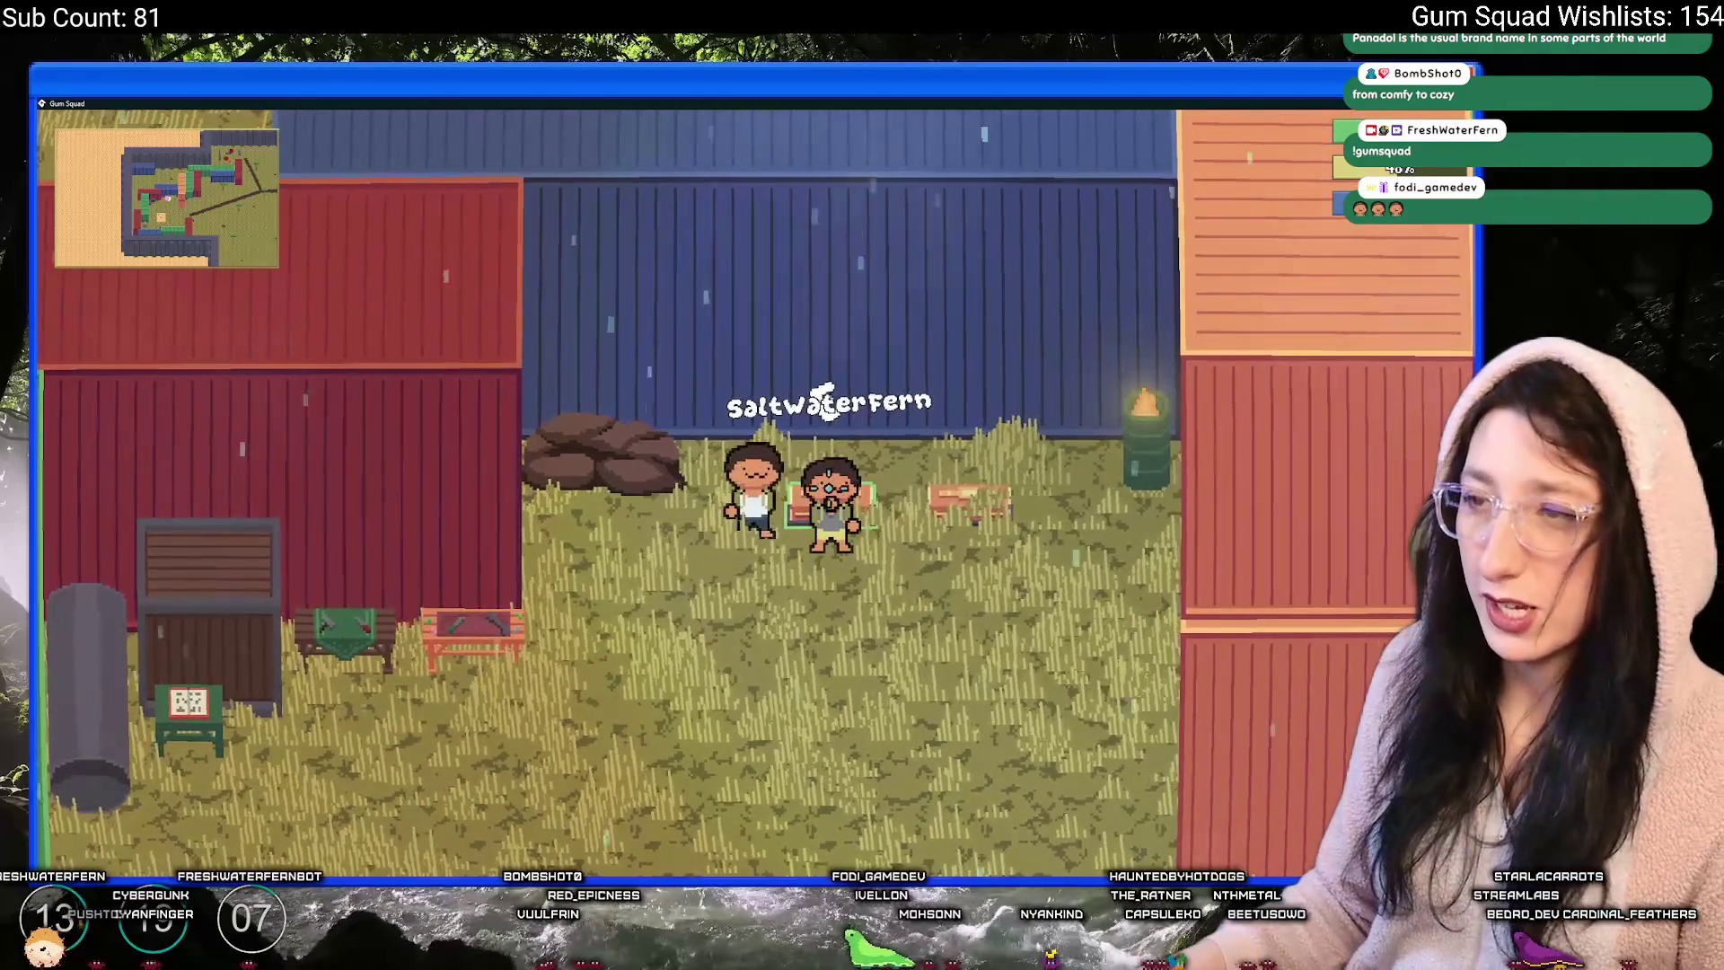
pyautogui.press('a')
pyautogui.press('s')
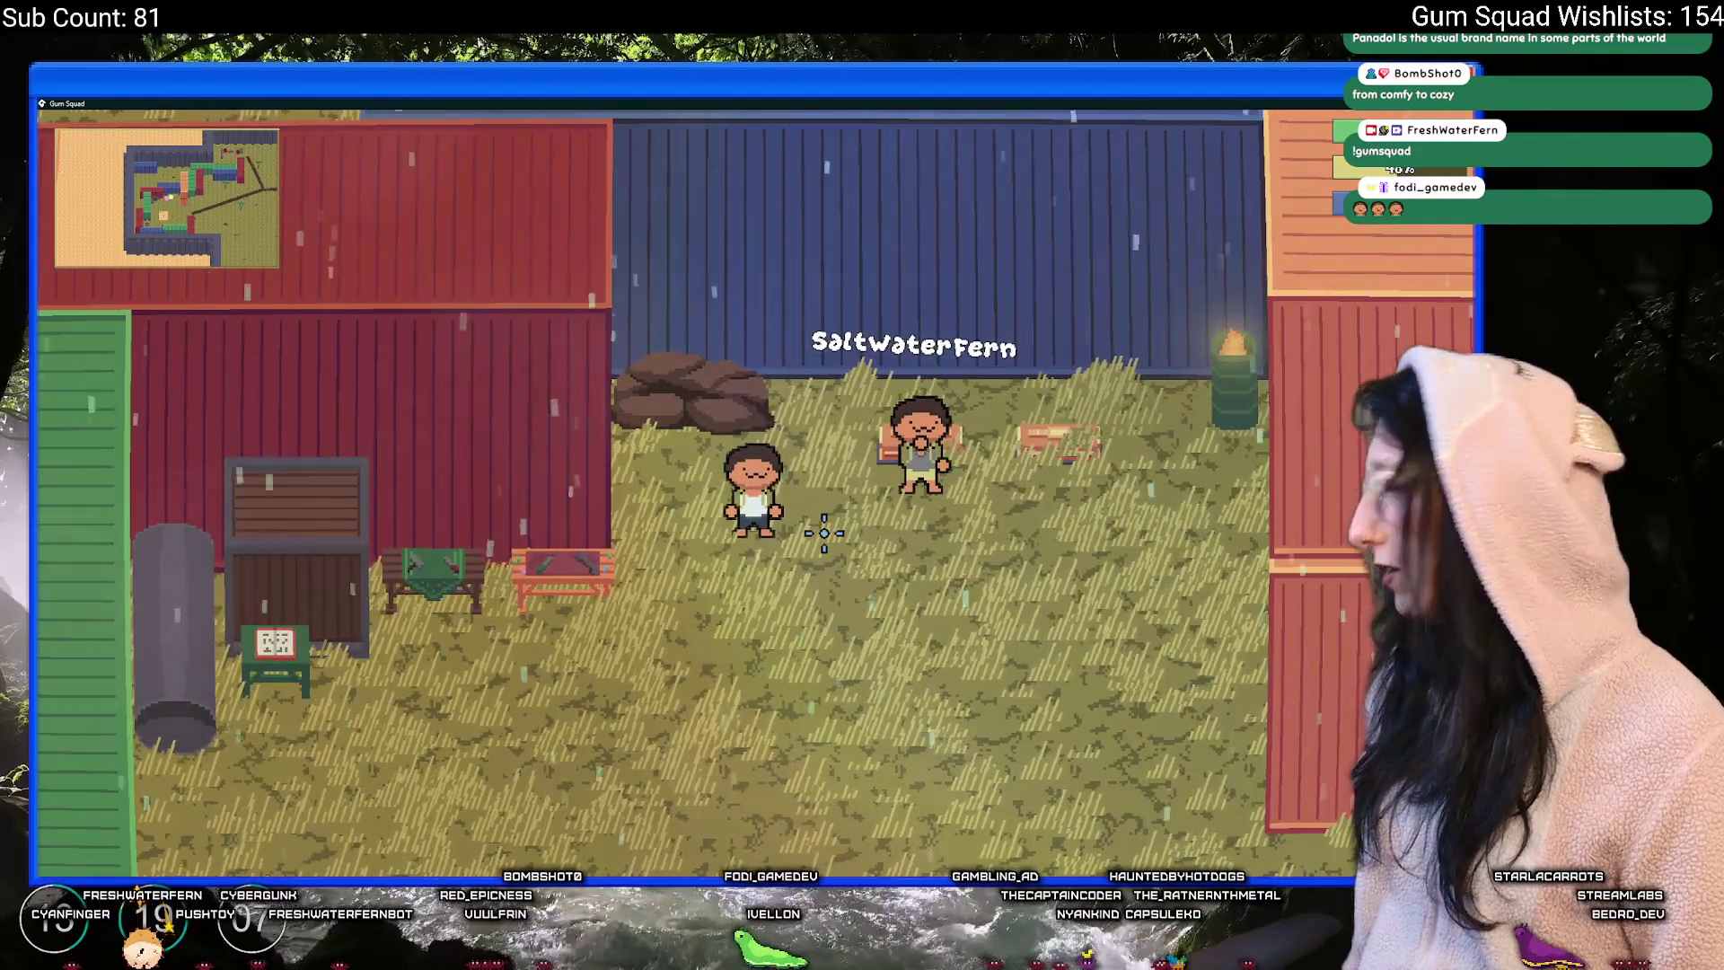
# - Walk up to the second player, open a trade window, then return to GameMaker
pyautogui.press('d')
pyautogui.press('w')
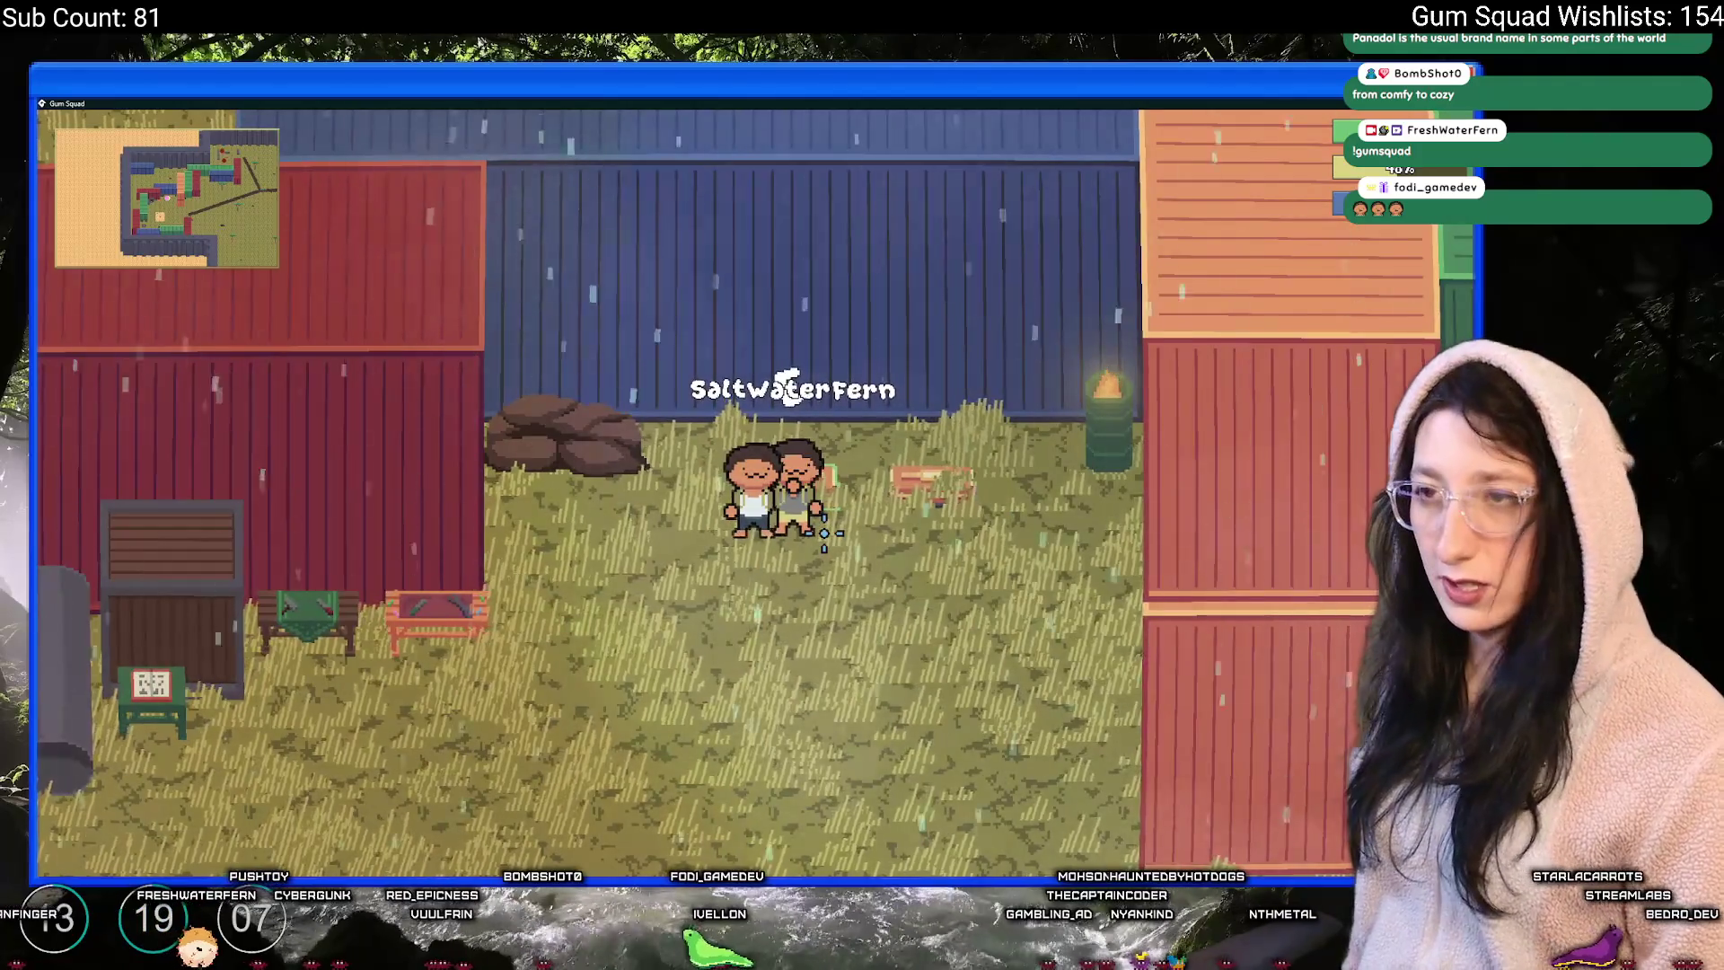
pyautogui.press('a')
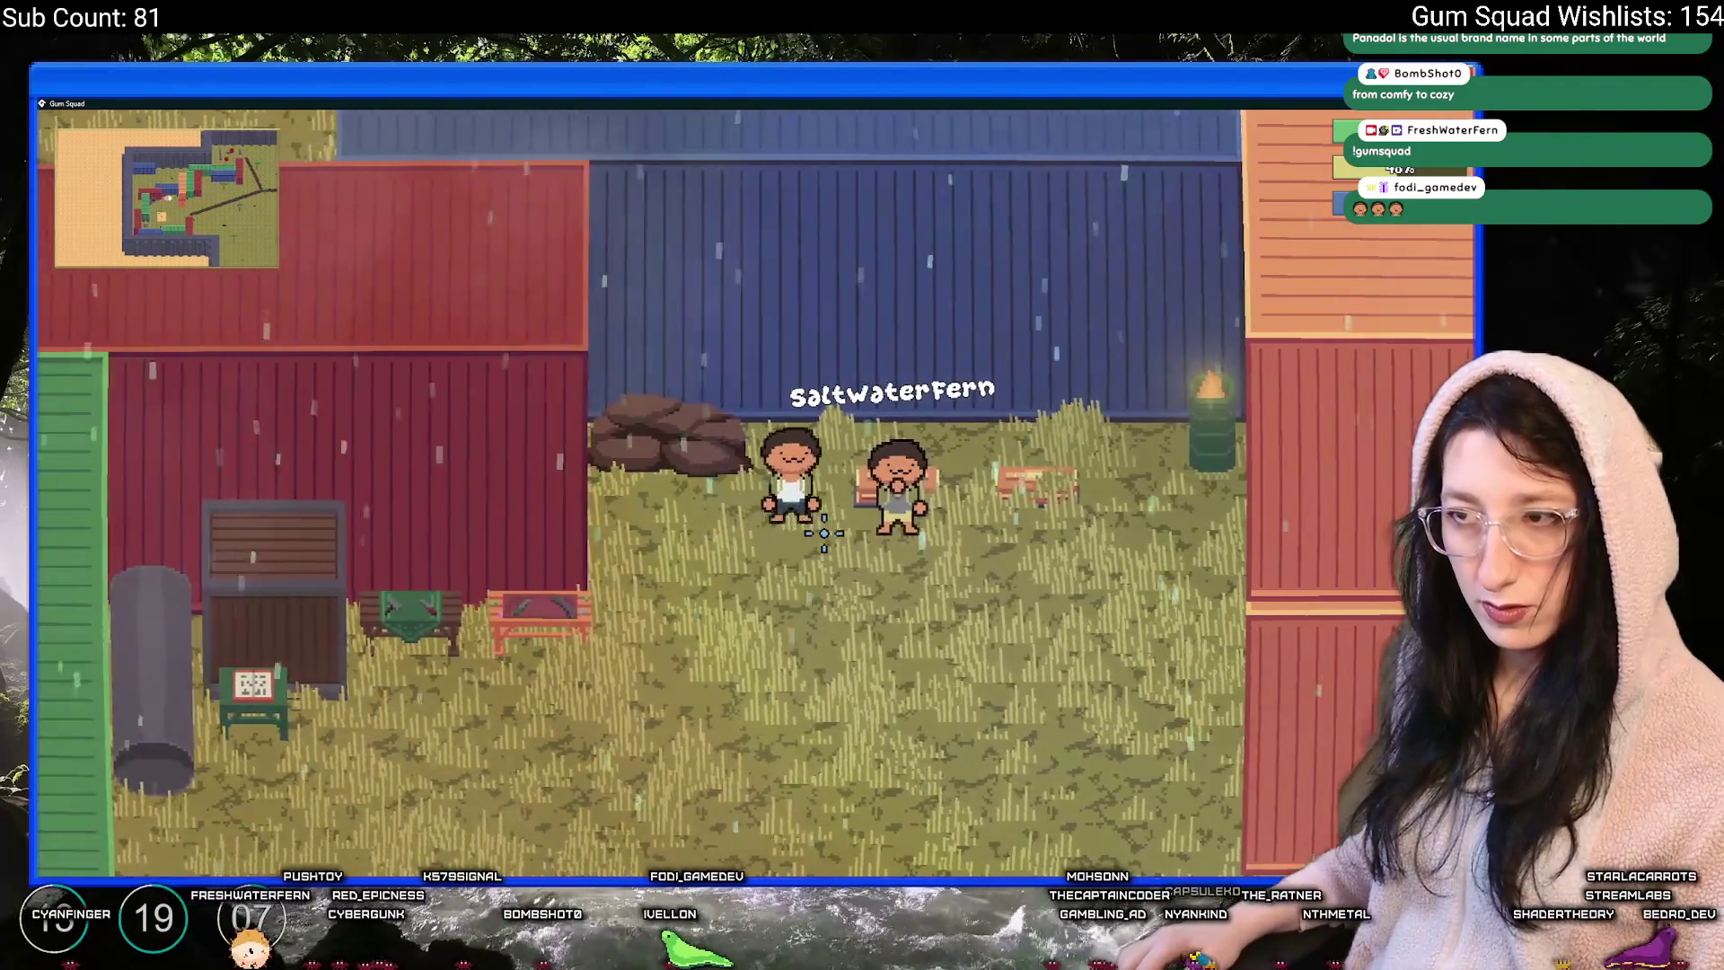
pyautogui.press('d')
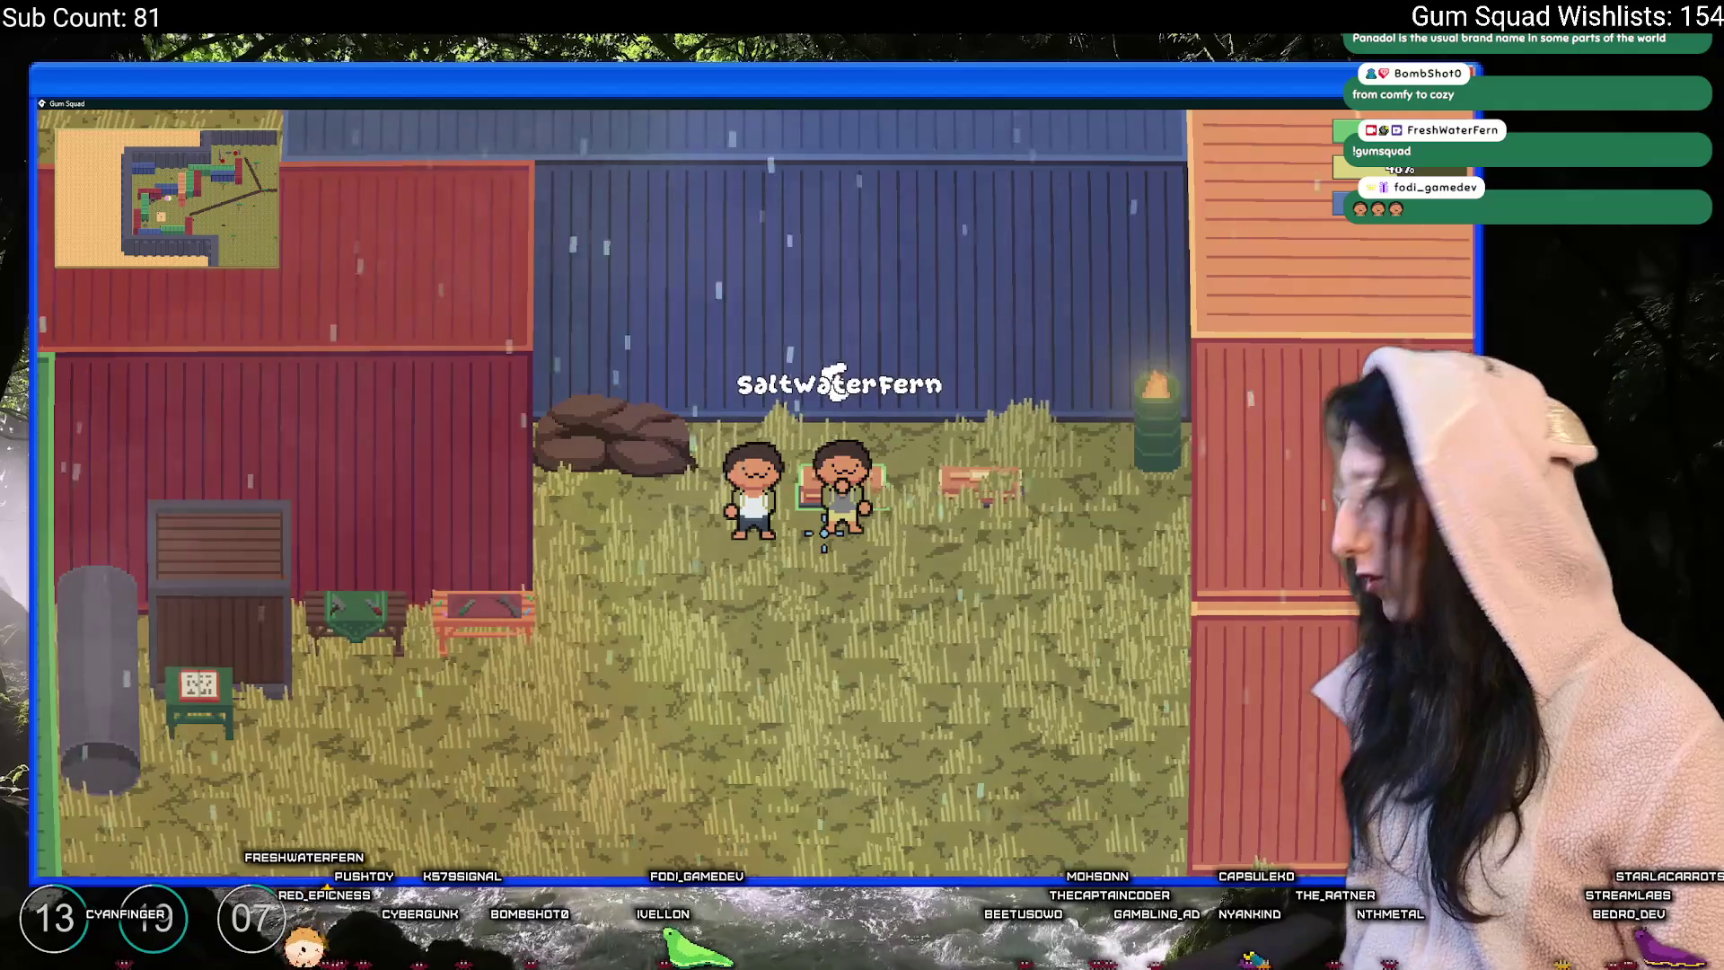
pyautogui.press('d')
pyautogui.press('a')
pyautogui.press('d')
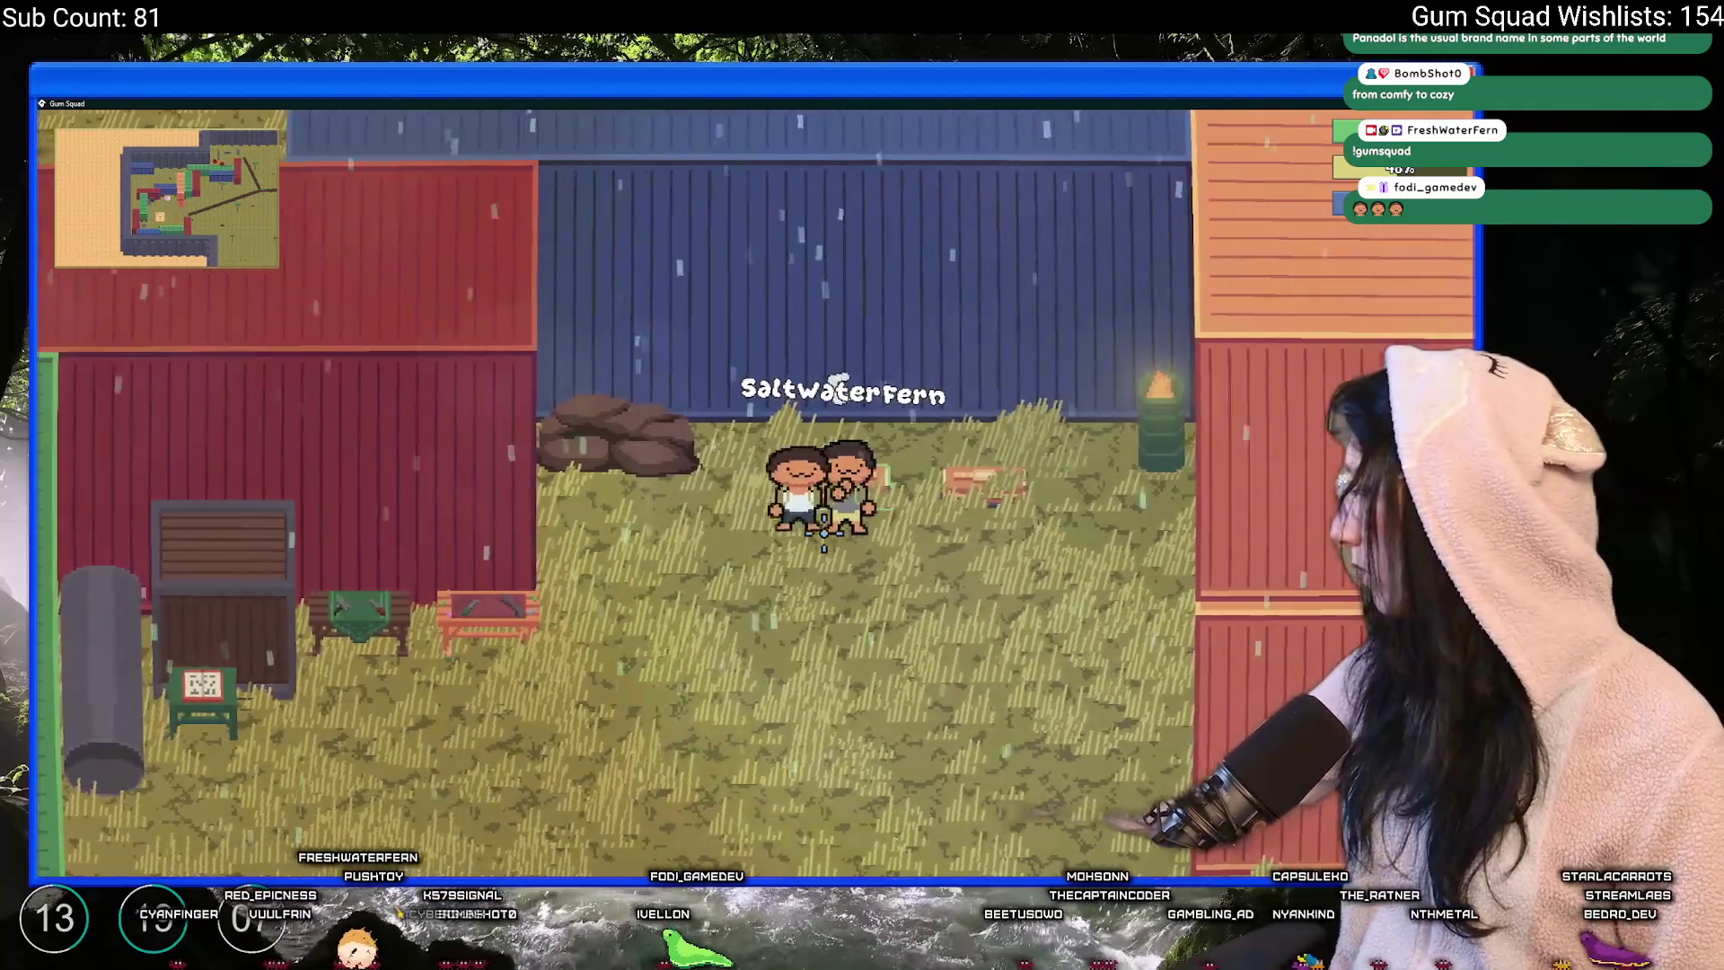
pyautogui.press('e')
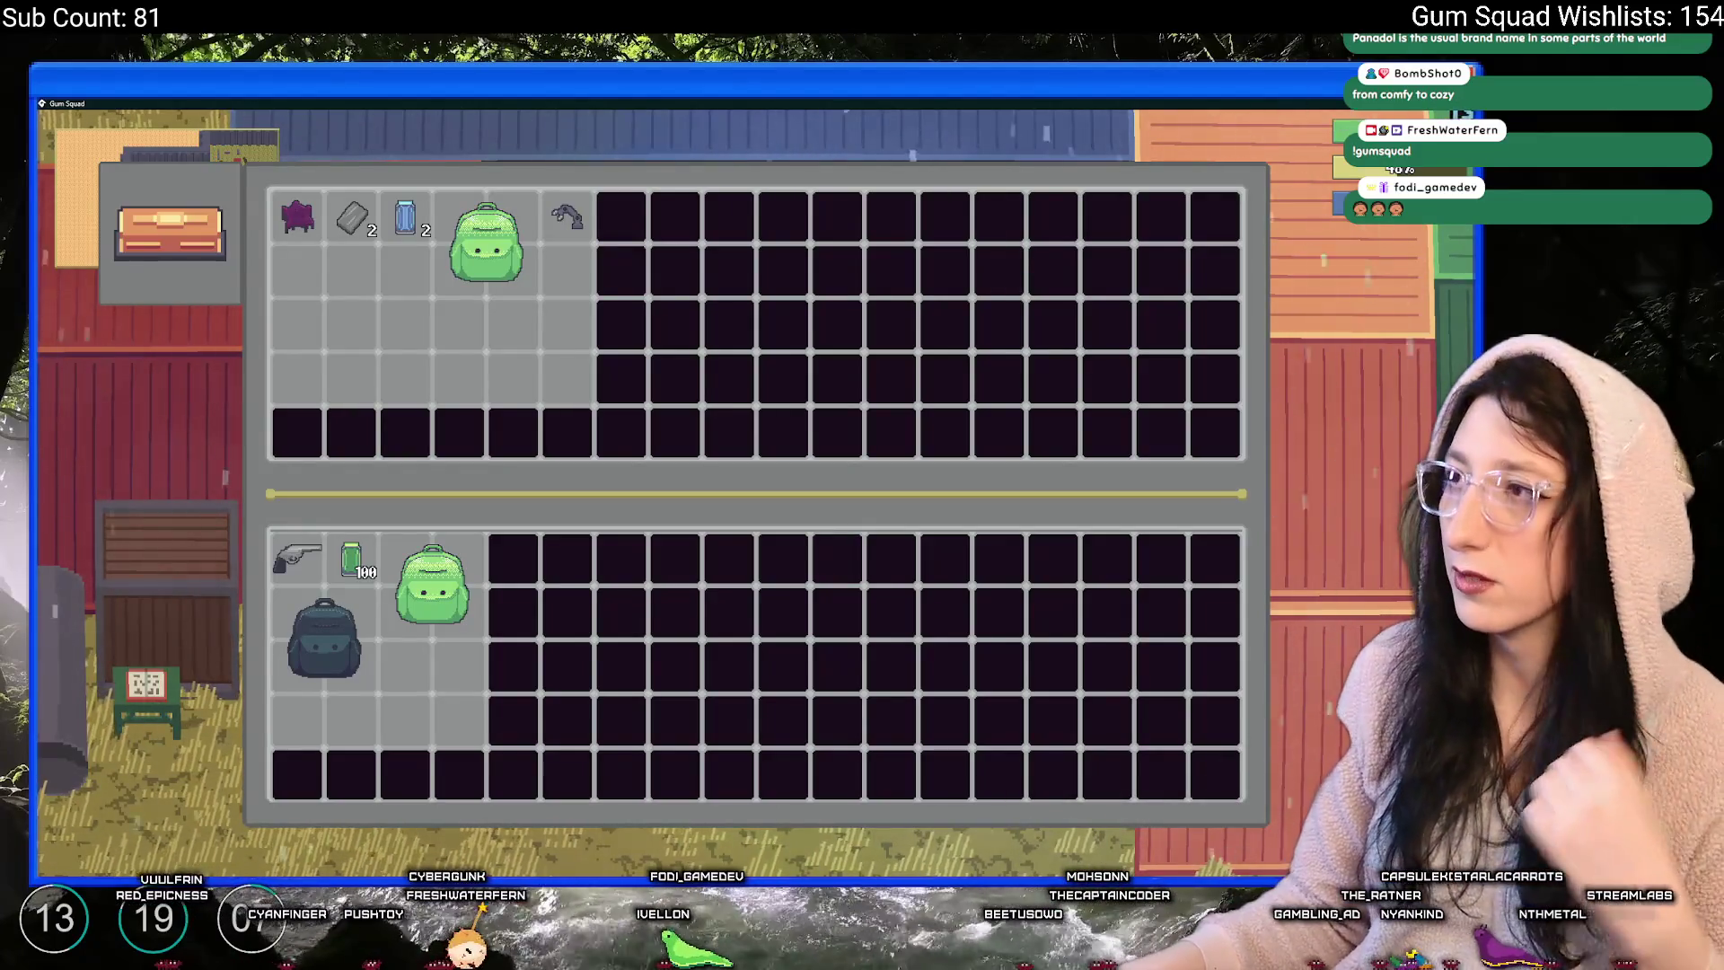
pyautogui.hotkey('alt', 'Tab')
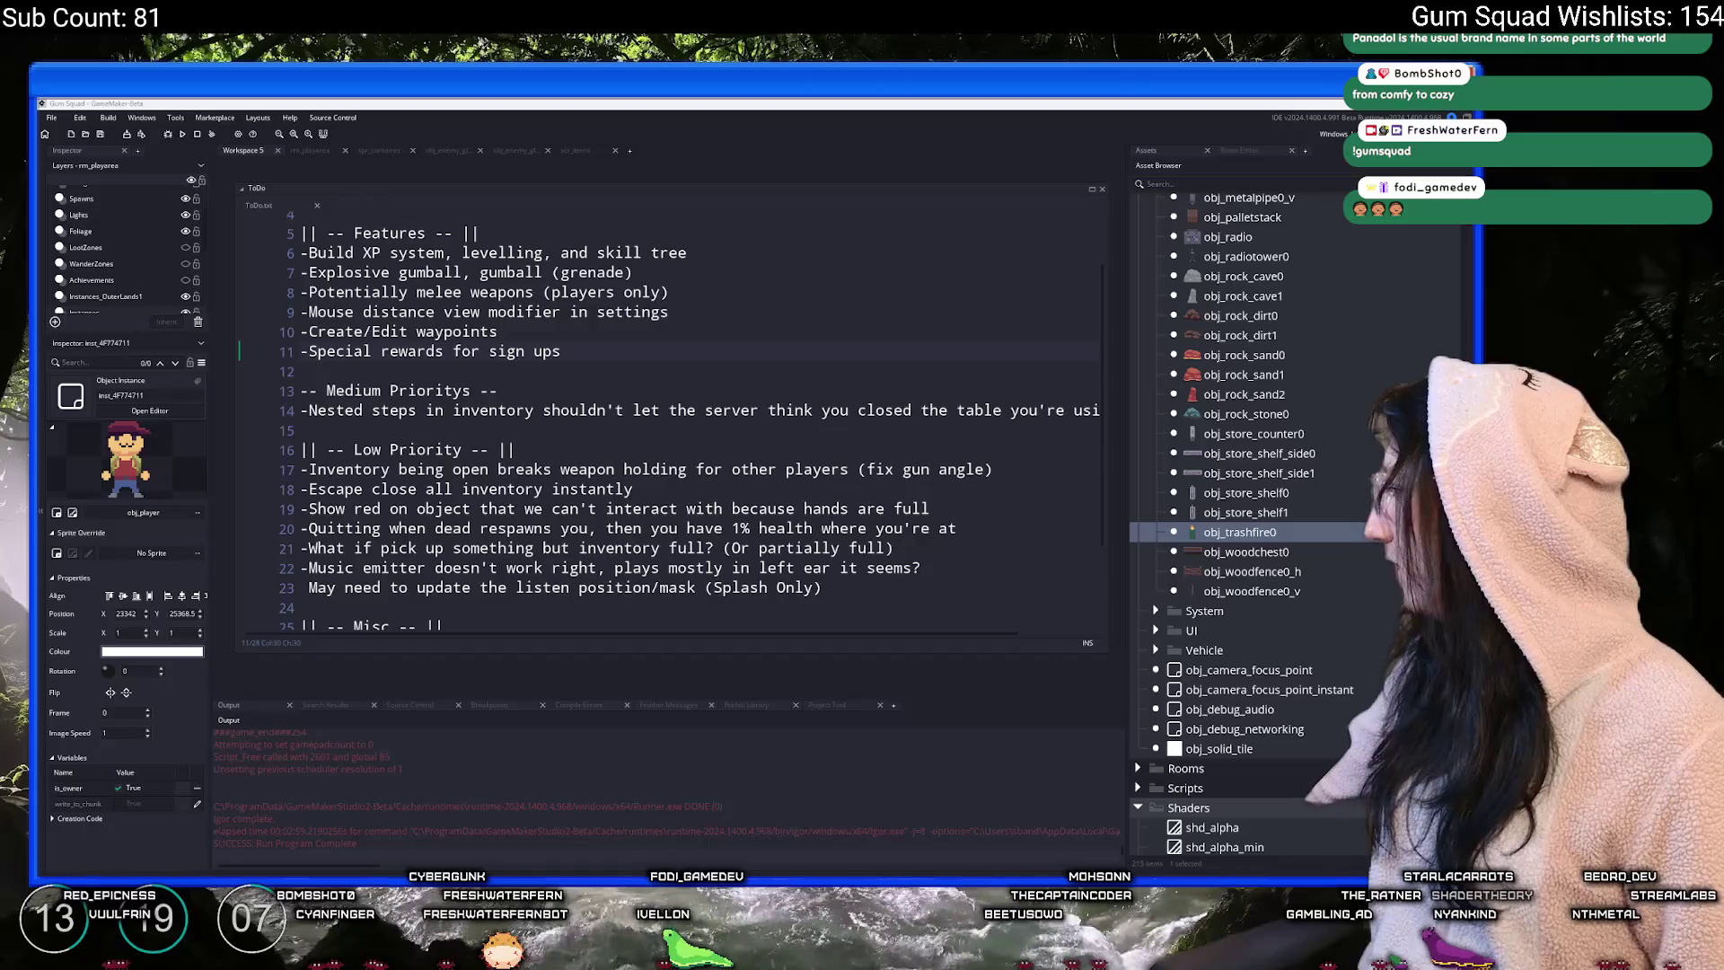
# - Remove the nested-inventory item under Medium Priorities in the ToDo list and save it
pyautogui.moveTo(643, 405)
pyautogui.mouseDown()
pyautogui.moveTo(1100, 409)
pyautogui.moveTo(334, 378)
pyautogui.moveTo(279, 415)
pyautogui.mouseUp()
pyautogui.press('BackSpace')
pyautogui.press('BackSpace')
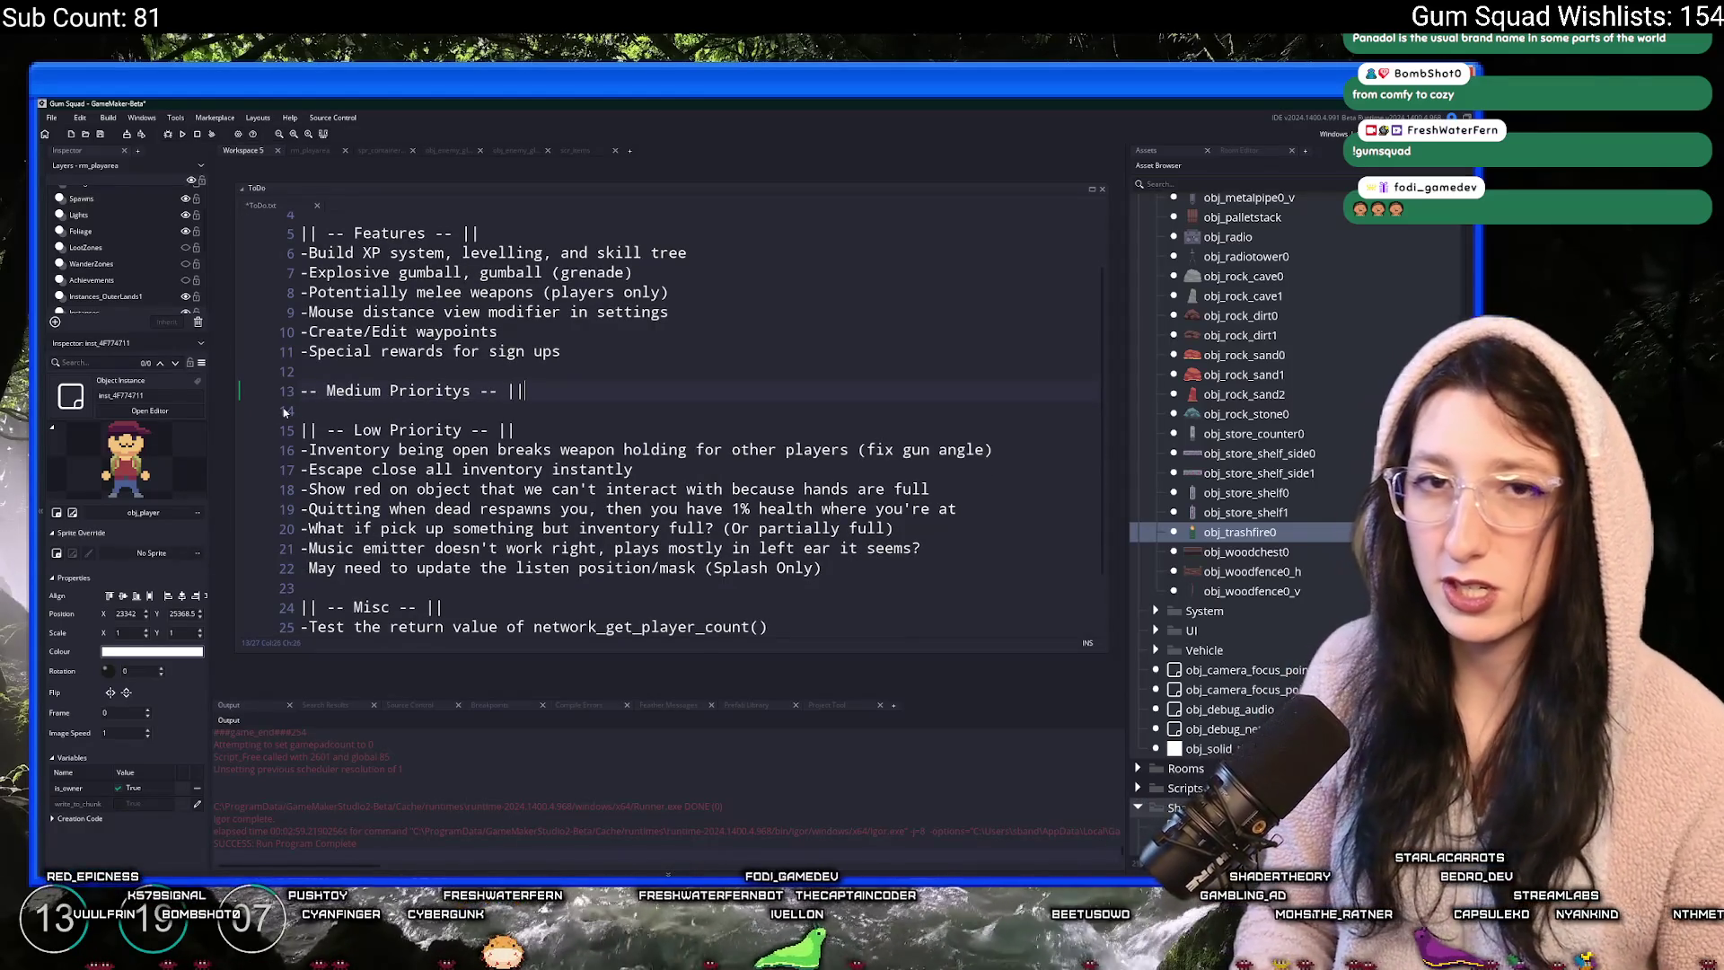
pyautogui.write('||')
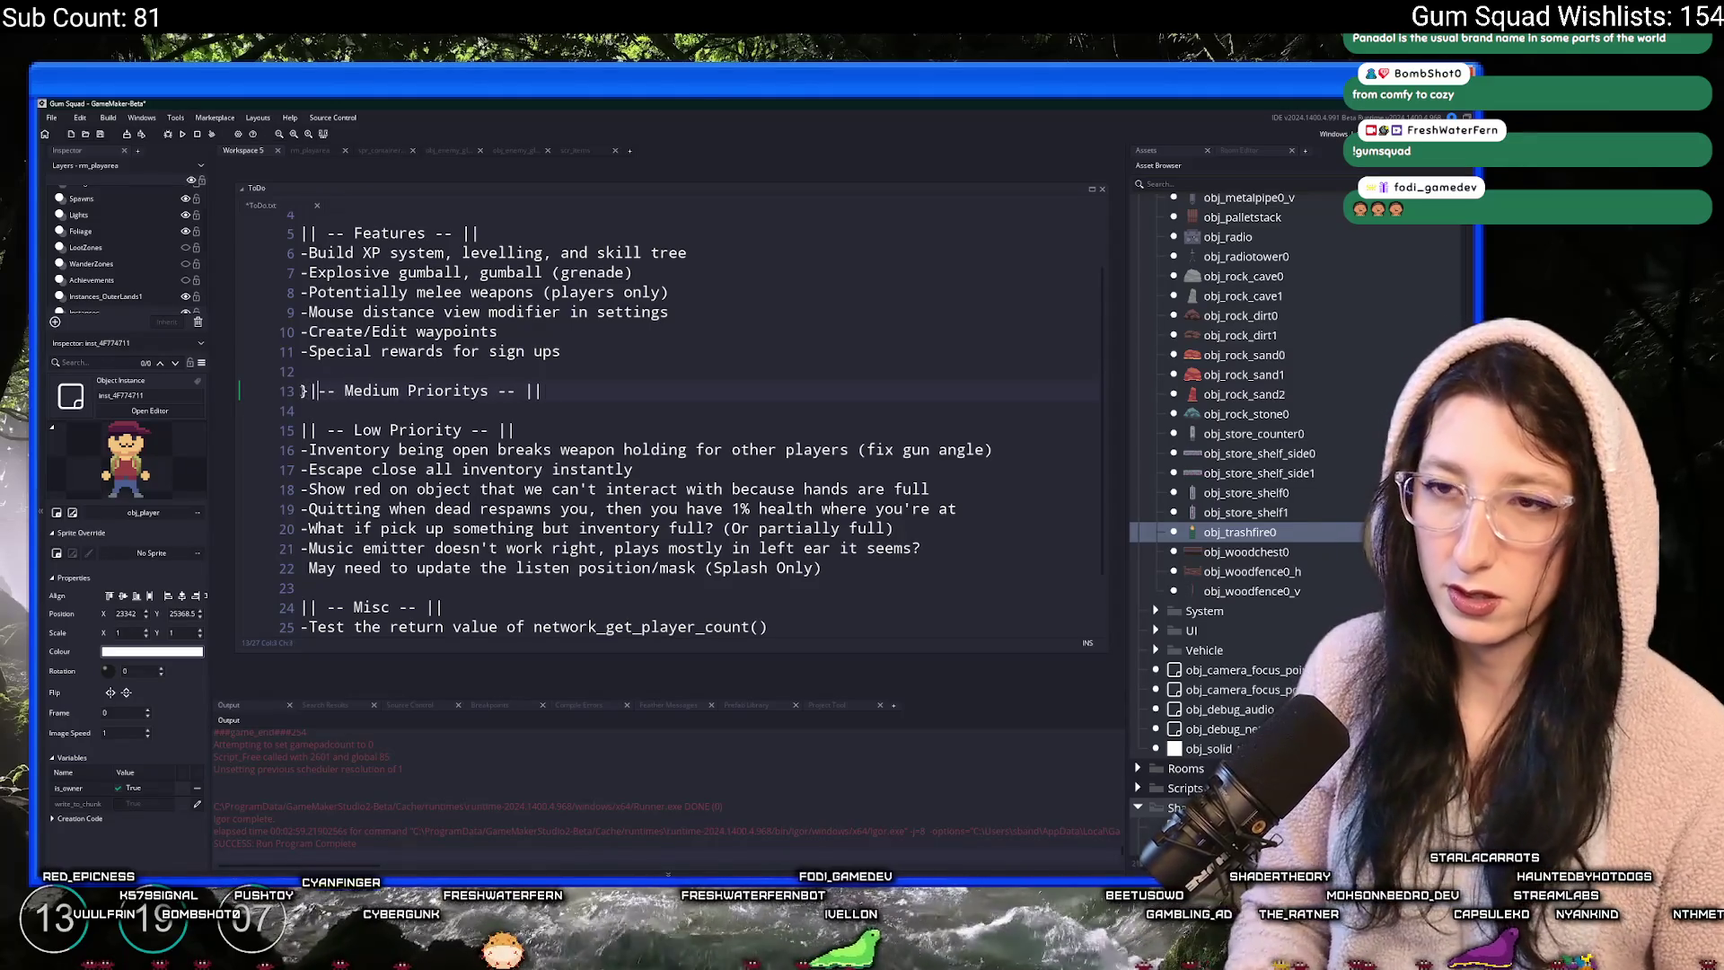
pyautogui.hotkey('ctrl', 's')
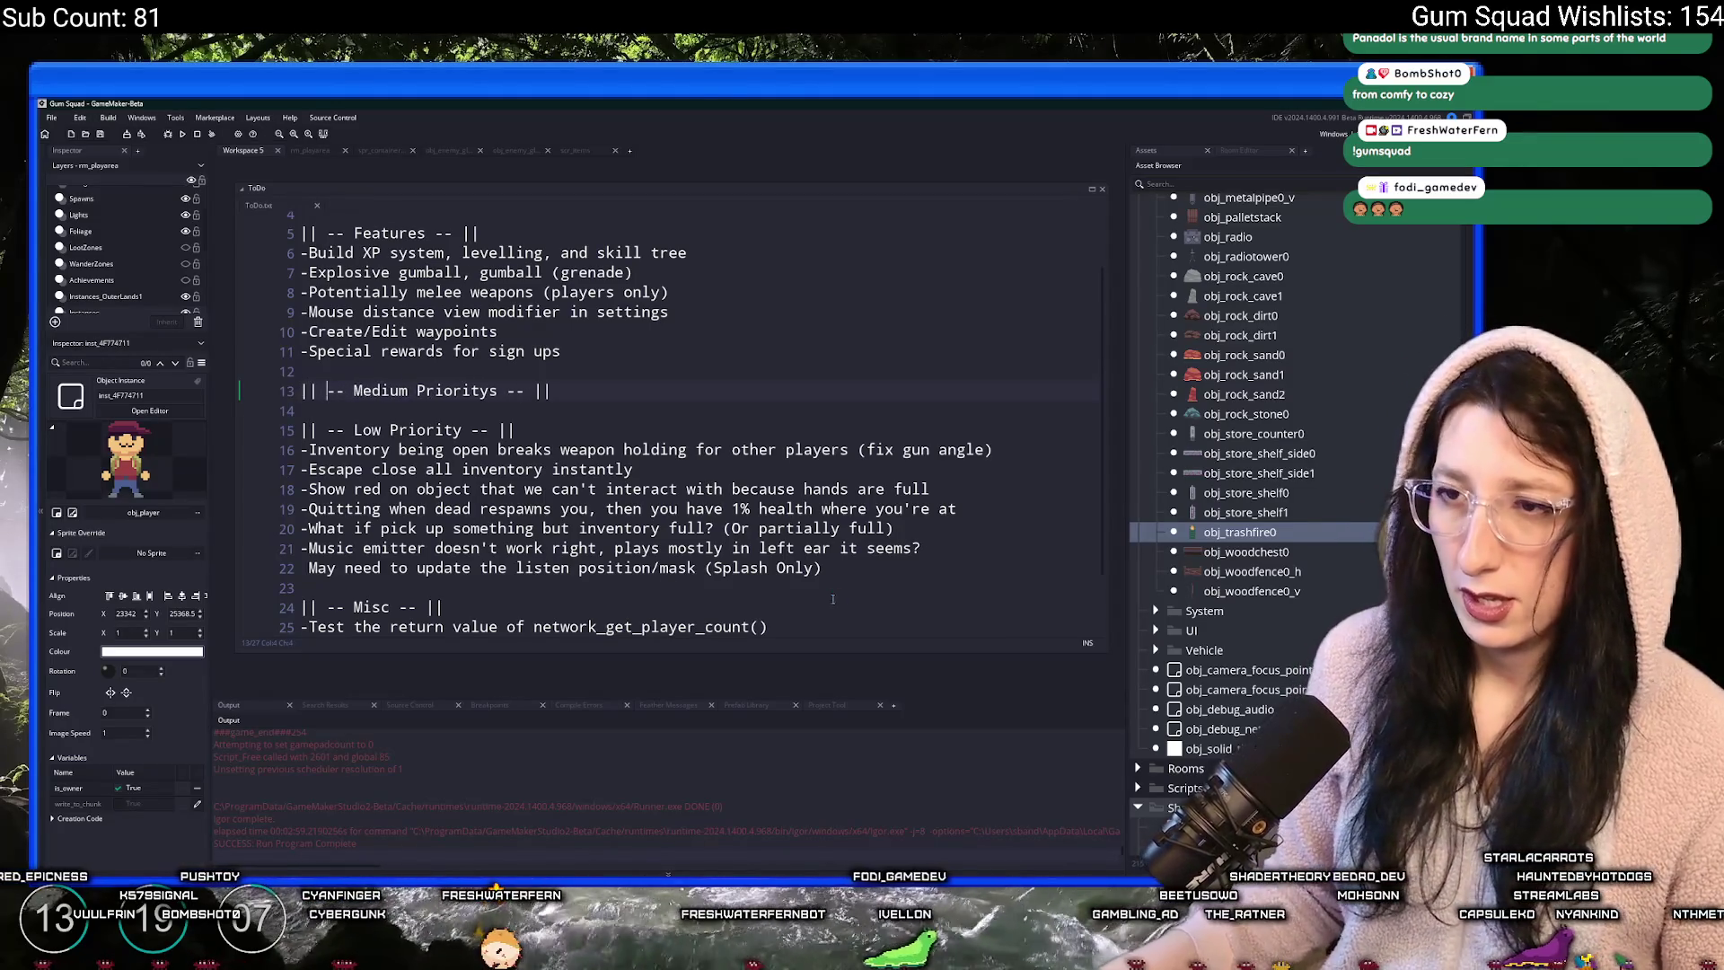
# - Scroll through the ToDo notes and open the asset, options and preferences search
pyautogui.scroll(-1, 979, 453)
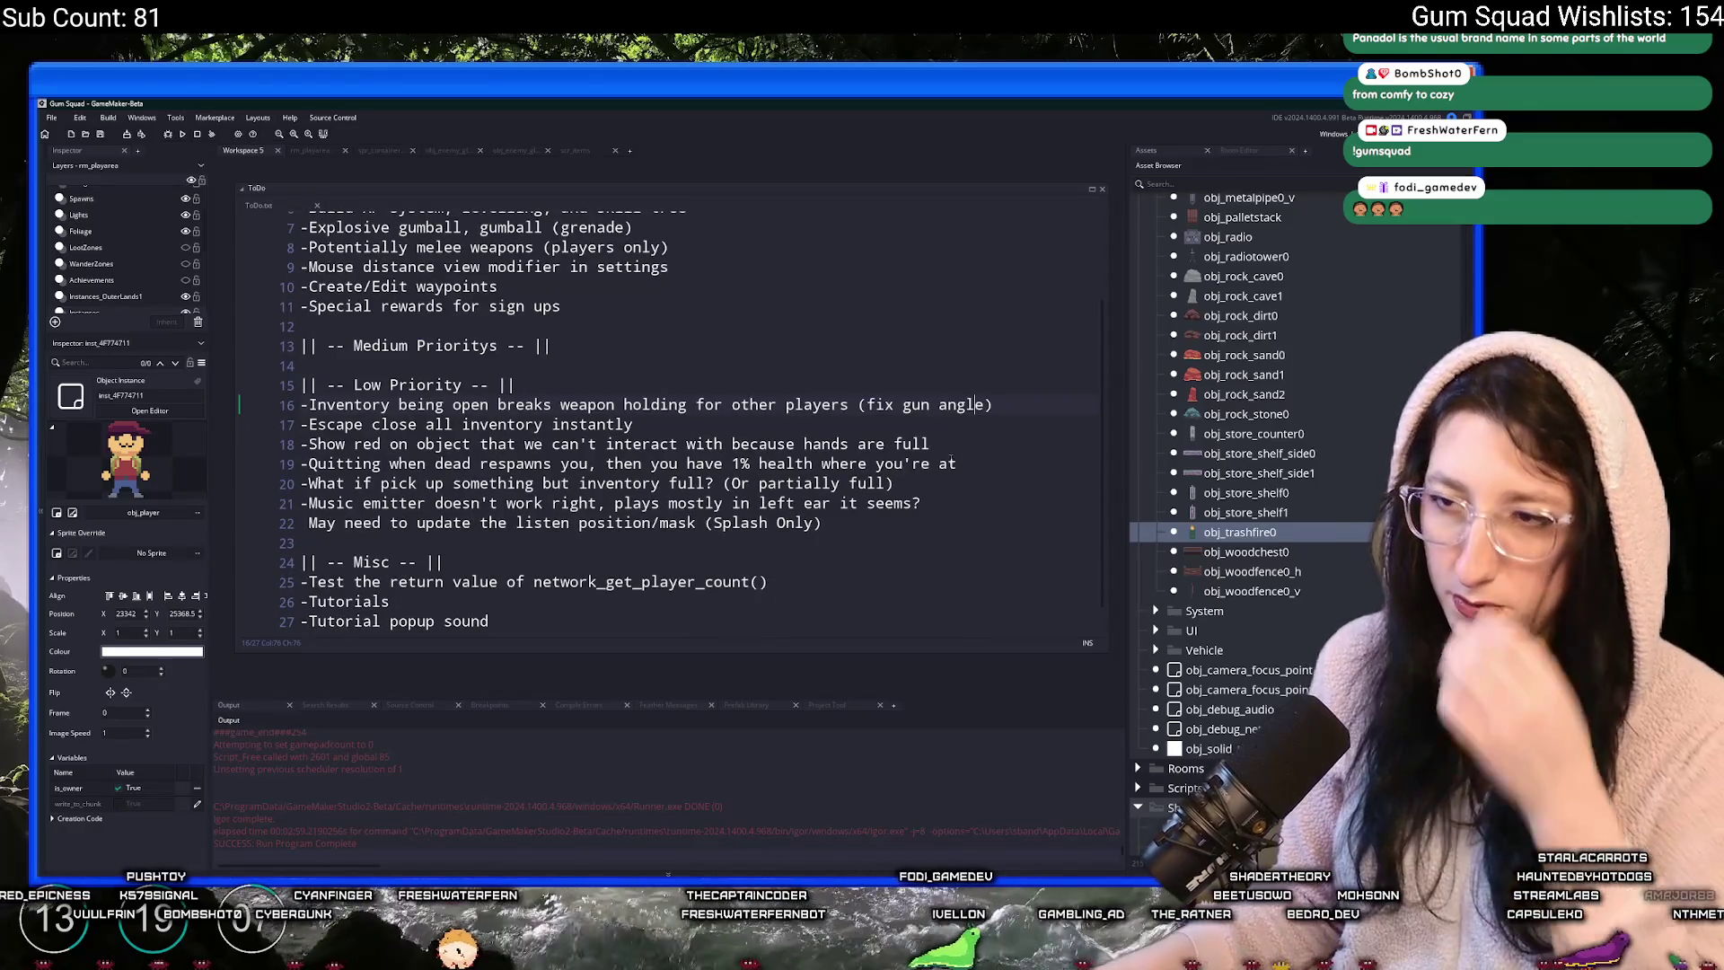
pyautogui.scroll(3, 812, 393)
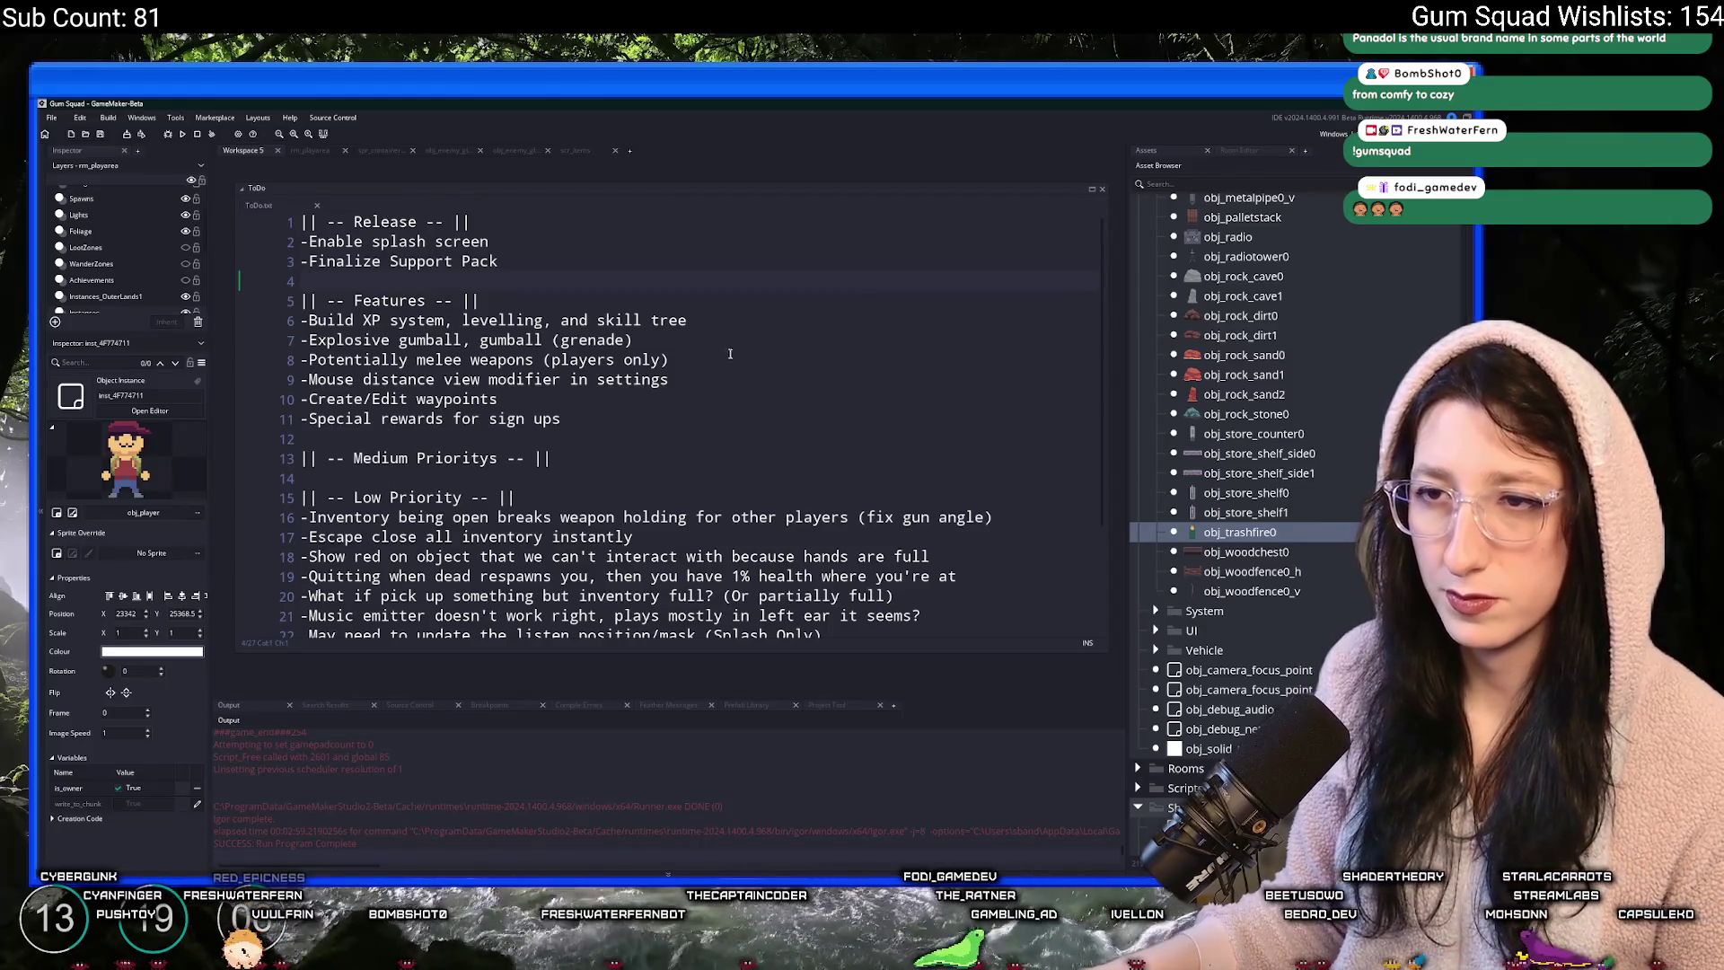
pyautogui.scroll(-2, 730, 354)
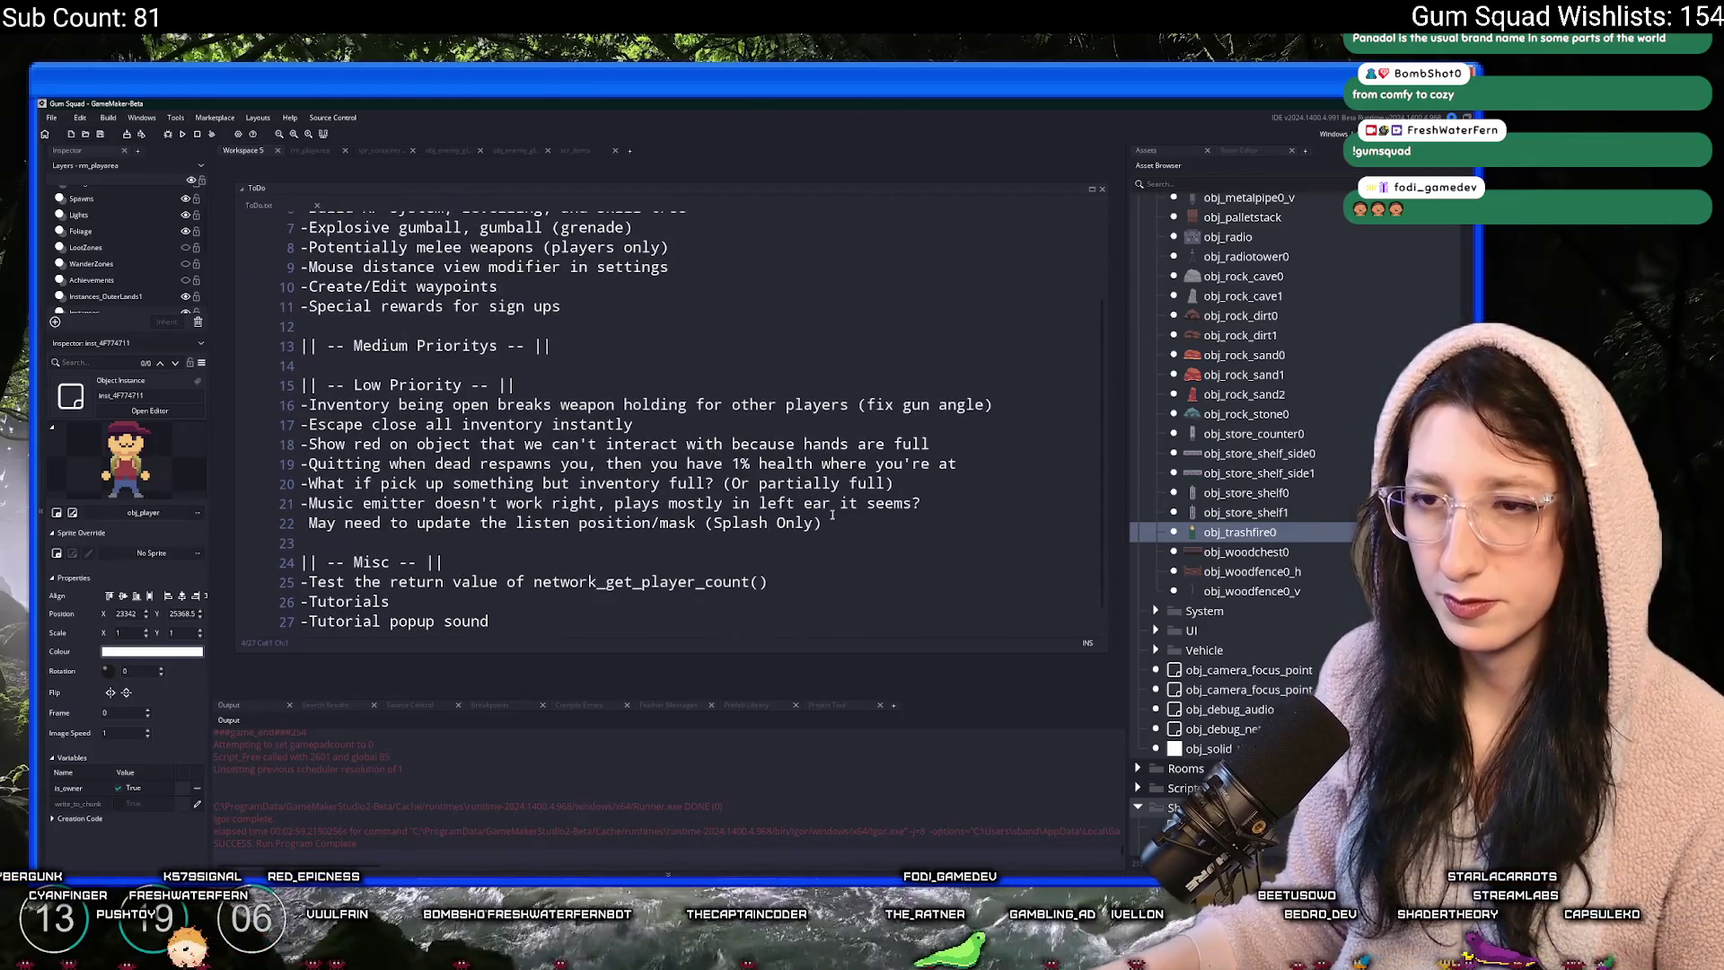
pyautogui.scroll(-1, 496, 543)
pyautogui.scroll(2, 496, 543)
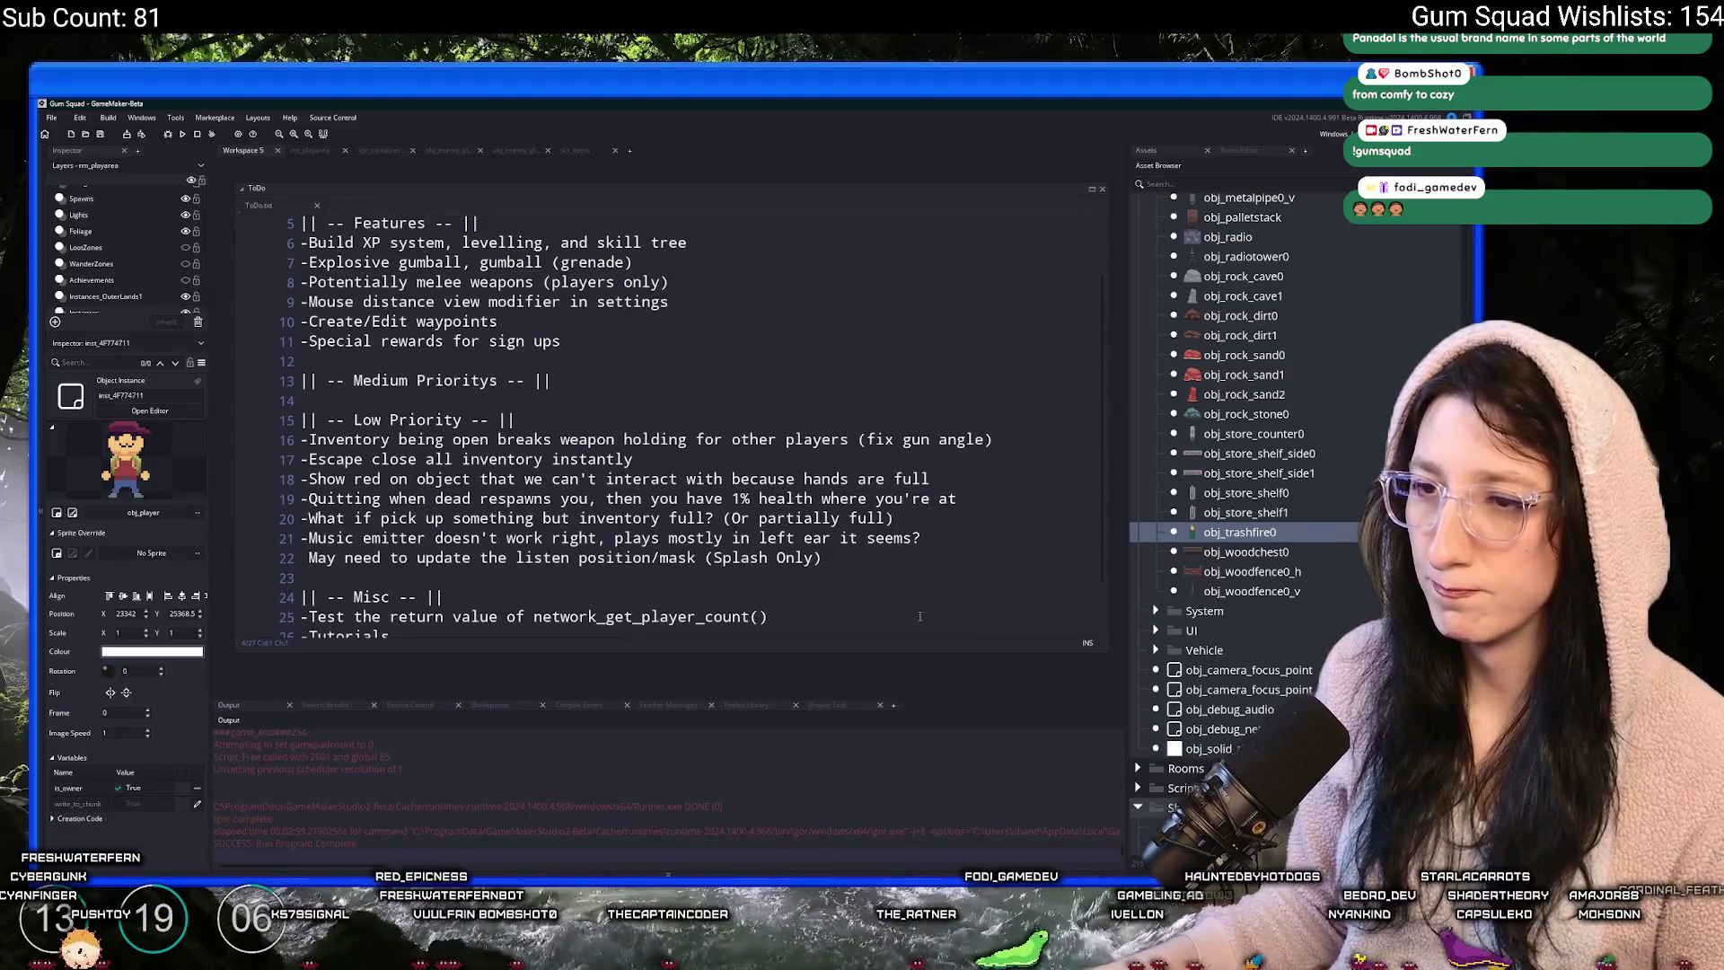
pyautogui.click(927, 521)
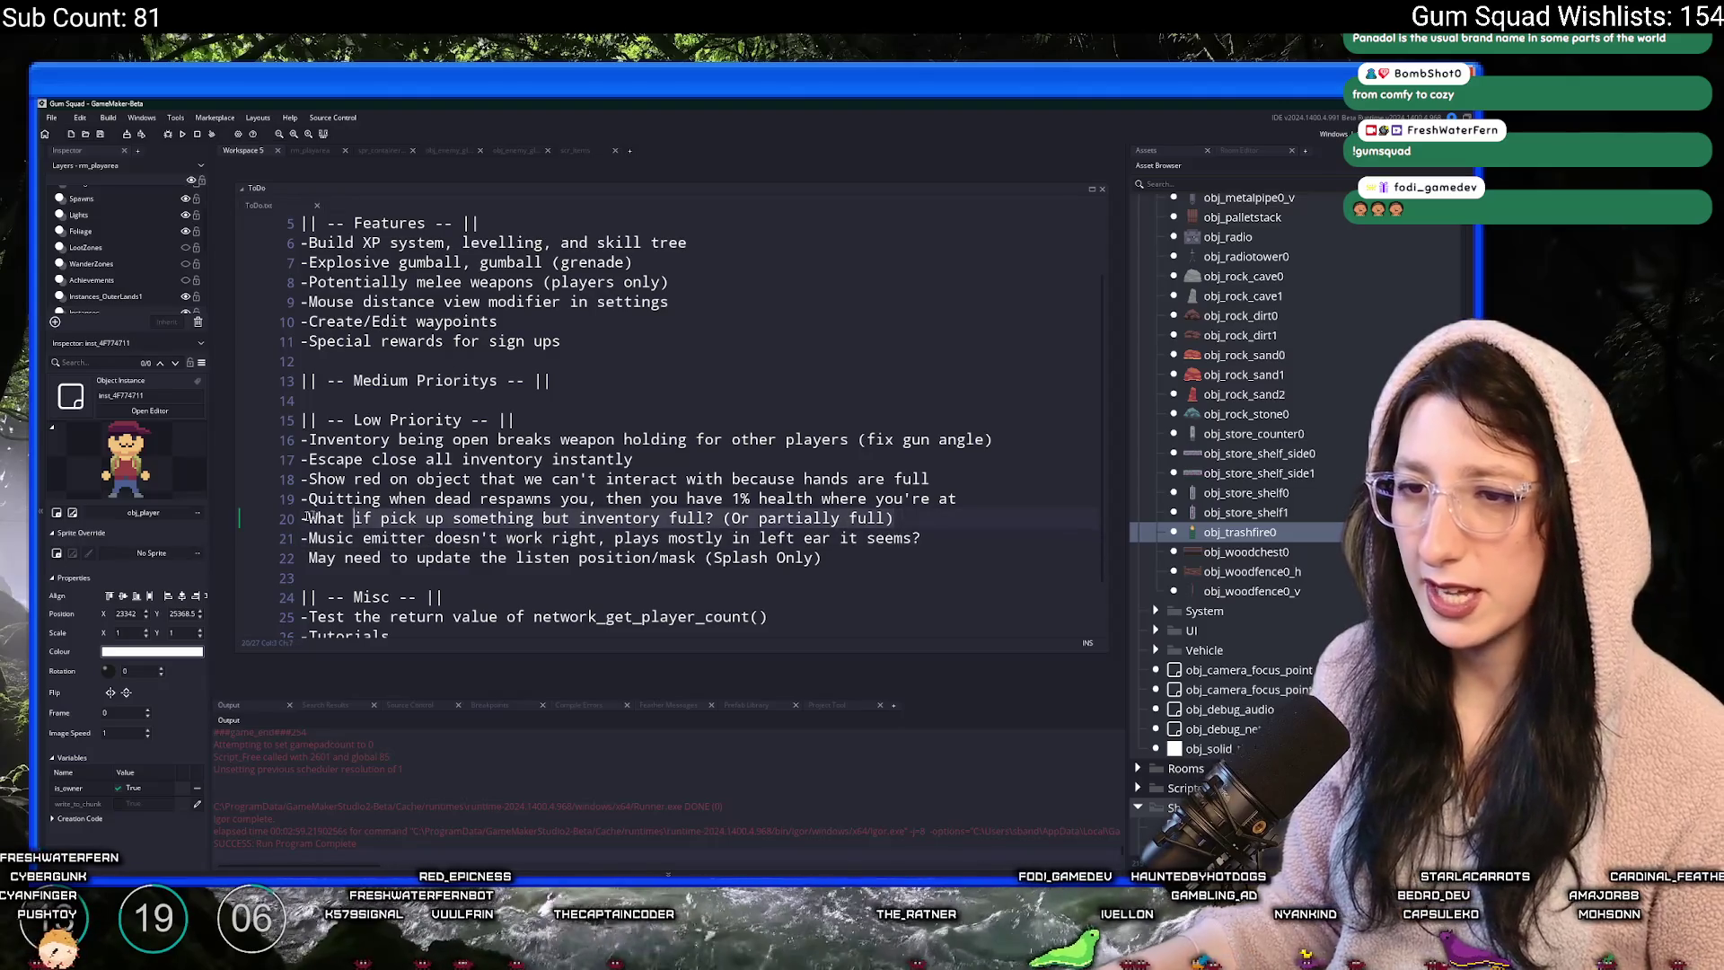
pyautogui.hotkey('ctrl', 't')
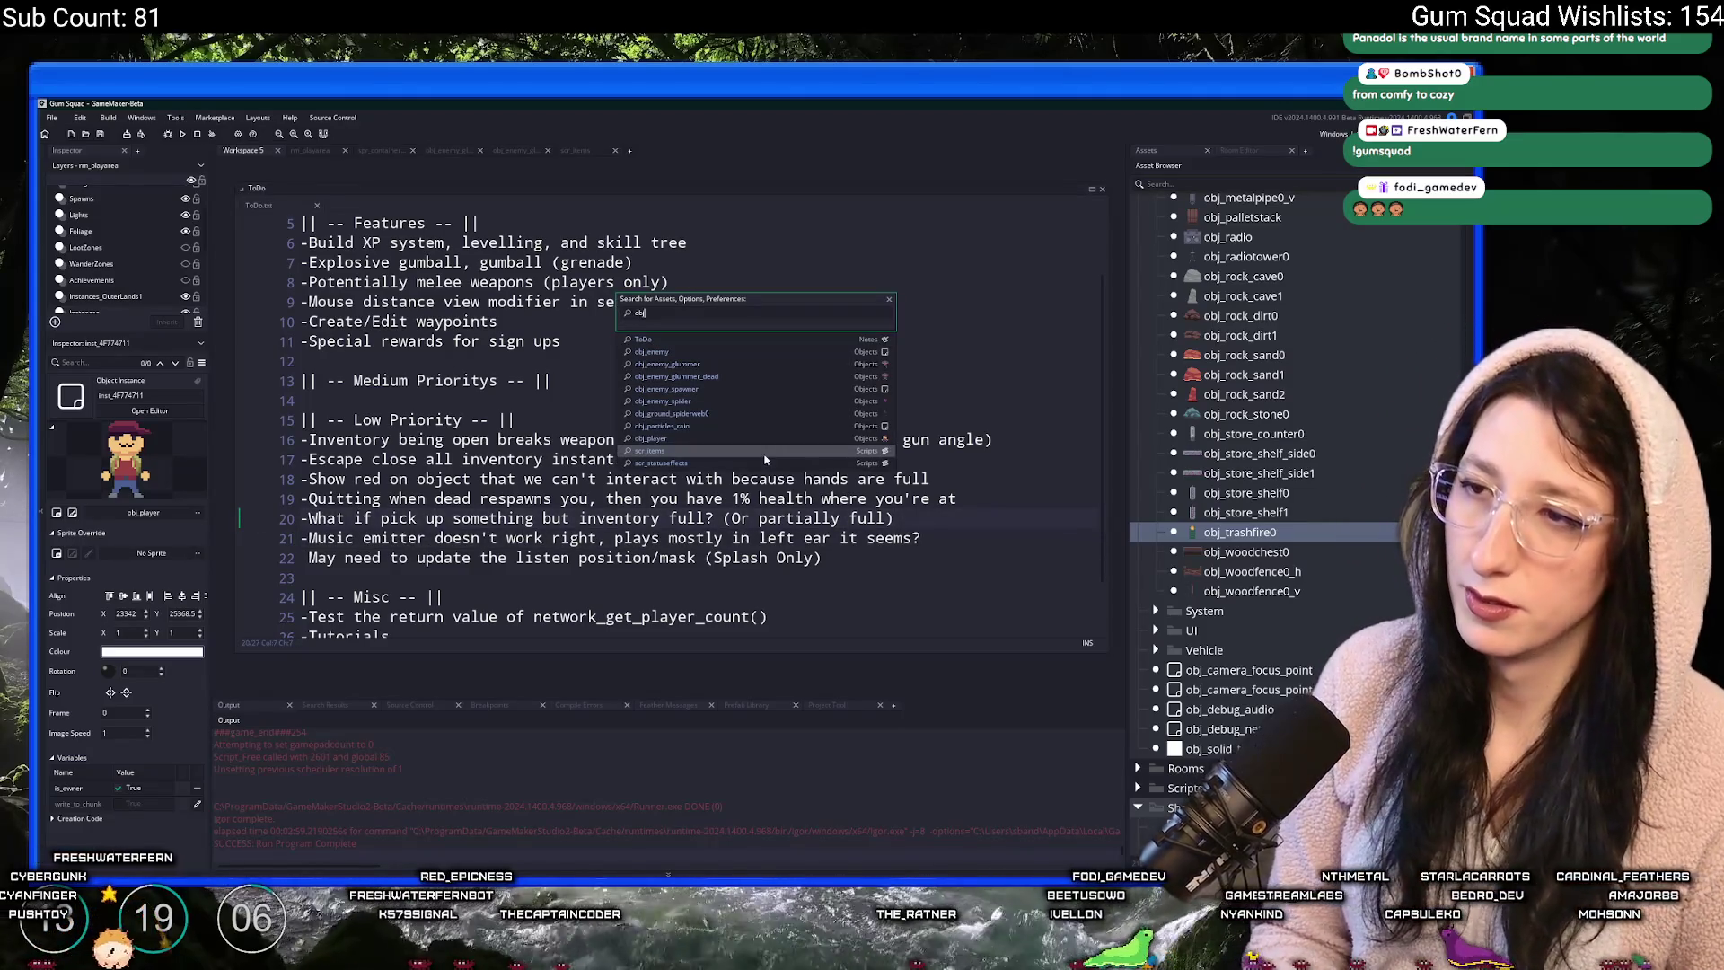
# - Duplicate obj_player's MintGum place_item line about twenty times, then build and run the game with F5
pyautogui.click(682, 438)
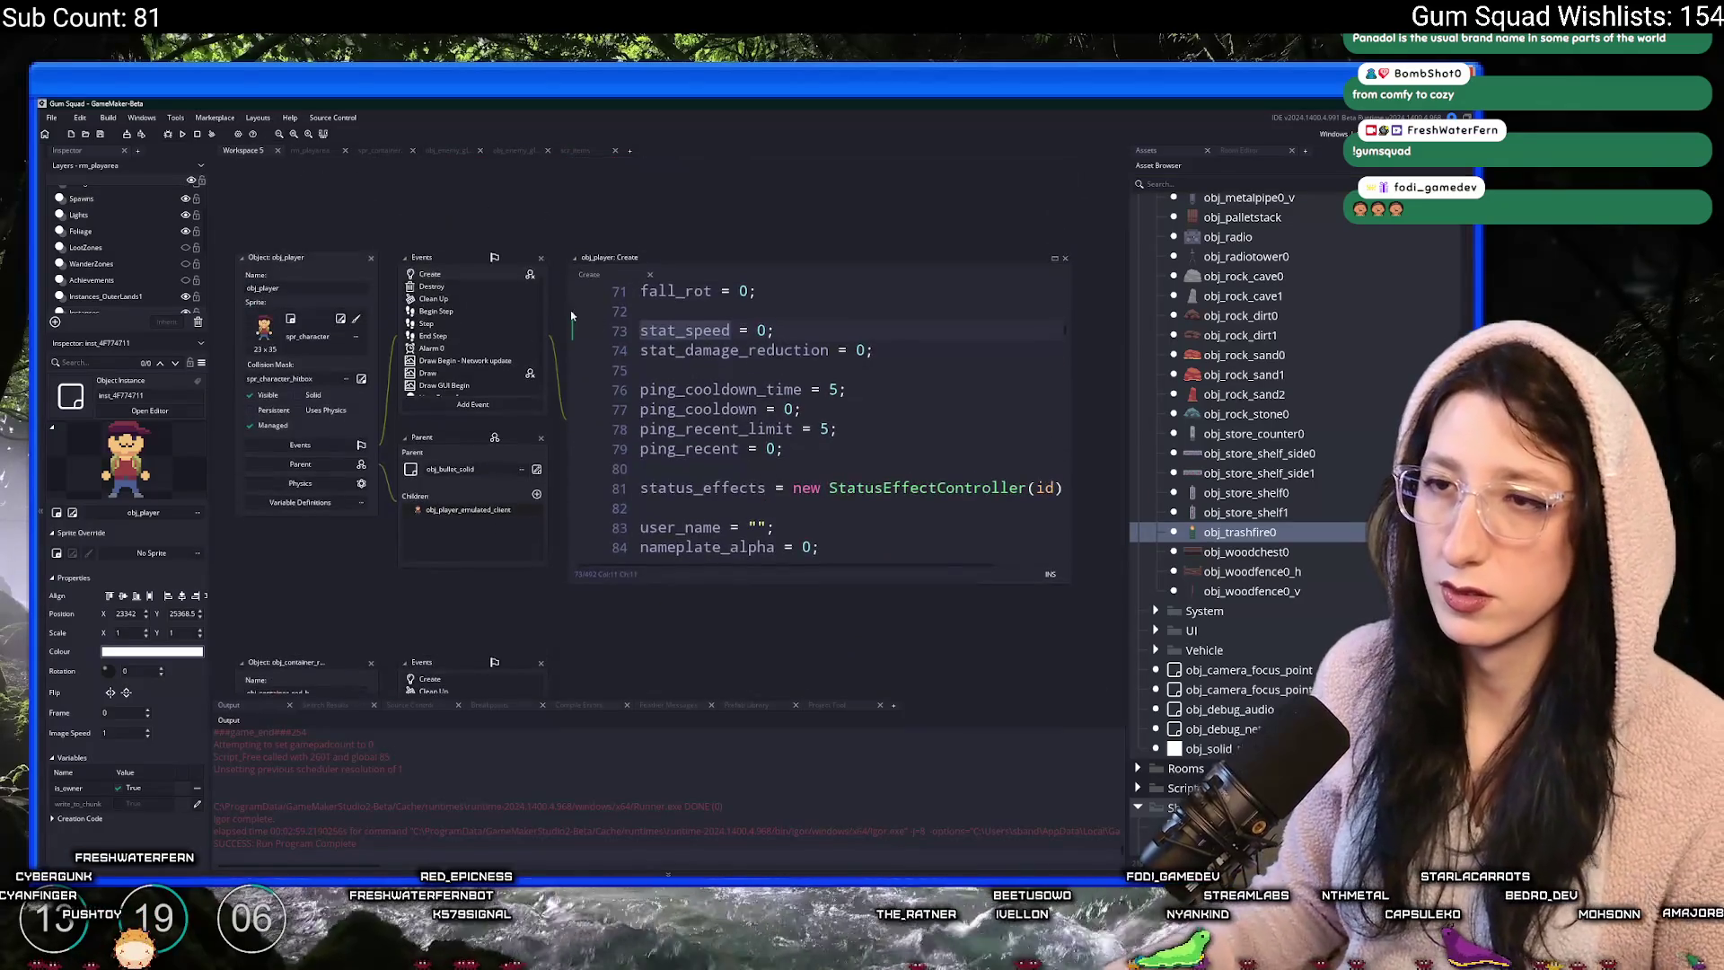
pyautogui.hotkey('ctrl', 'f')
pyautogui.write('mint')
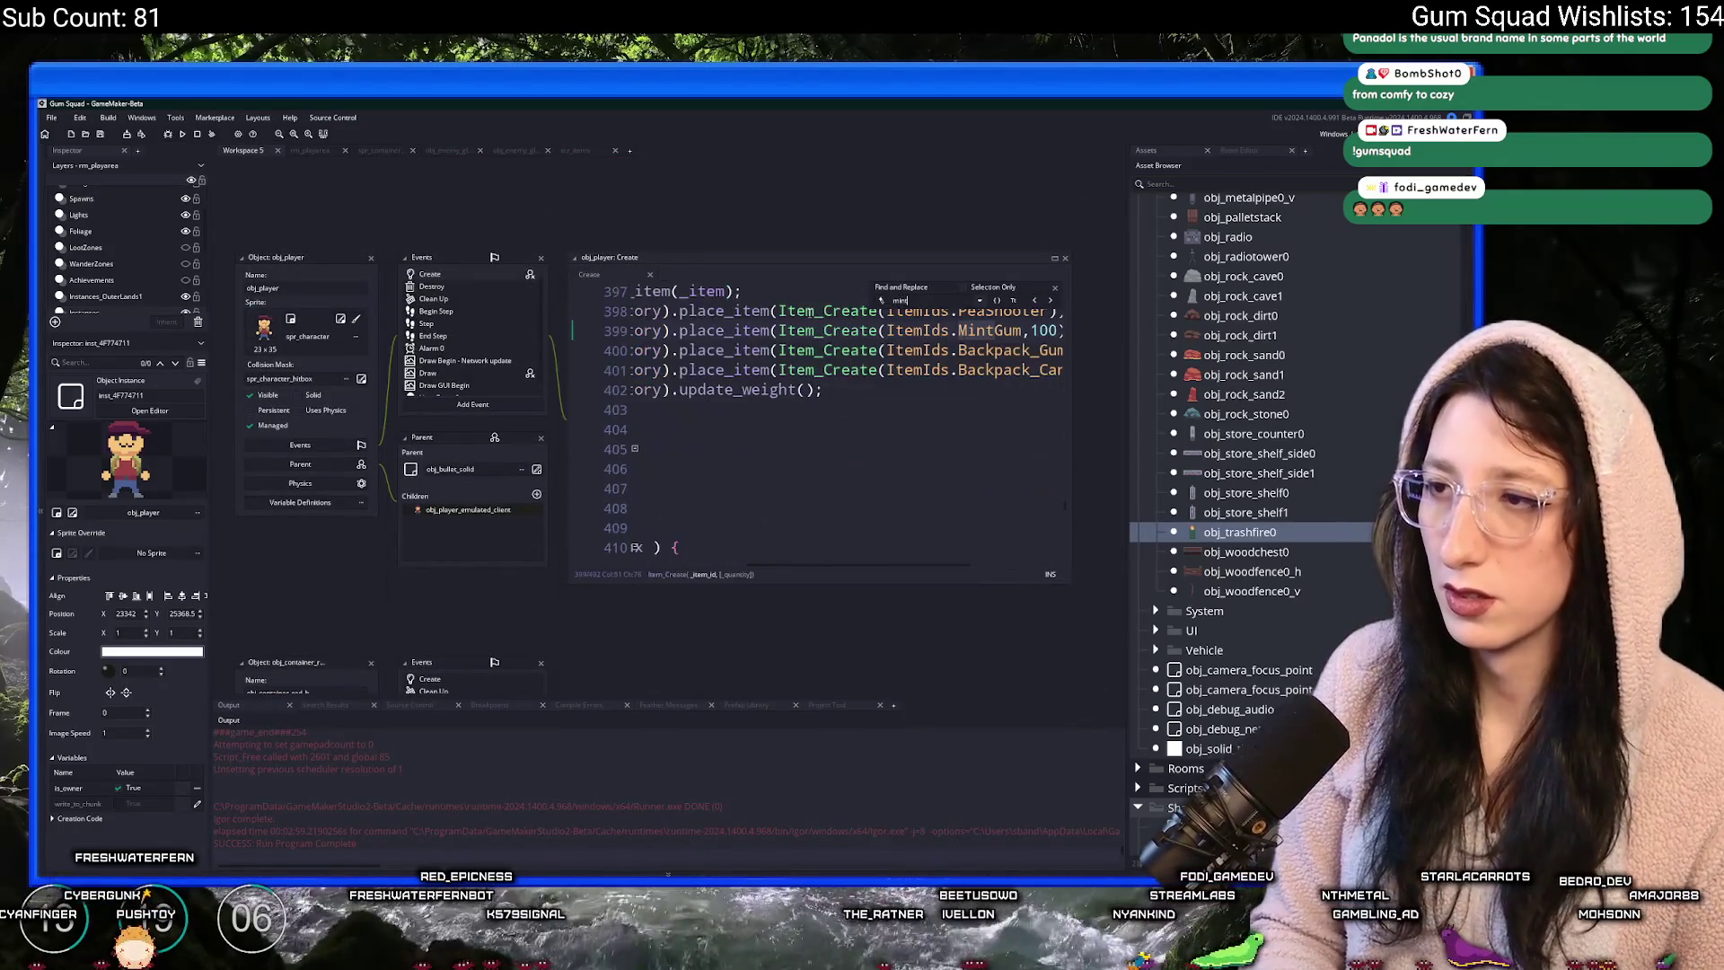
pyautogui.click(1055, 288)
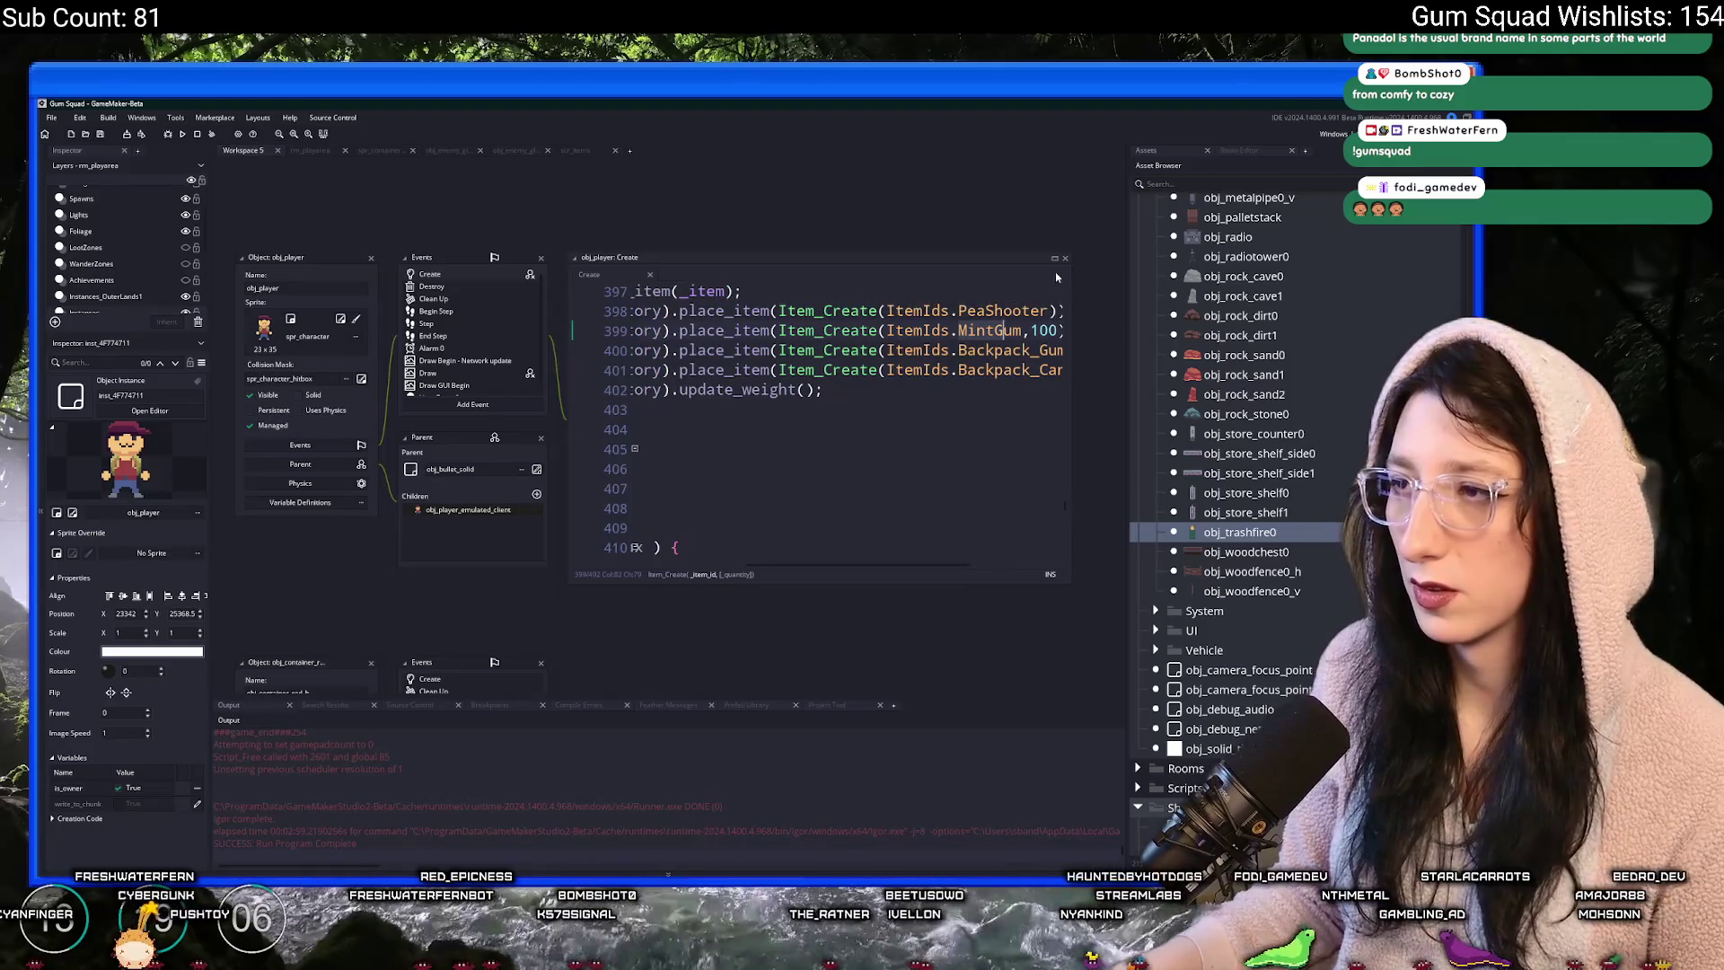
pyautogui.click(1054, 258)
pyautogui.hotkey('ctrl', 'd')
pyautogui.hotkey('ctrl', 'd')
pyautogui.hotkey('ctrl', 'd')
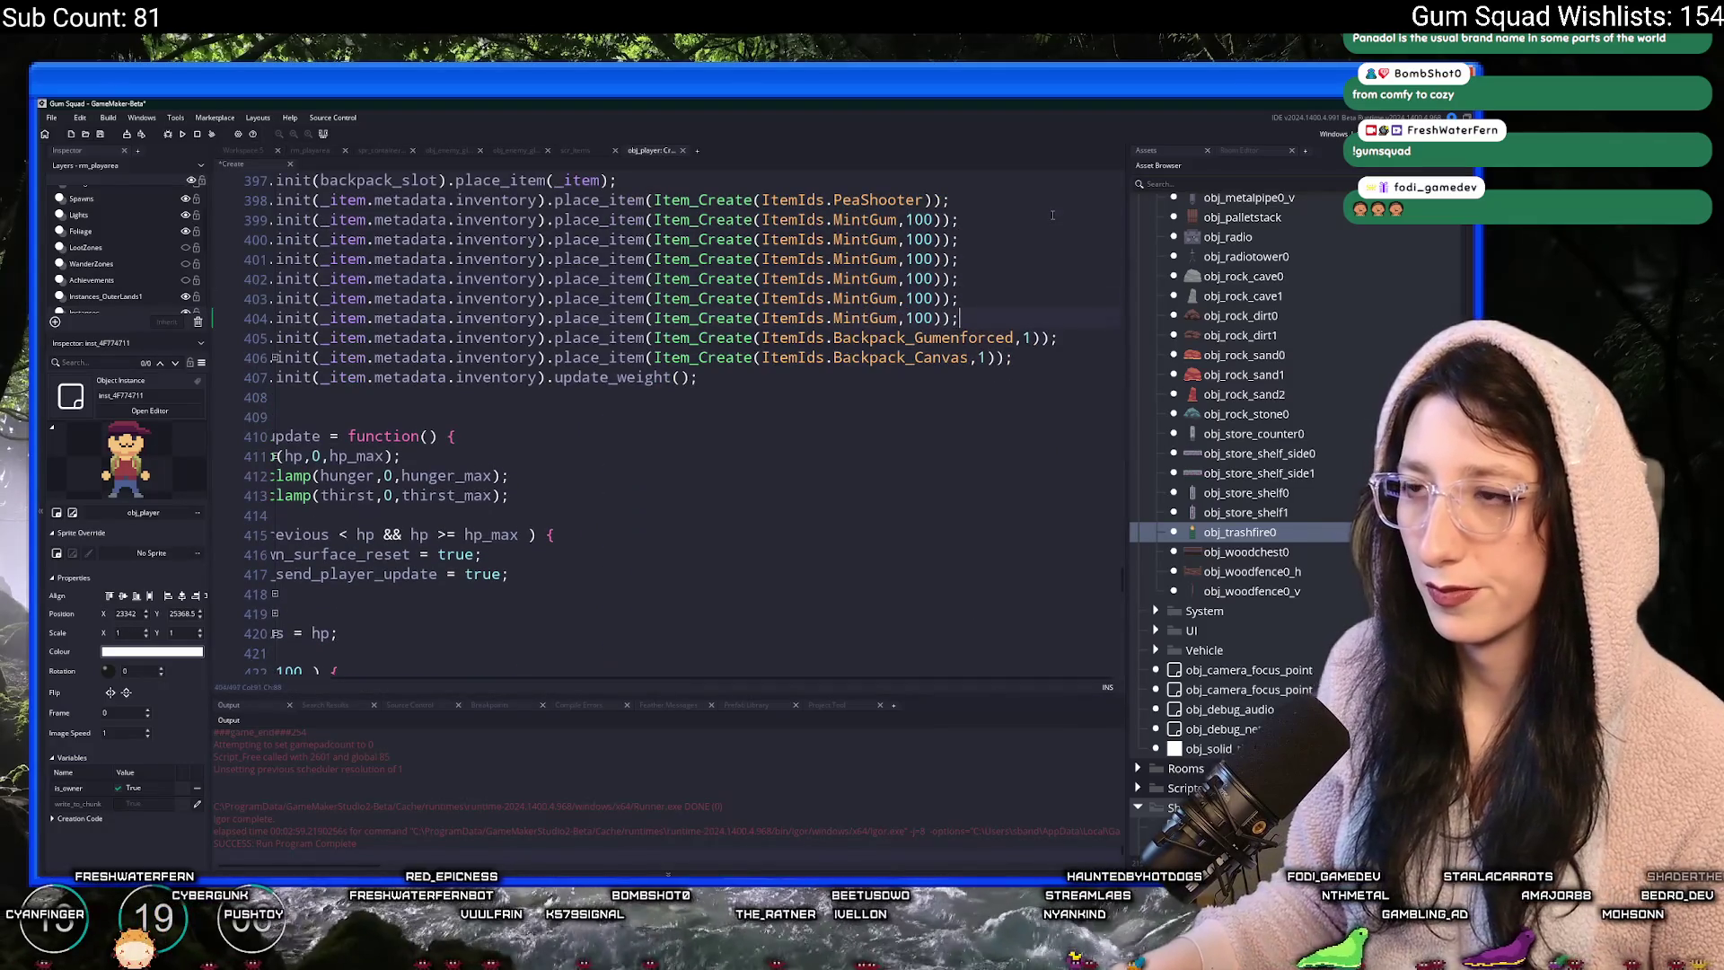
pyautogui.hotkey('ctrl', 'd')
pyautogui.hotkey('ctrl', 'd')
pyautogui.hotkey('ctrl', 'd')
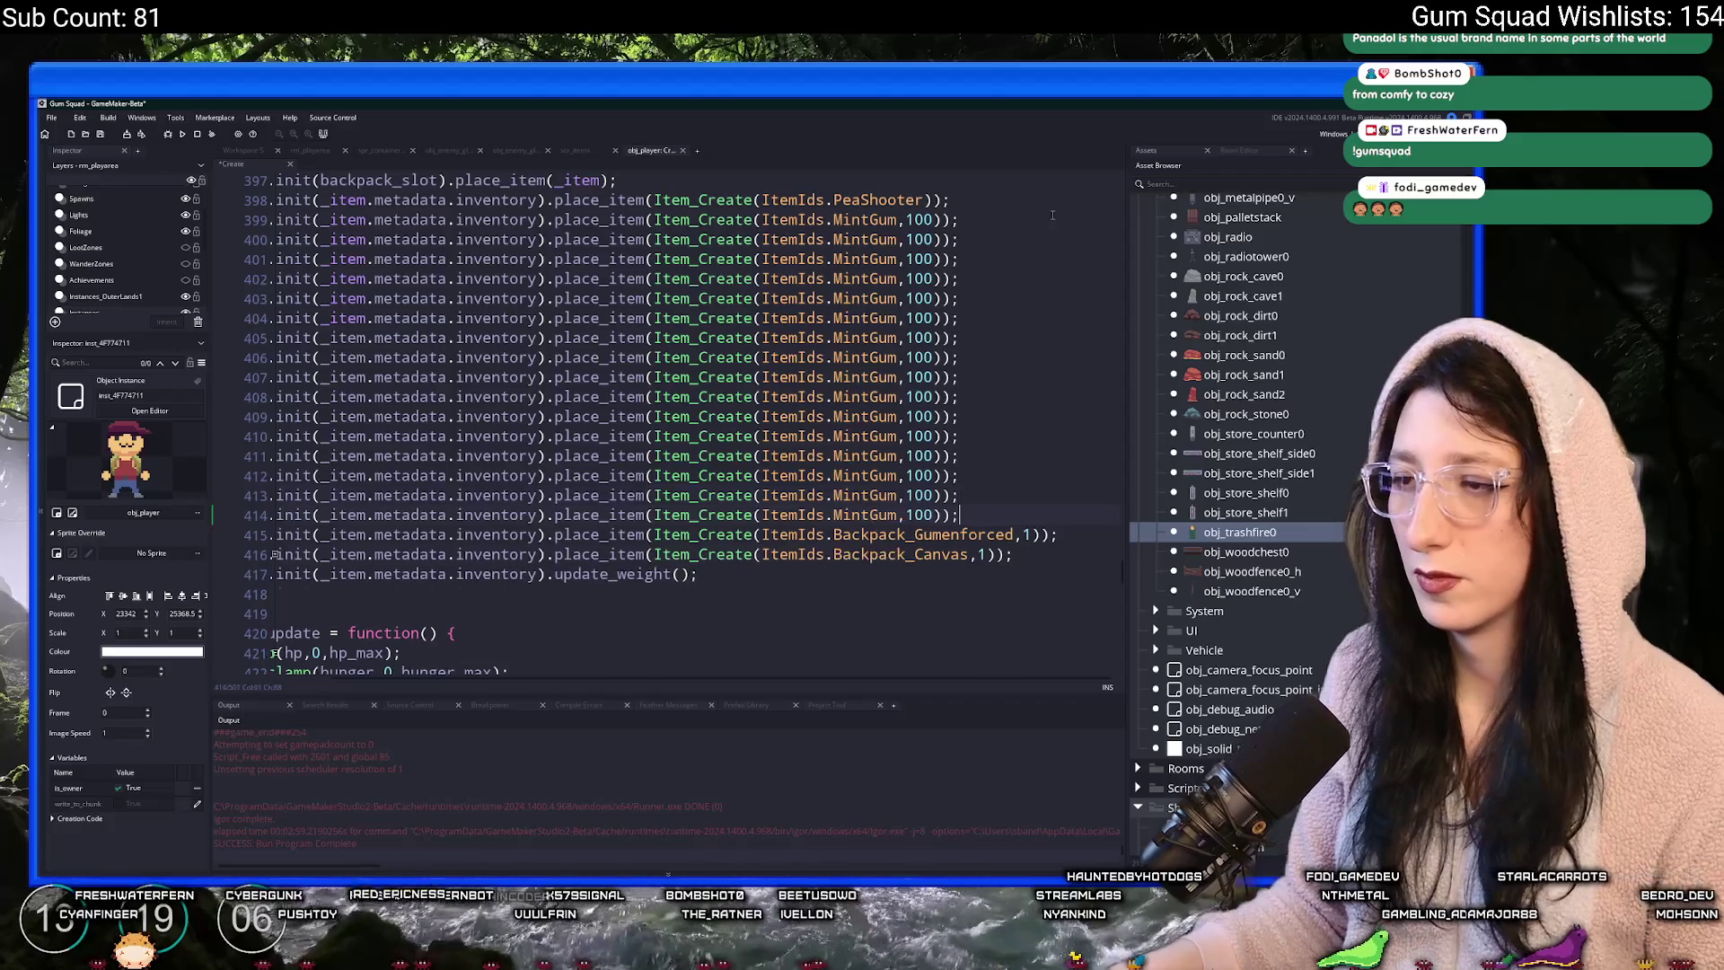
pyautogui.press('F5')
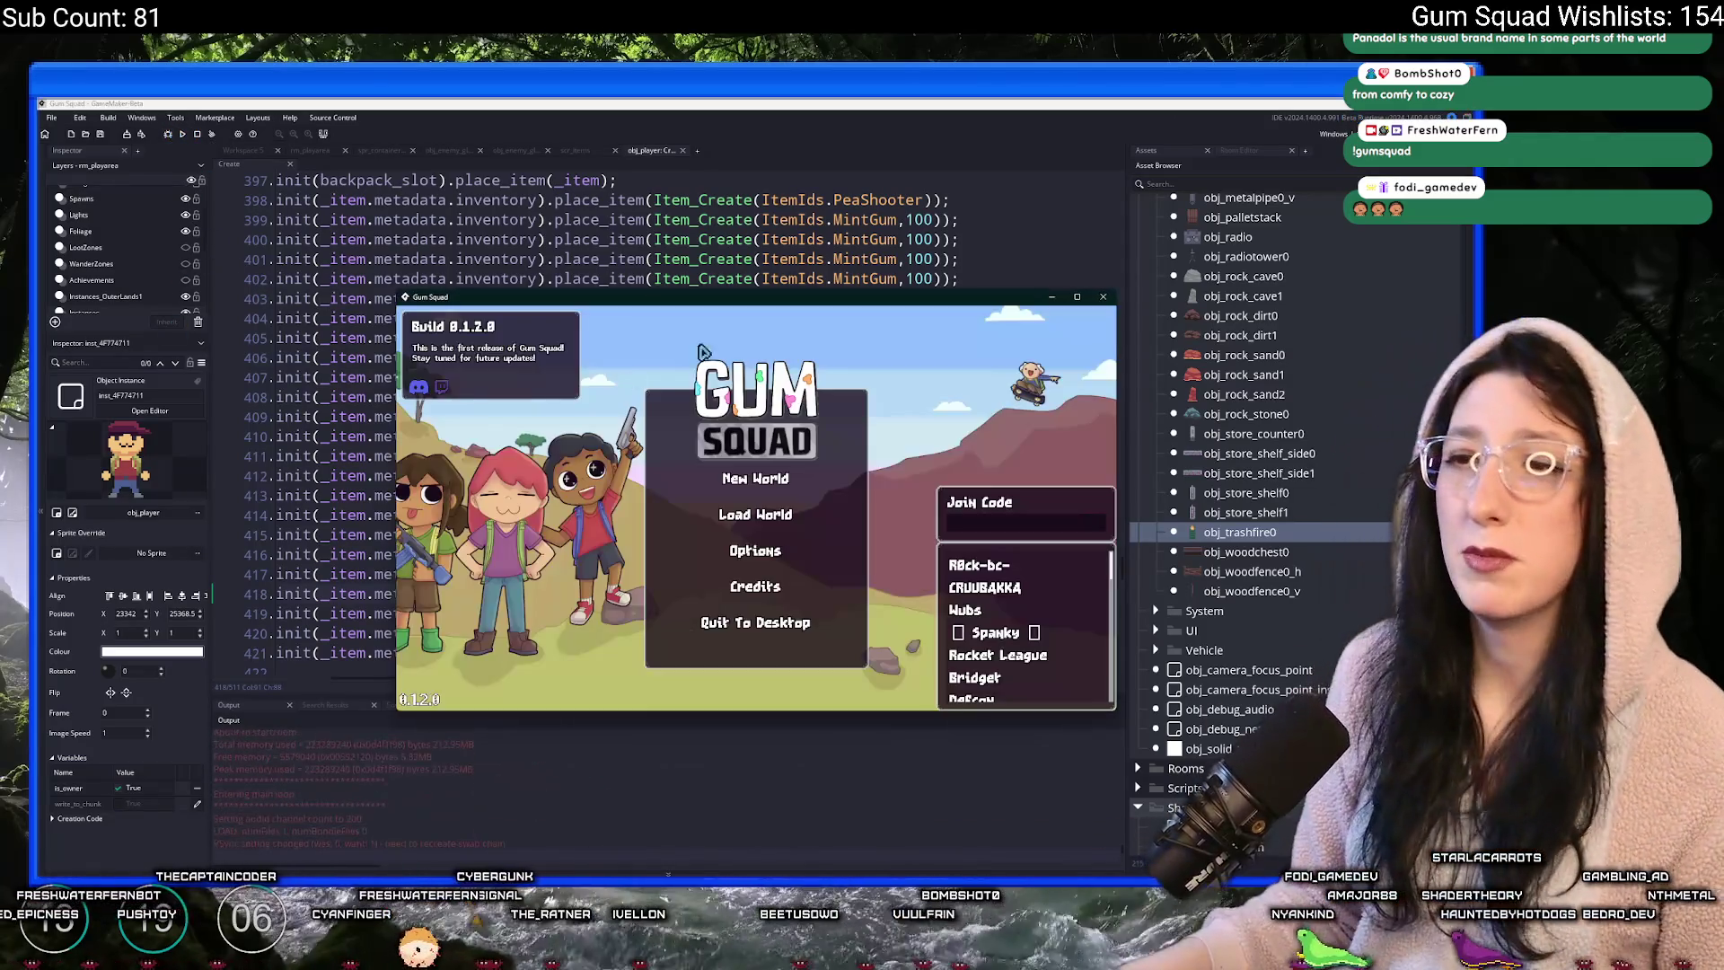
pyautogui.click(758, 478)
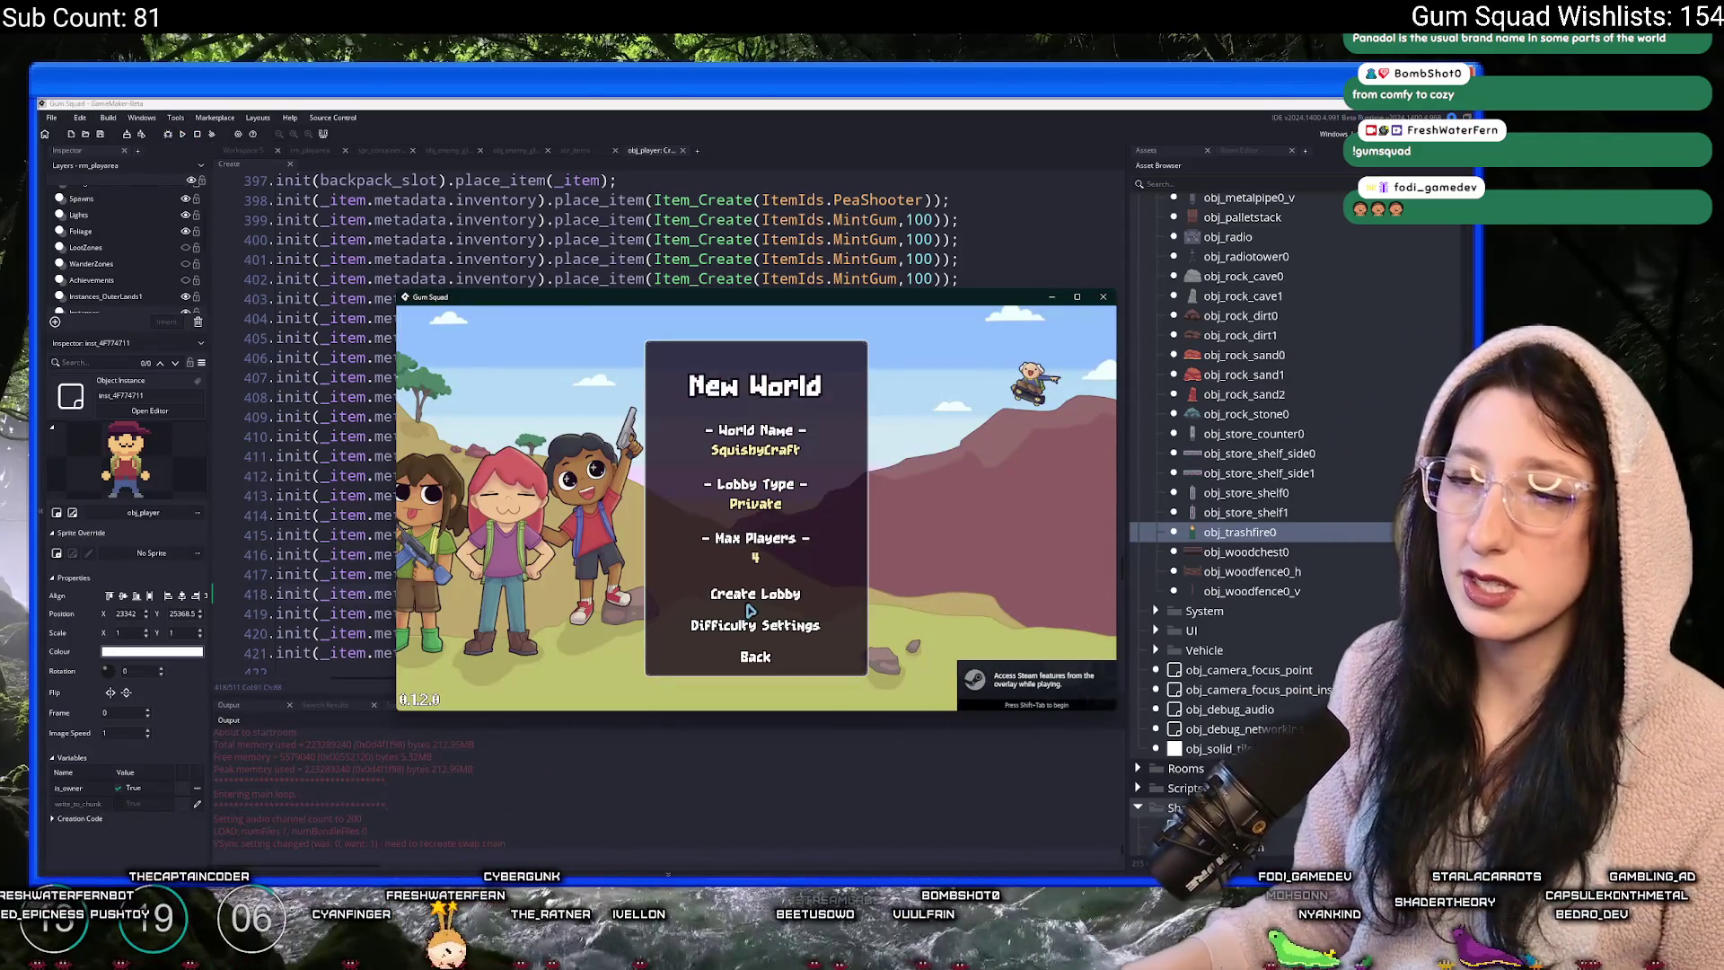
# - Start a new world with Lobby Type set to Offline and enlarge the game window
pyautogui.click(748, 605)
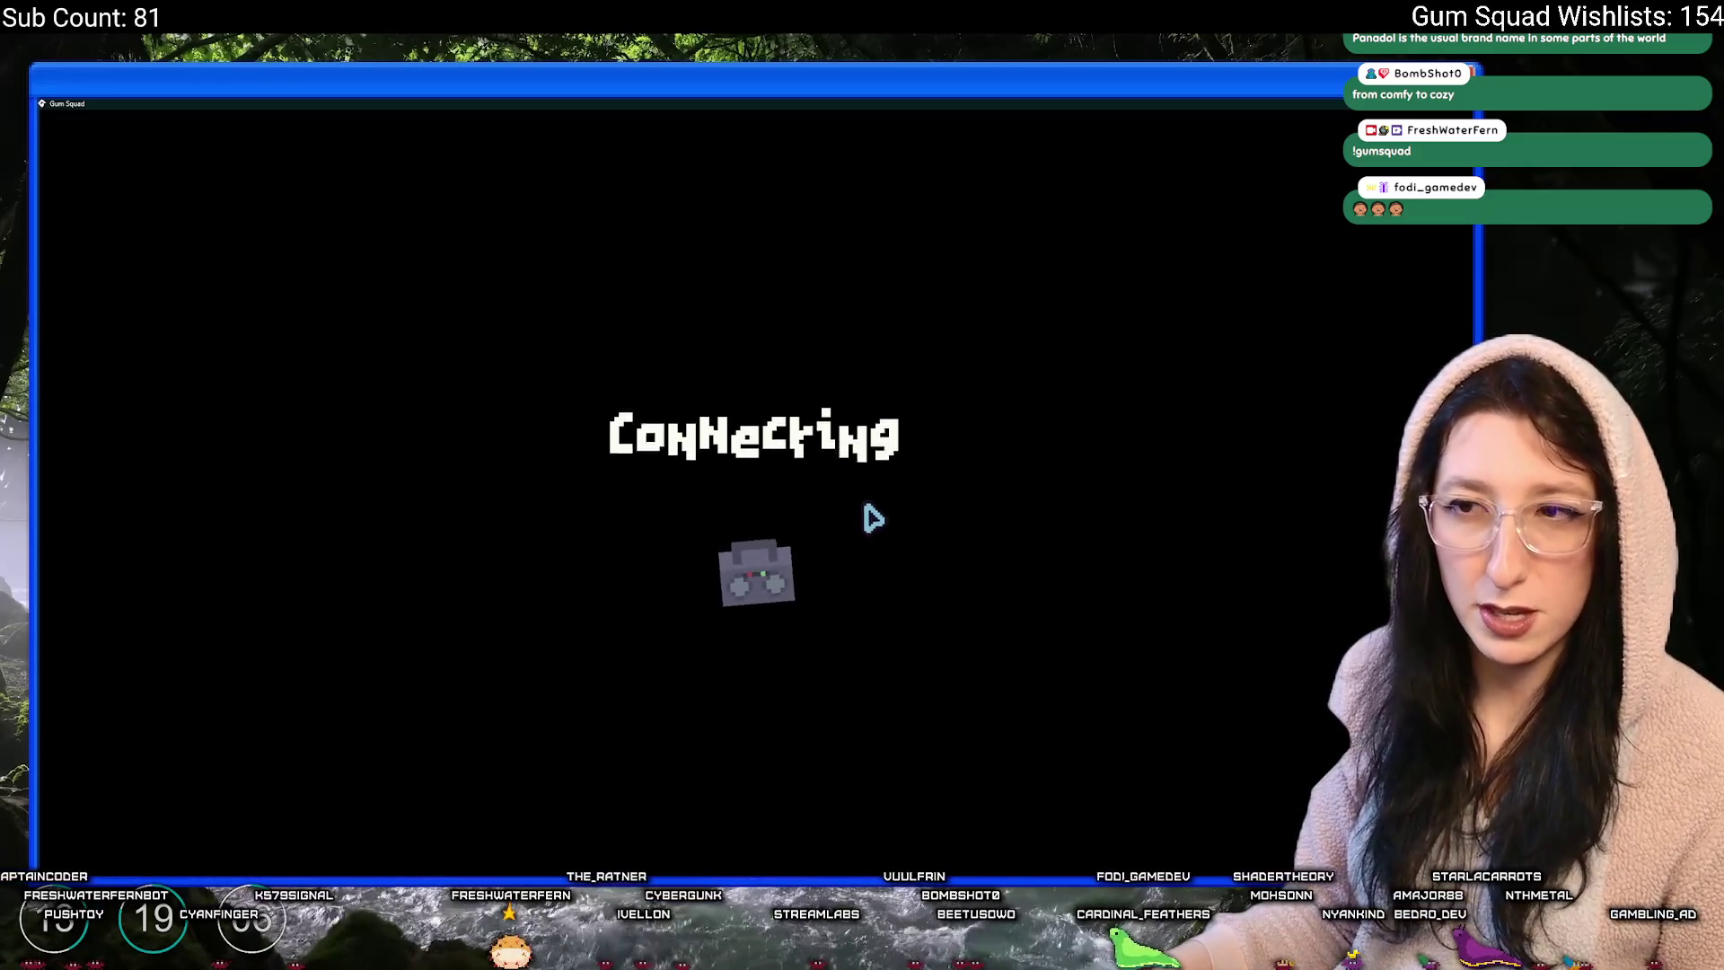
pyautogui.moveTo(899, 104); pyautogui.dragTo(916, 162)
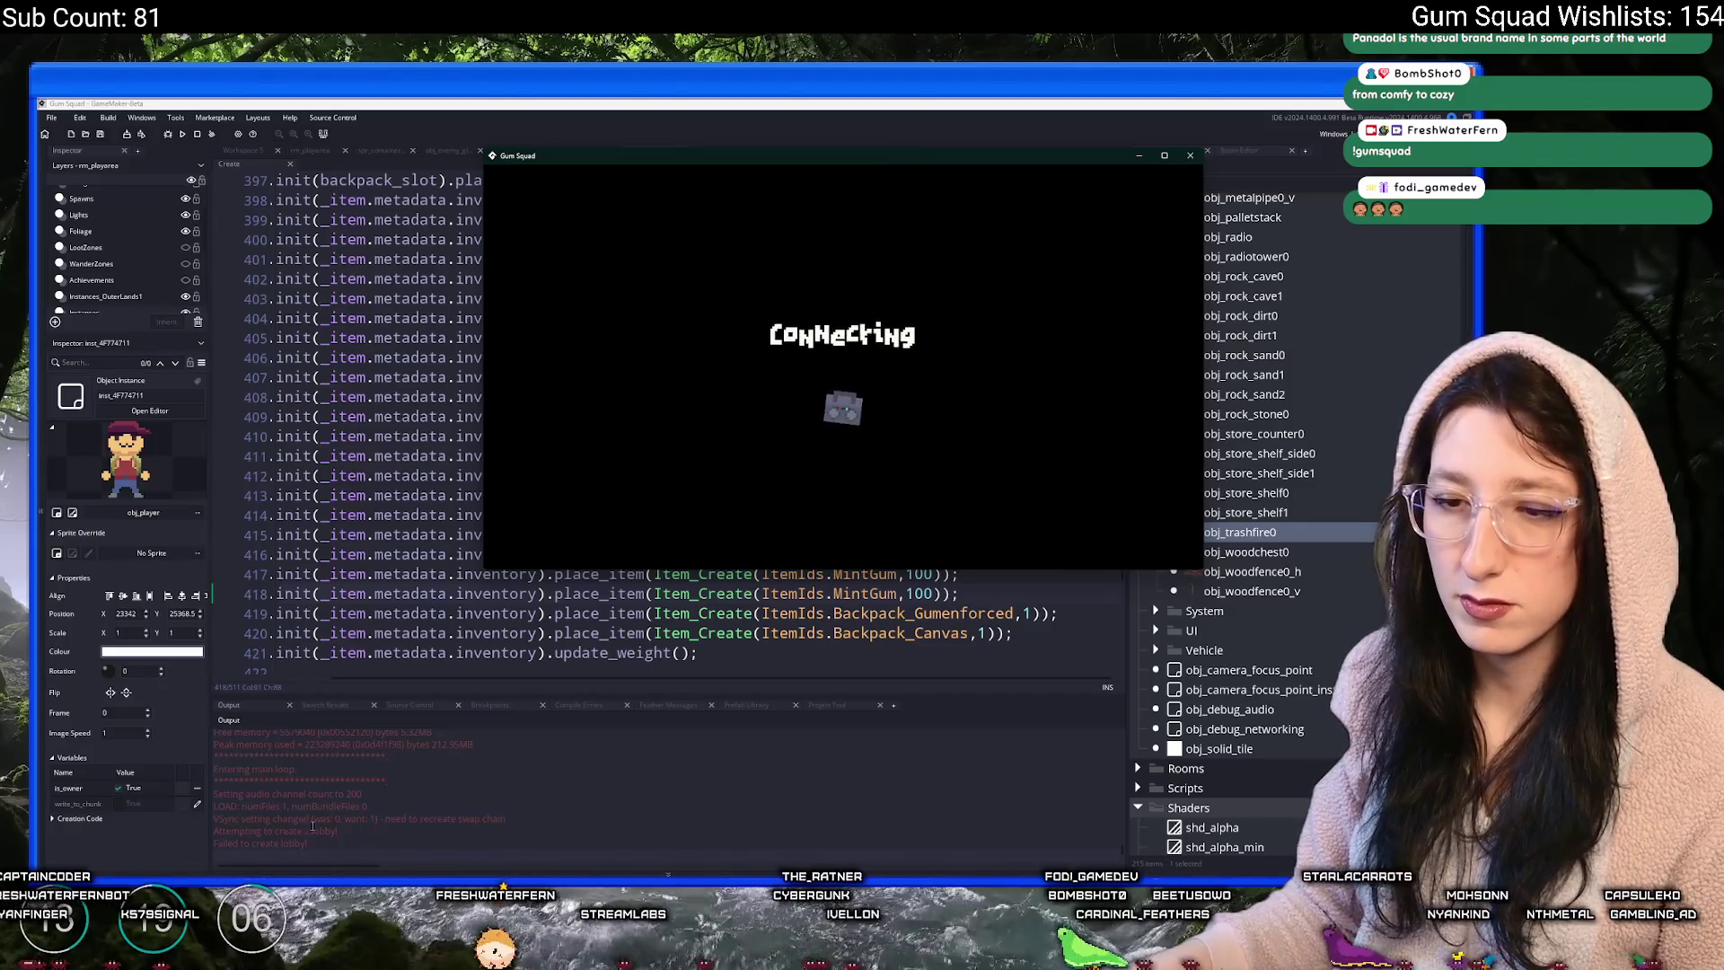
pyautogui.click(249, 831)
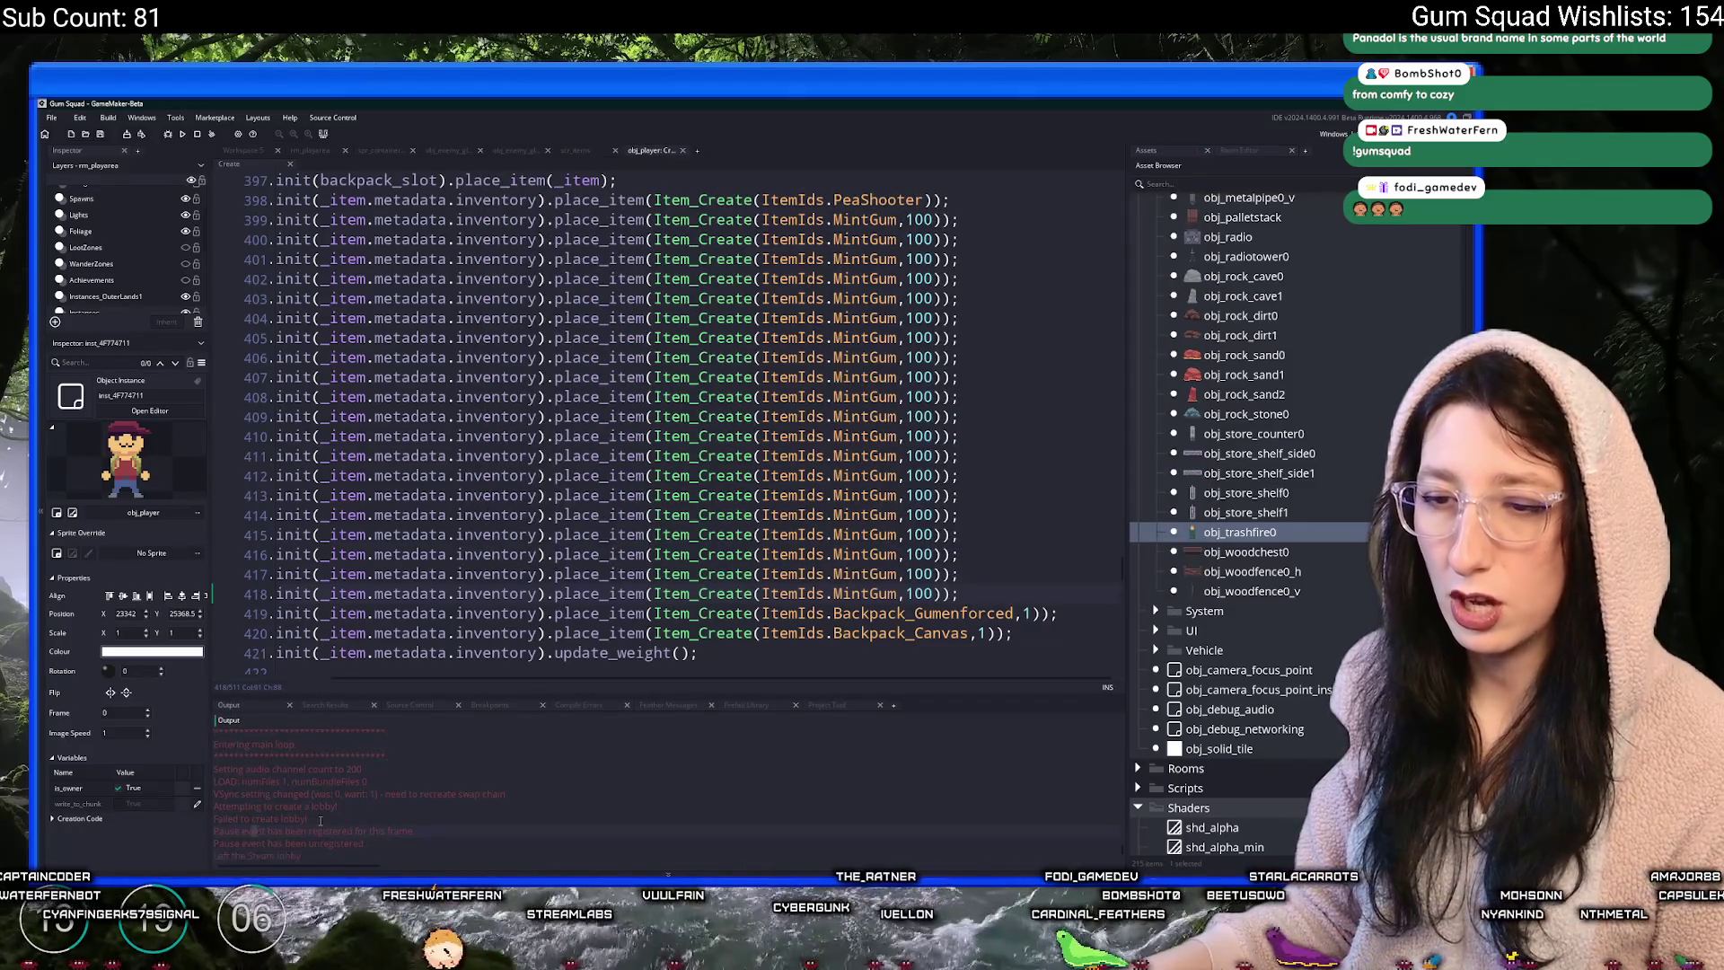
pyautogui.hotkey('alt', 'Tab')
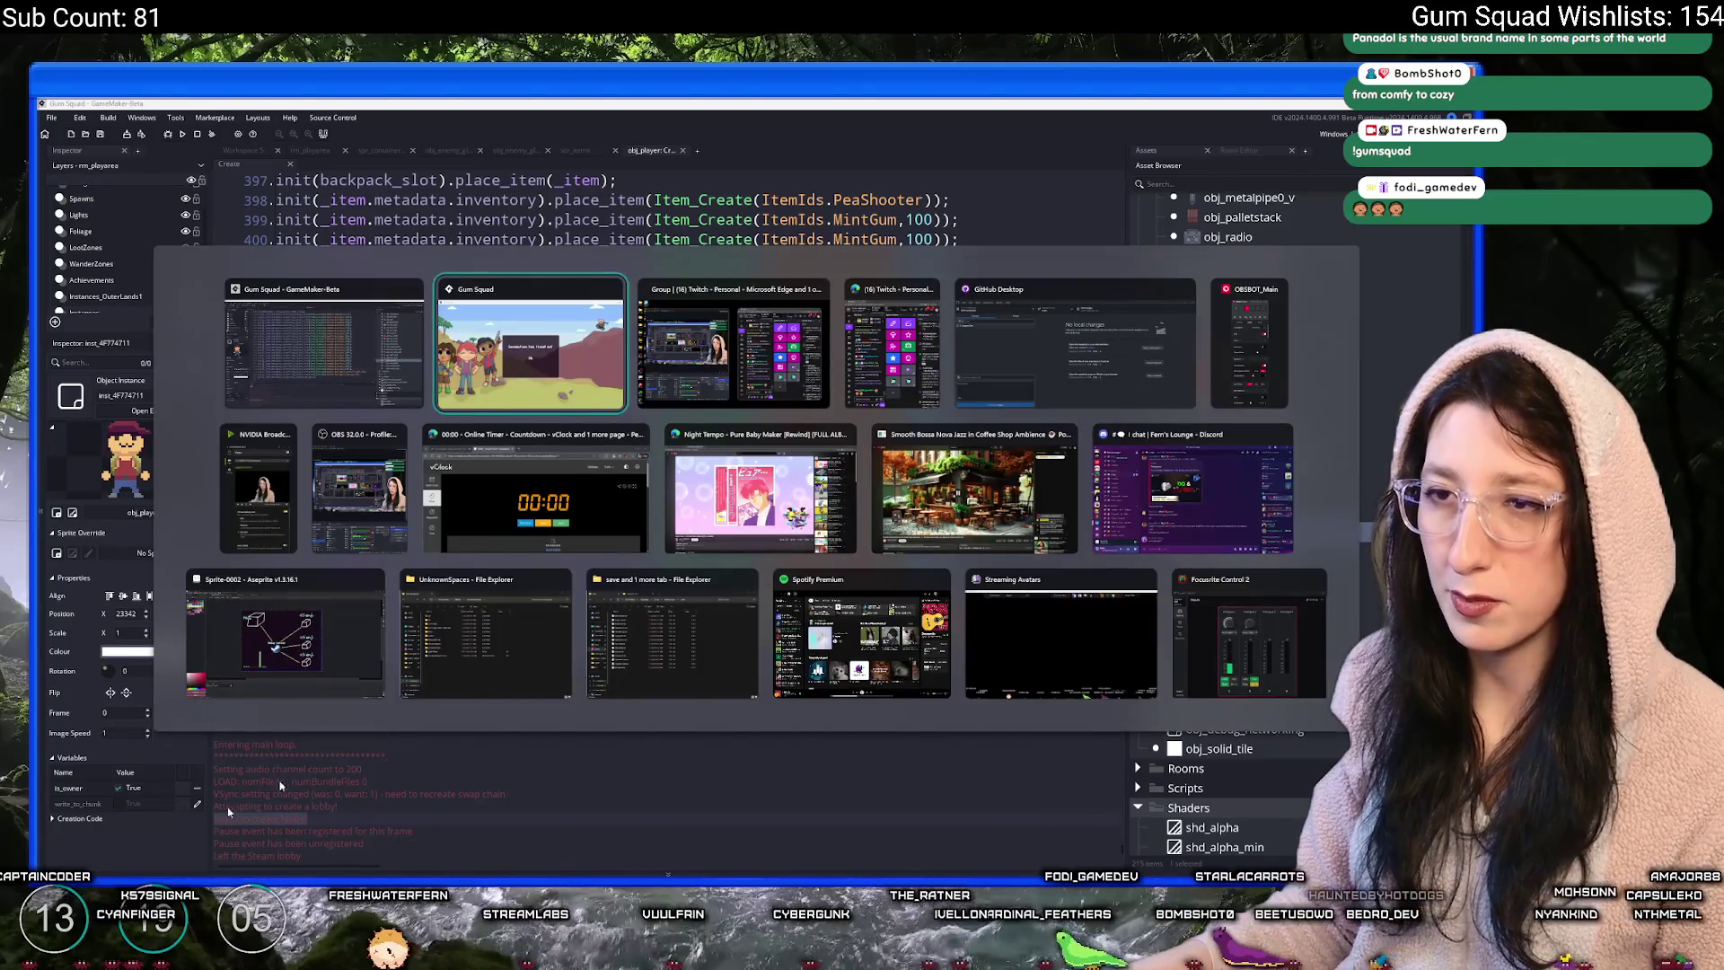
pyautogui.doubleClick(888, 164)
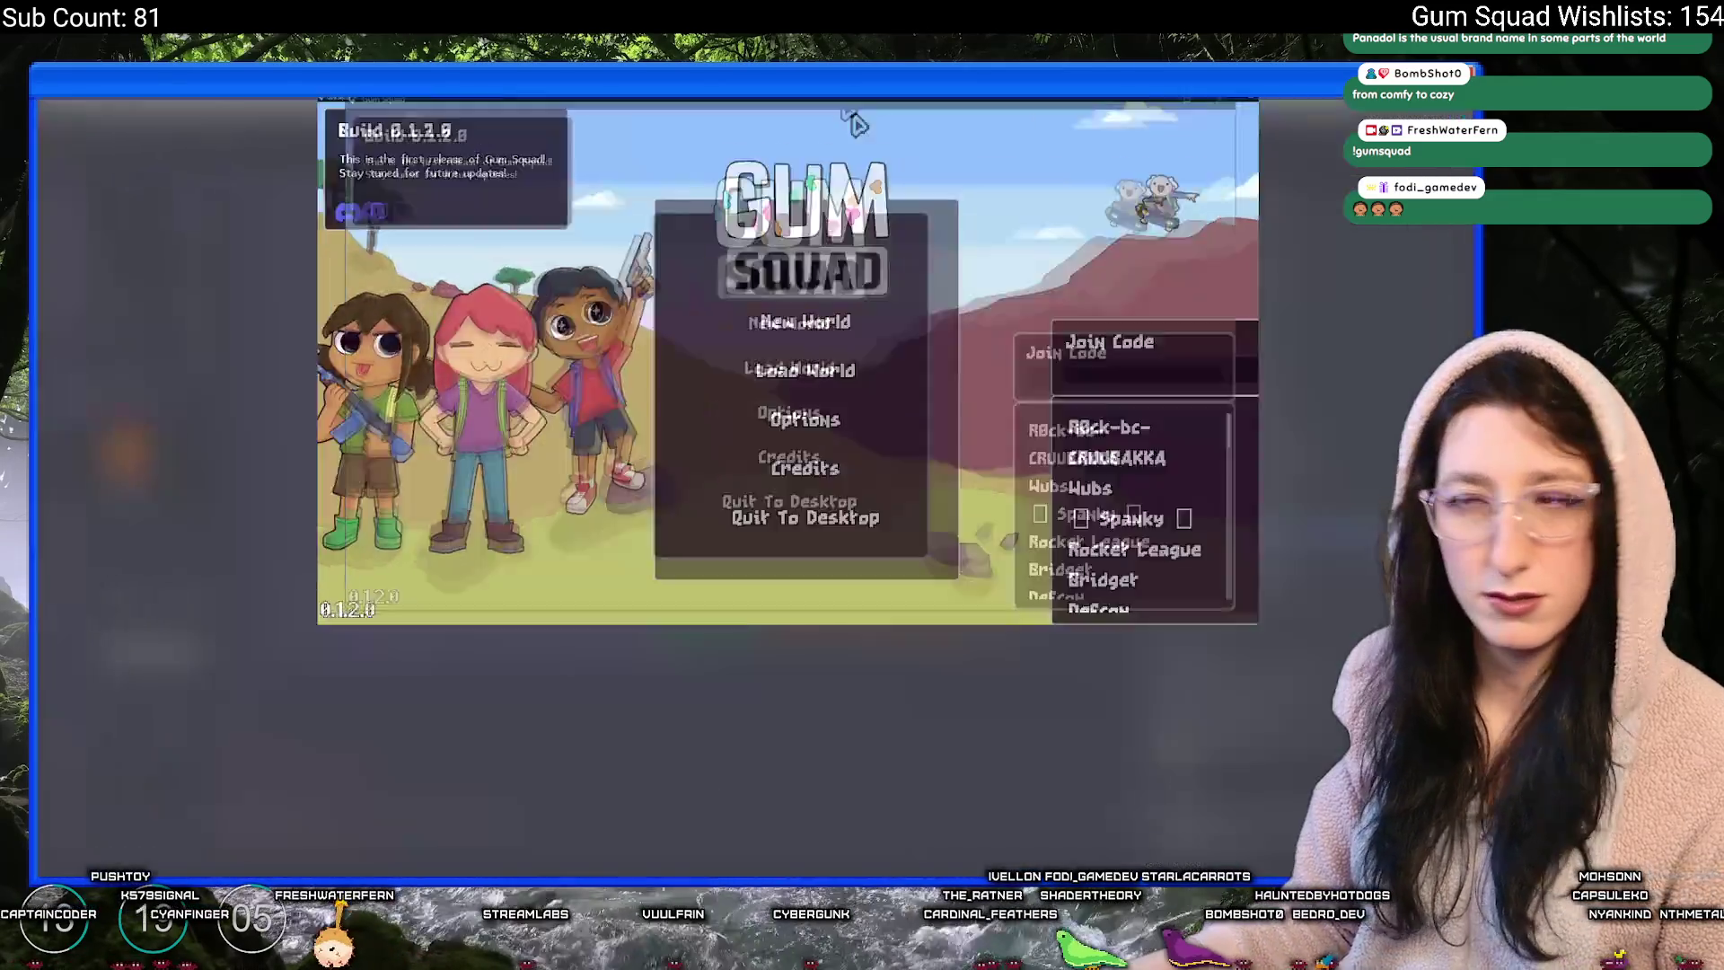
pyautogui.click(750, 428)
pyautogui.click(774, 494)
pyautogui.click(779, 510)
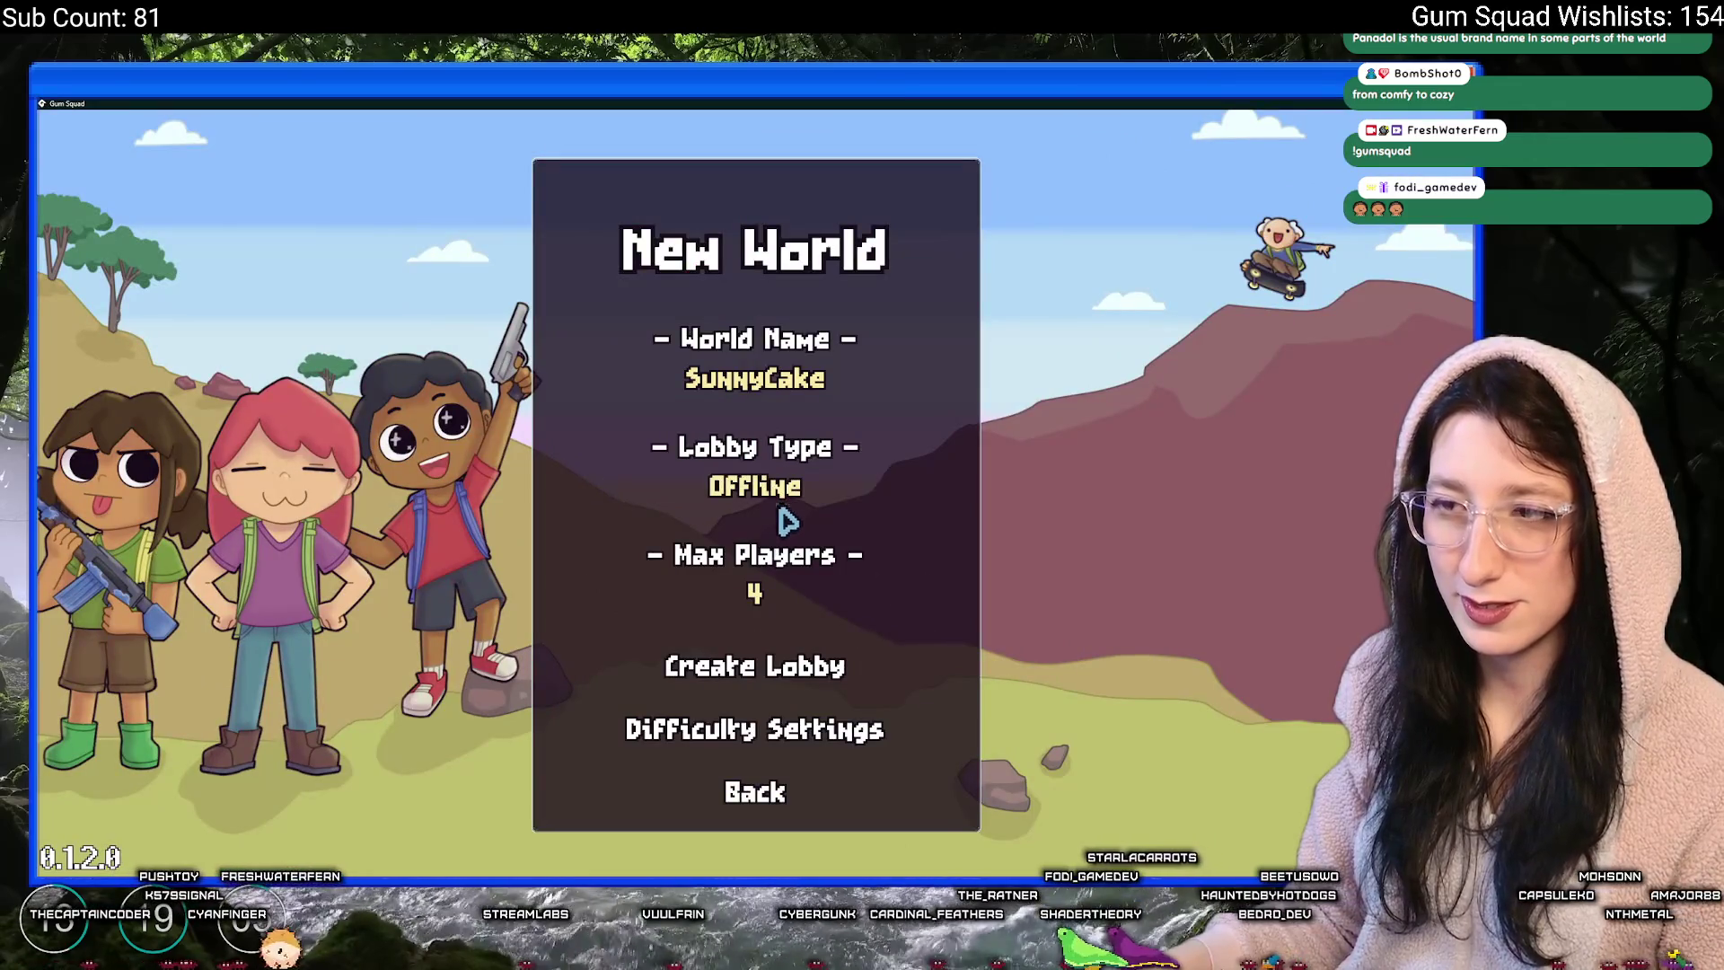
pyautogui.click(777, 683)
pyautogui.moveTo(916, 104); pyautogui.dragTo(921, 178)
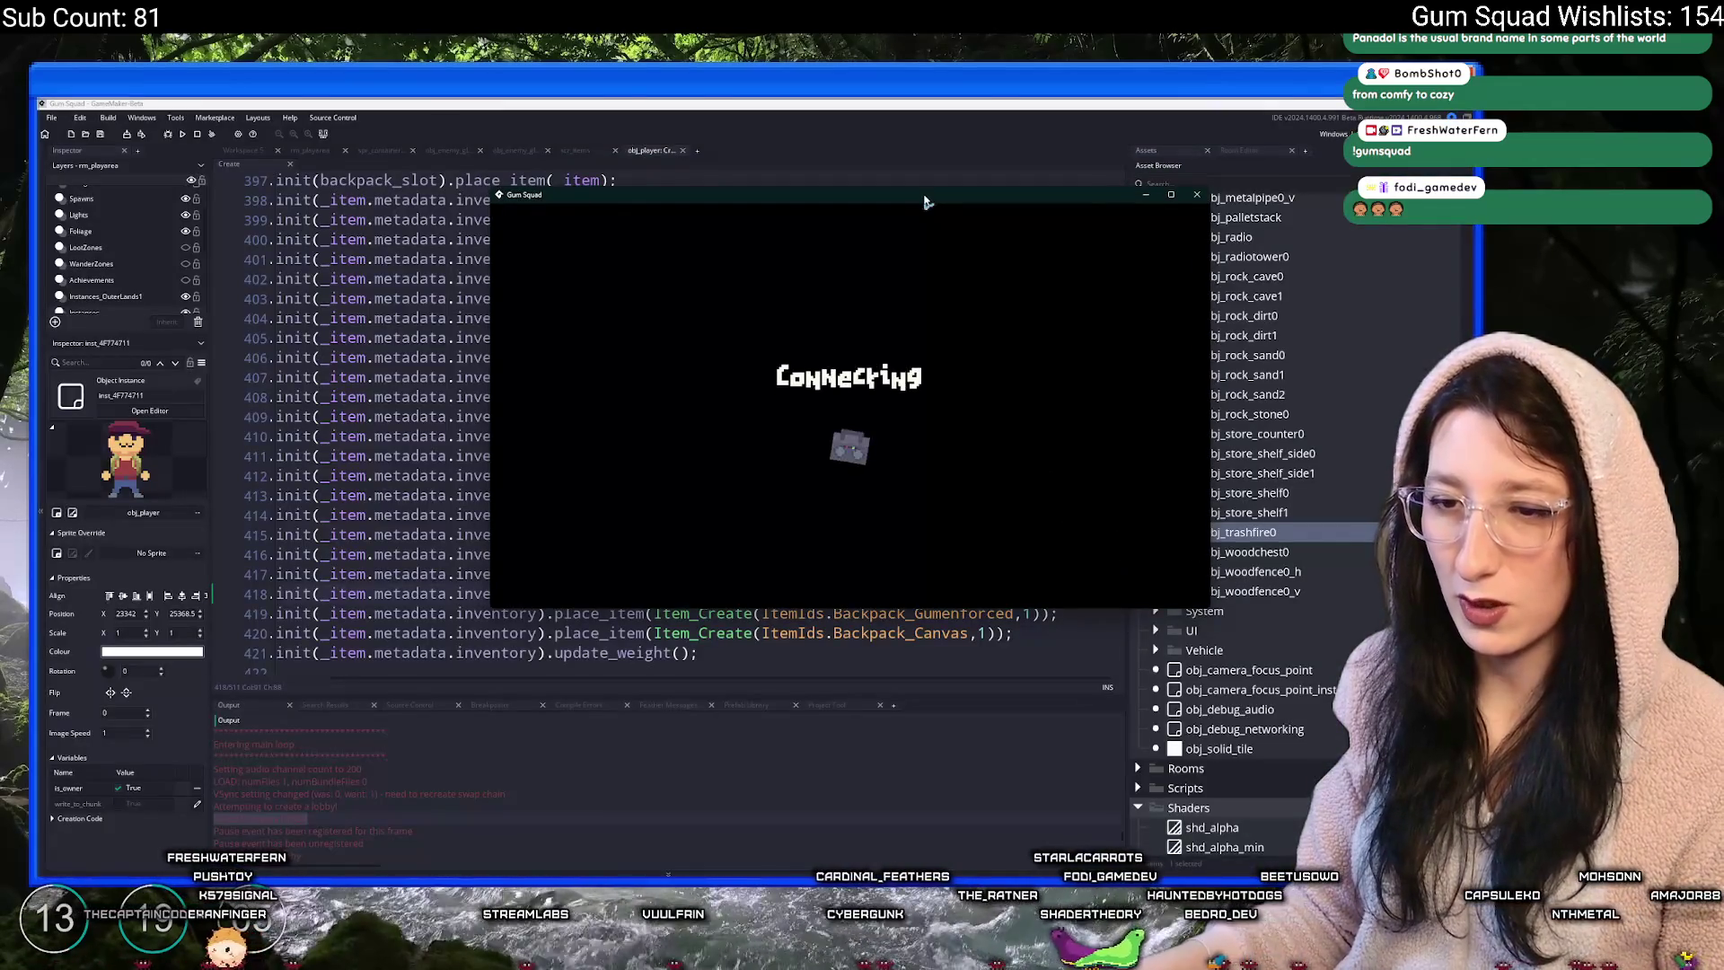
pyautogui.doubleClick(920, 176)
# - Take the Metal Mesh, green gum, sewing thread, red jar and blue jar from the crafting bench
pyautogui.press('w')
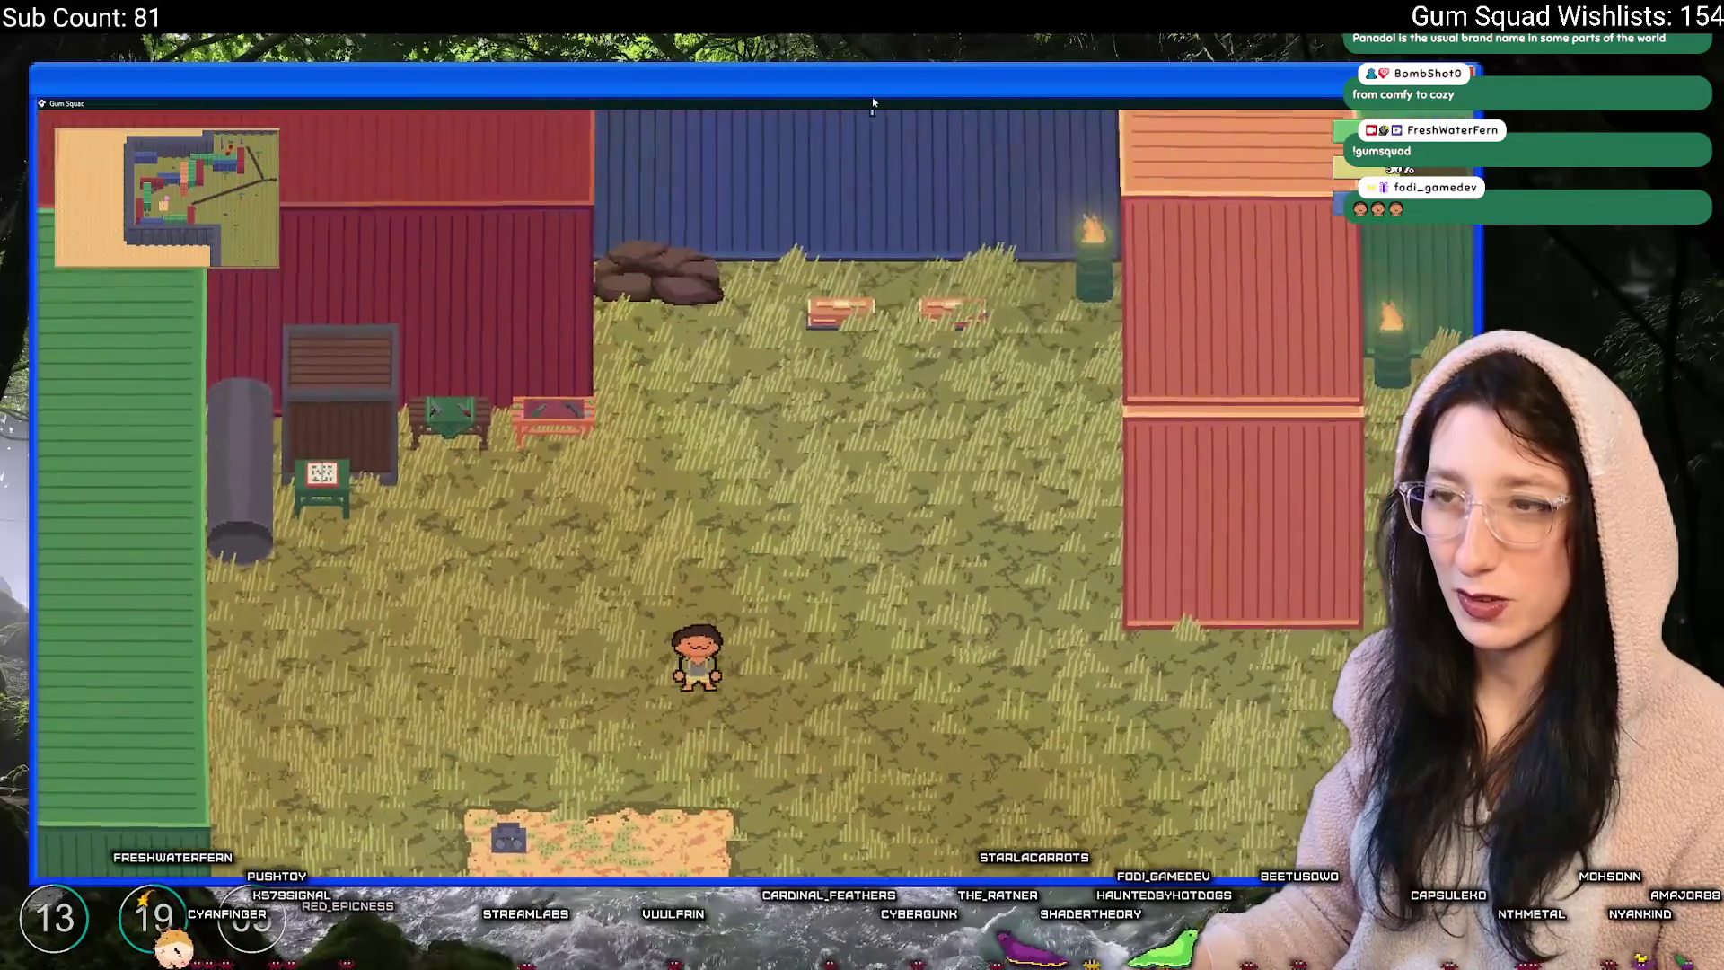
pyautogui.press('Tab')
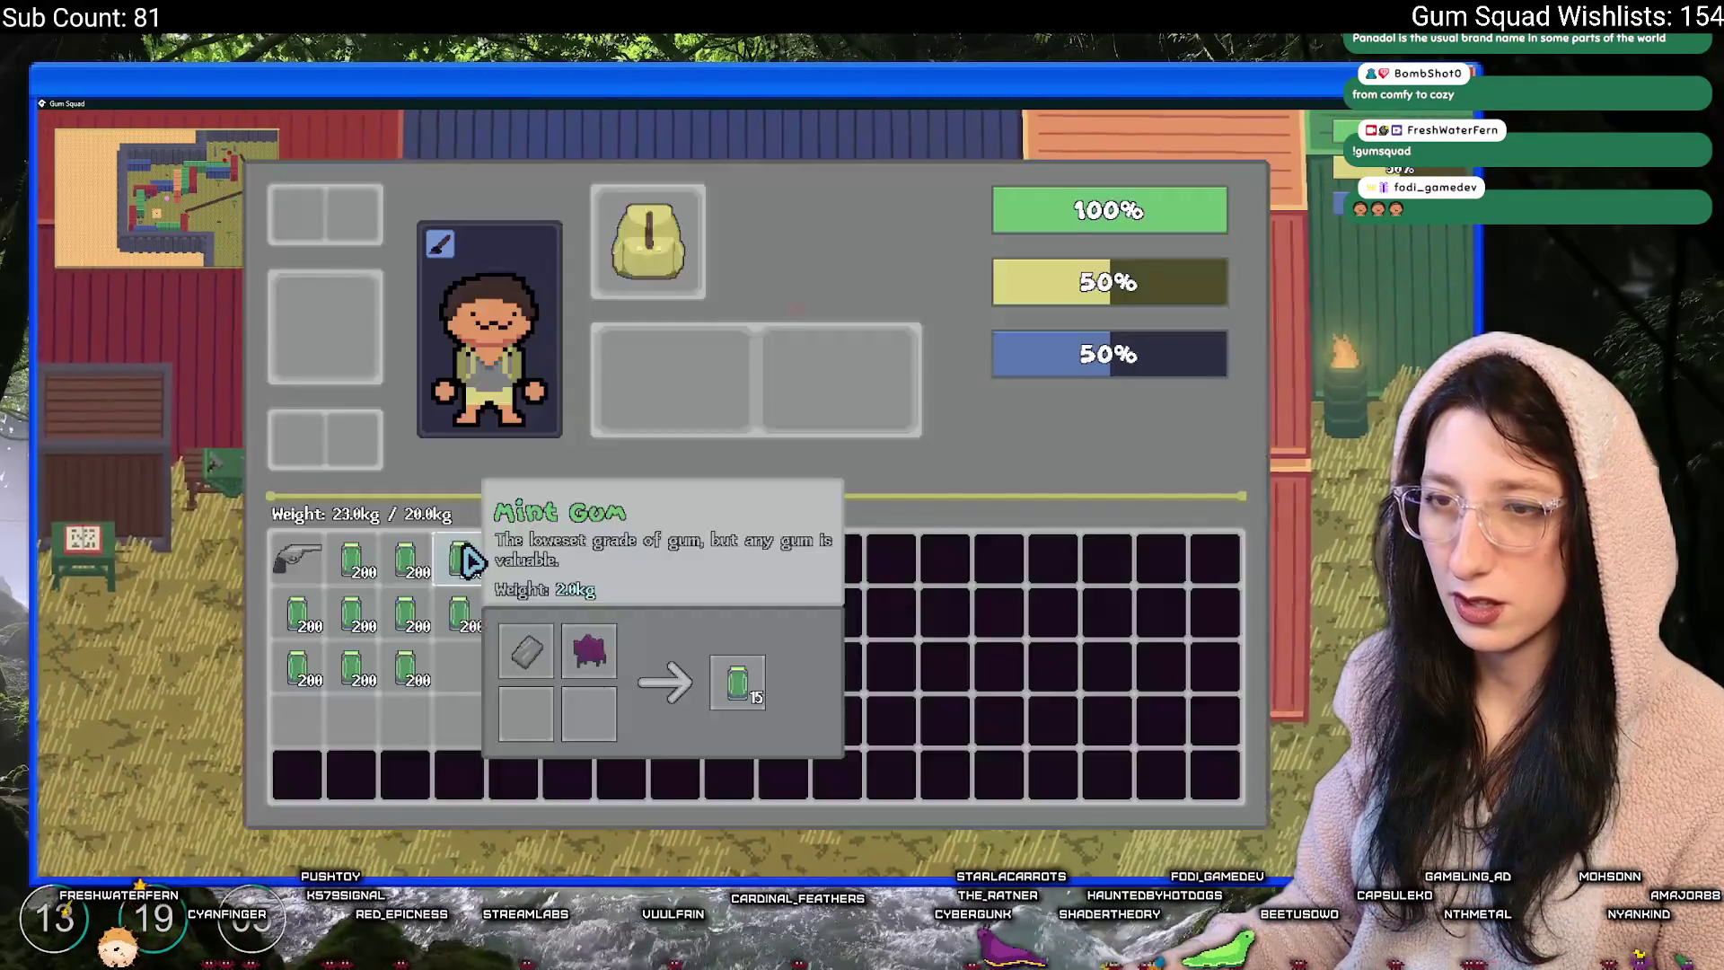
pyautogui.press('Tab')
pyautogui.press('e')
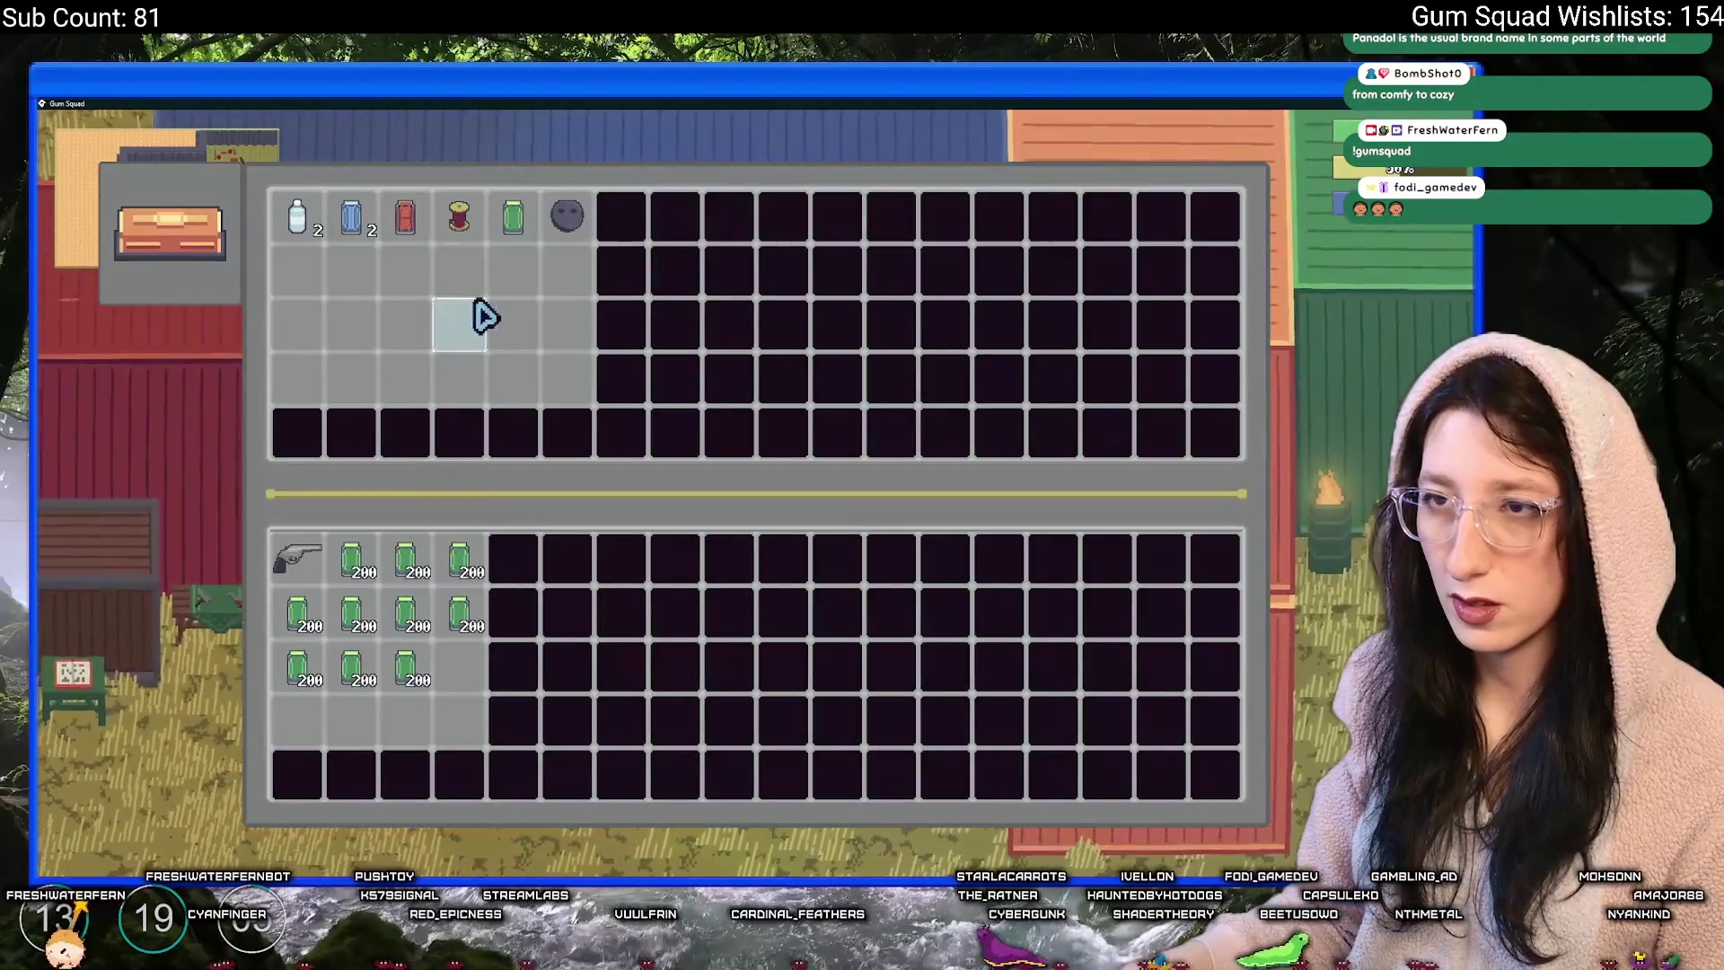
pyautogui.click(565, 215)
pyautogui.click(513, 219)
pyautogui.click(459, 218)
pyautogui.click(405, 219)
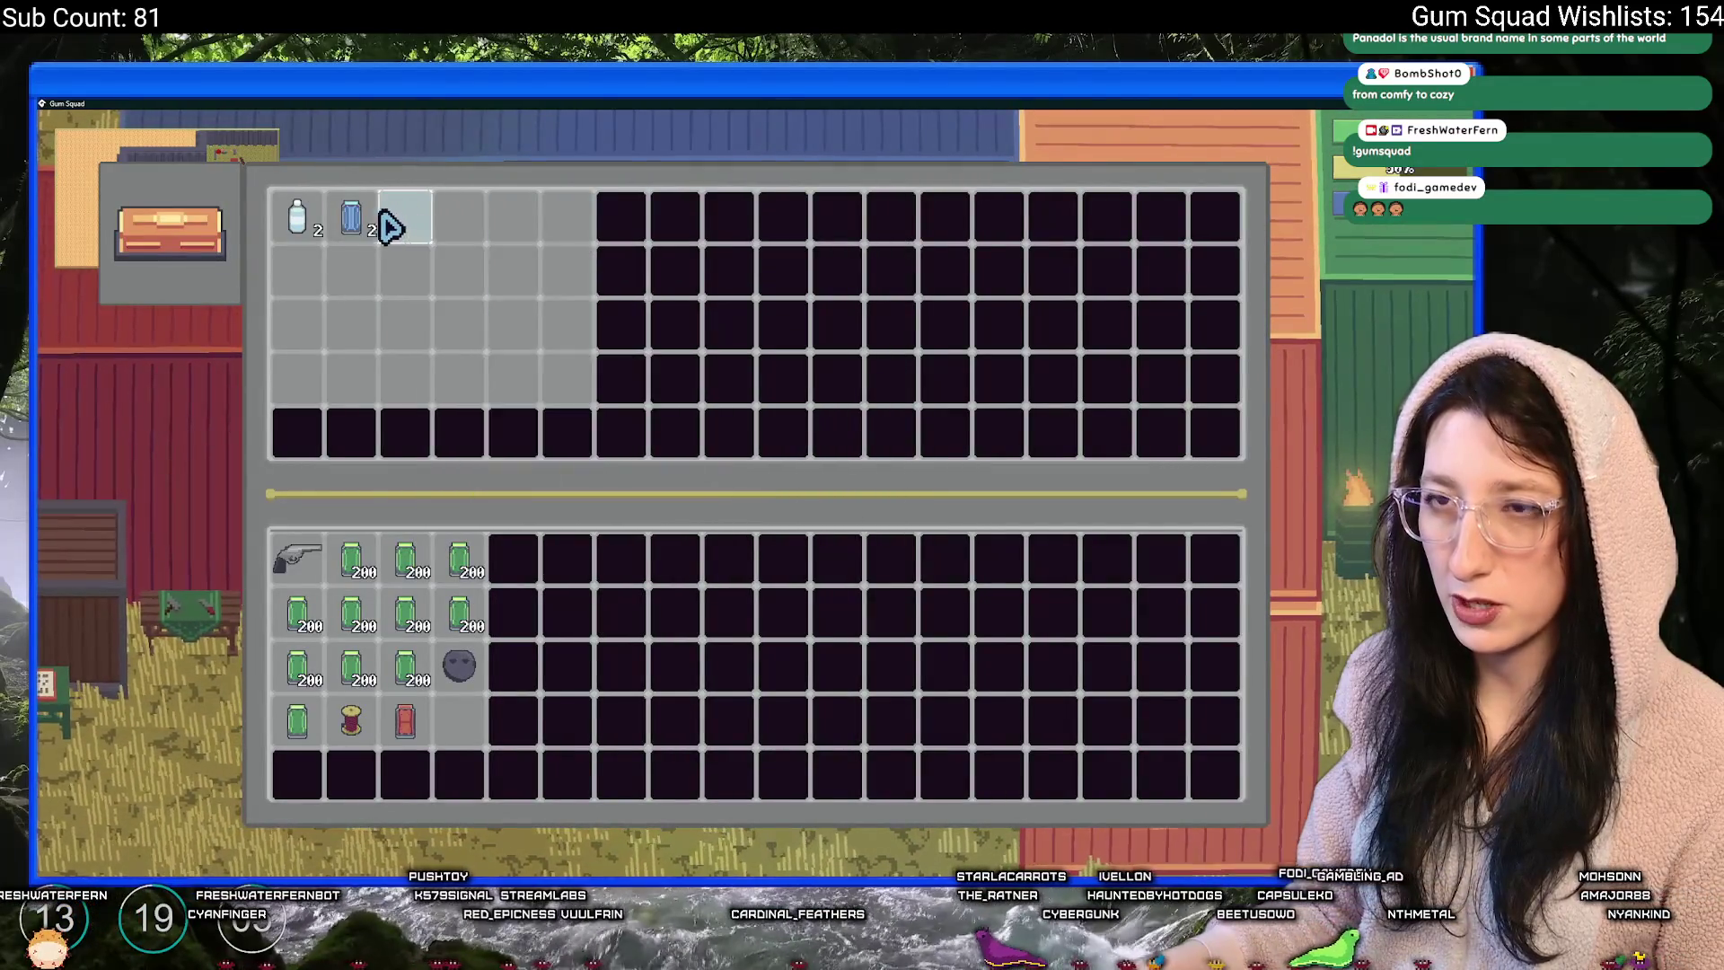
pyautogui.click(351, 218)
pyautogui.press('e')
# - Walk around checking the 200-stack Mint Gum inventory and drop one Mint Gum jar
pyautogui.press('w')
pyautogui.press('e')
pyautogui.press('e')
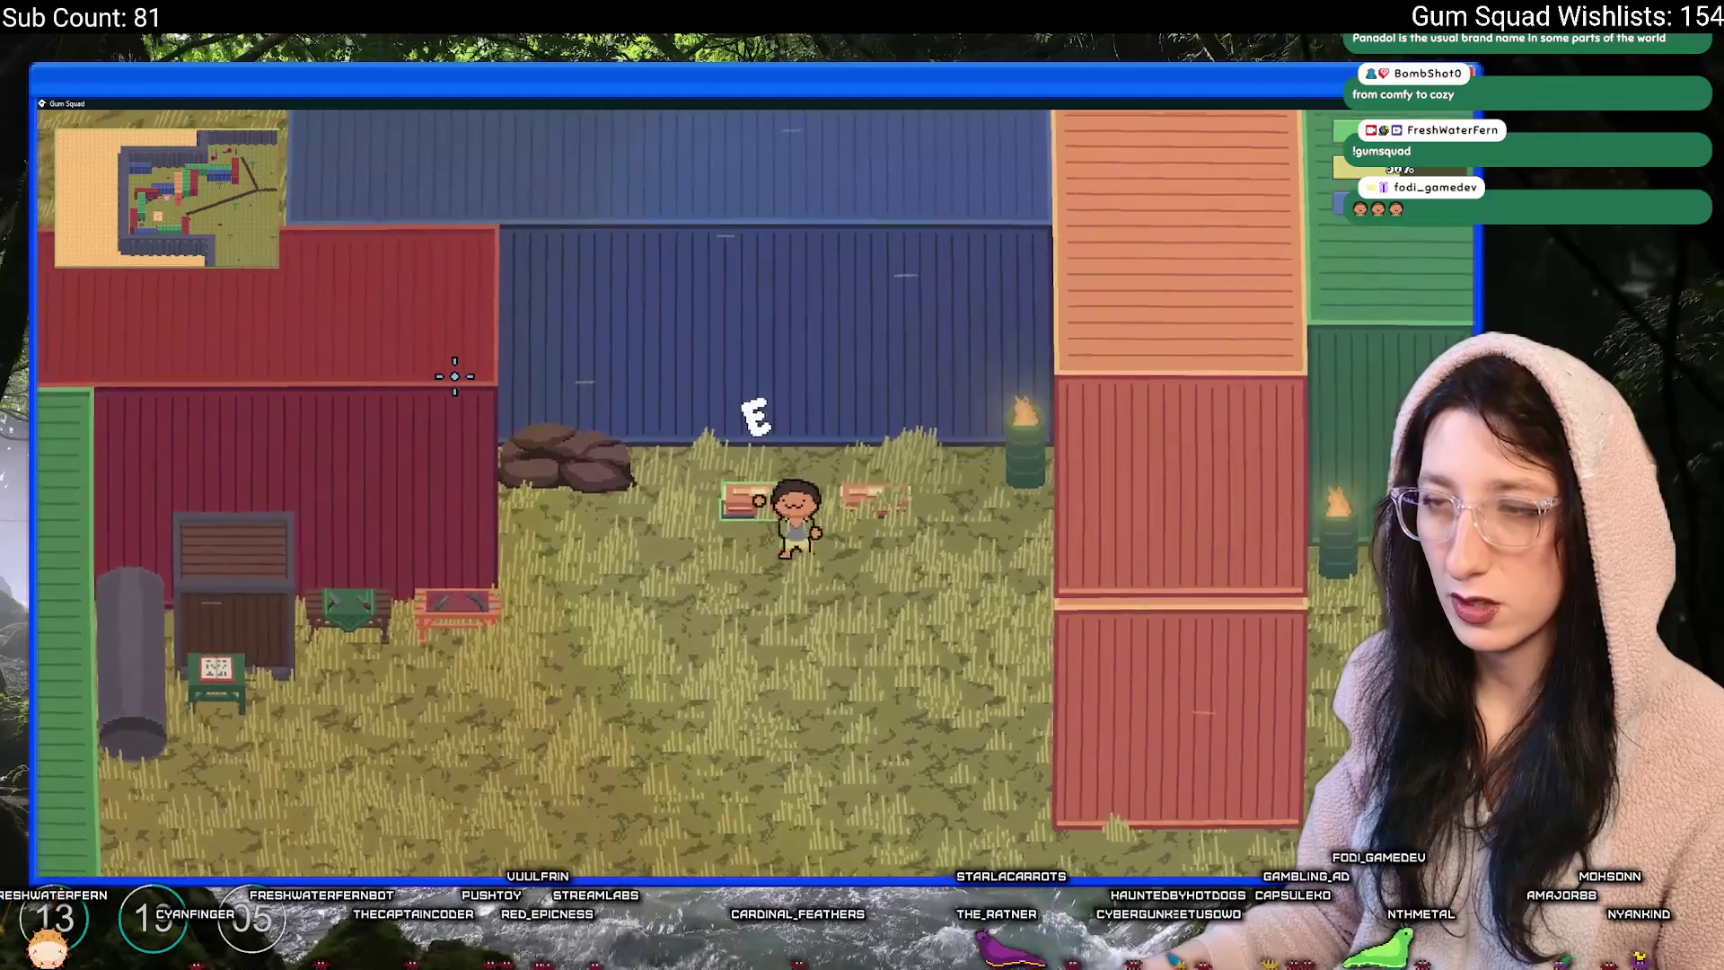
pyautogui.press('Tab')
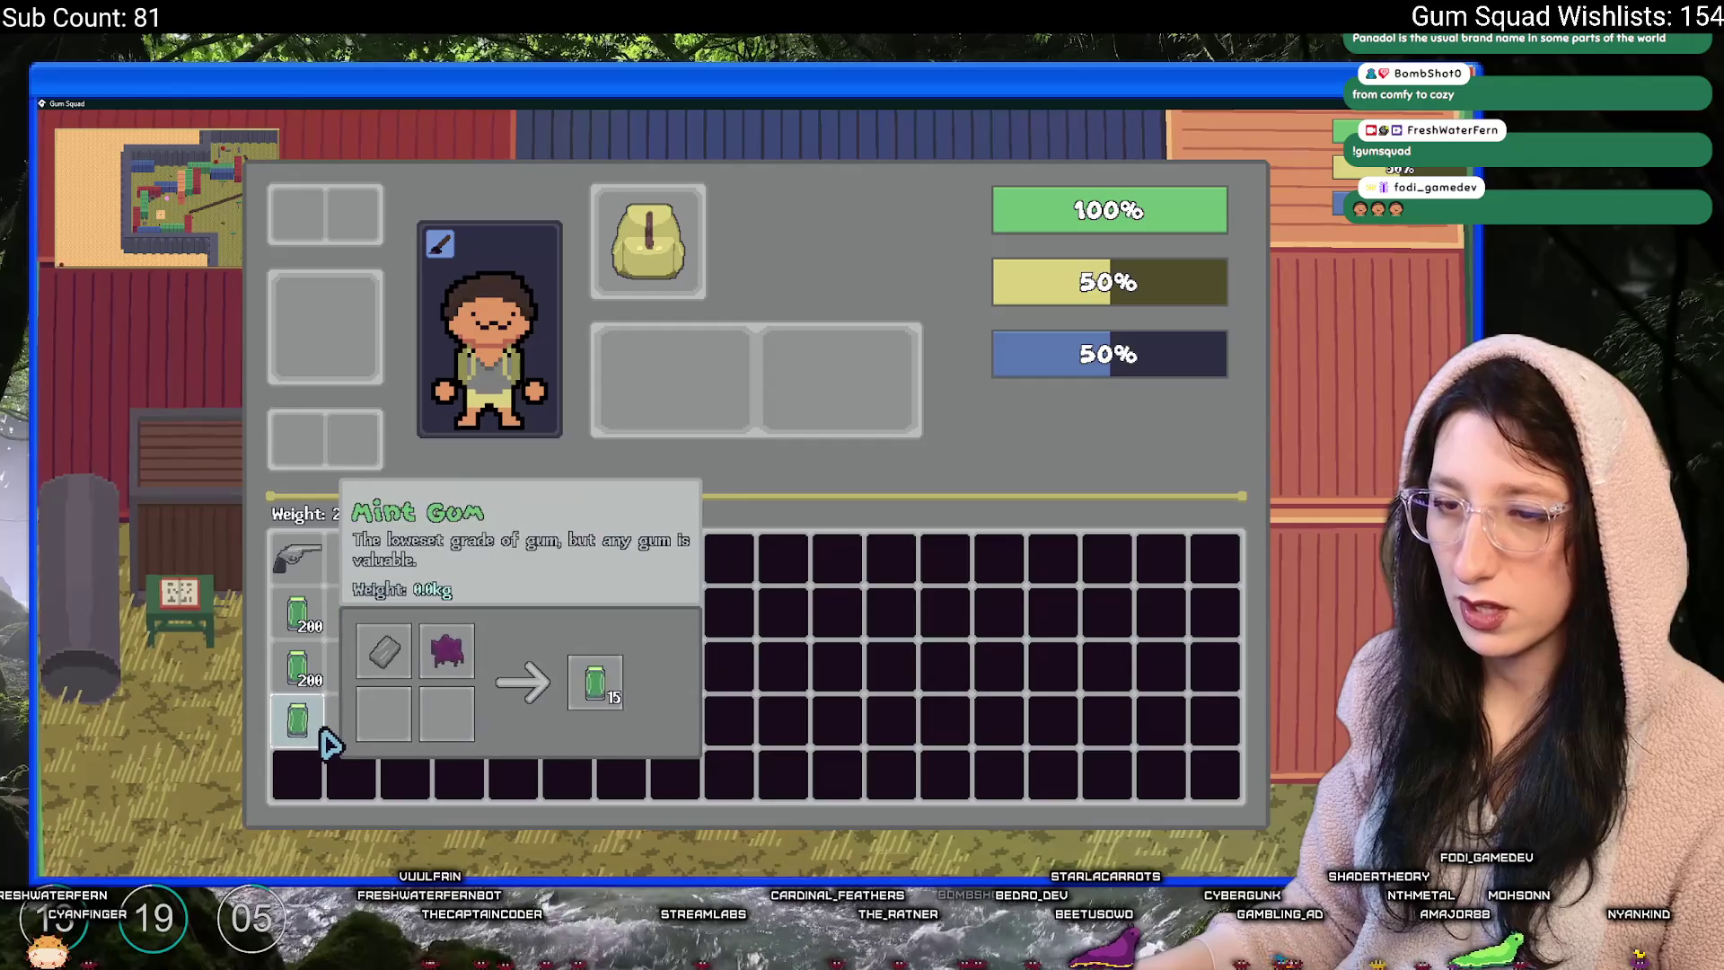
pyautogui.press('Tab')
pyautogui.press('a')
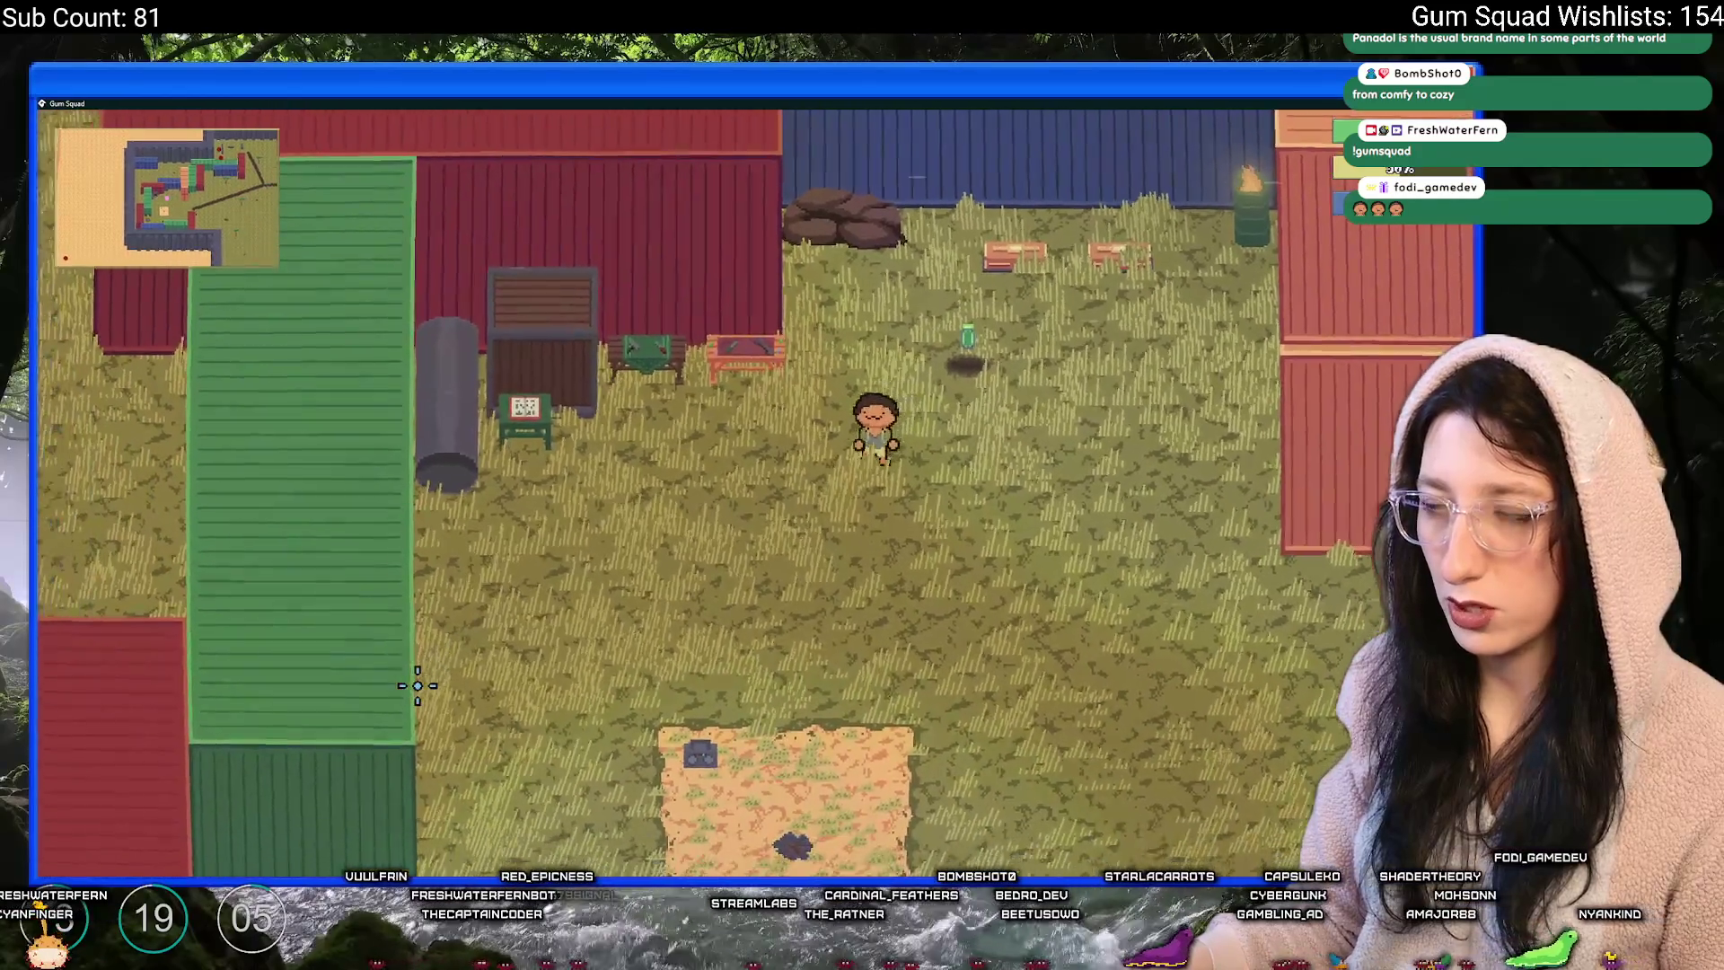
pyautogui.press('Tab')
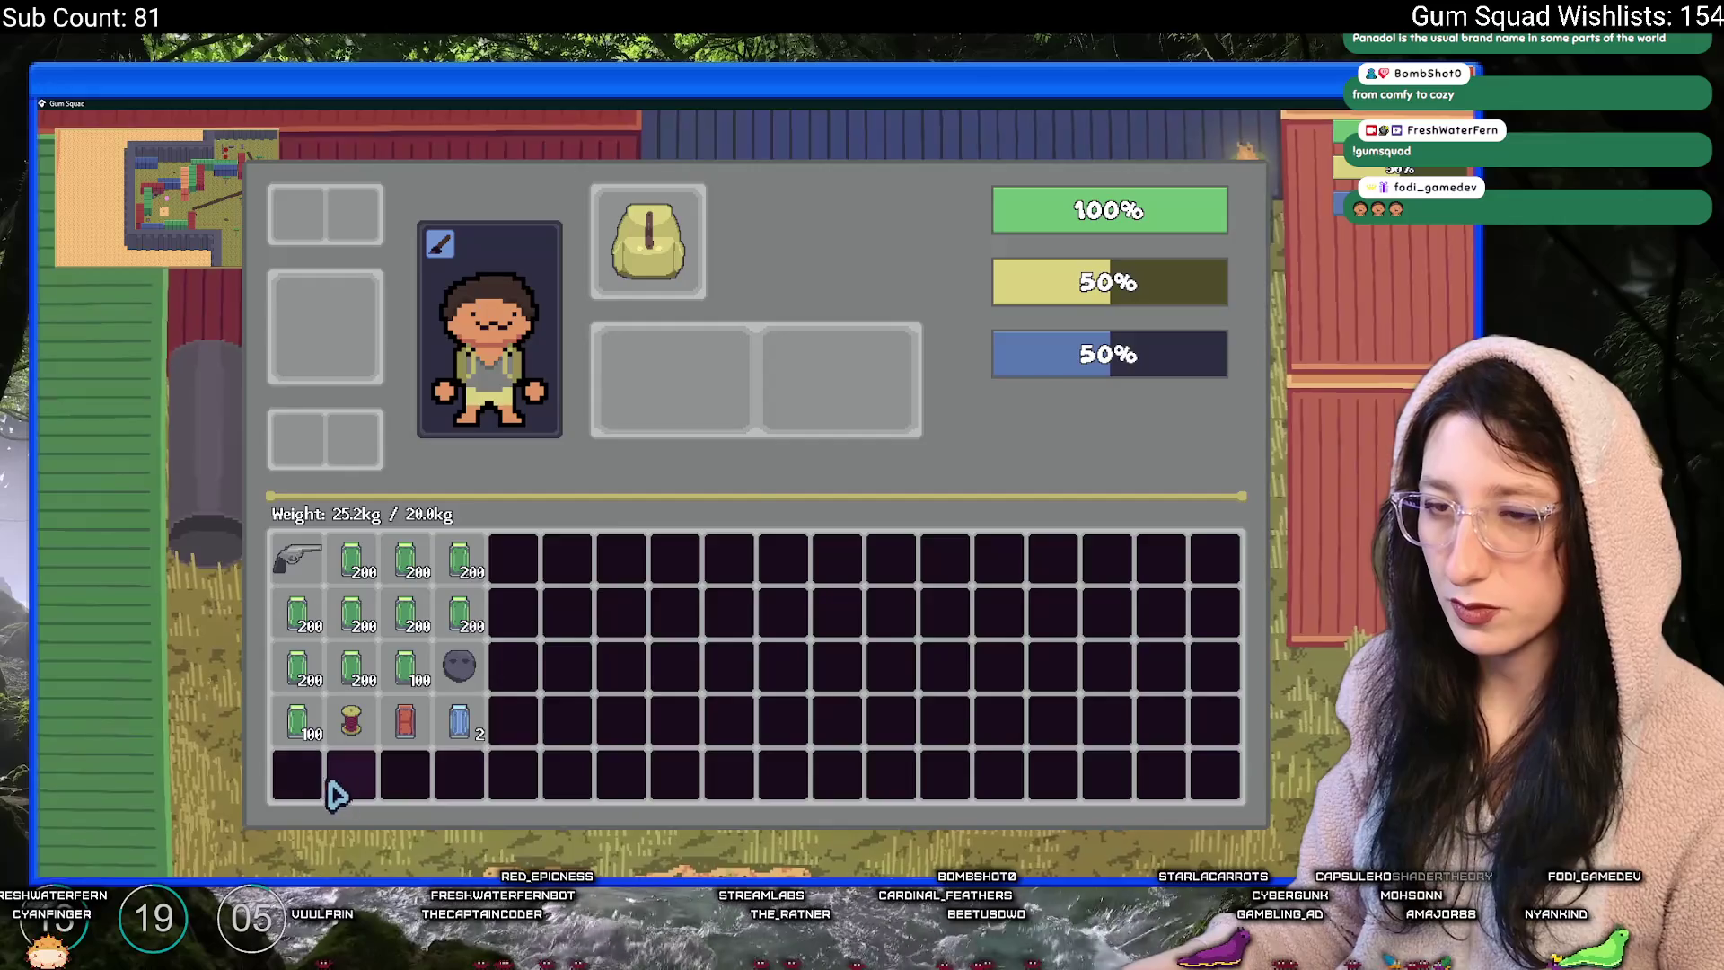
pyautogui.press('Tab')
pyautogui.press('w')
pyautogui.press('d')
pyautogui.press('Tab')
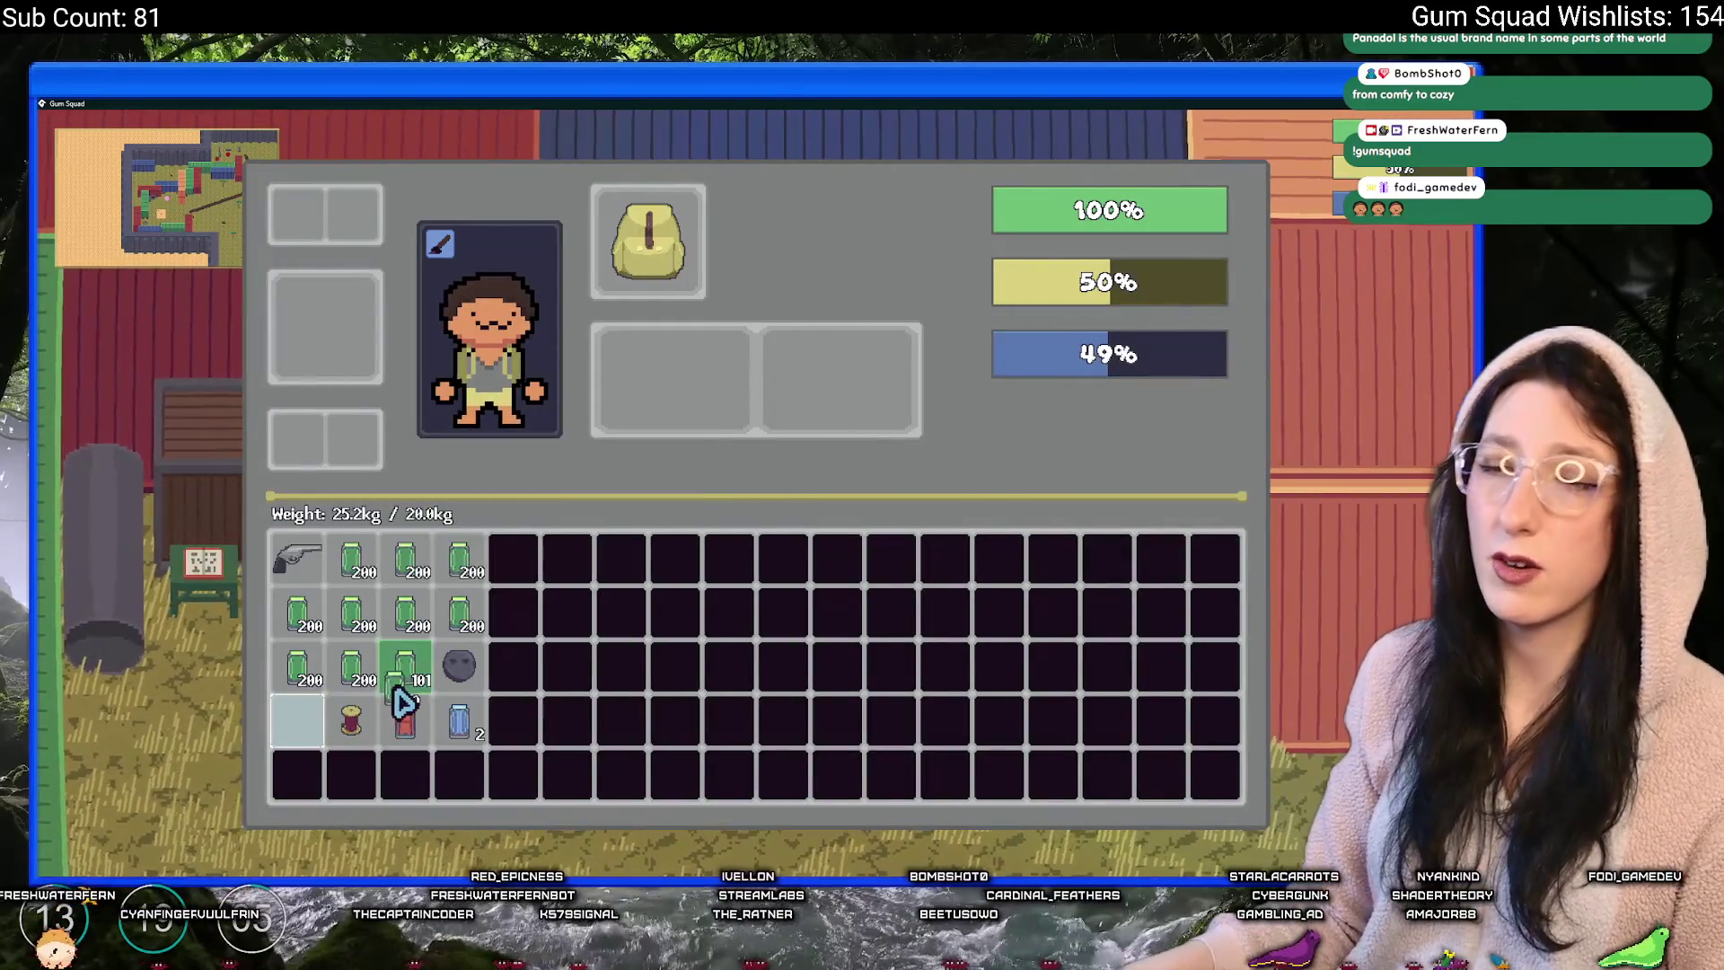
pyautogui.moveTo(297, 721); pyautogui.dragTo(212, 731)
pyautogui.press('Tab')
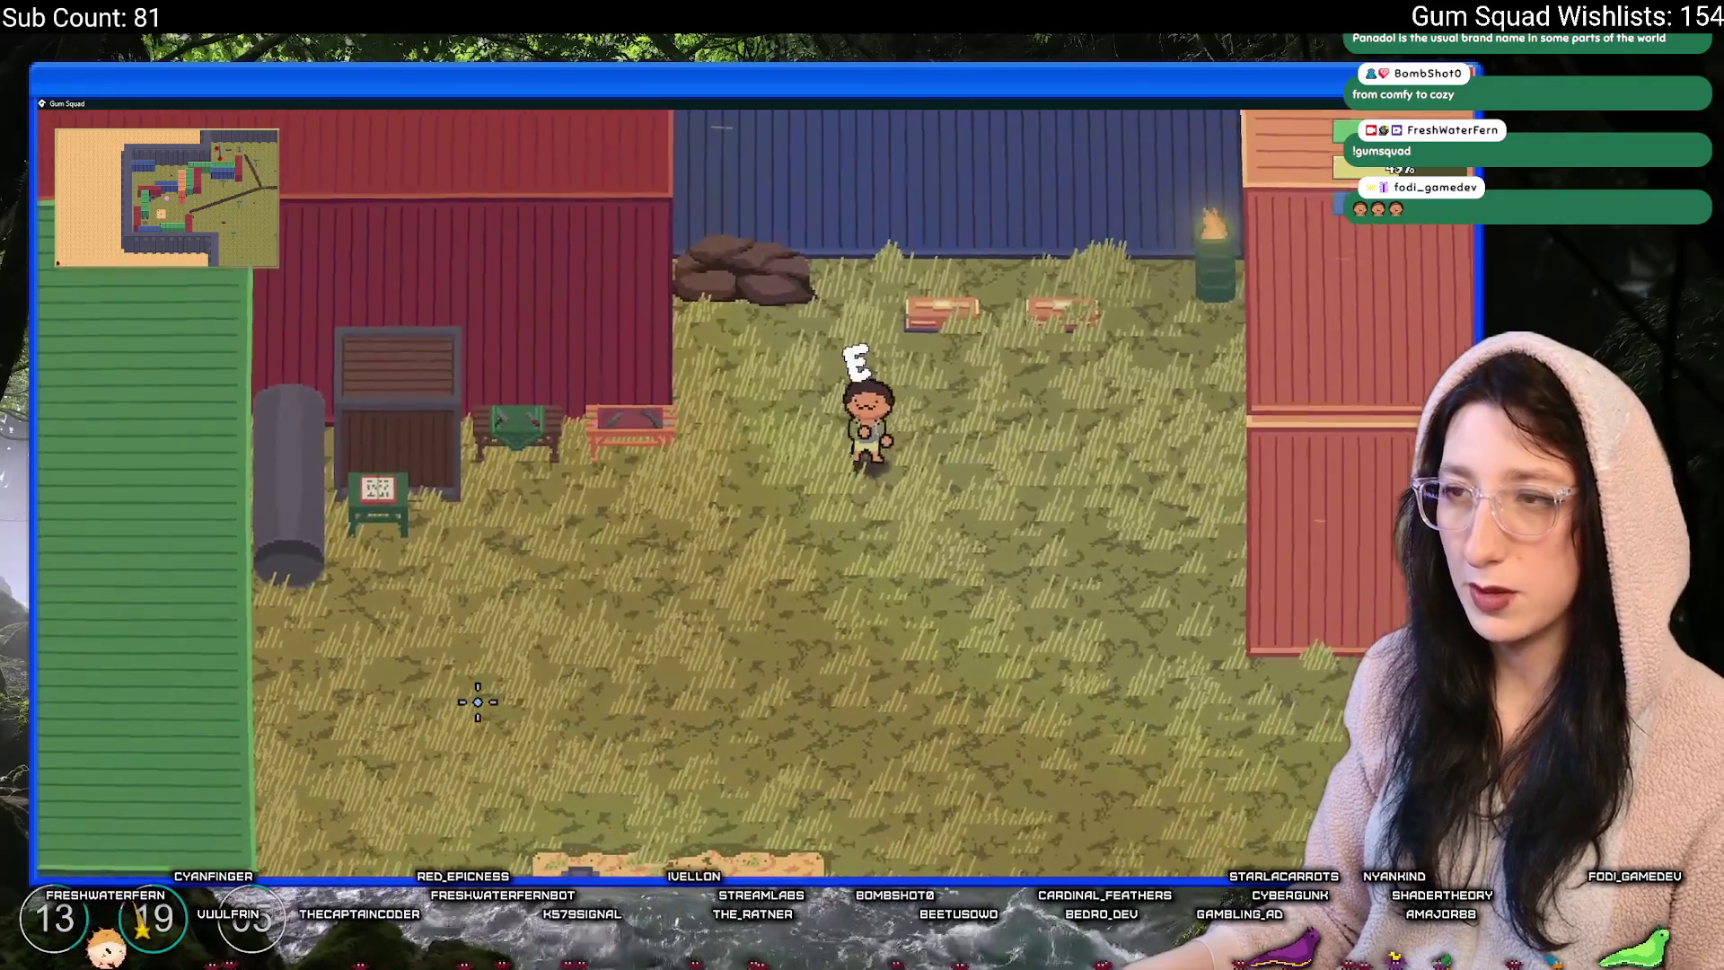
# - In the crate, split the 200 gum stack and merge 12, 25 and 50 into an 87 stack
pyautogui.press('w')
pyautogui.press('e')
pyautogui.click(310, 239)
pyautogui.click(299, 726)
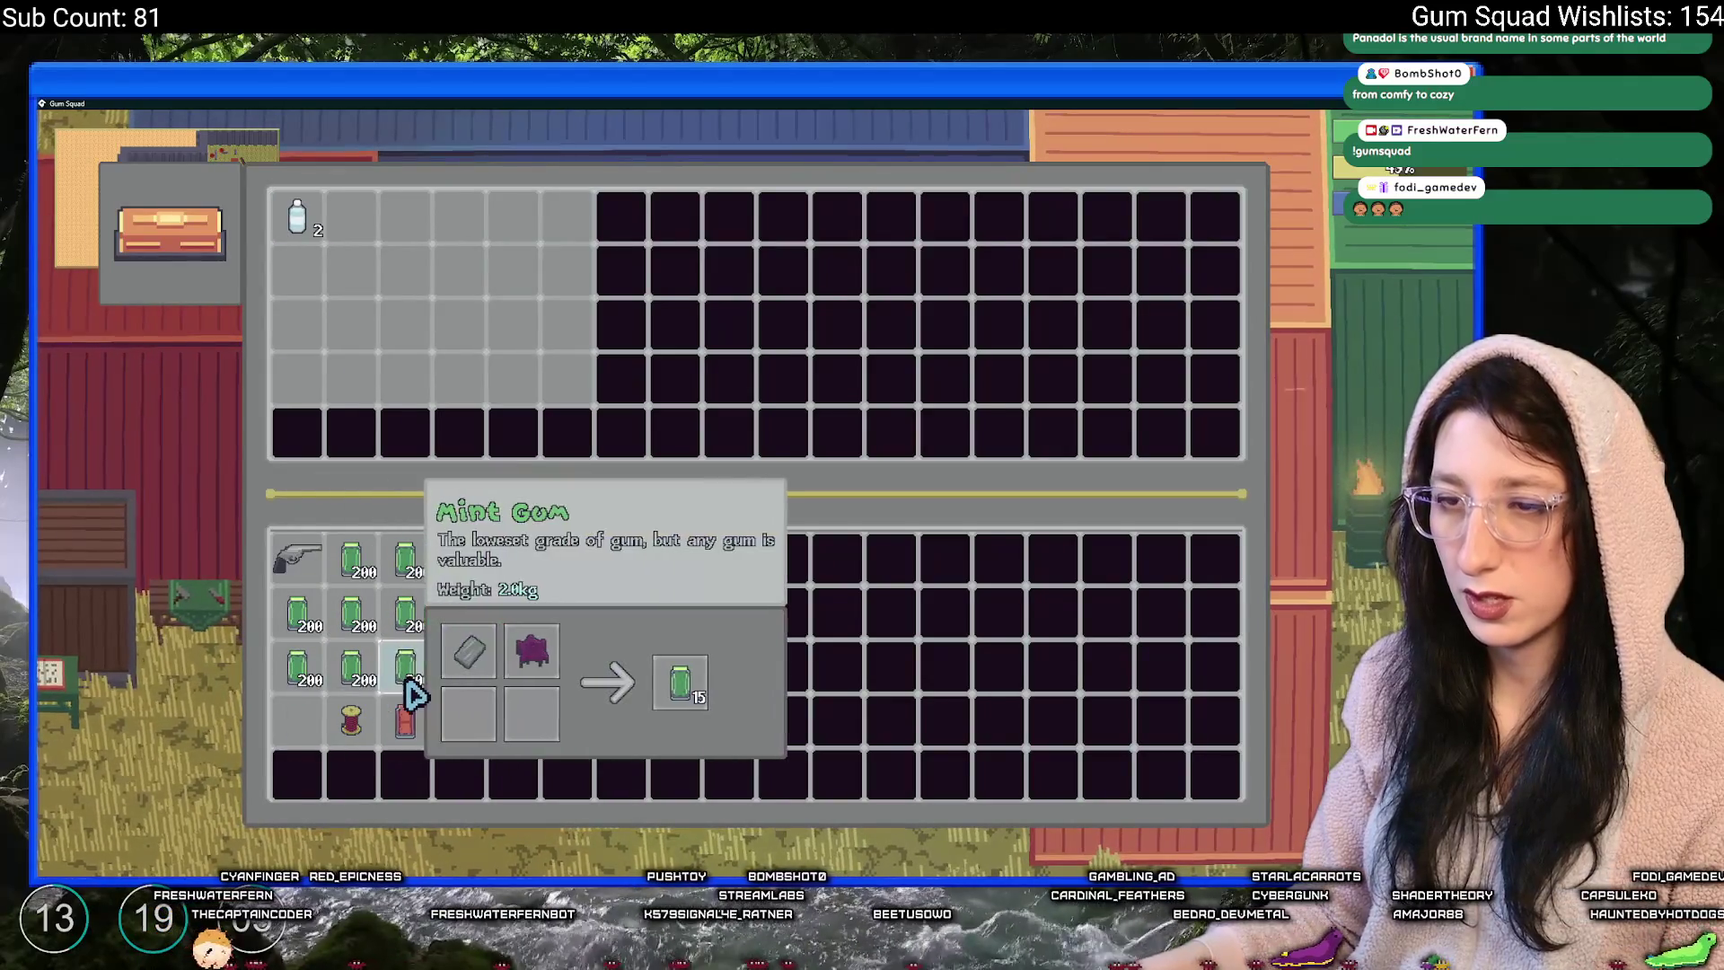
pyautogui.moveTo(415, 695); pyautogui.dragTo(289, 732)
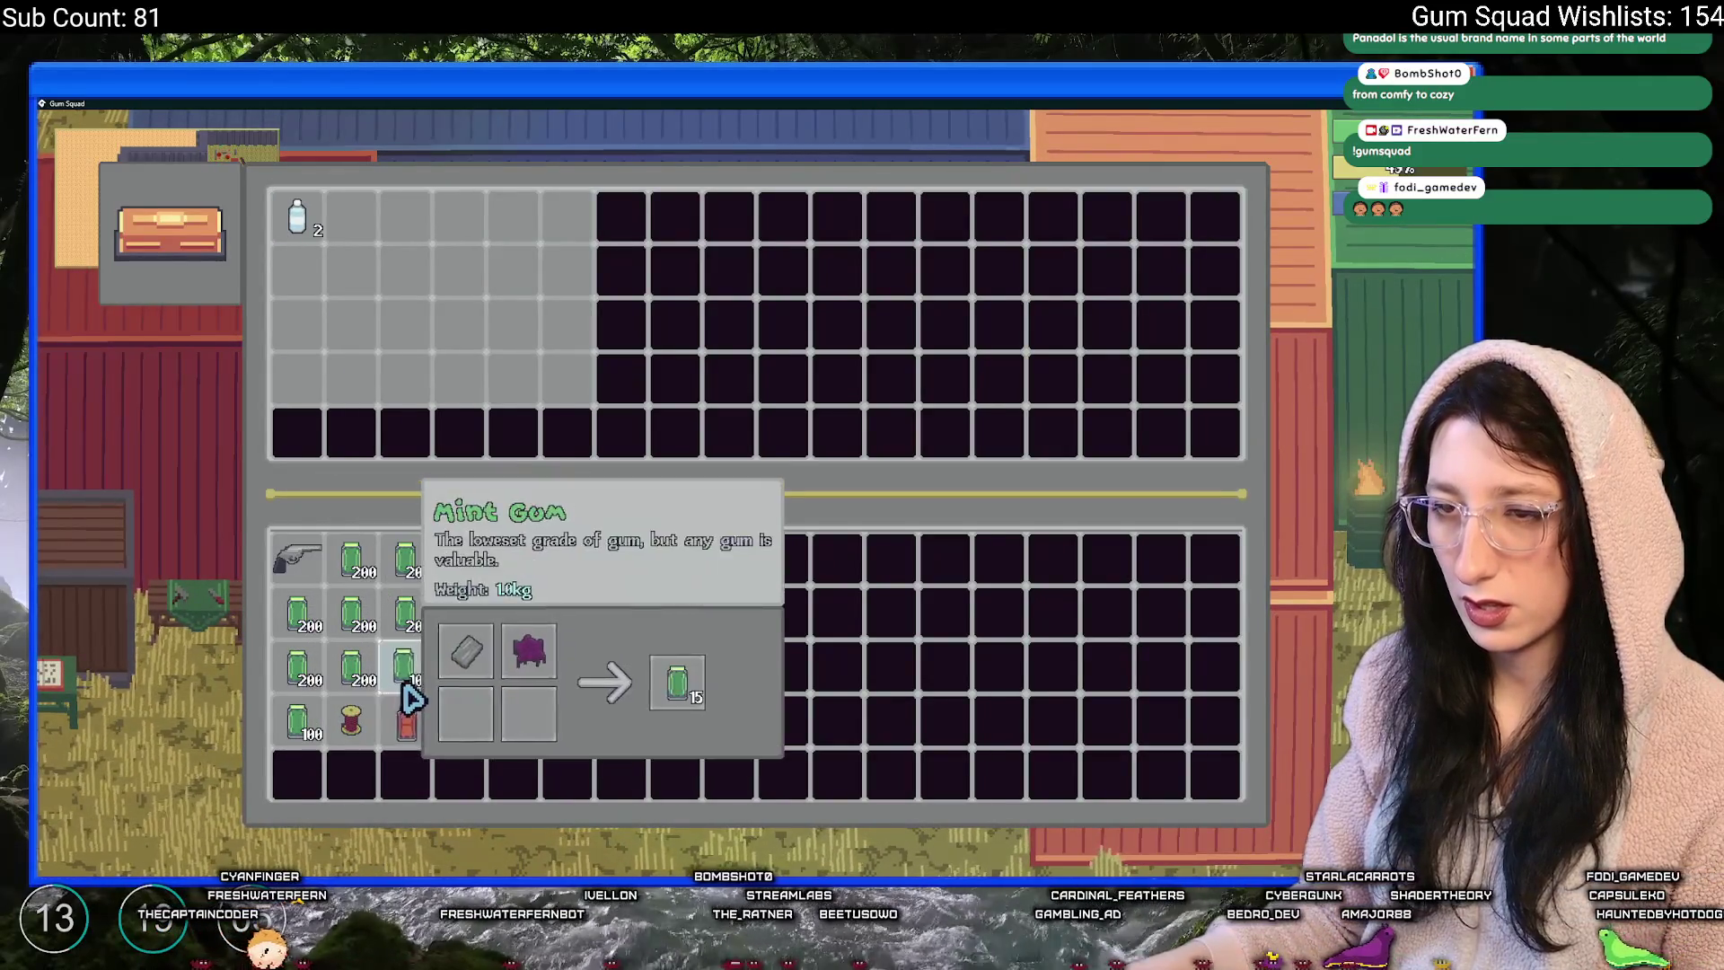
pyautogui.keyDown('shift'); pyautogui.click(414, 334); pyautogui.keyUp('shift')
pyautogui.keyDown('shift'); pyautogui.click(415, 334); pyautogui.keyUp('shift')
pyautogui.keyDown('shift'); pyautogui.click(415, 334); pyautogui.keyUp('shift')
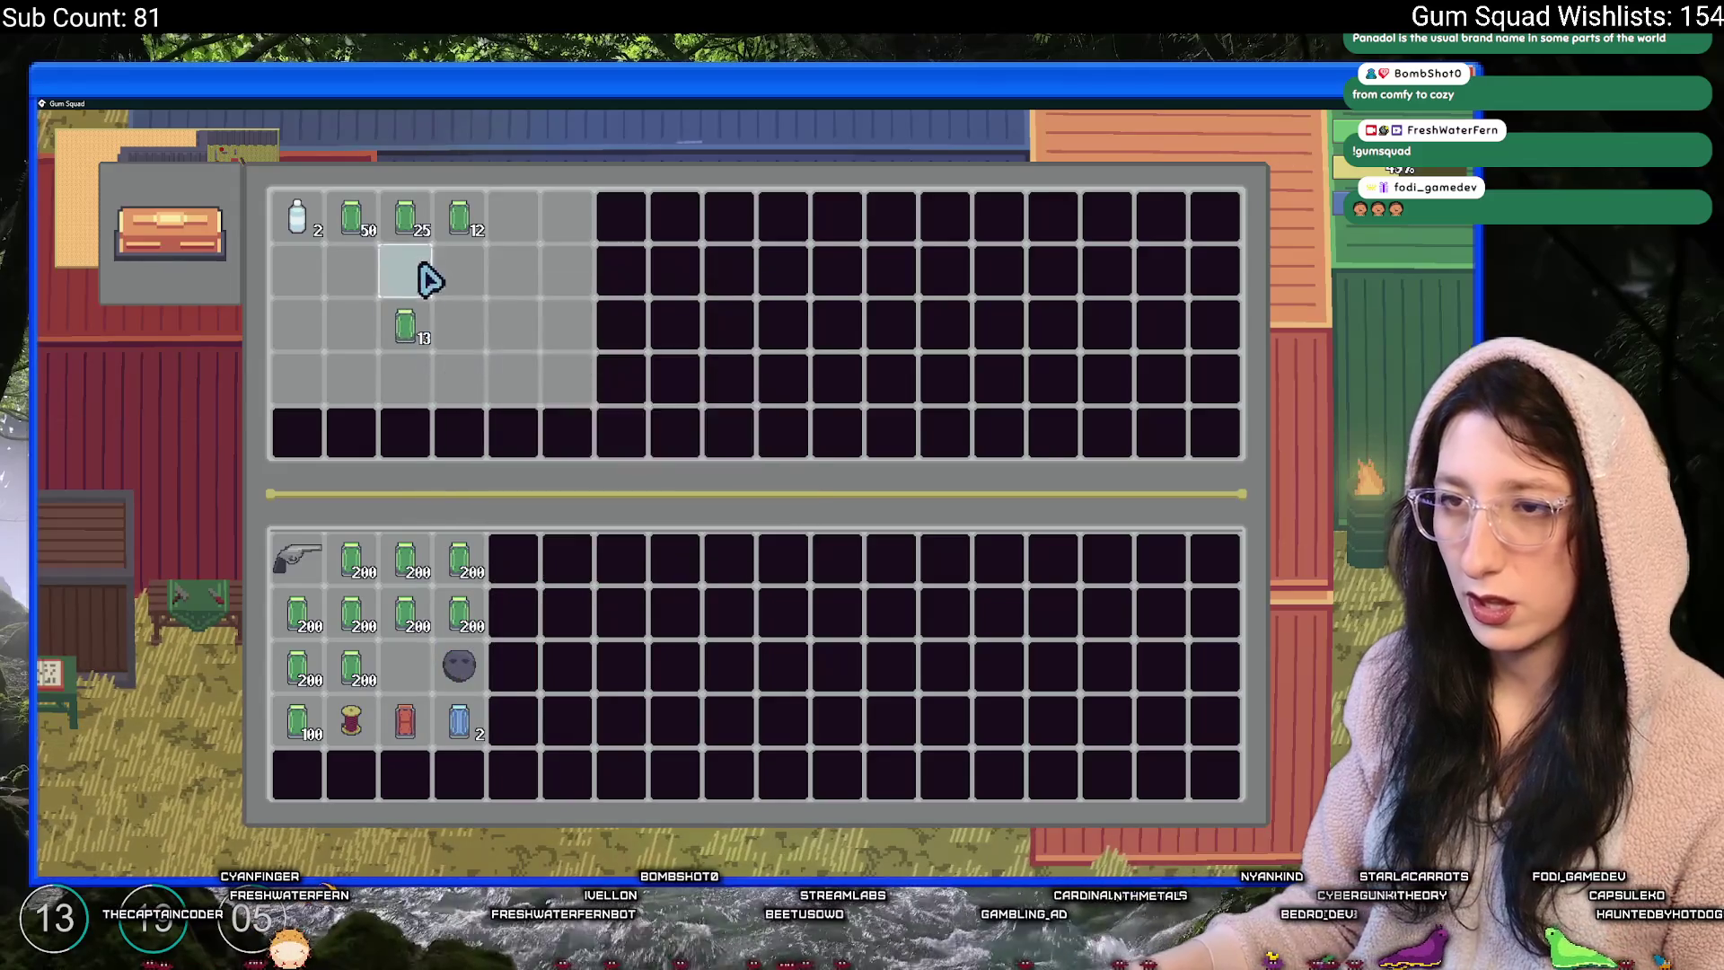
pyautogui.click(453, 220)
pyautogui.click(405, 220)
pyautogui.click(355, 224)
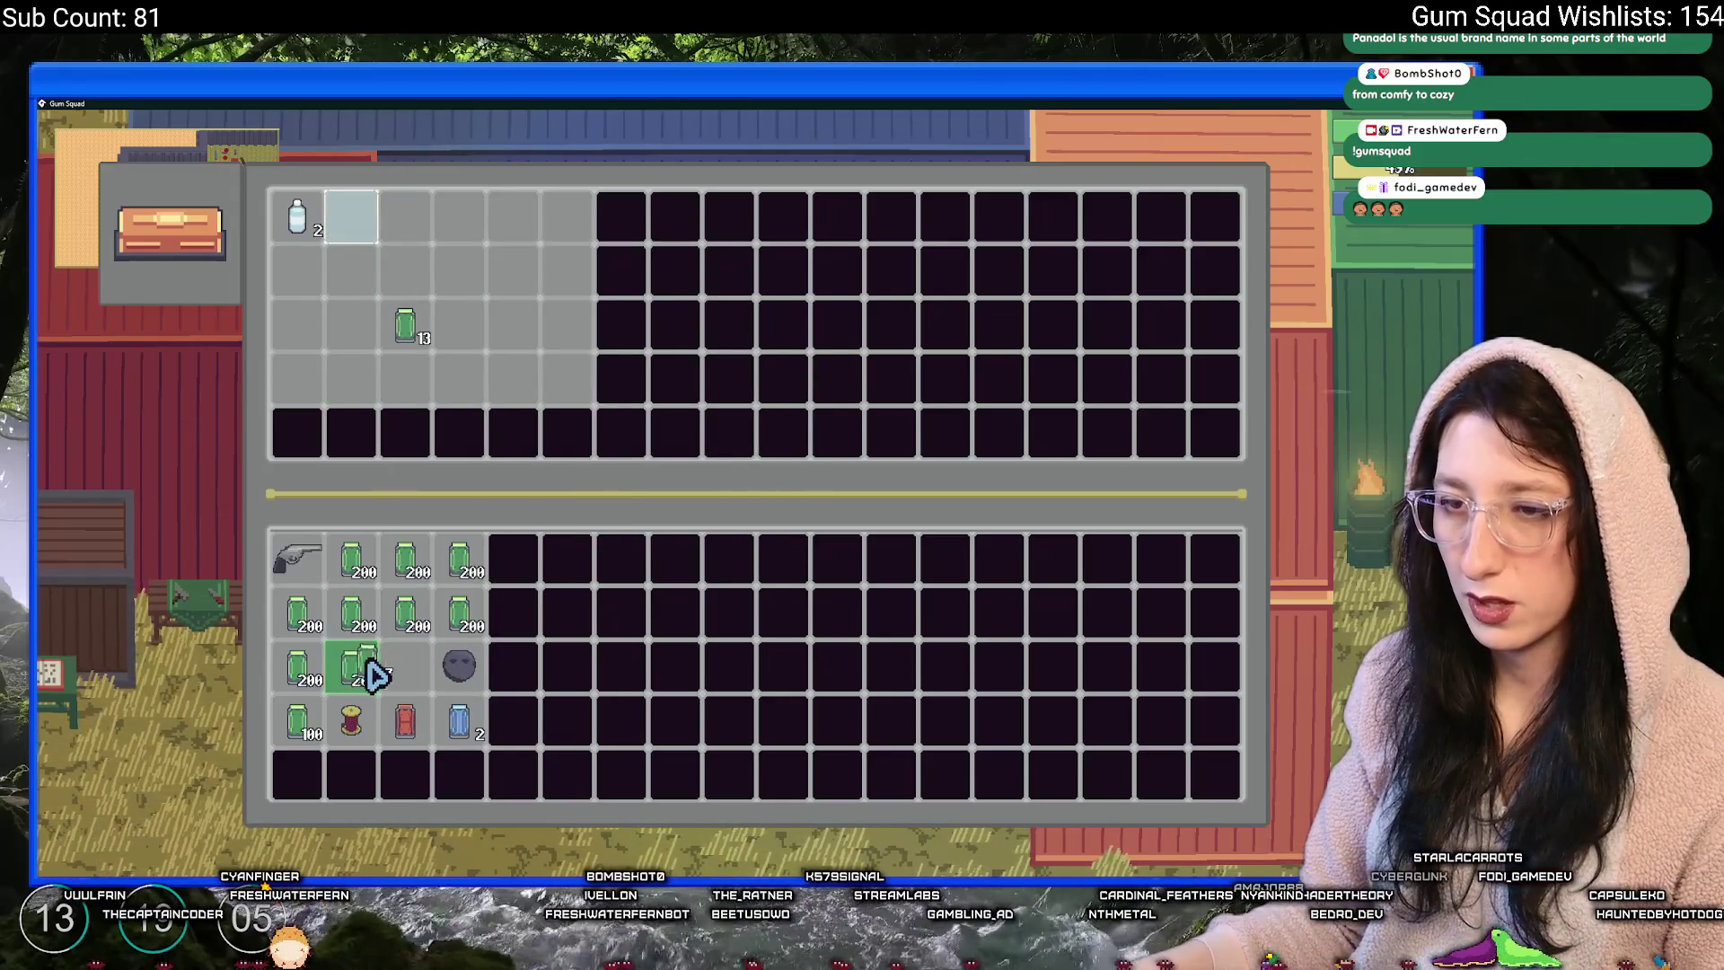
pyautogui.click(405, 669)
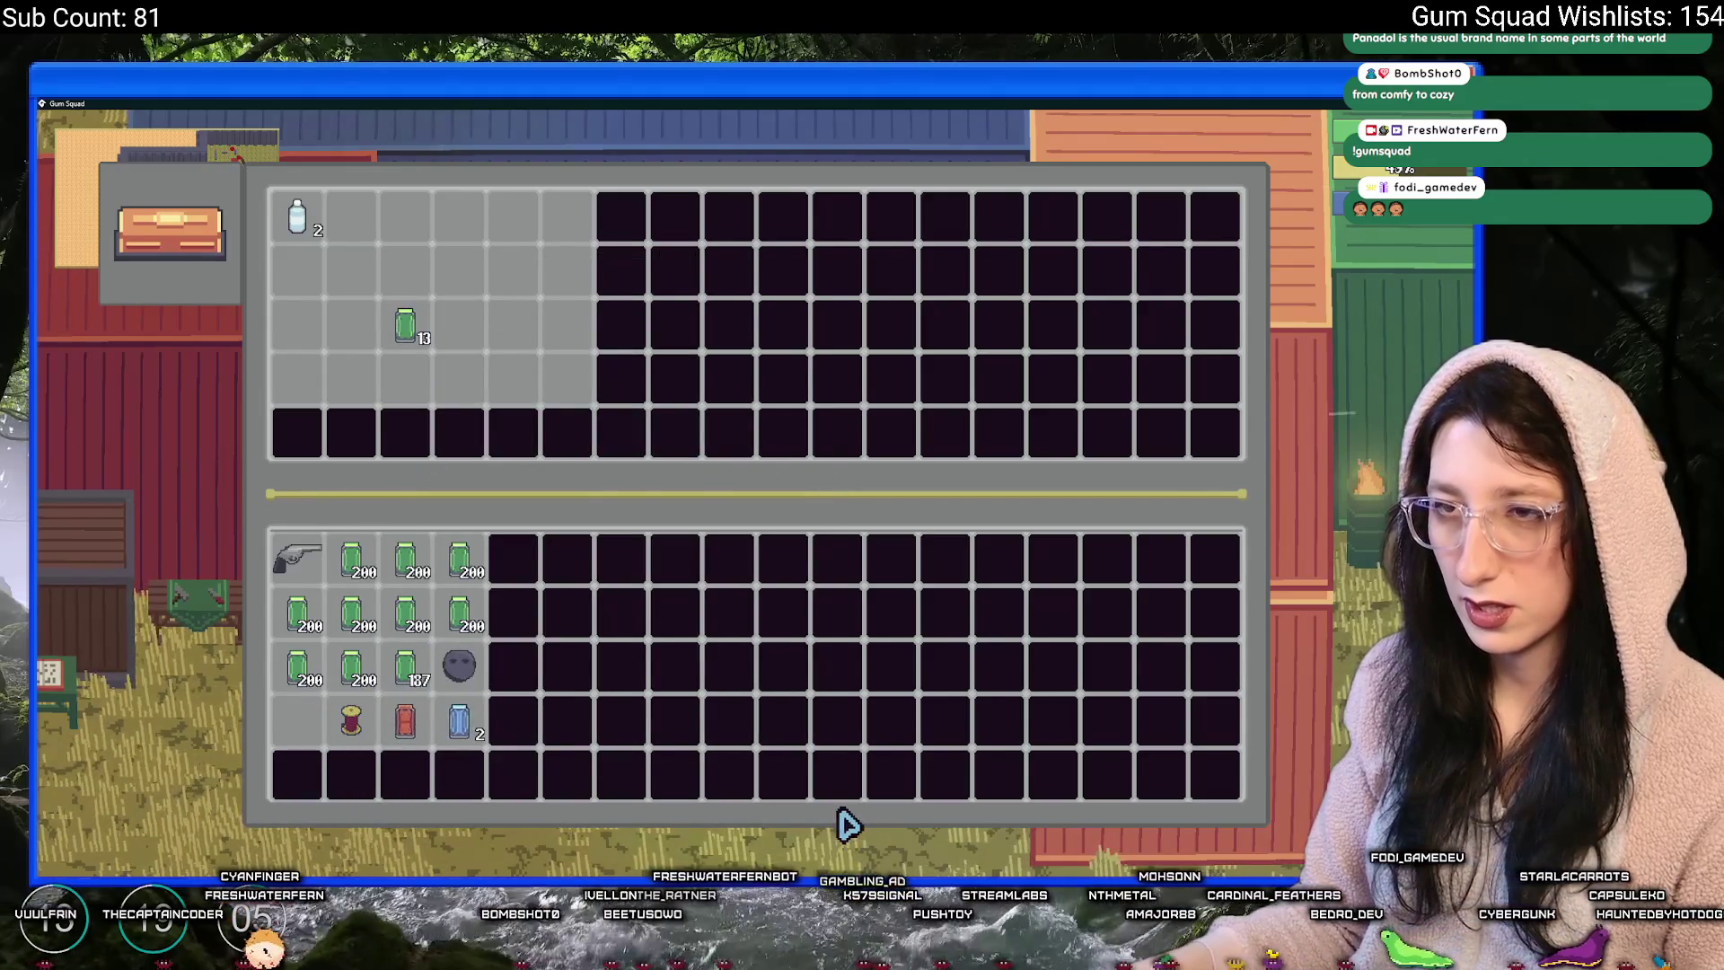
pyautogui.press('Escape')
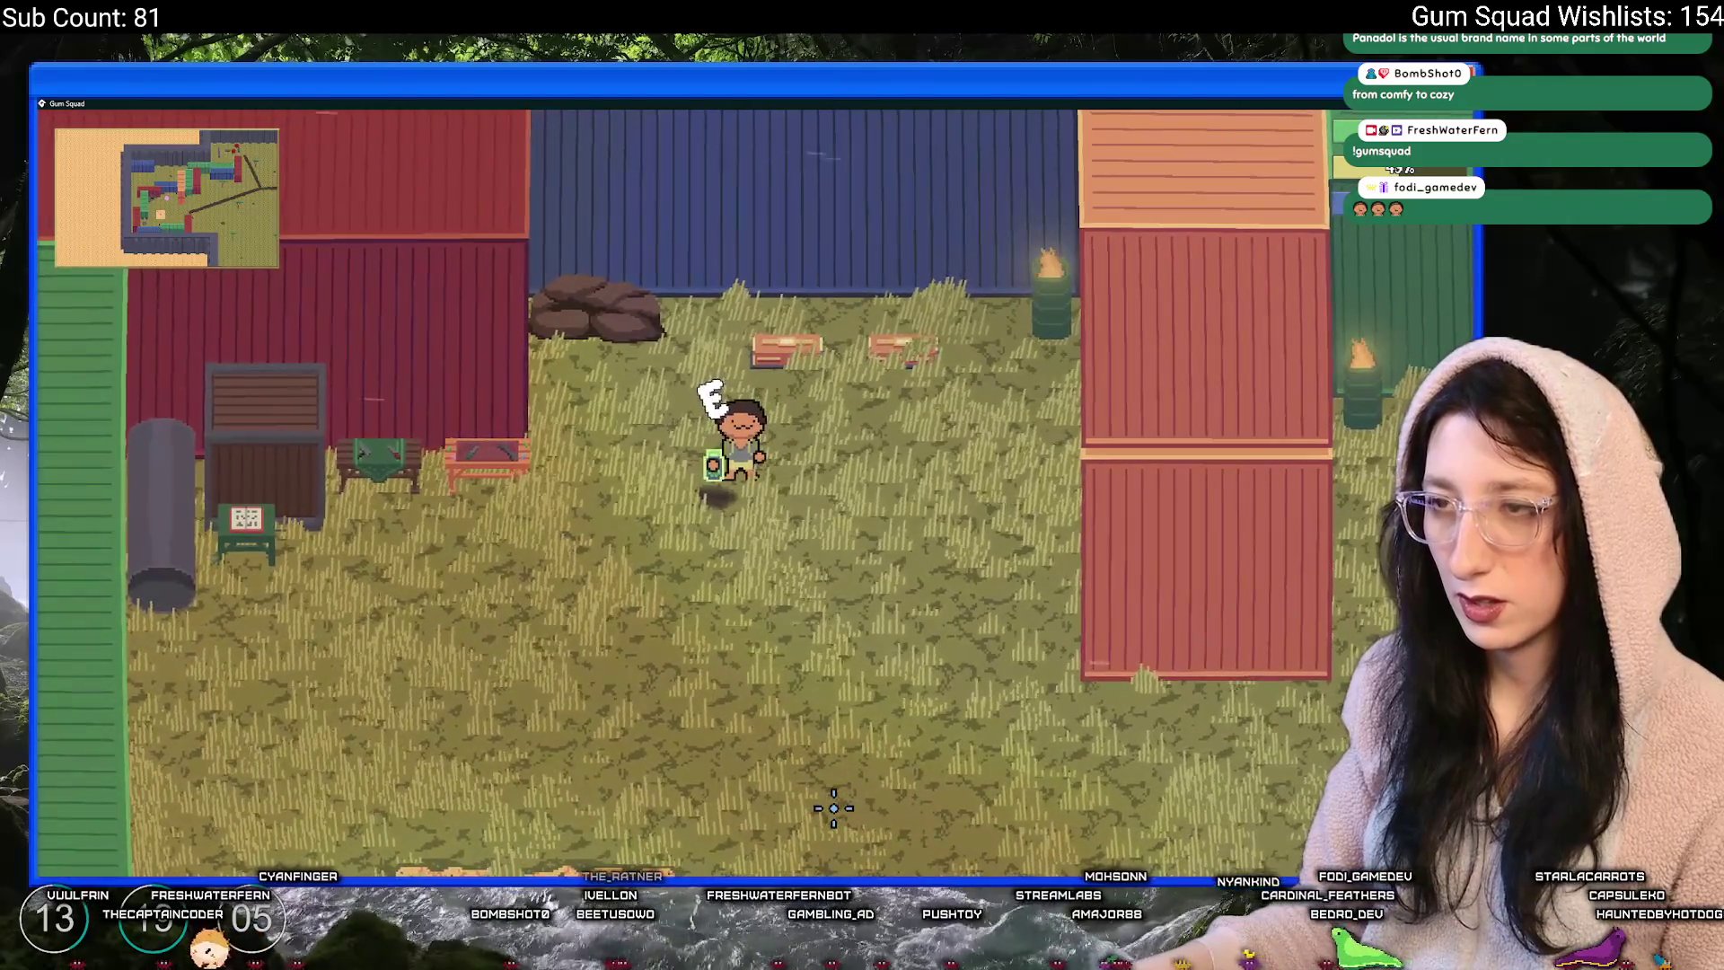
# - Check the inventory and stats panel, then move the crate's 13 Mint Gum stack into the backpack
pyautogui.press('Tab')
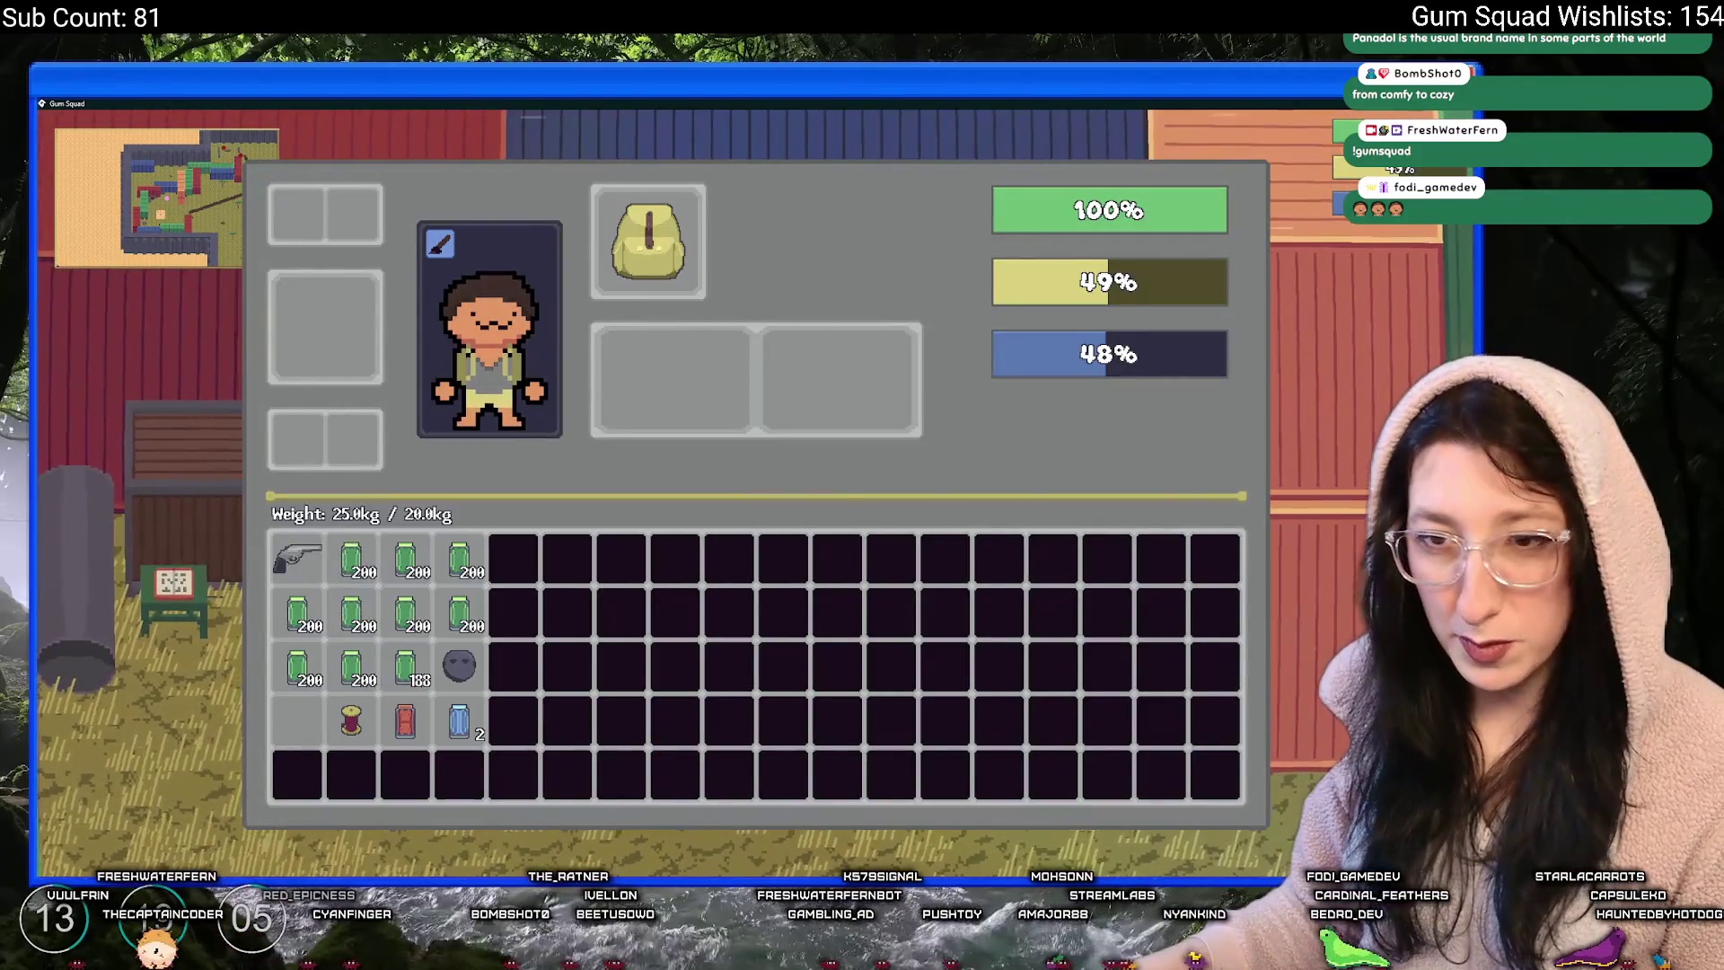
pyautogui.press('Tab')
pyautogui.press('Tab')
pyautogui.press('Tab')
pyautogui.press('e')
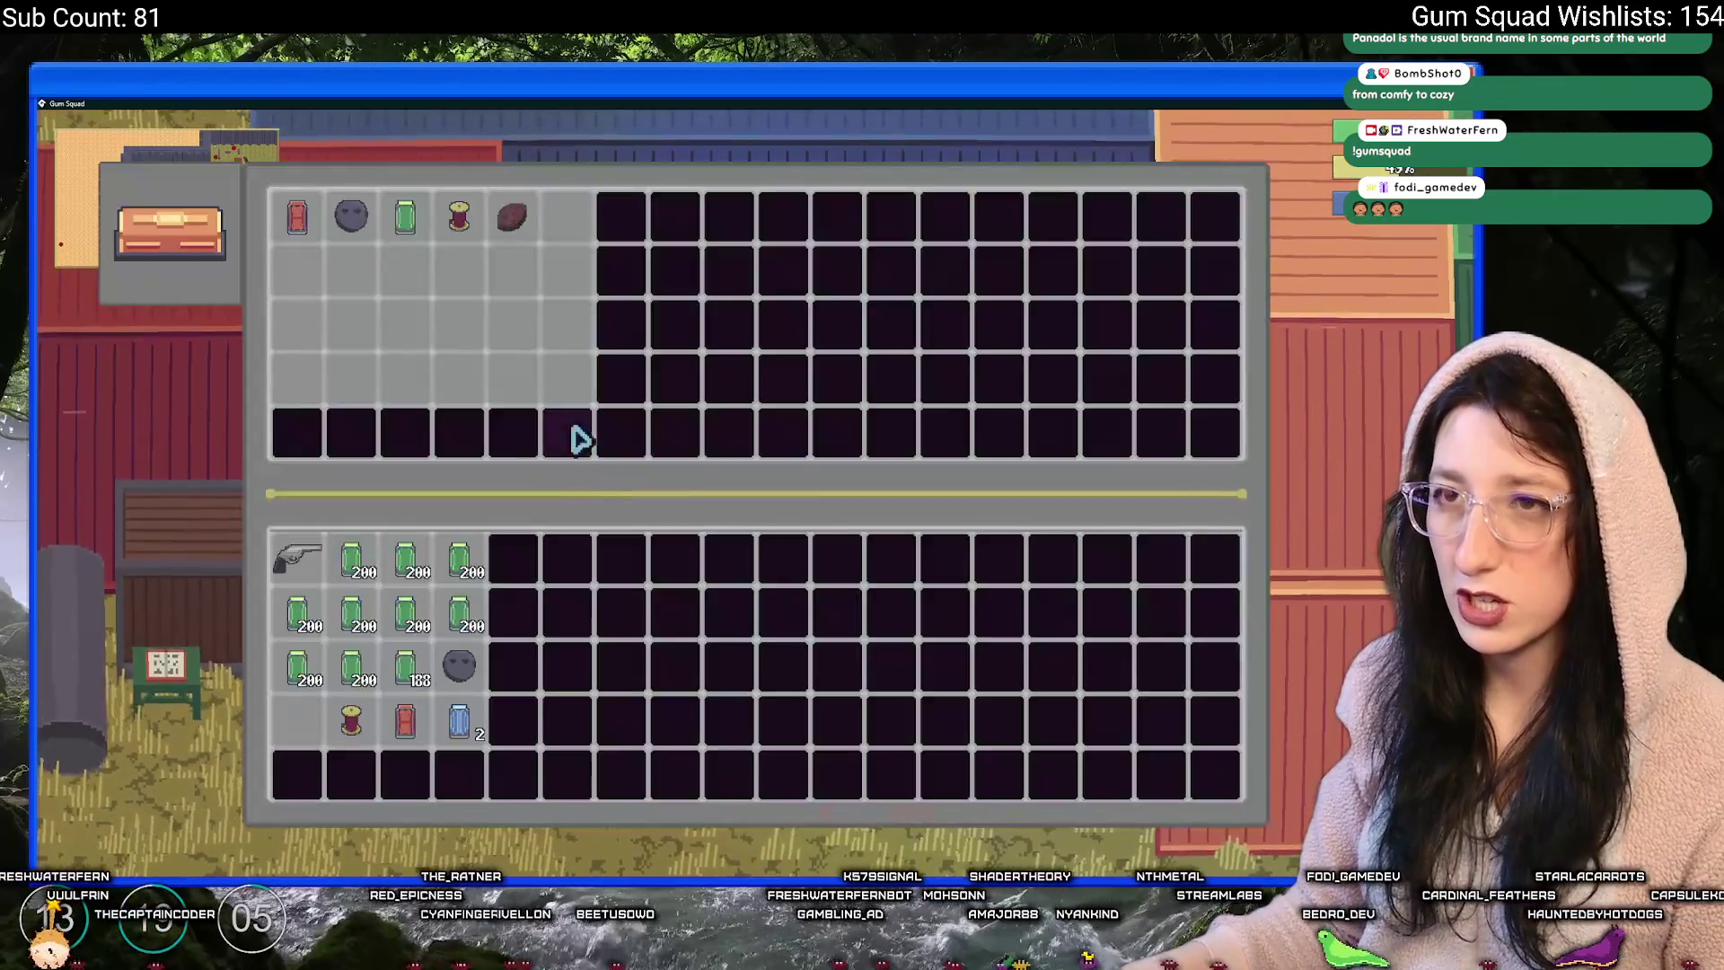
pyautogui.press('Tab')
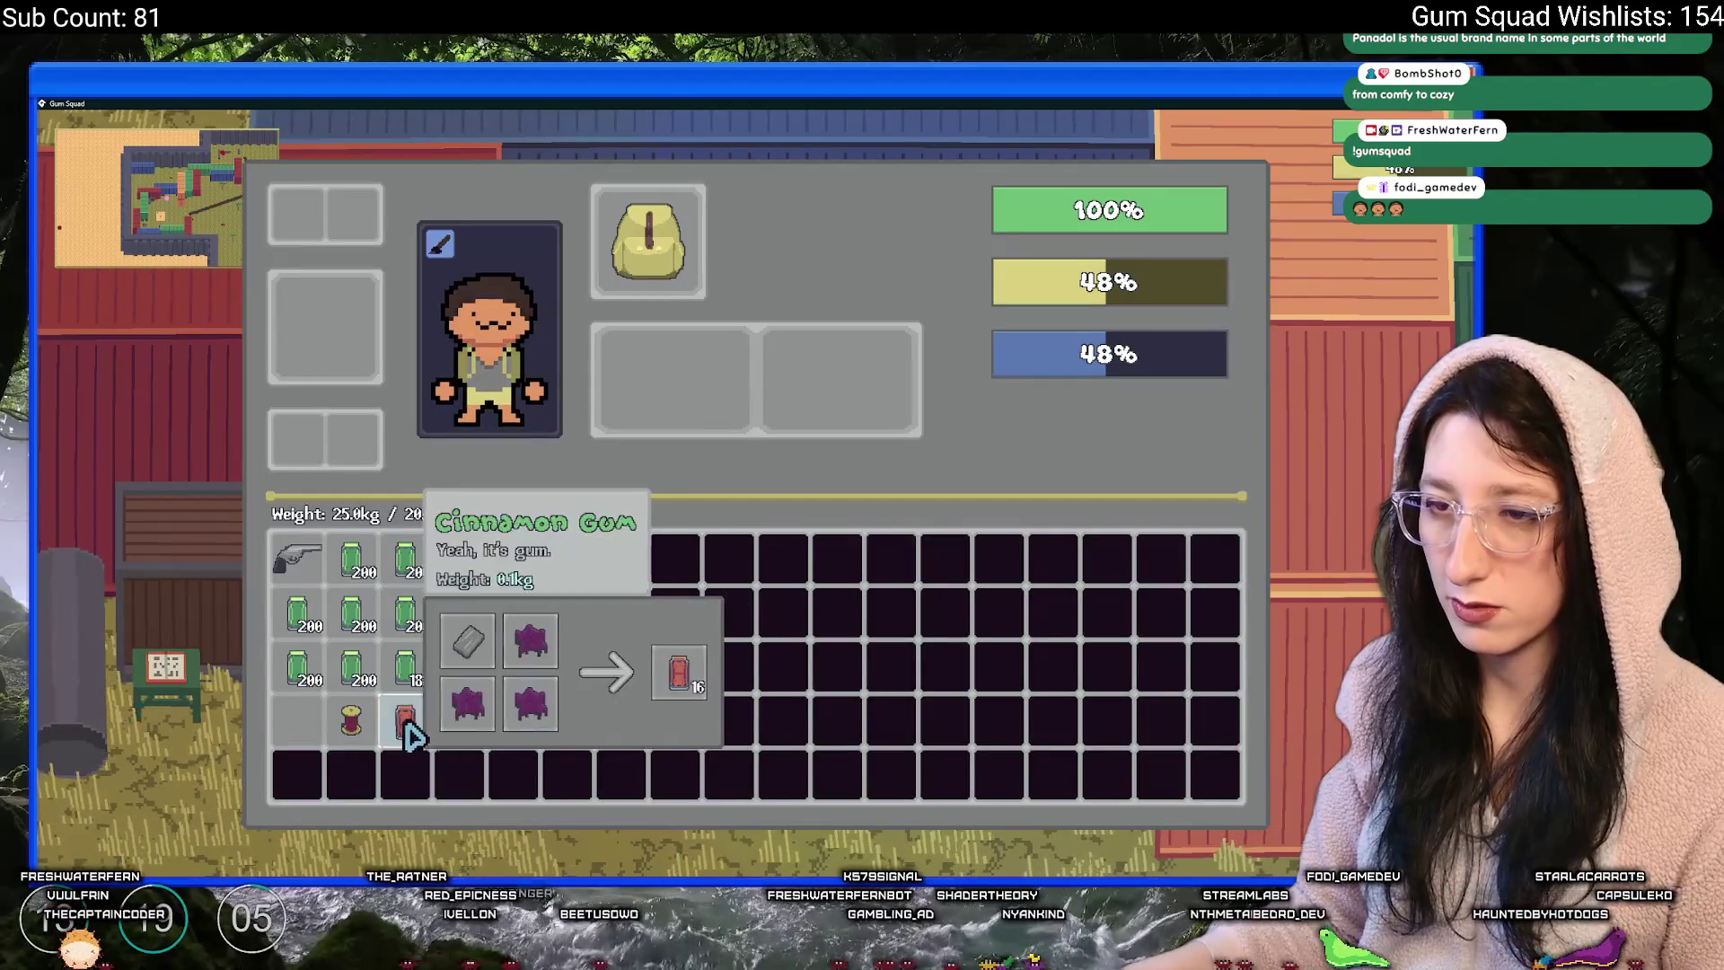
pyautogui.press('Tab')
pyautogui.press('e')
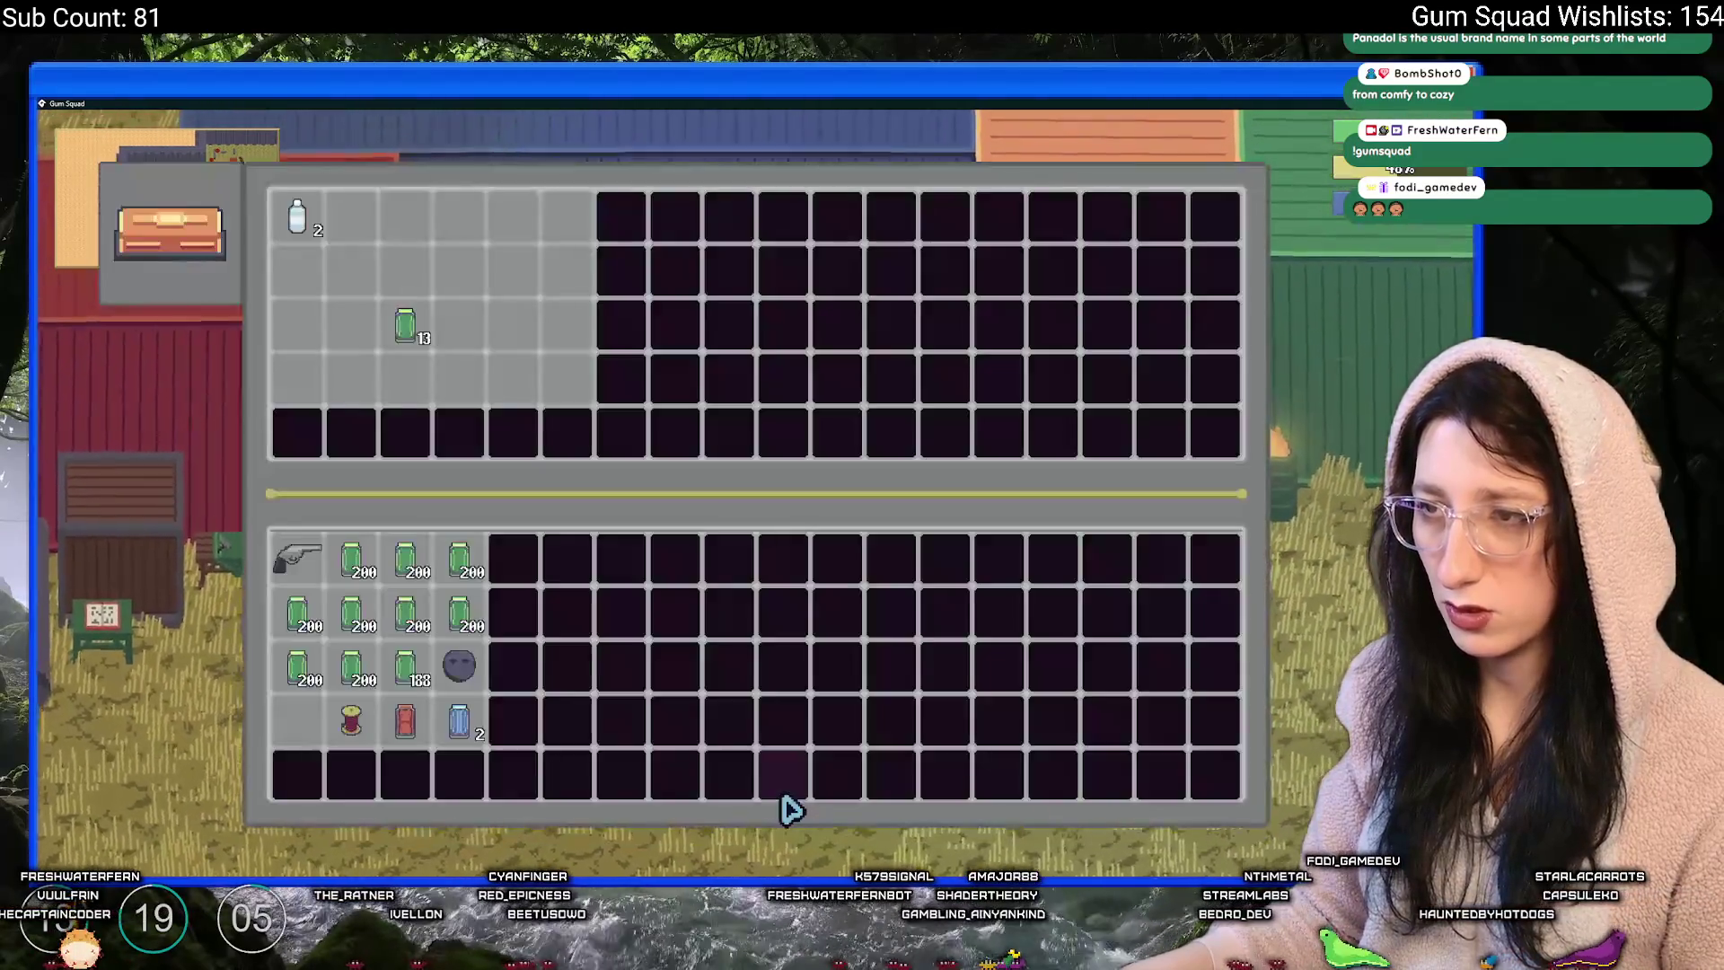
pyautogui.moveTo(404, 325)
pyautogui.mouseDown()
pyautogui.moveTo(369, 565)
pyautogui.moveTo(308, 730)
pyautogui.mouseUp()
pyautogui.press('Tab')
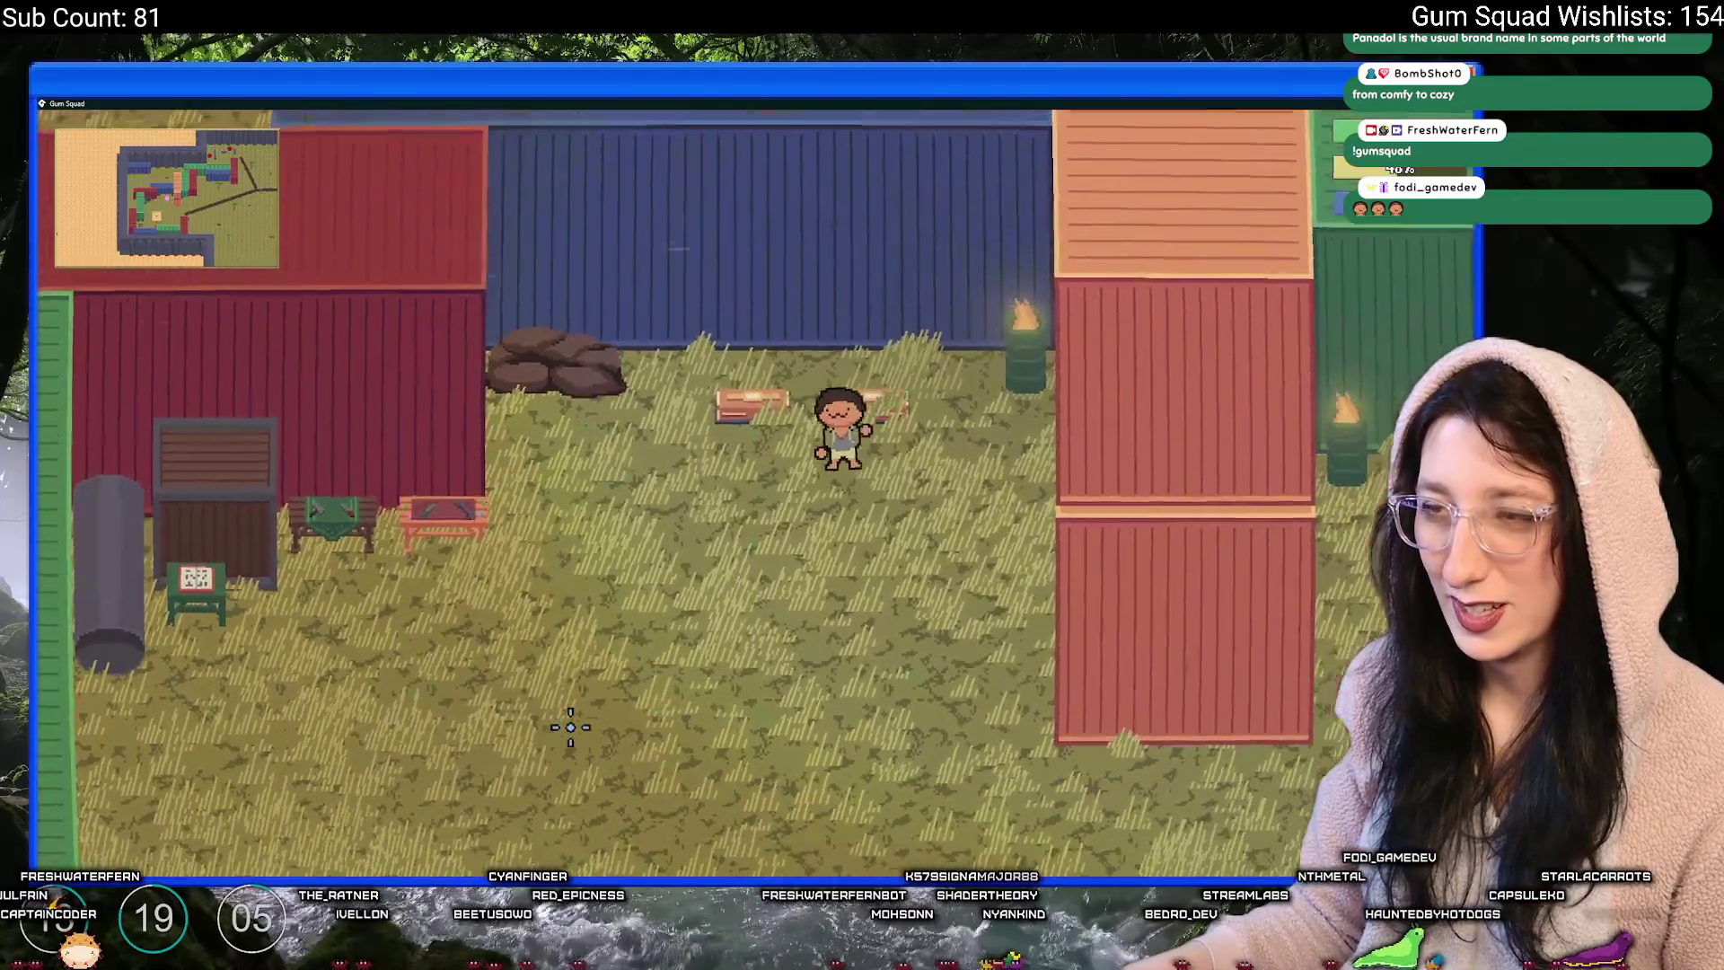
# - At the chest, add the 13 Mint Gum to its stack, take the Steak and grab a gum jar
pyautogui.press('a')
pyautogui.press('s')
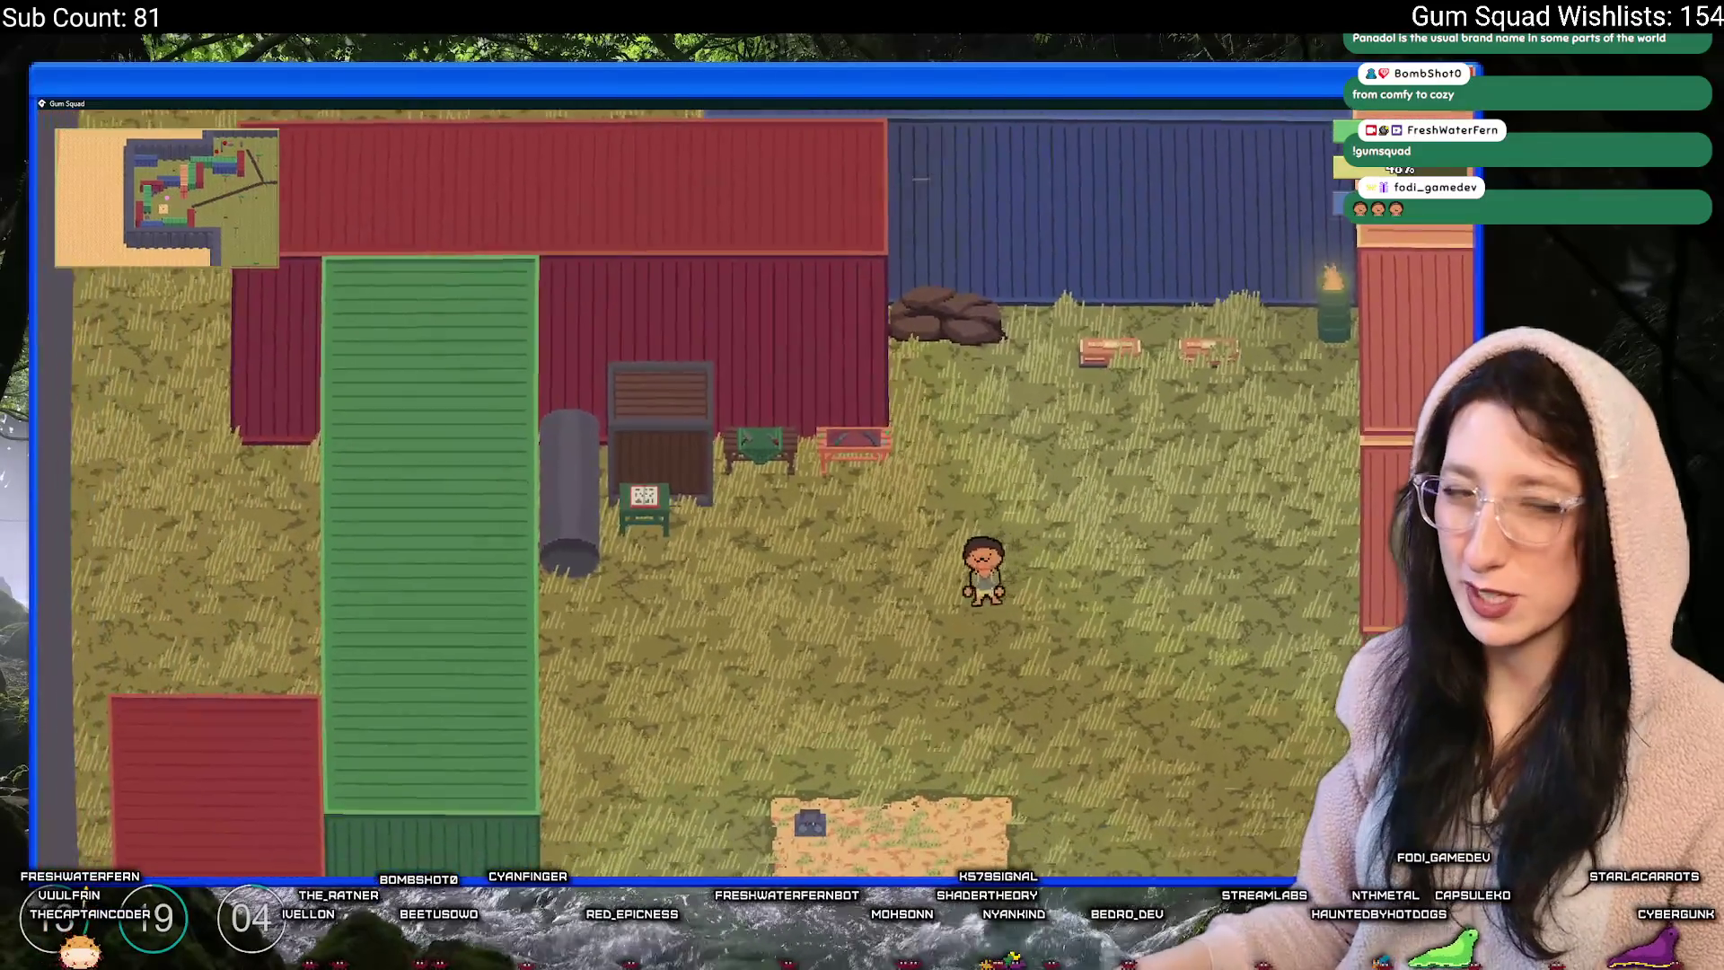
pyautogui.press('Tab')
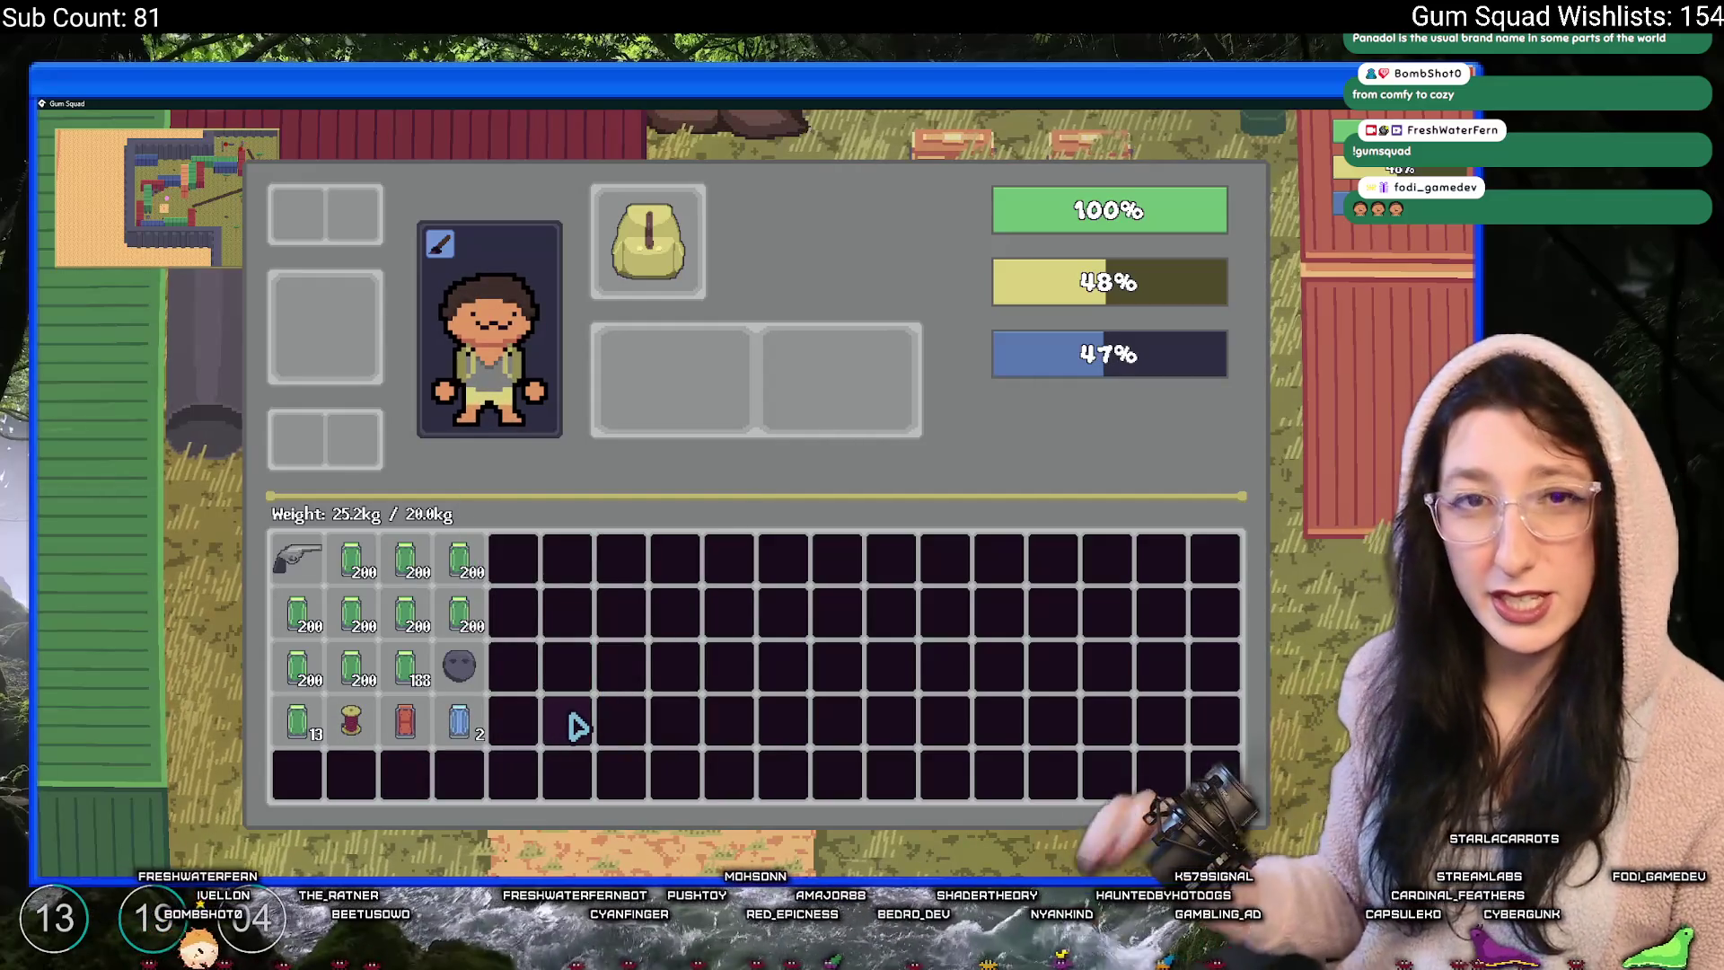
pyautogui.press('Tab')
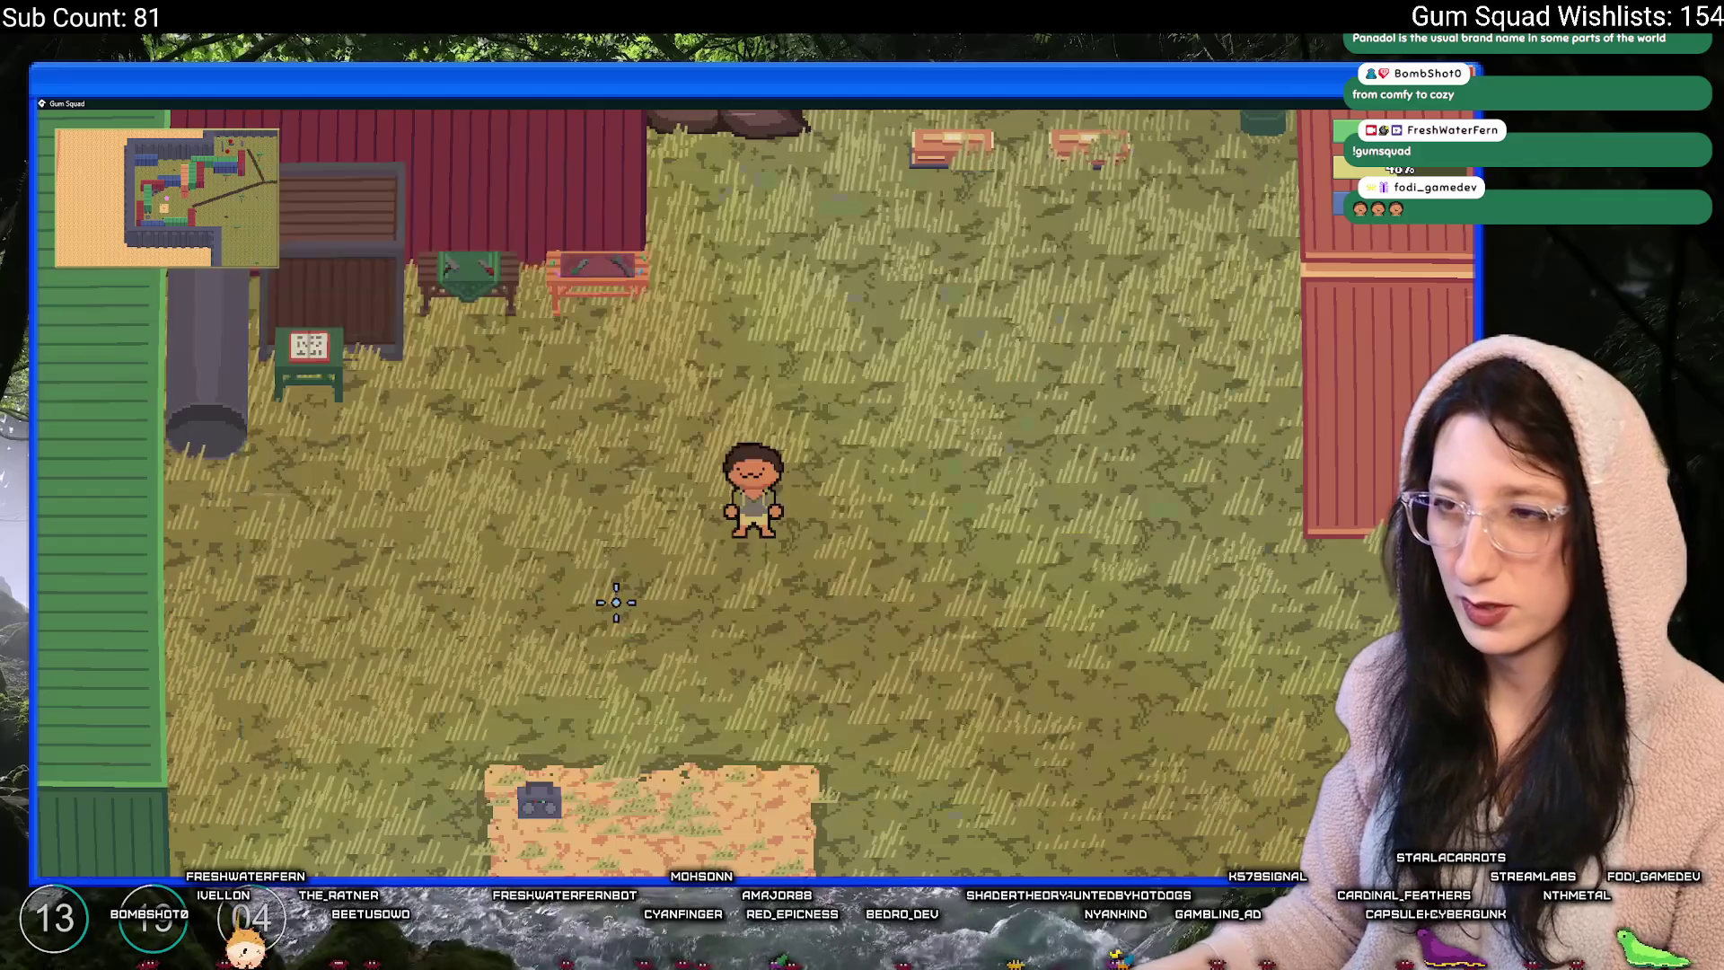
pyautogui.press('w')
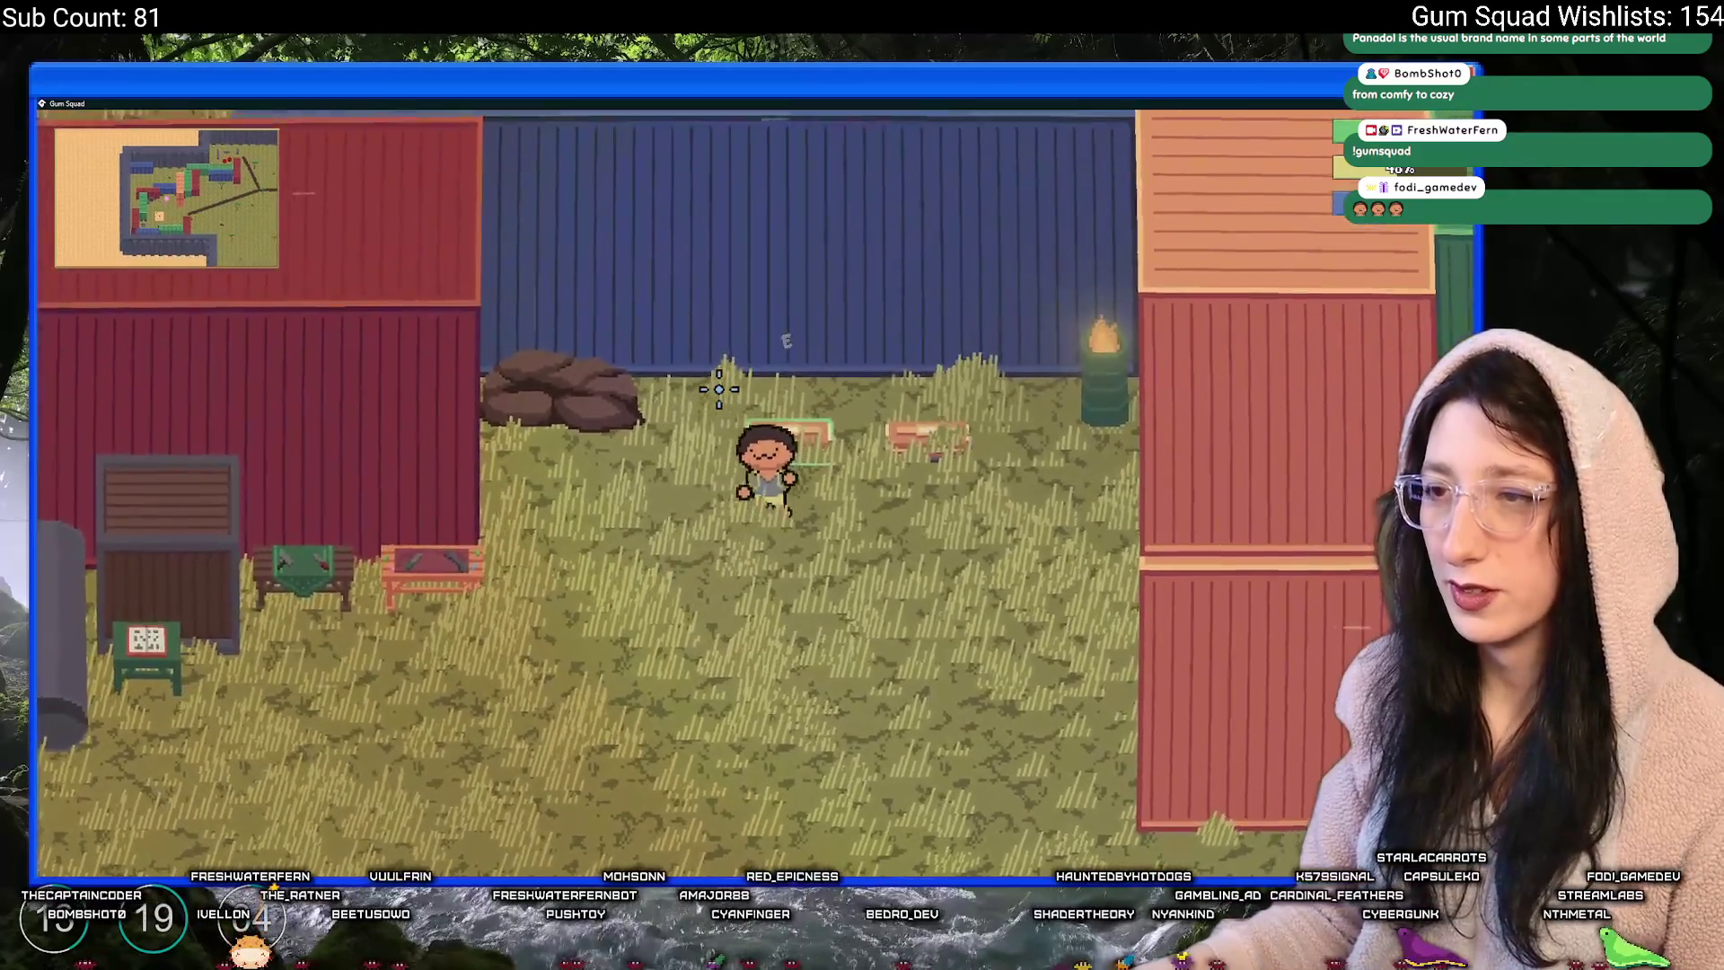
pyautogui.press('e')
pyautogui.keyDown('shift'); pyautogui.click(299, 732); pyautogui.keyUp('shift')
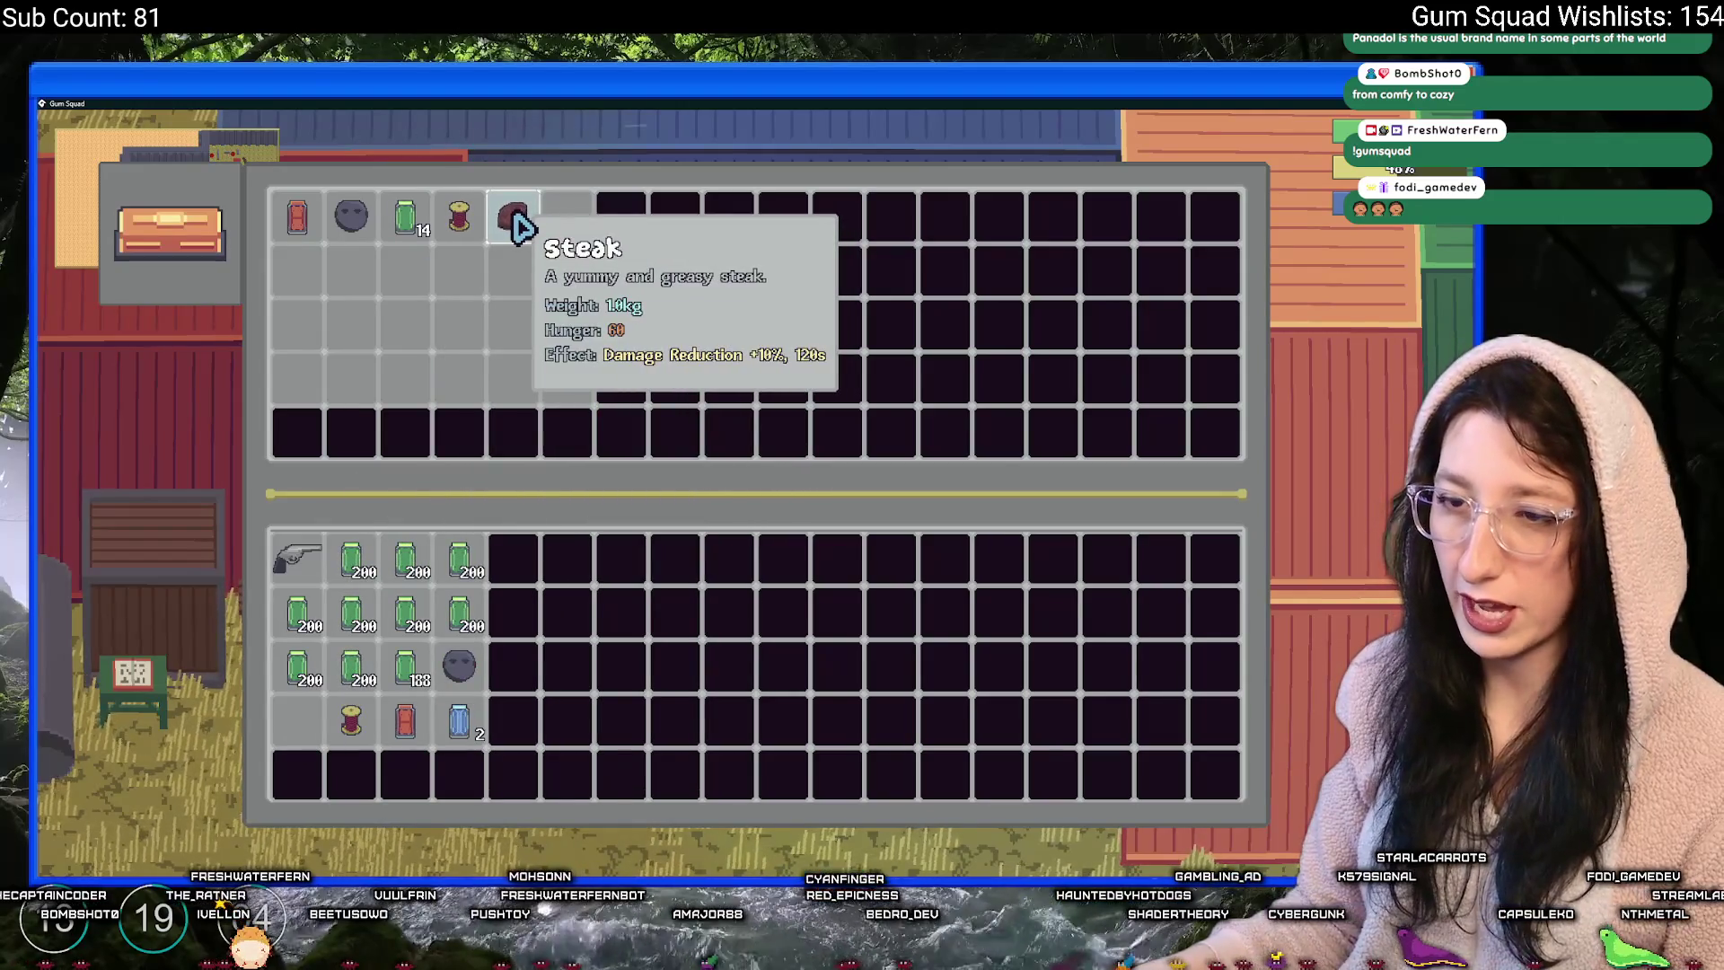
pyautogui.keyDown('shift'); pyautogui.click(524, 220); pyautogui.keyUp('shift')
pyautogui.moveTo(433, 232)
pyautogui.mouseDown()
pyautogui.moveTo(261, 358)
pyautogui.moveTo(468, 388)
pyautogui.moveTo(246, 422)
pyautogui.mouseUp()
pyautogui.press('Escape')
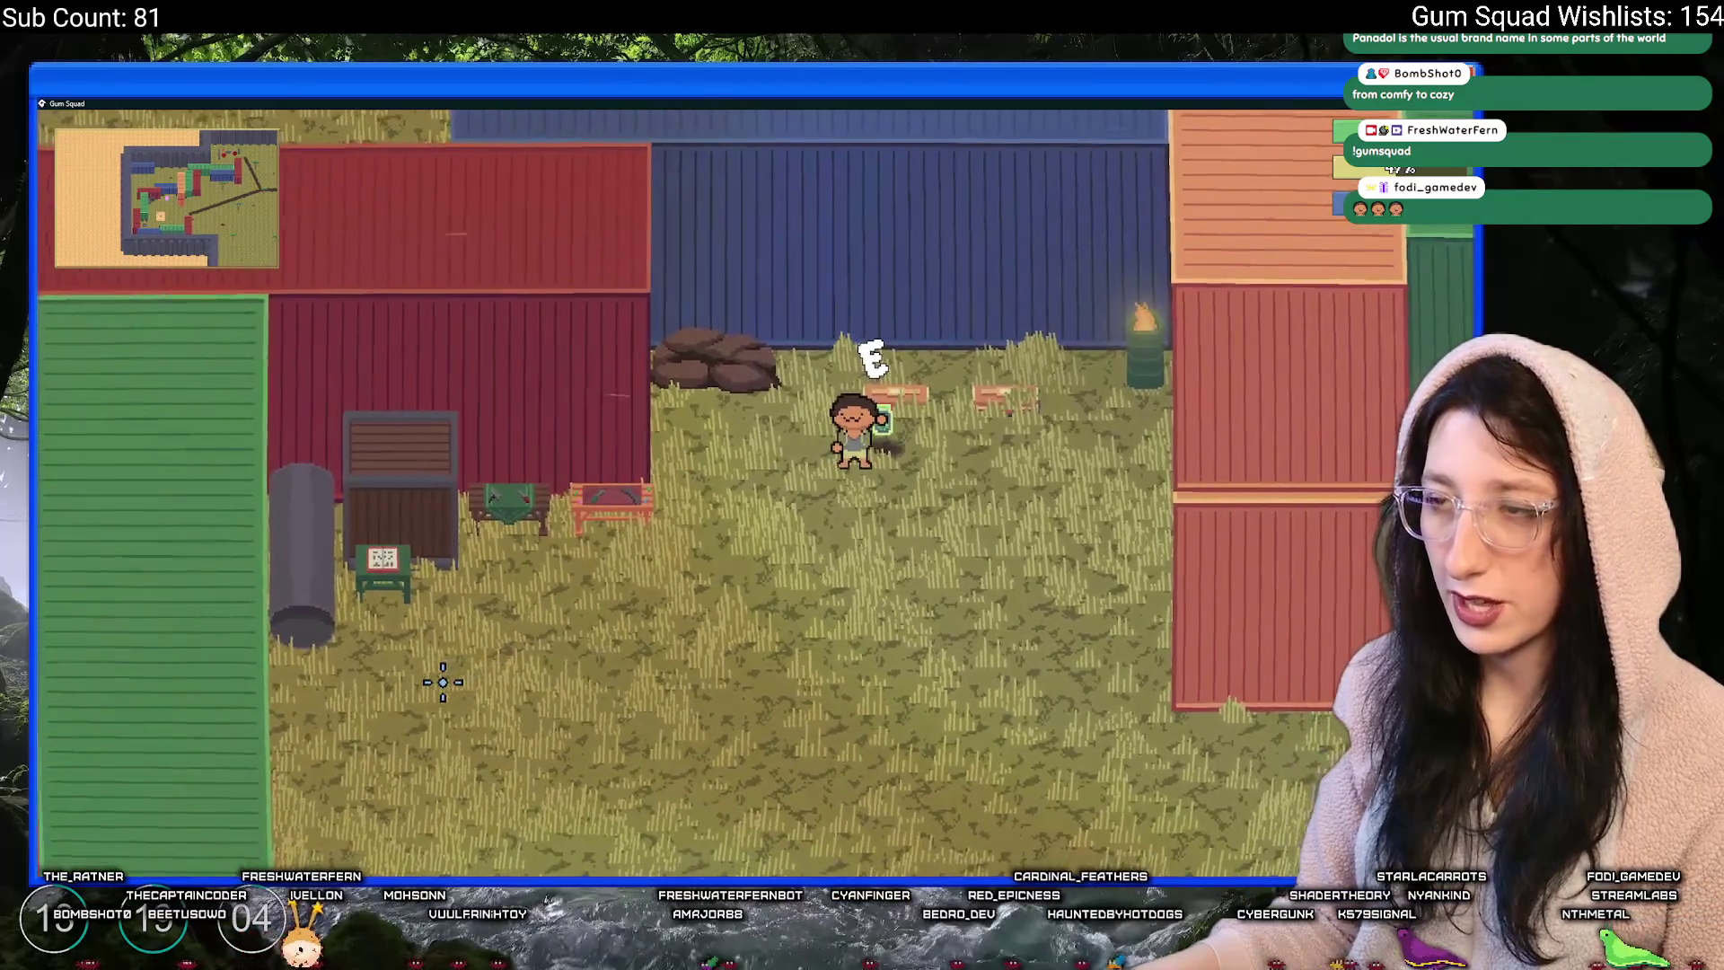
# - Recheck the backpack contents a few times and quit the game back to the editor
pyautogui.press('Tab')
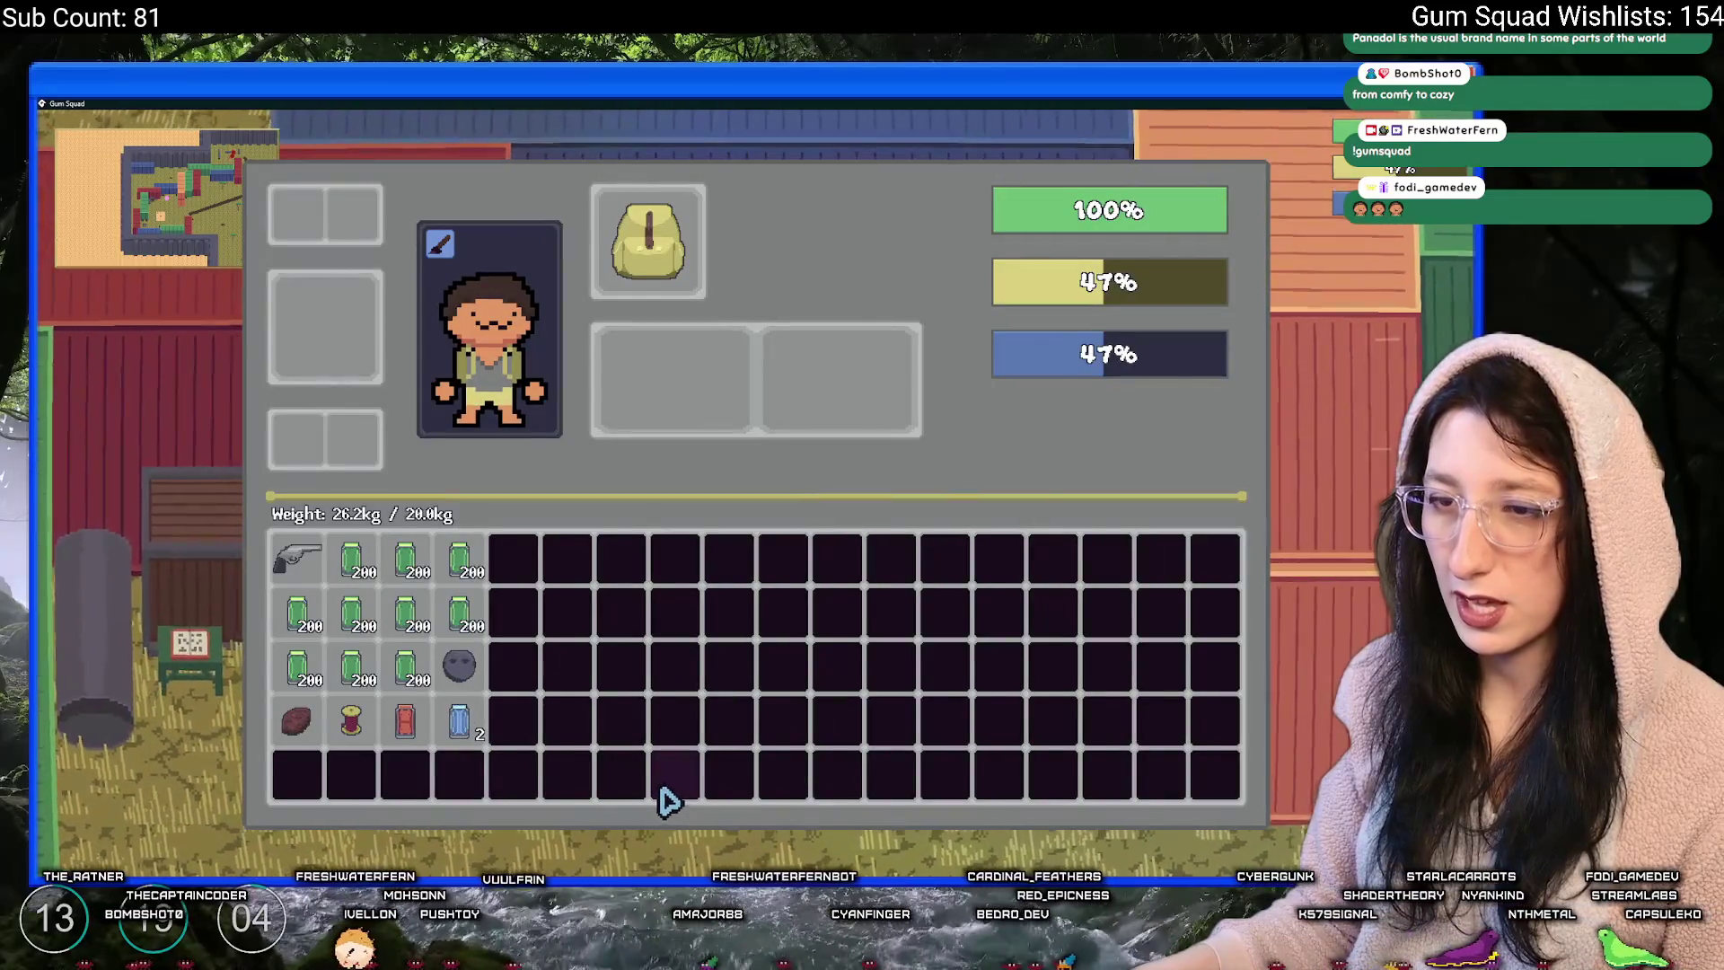
pyautogui.press('Tab')
pyautogui.press('a')
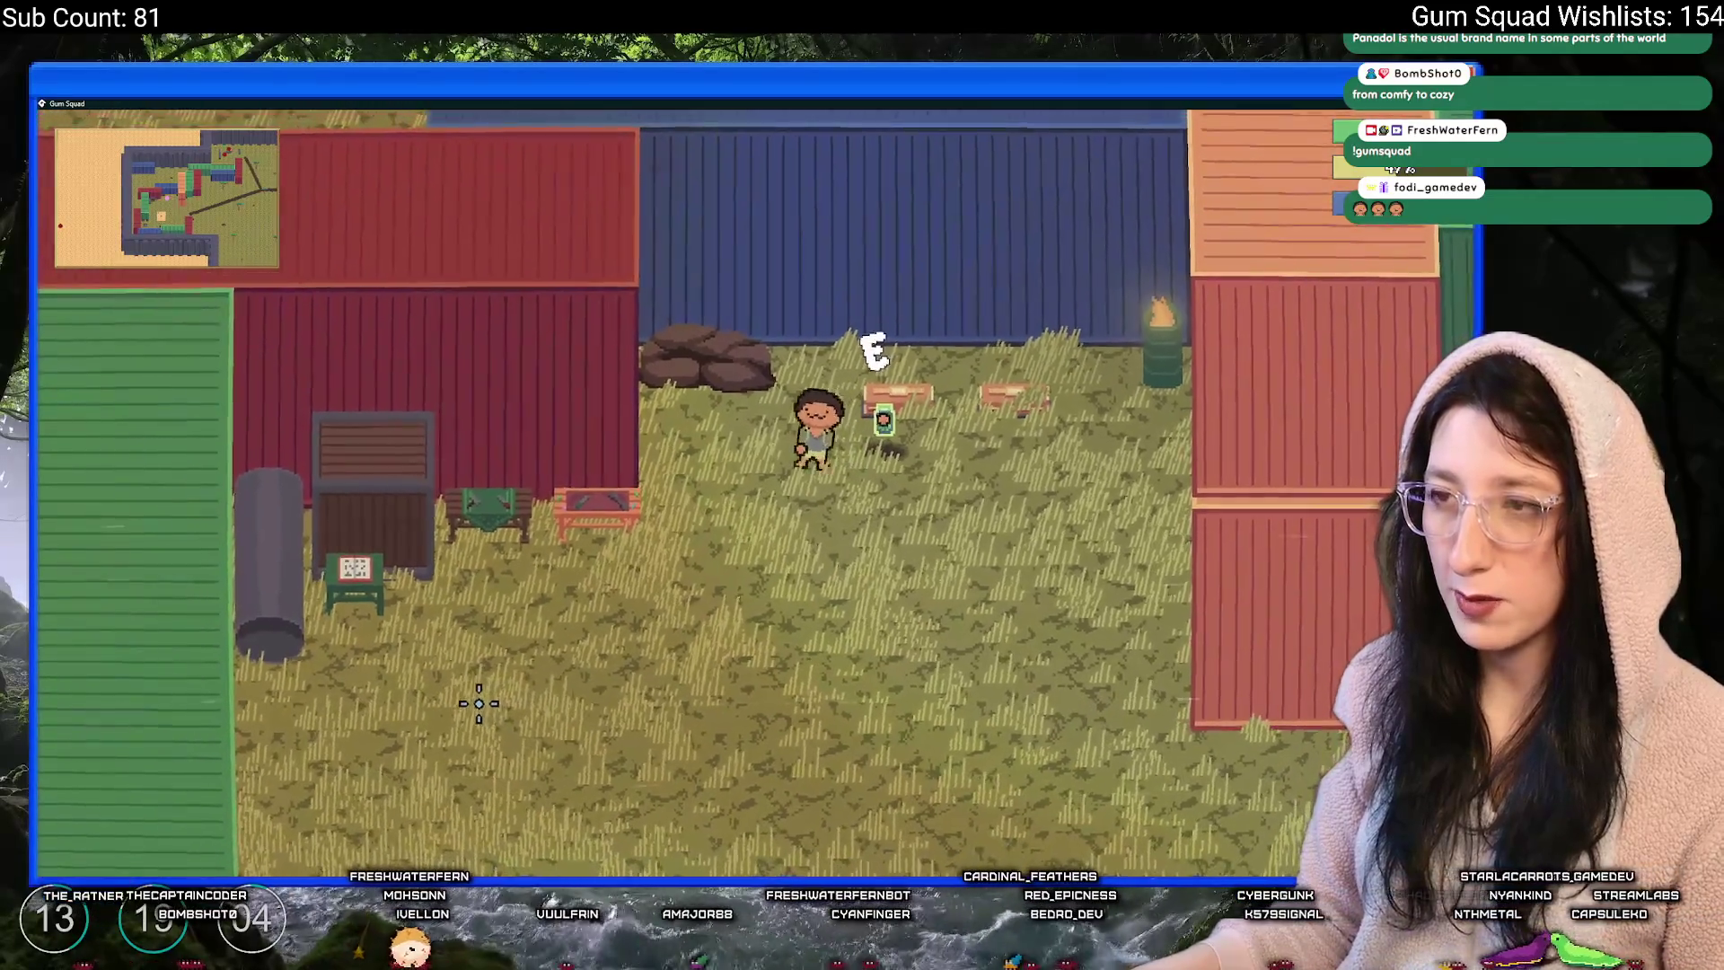
pyautogui.press('Tab')
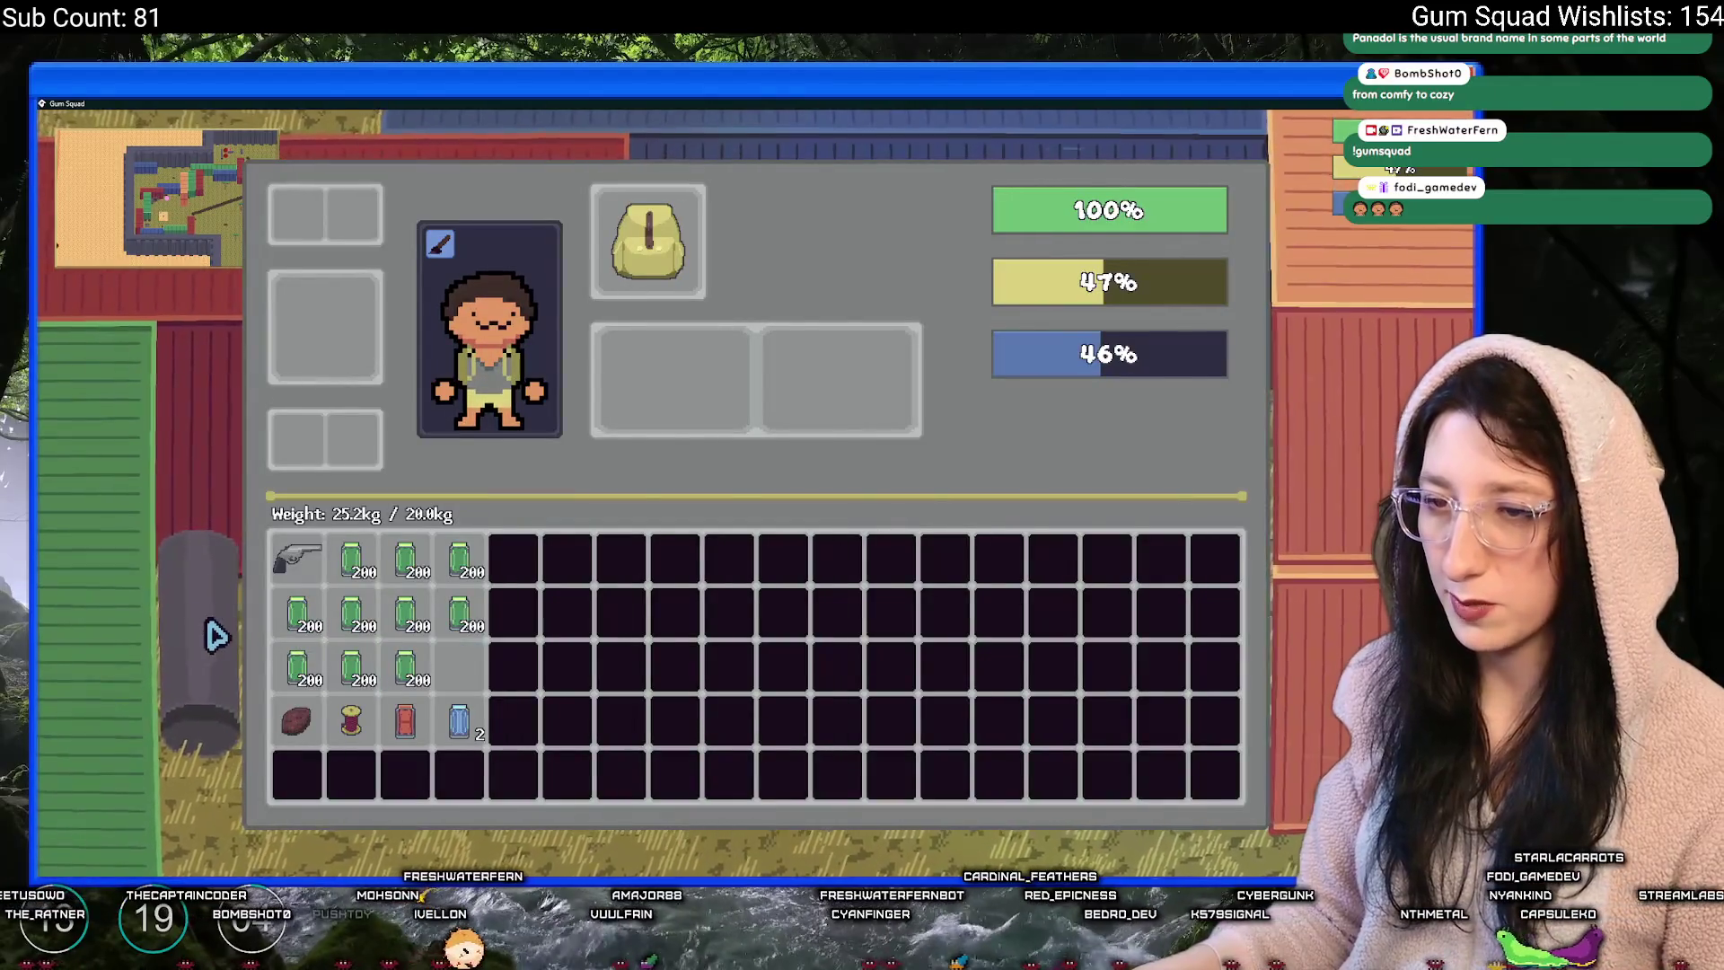
pyautogui.press('Tab')
pyautogui.press('Tab')
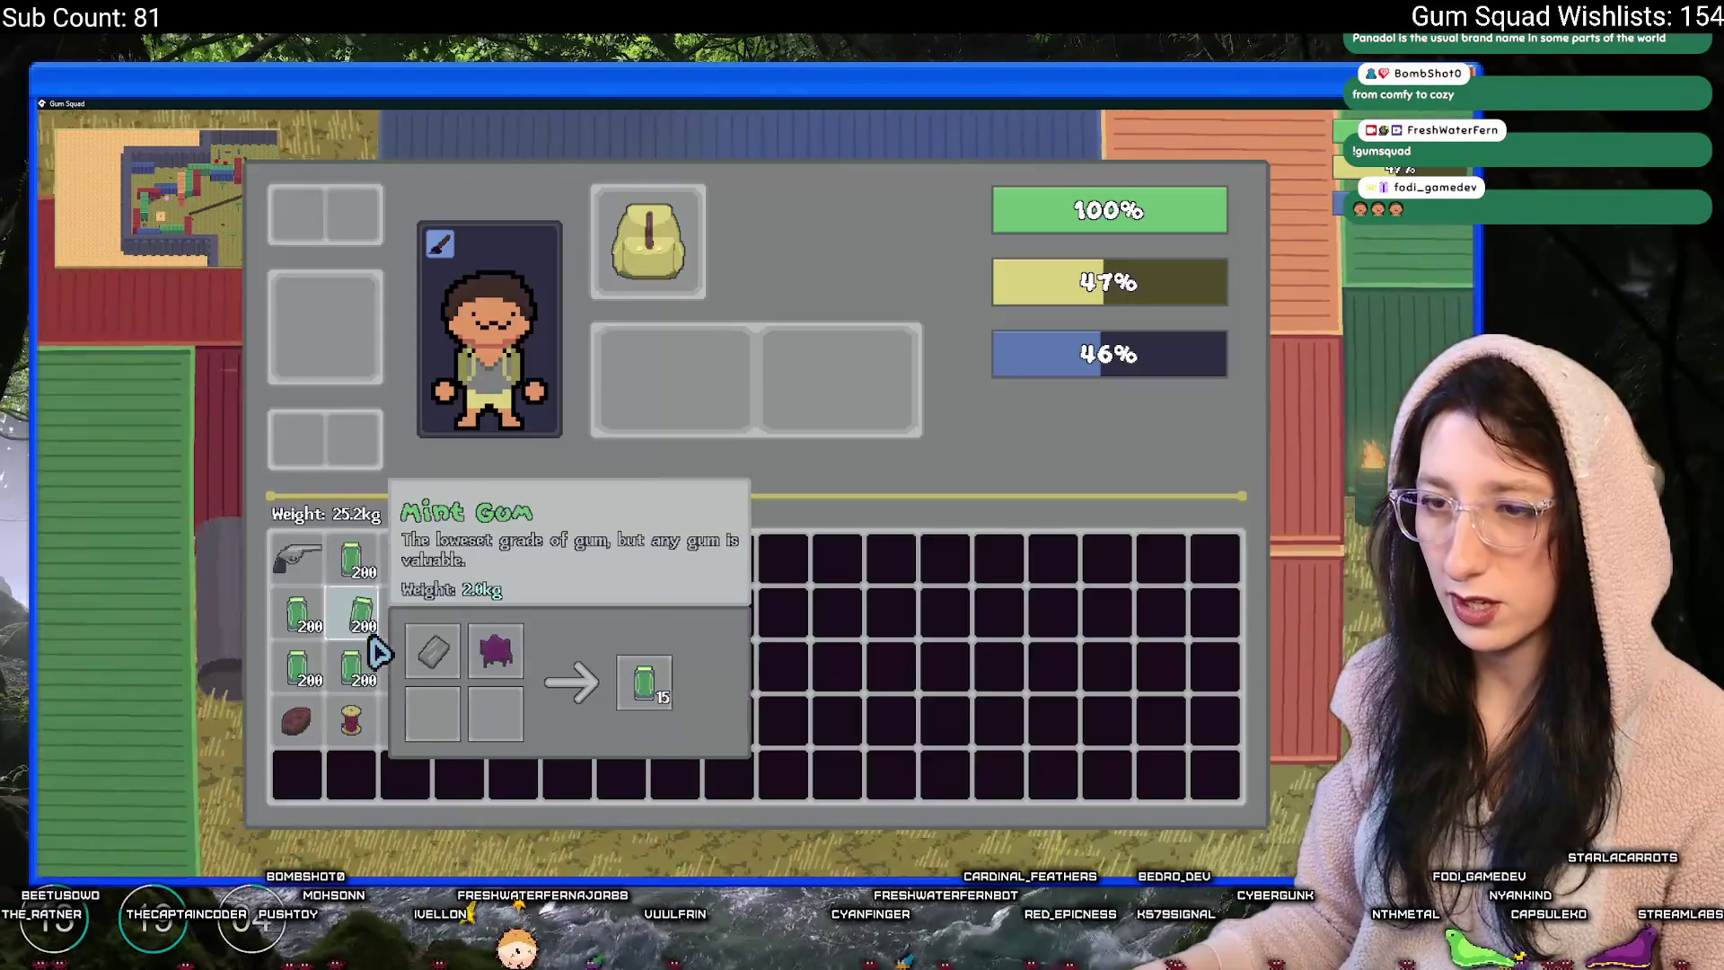
pyautogui.press('Tab')
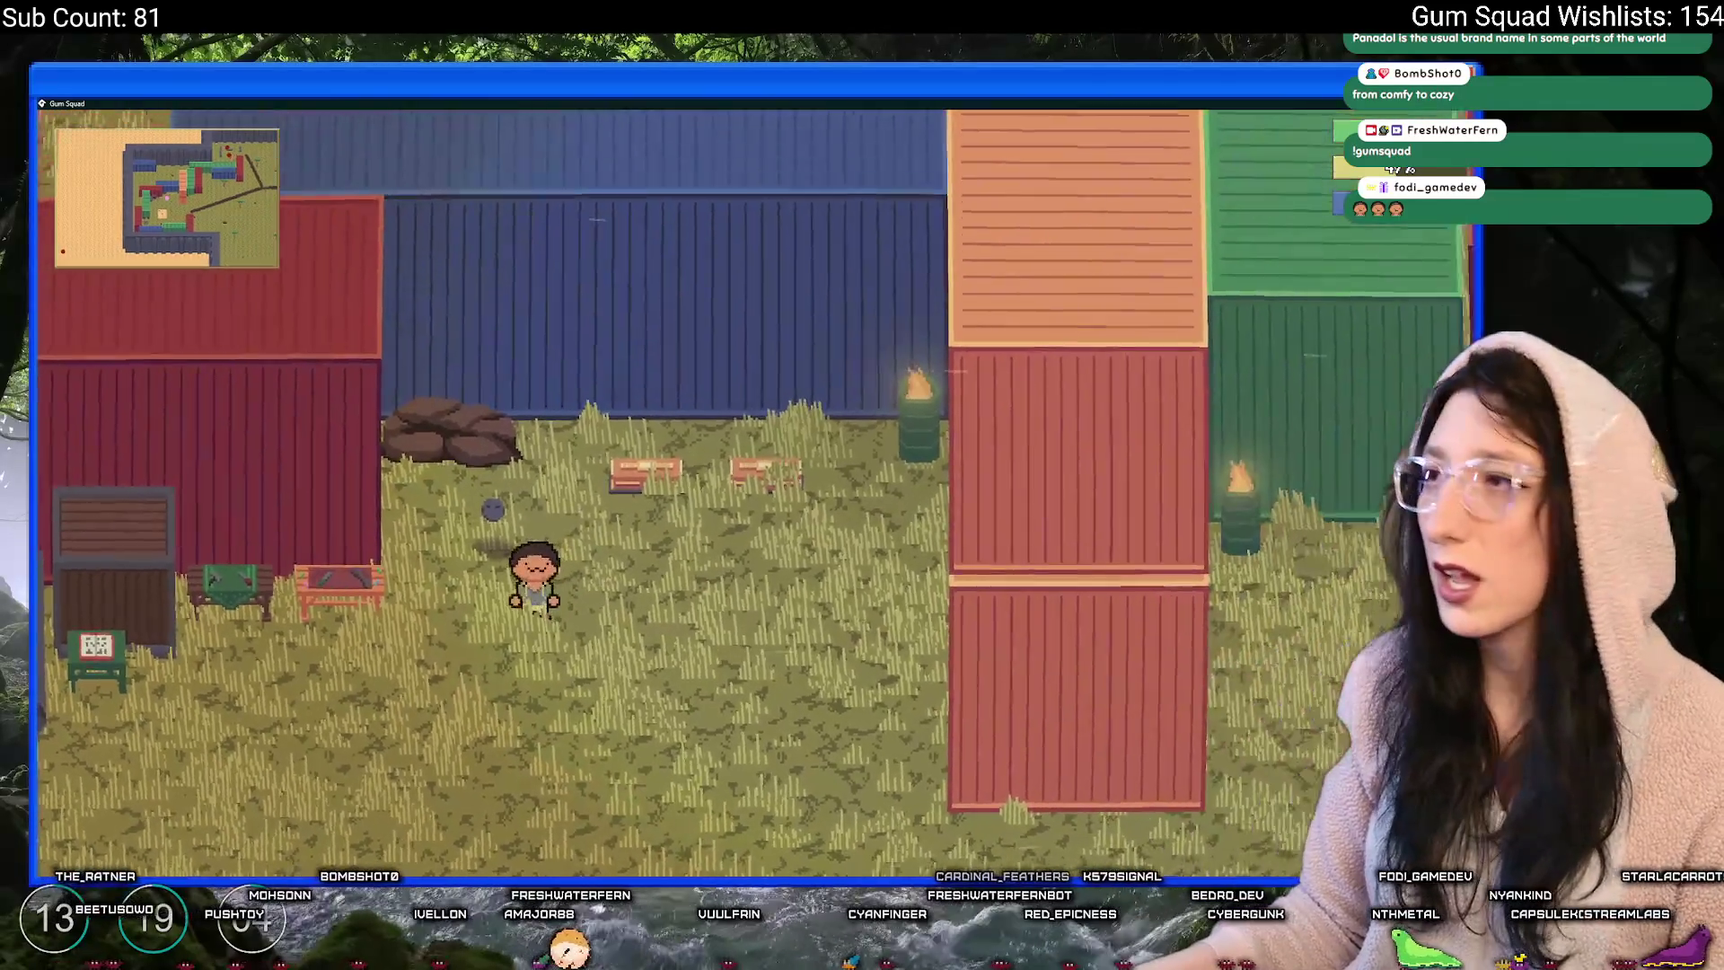
pyautogui.press('Escape')
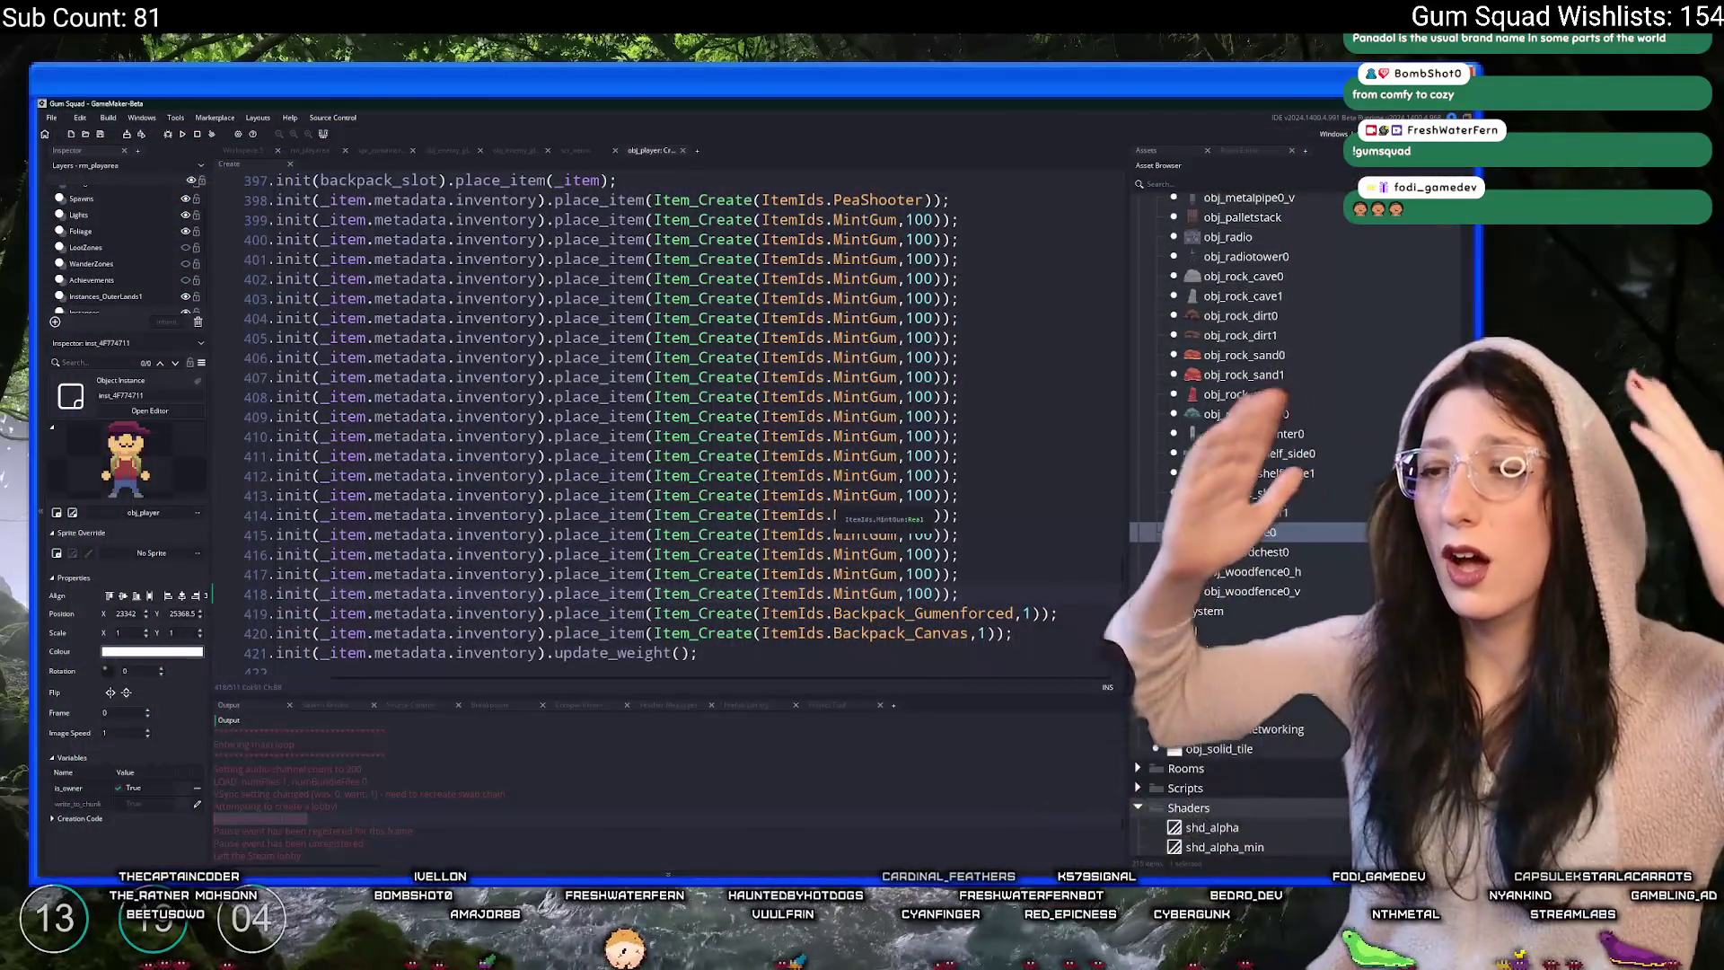
# - Delete the duplicated MintGum lines from obj_player's Create code, keeping one at 100, and close the editor
pyautogui.click(988, 466)
pyautogui.hotkey('ctrl', 'd')
pyautogui.hotkey('ctrl', 'd')
pyautogui.hotkey('ctrl', 'd')
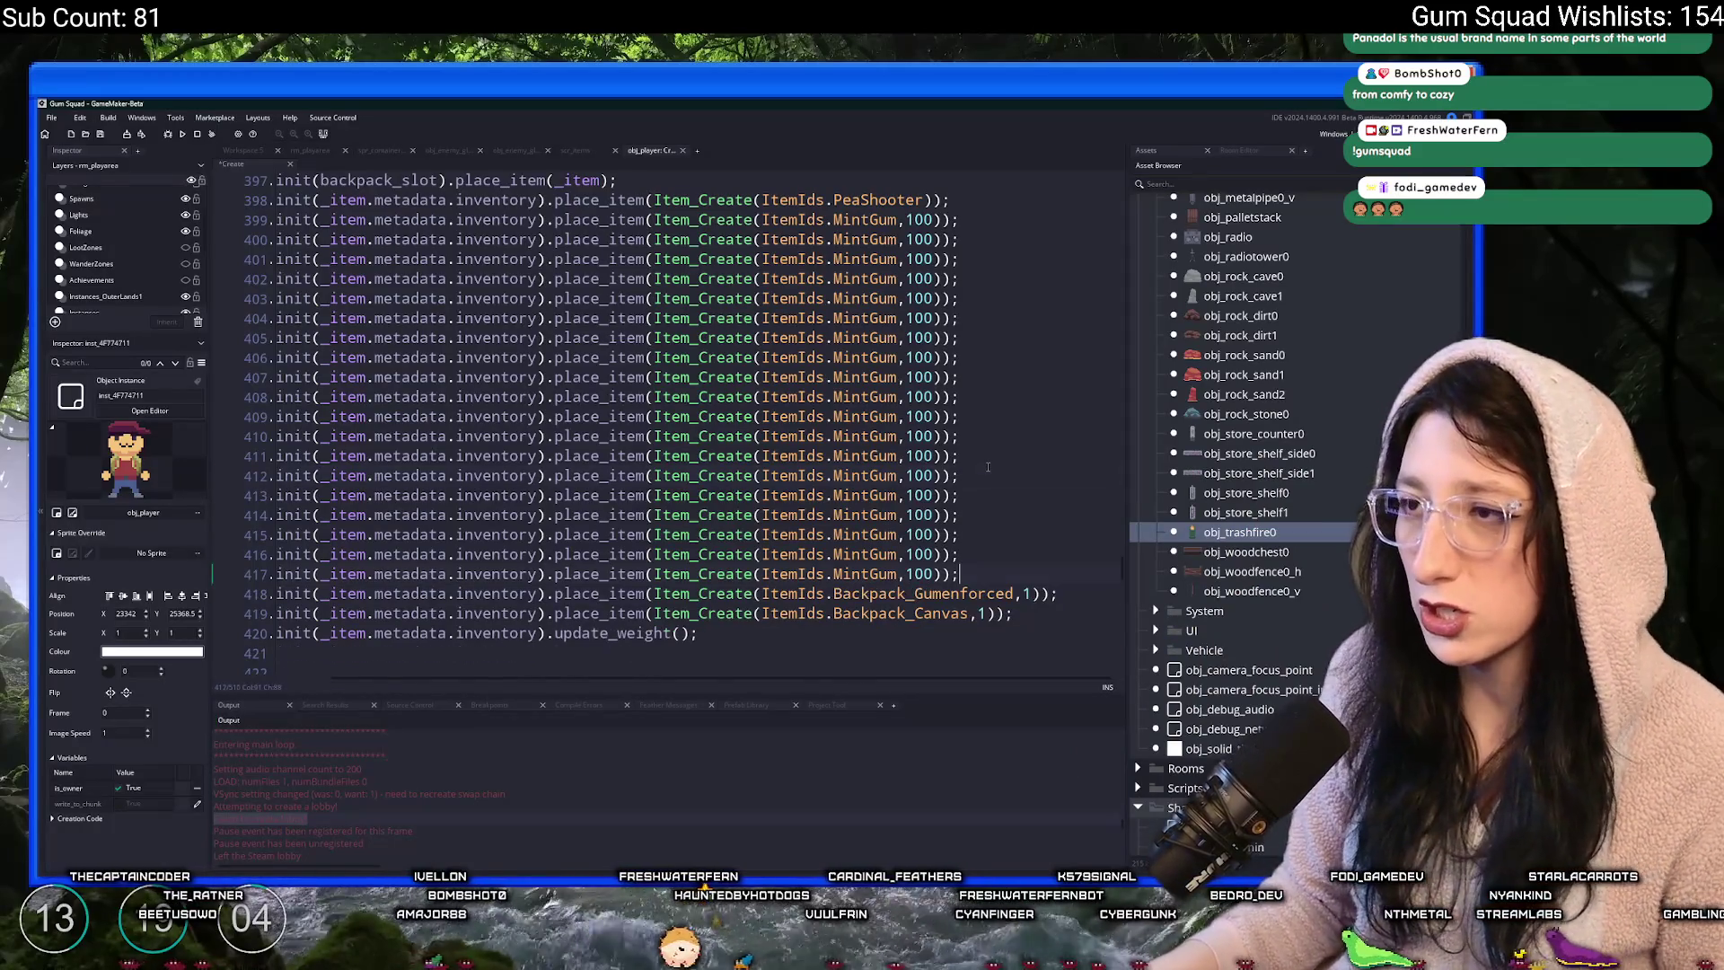
pyautogui.hotkey('ctrl', 'd')
pyautogui.hotkey('ctrl', 'd')
pyautogui.hotkey('ctrl', 'd')
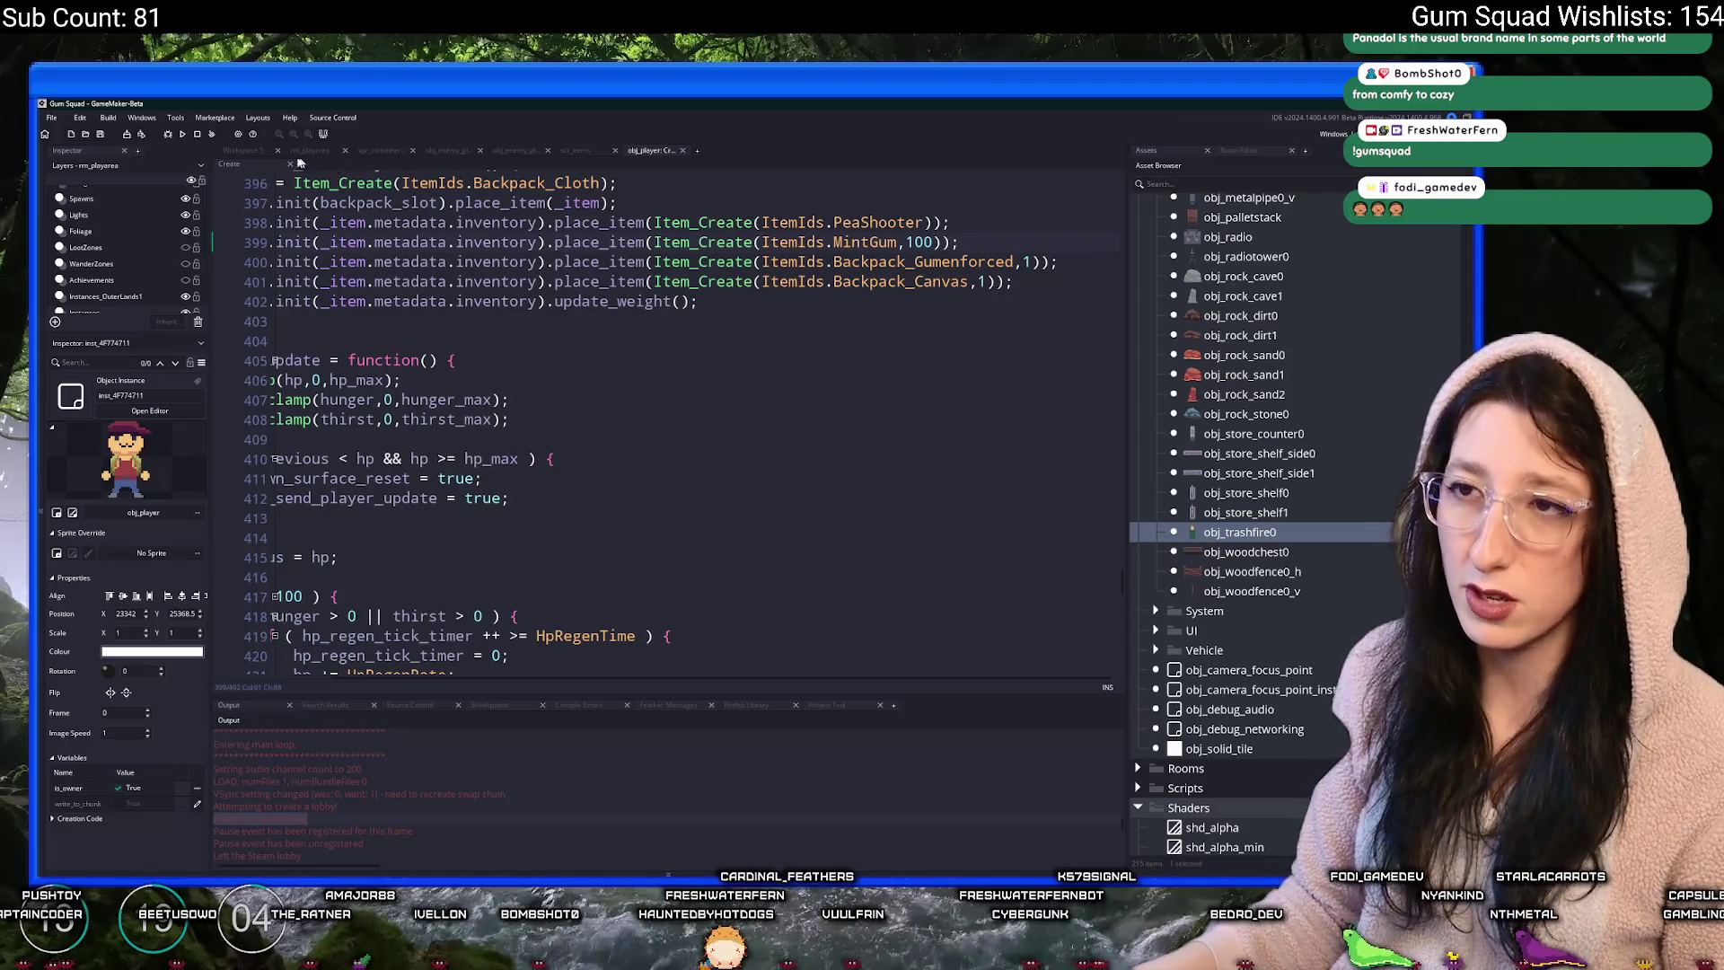
pyautogui.click(292, 164)
# - Search assets for 'todo' and open the ToDo note
pyautogui.hotkey('ctrl', 't')
pyautogui.write('todo')
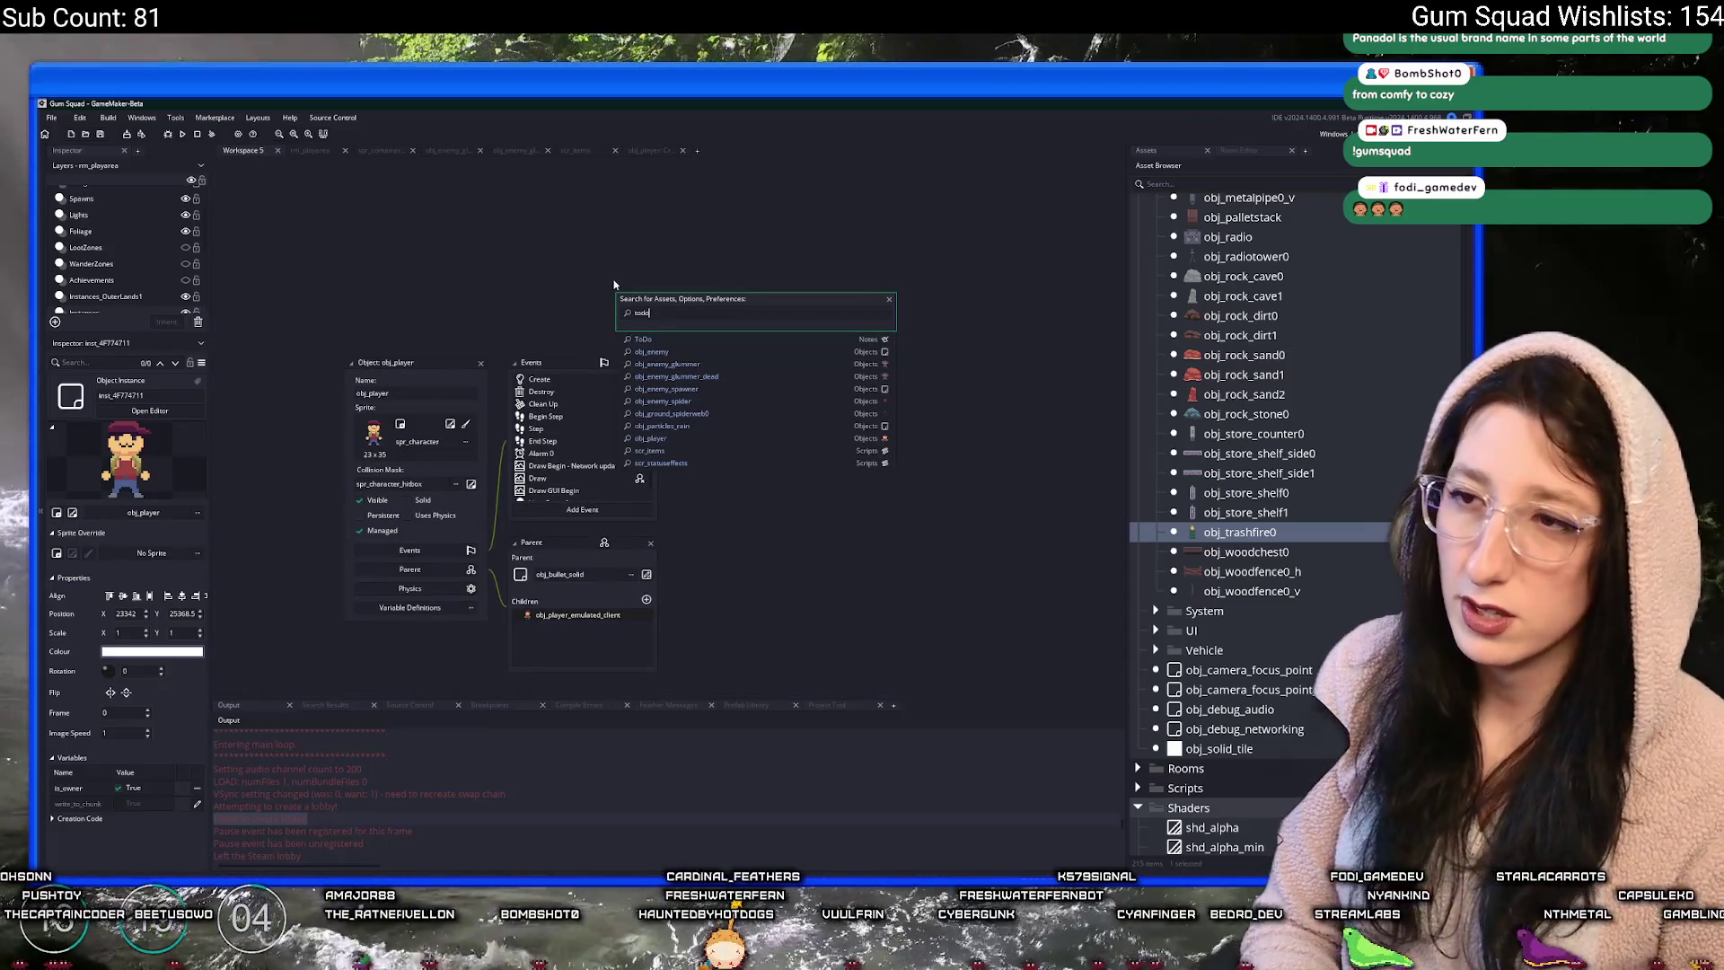
pyautogui.press('Return')
# - Delete the full-inventory pickup entry following line 19 of the ToDo note
pyautogui.scroll(-2, 711, 320)
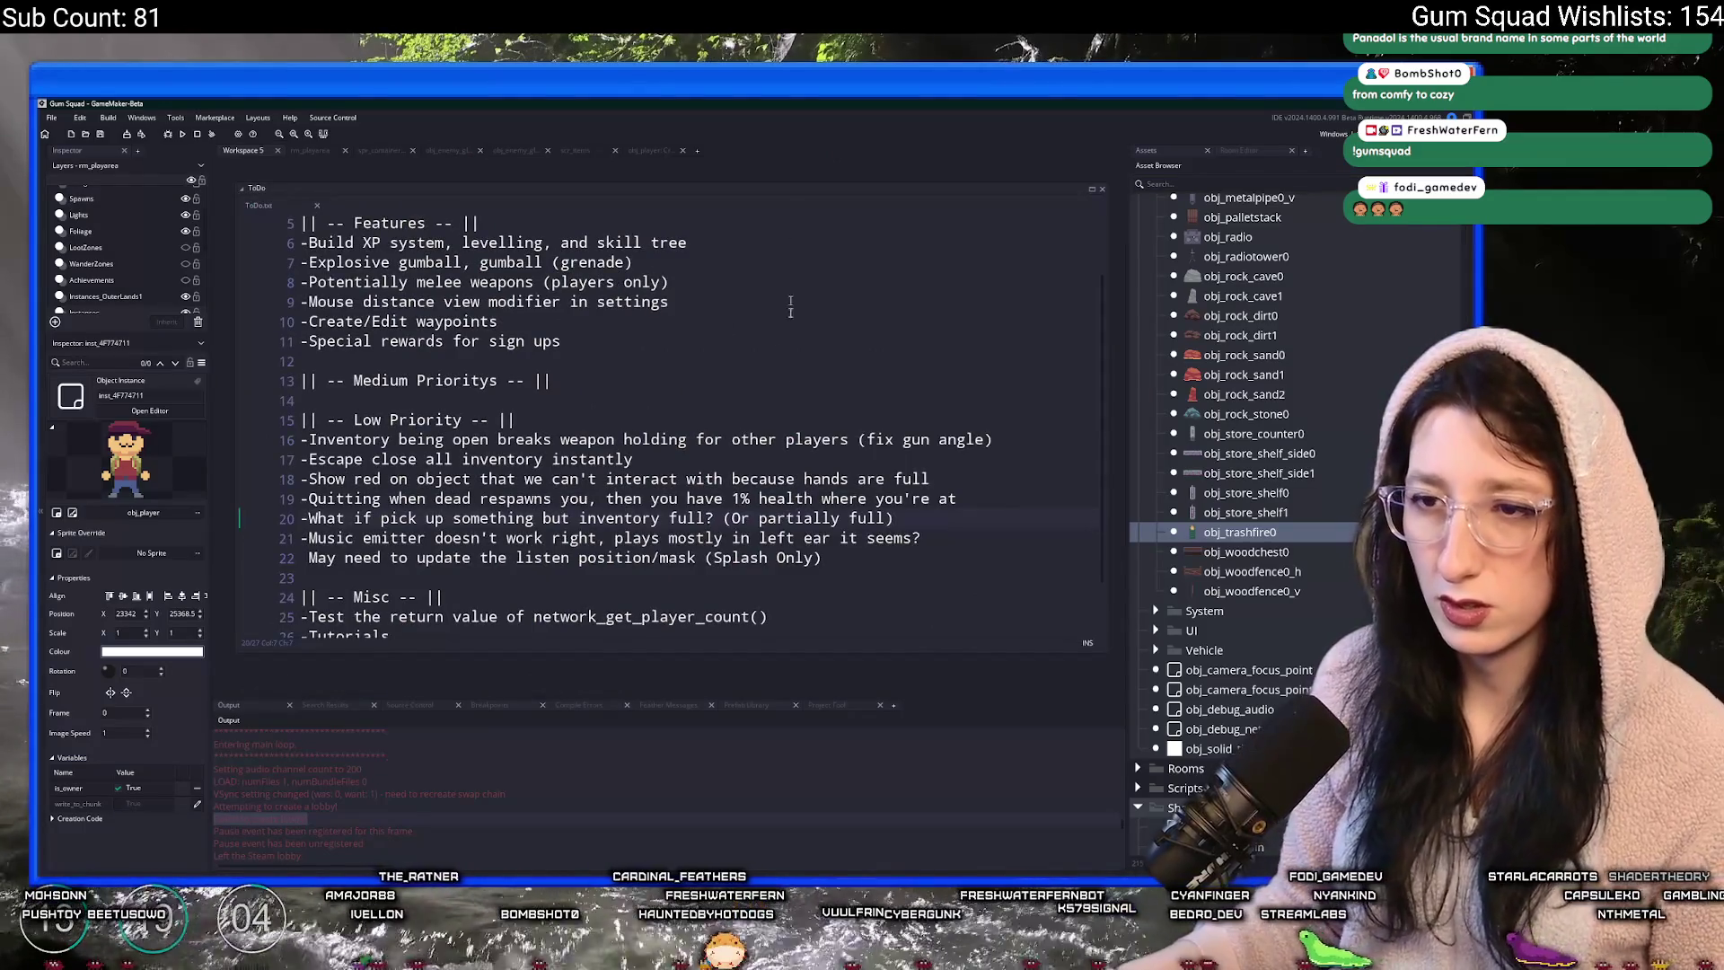
pyautogui.click(1032, 497)
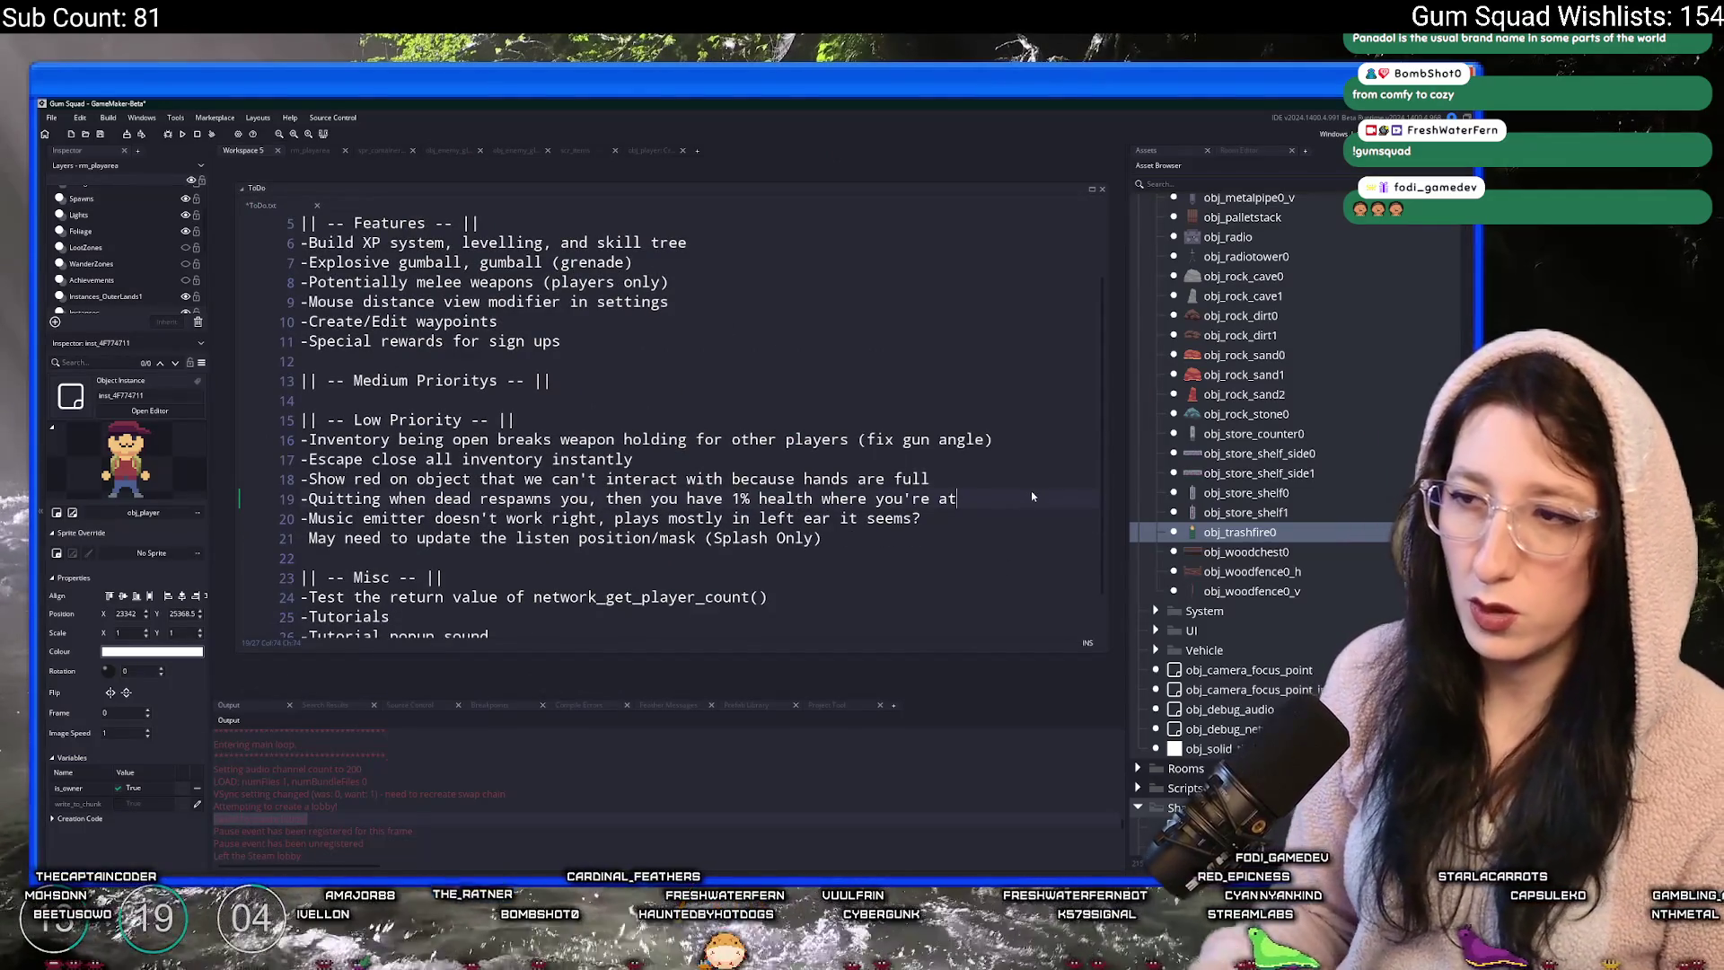
pyautogui.hotkey('shift', 'Down')
pyautogui.press('Delete')
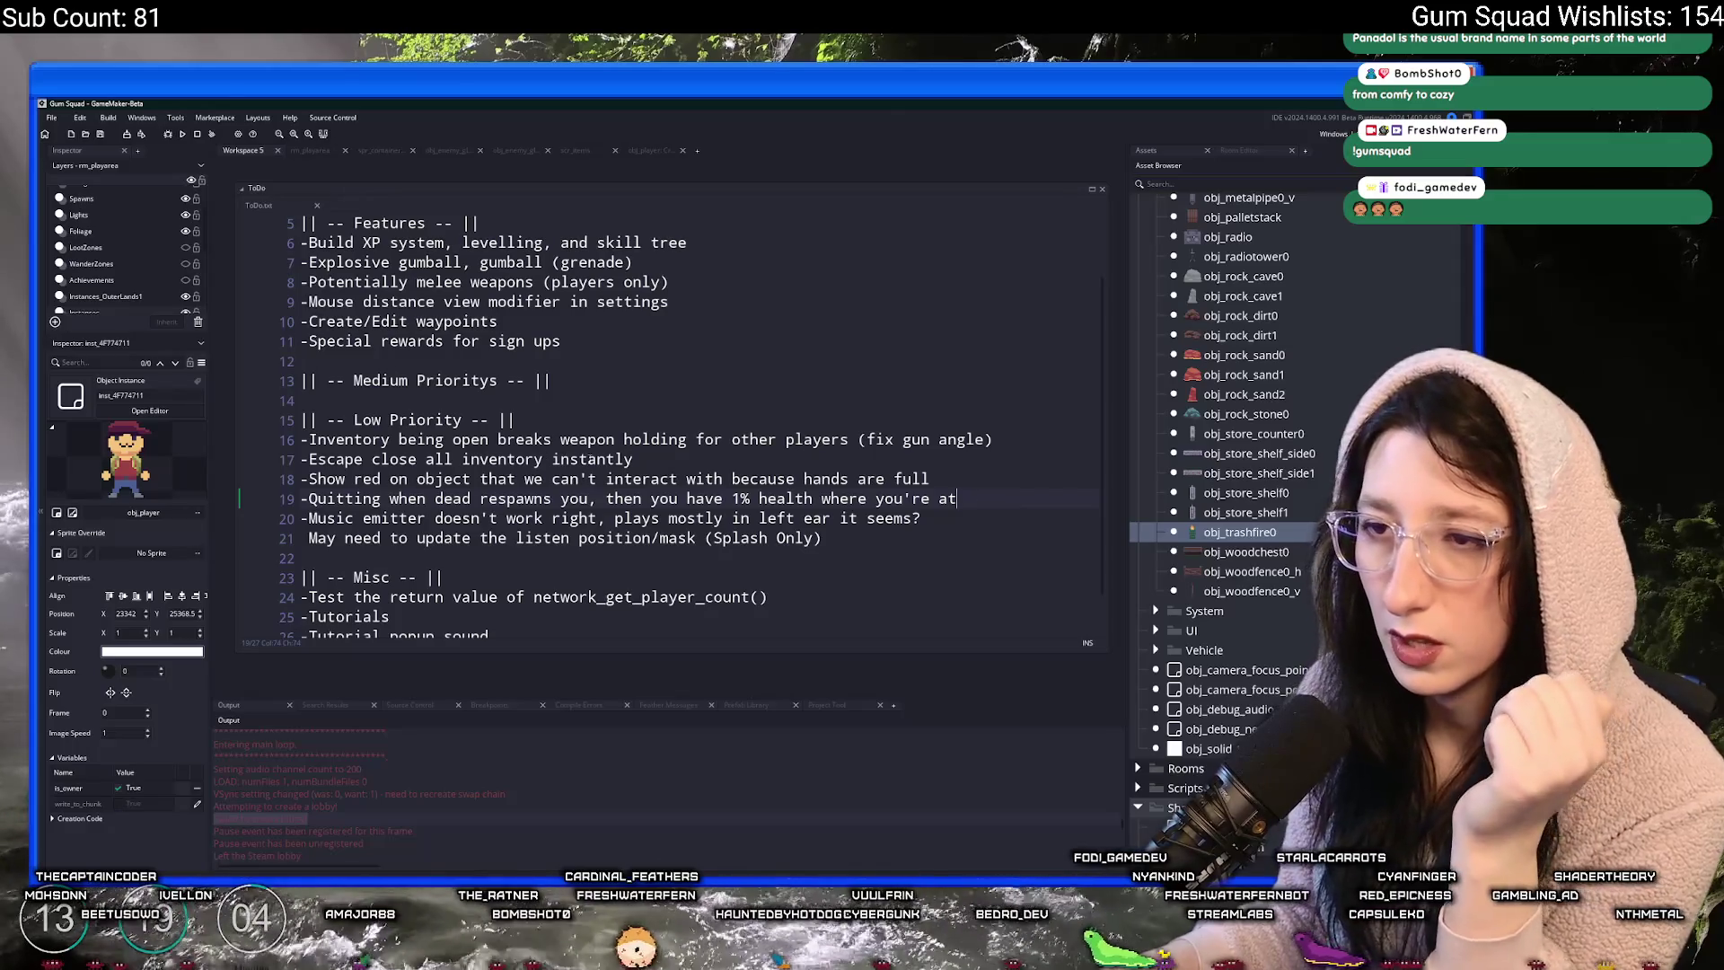
# - Review the 'Escape close all inventory instantly' entry and close the Video Preview window
pyautogui.hotkey('shift', 'Home')
pyautogui.click(657, 466)
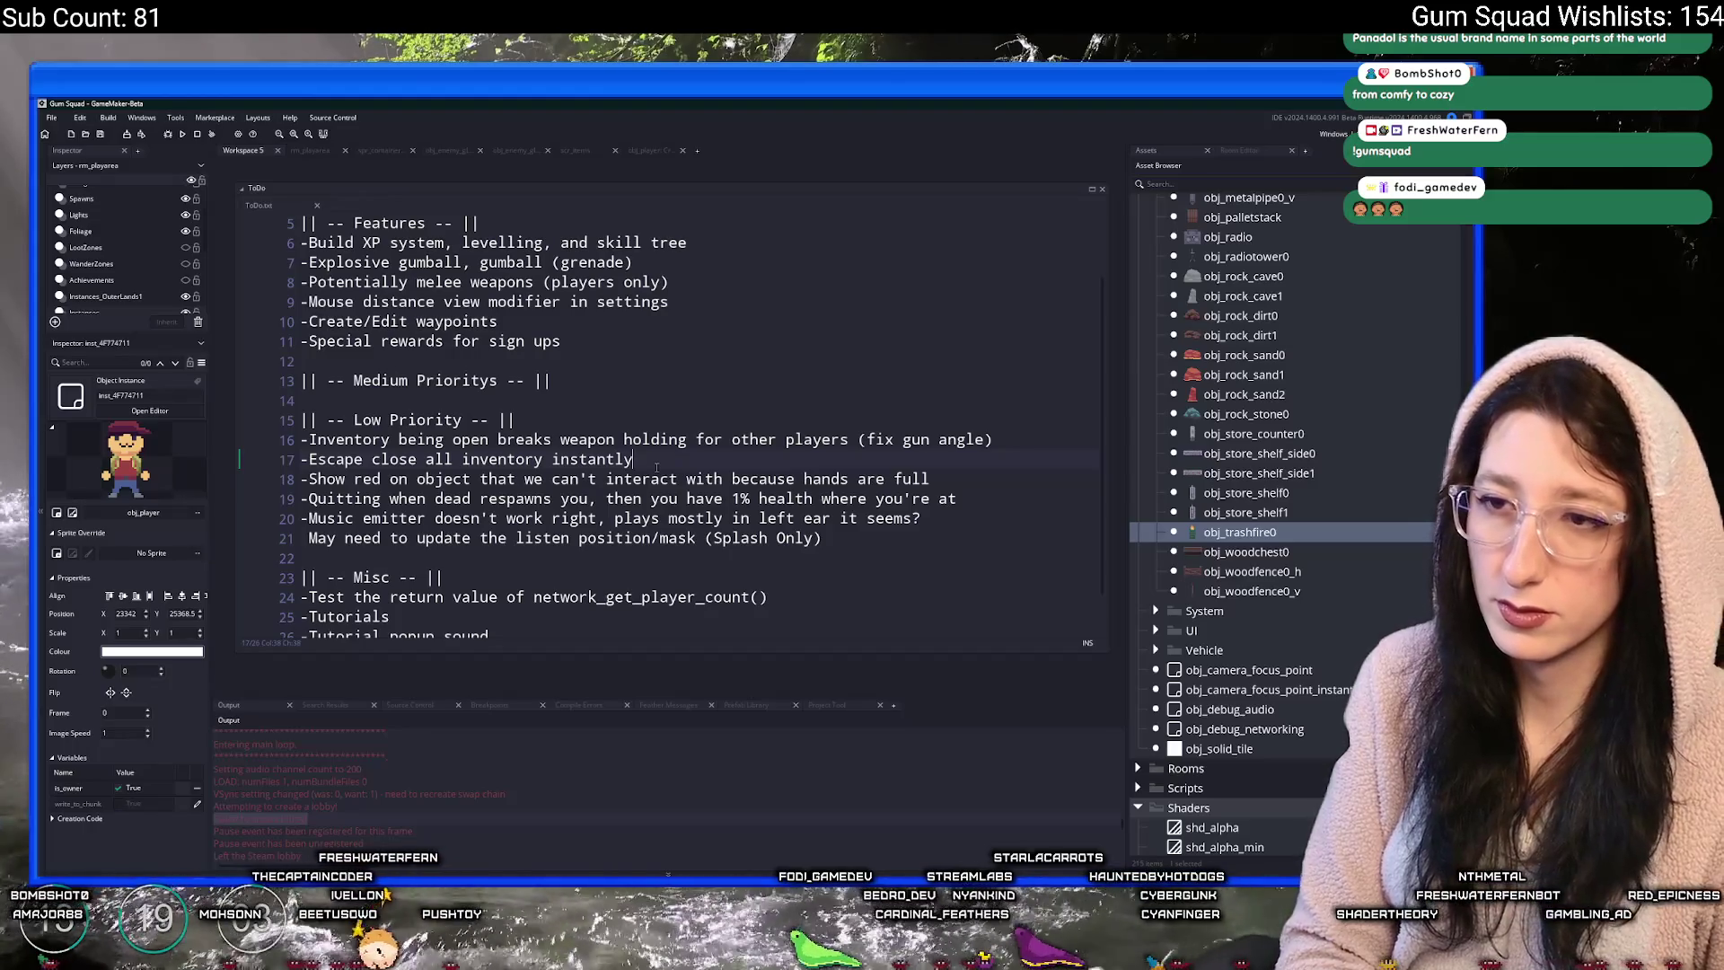
pyautogui.scroll(2, 657, 466)
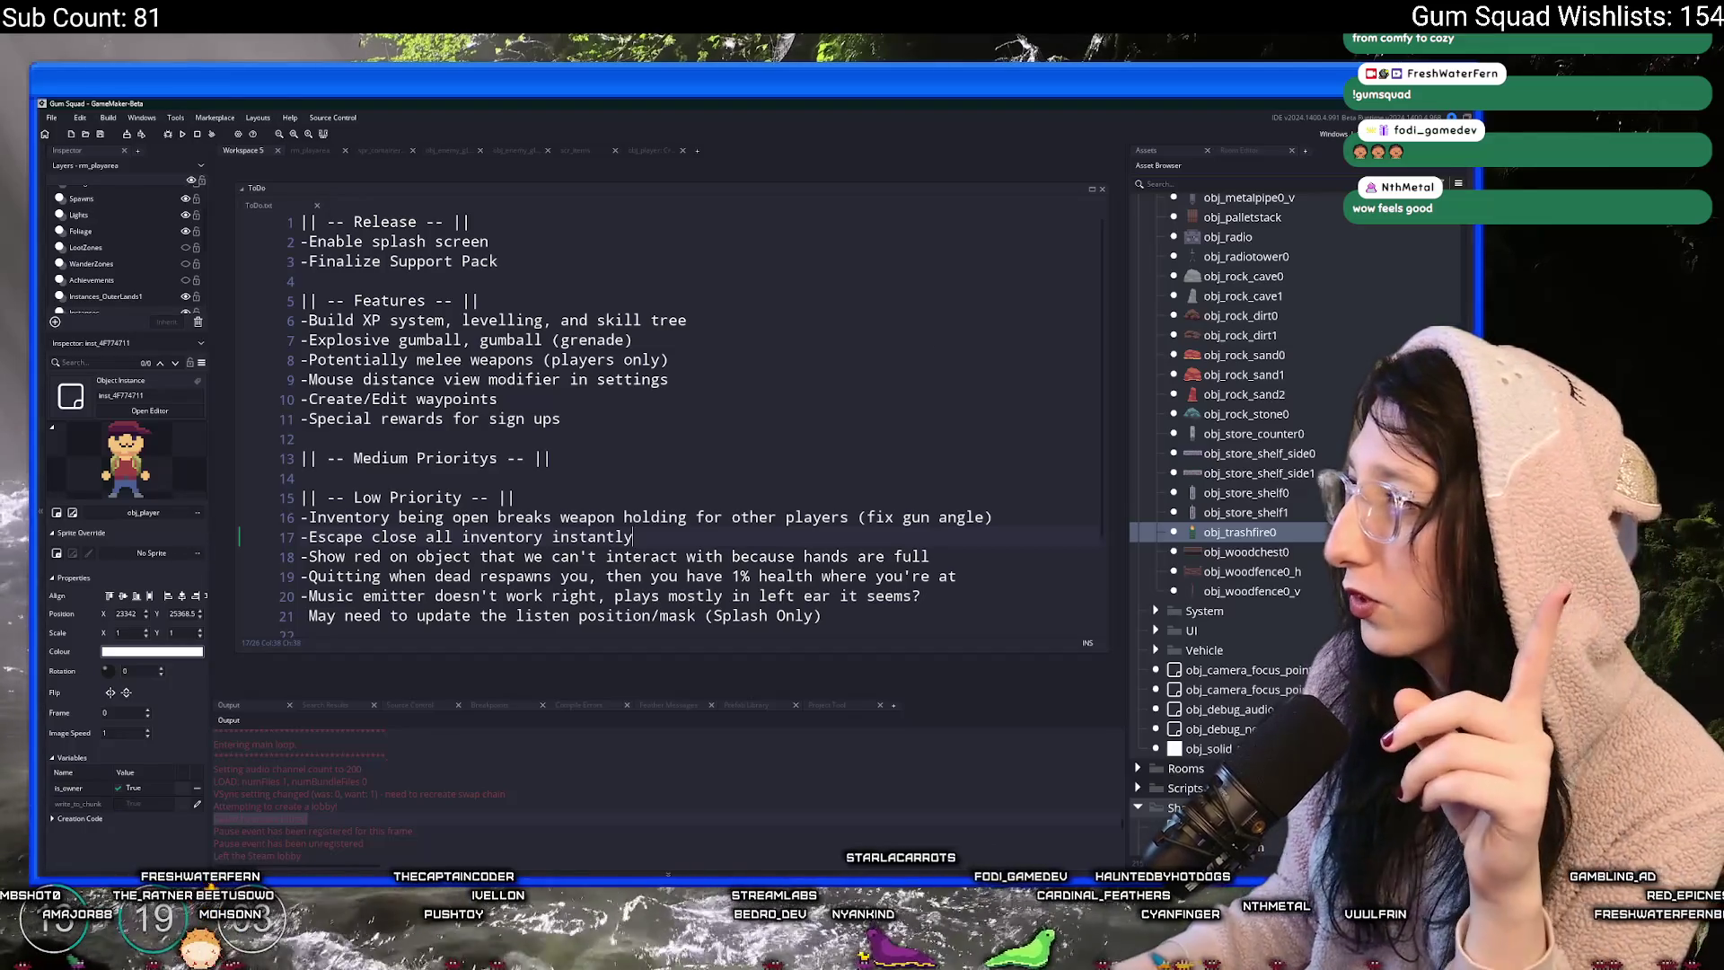
pyautogui.hotkey('alt', 'Tab')
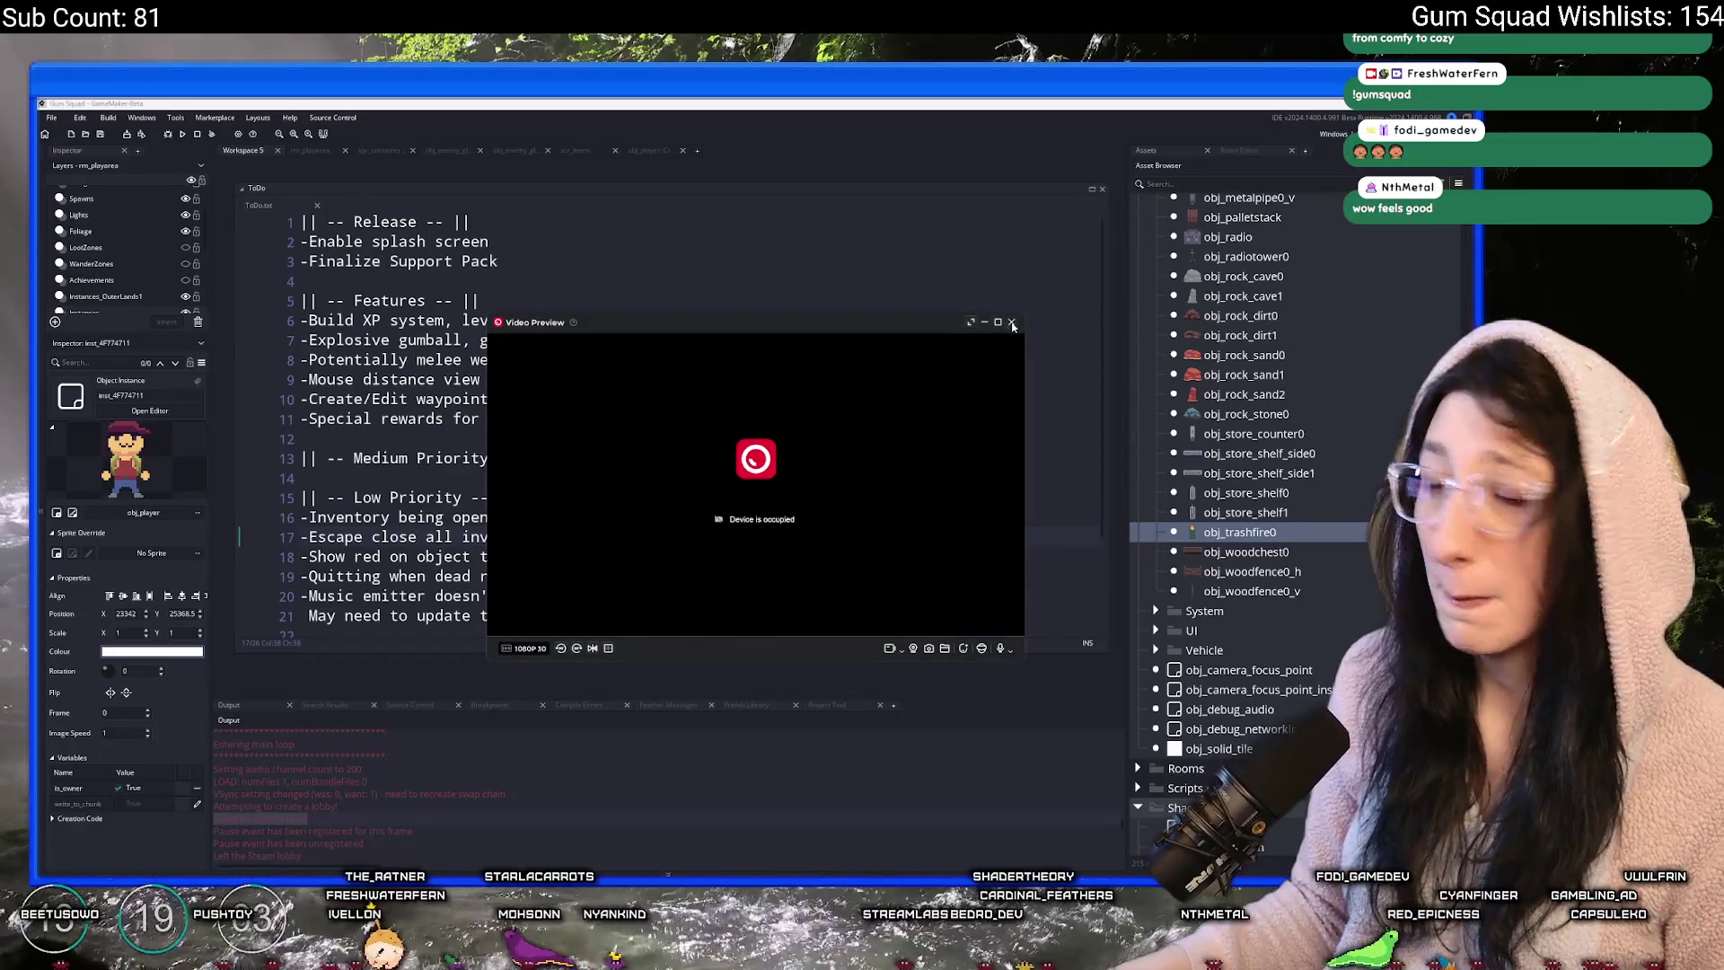
pyautogui.click(1012, 323)
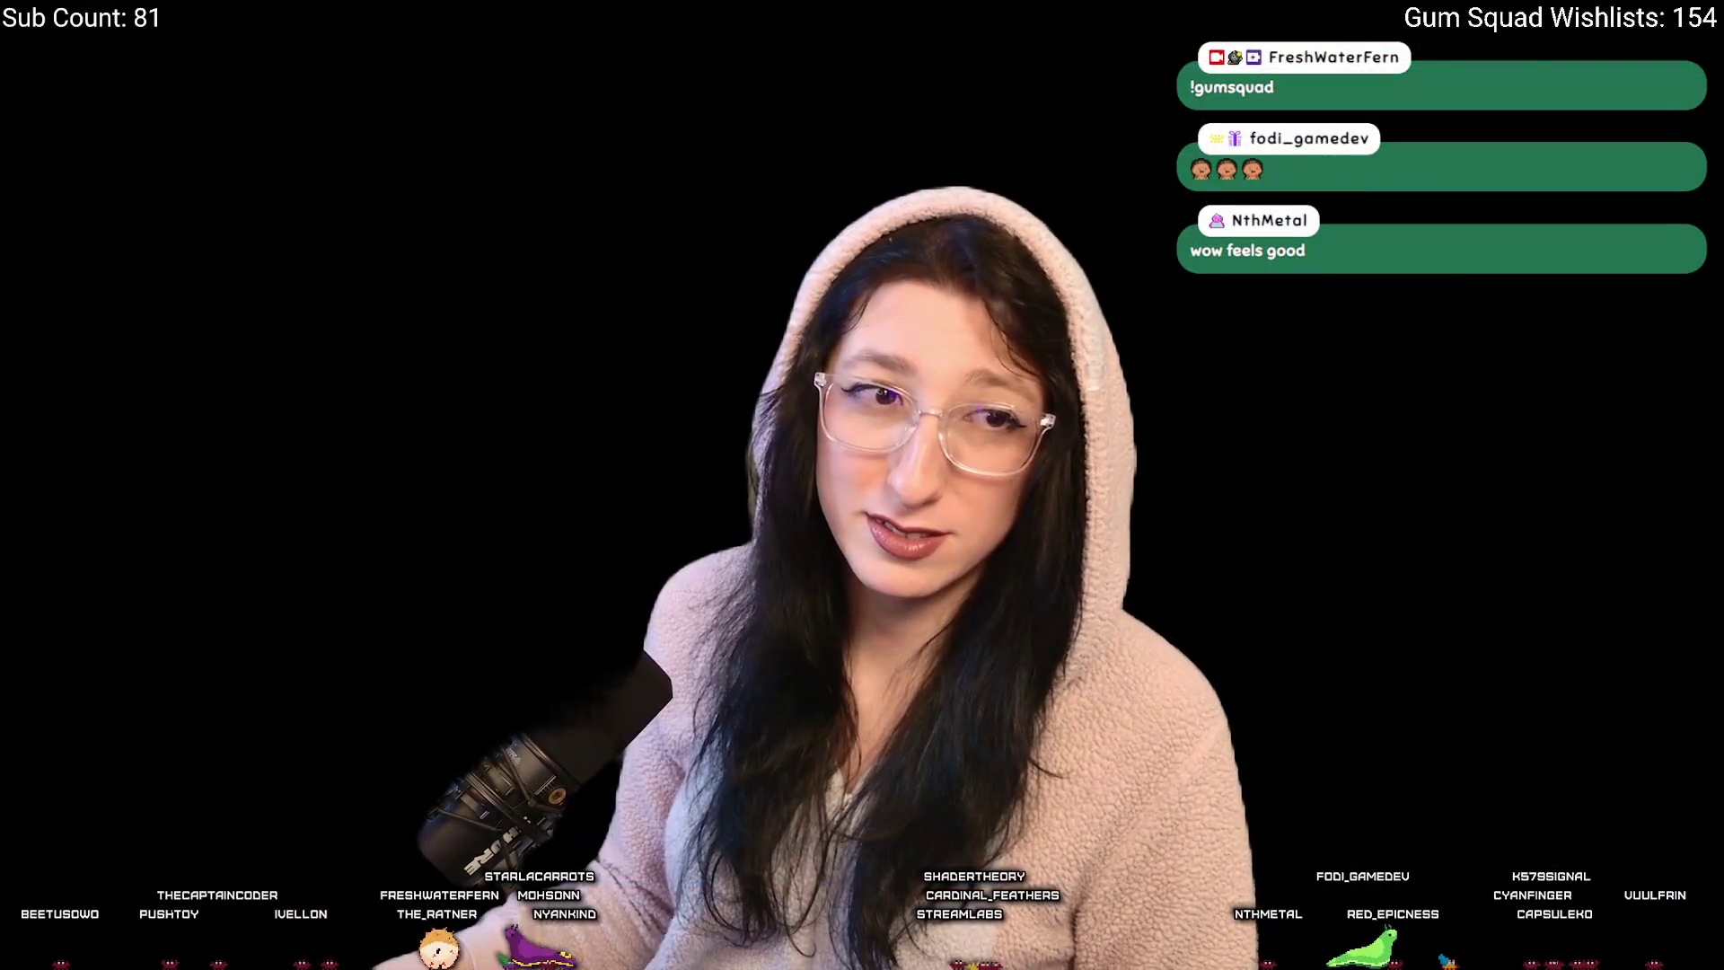
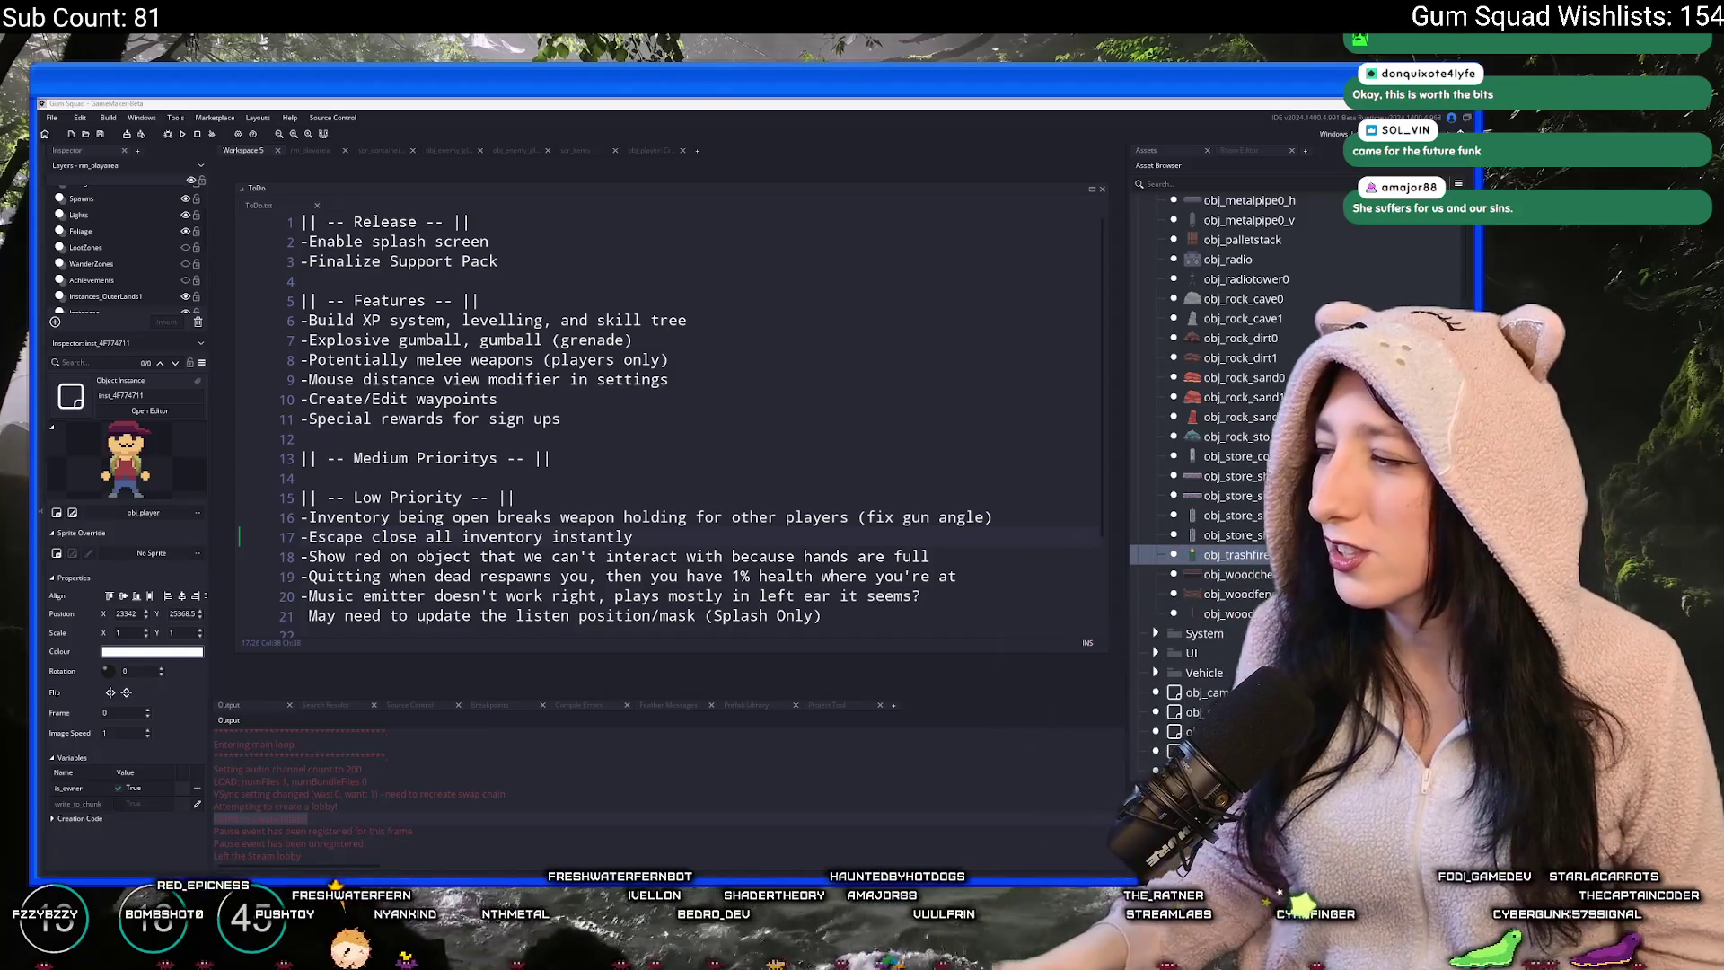
# - Check the playing album, then return to the Gum Squad ToDo list and move through its lines
pyautogui.hotkey('alt', 'Tab')
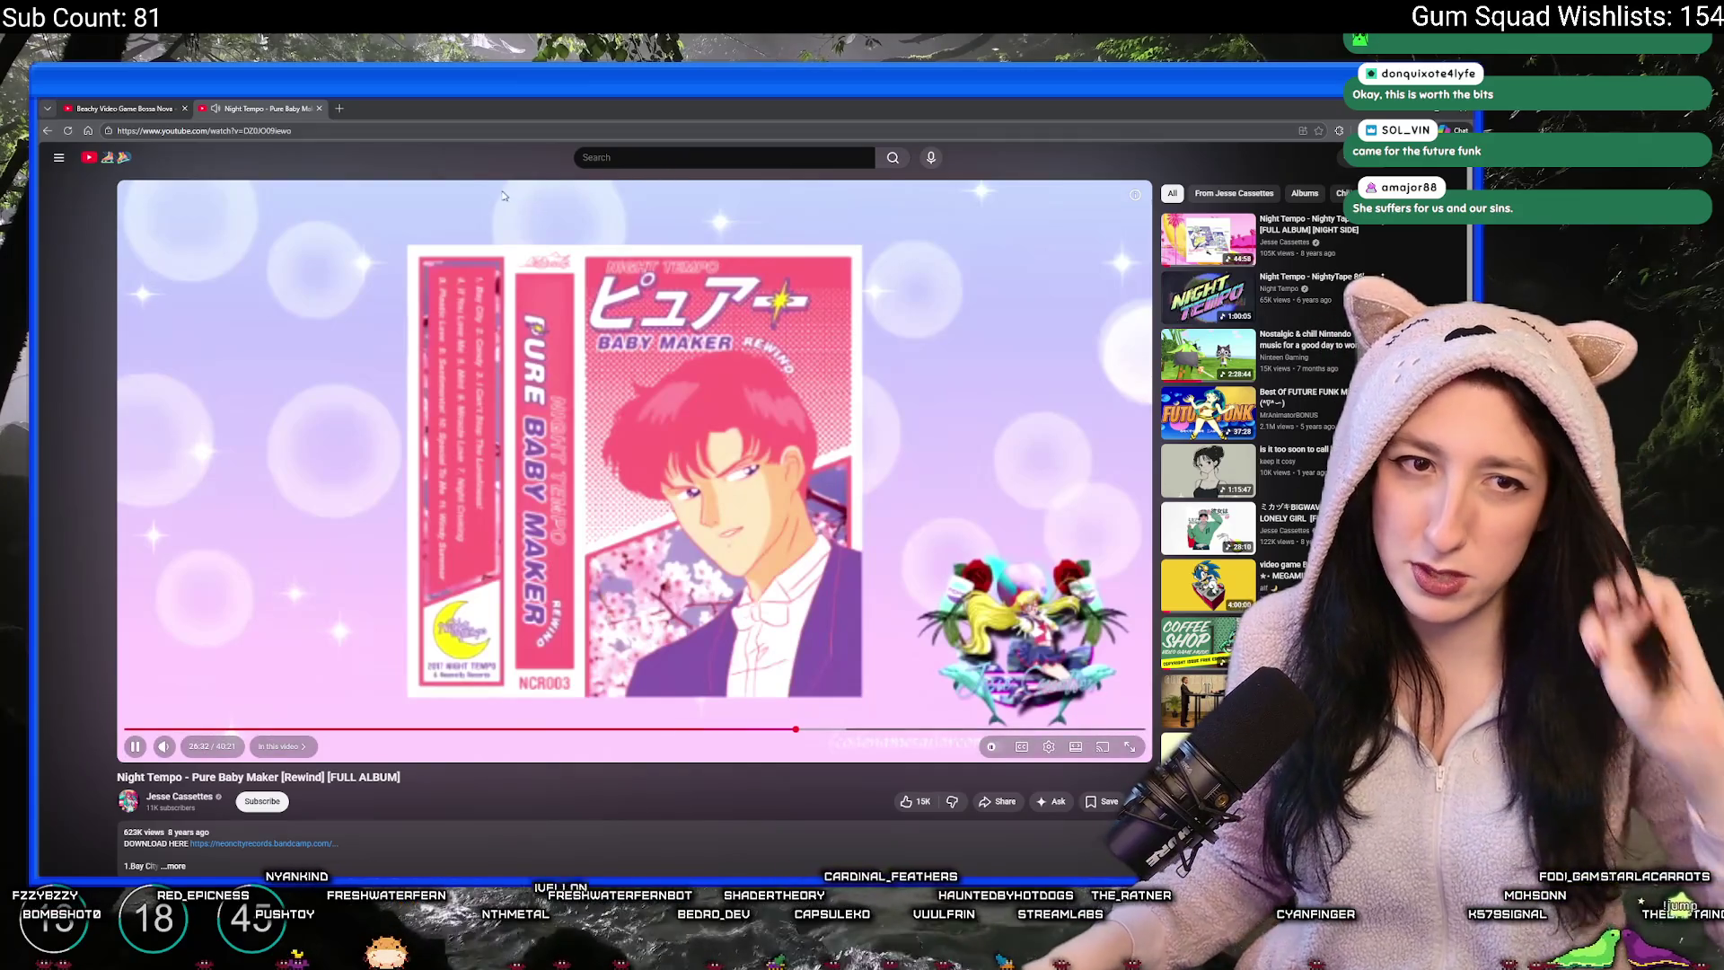
pyautogui.hotkey('alt', 'Tab')
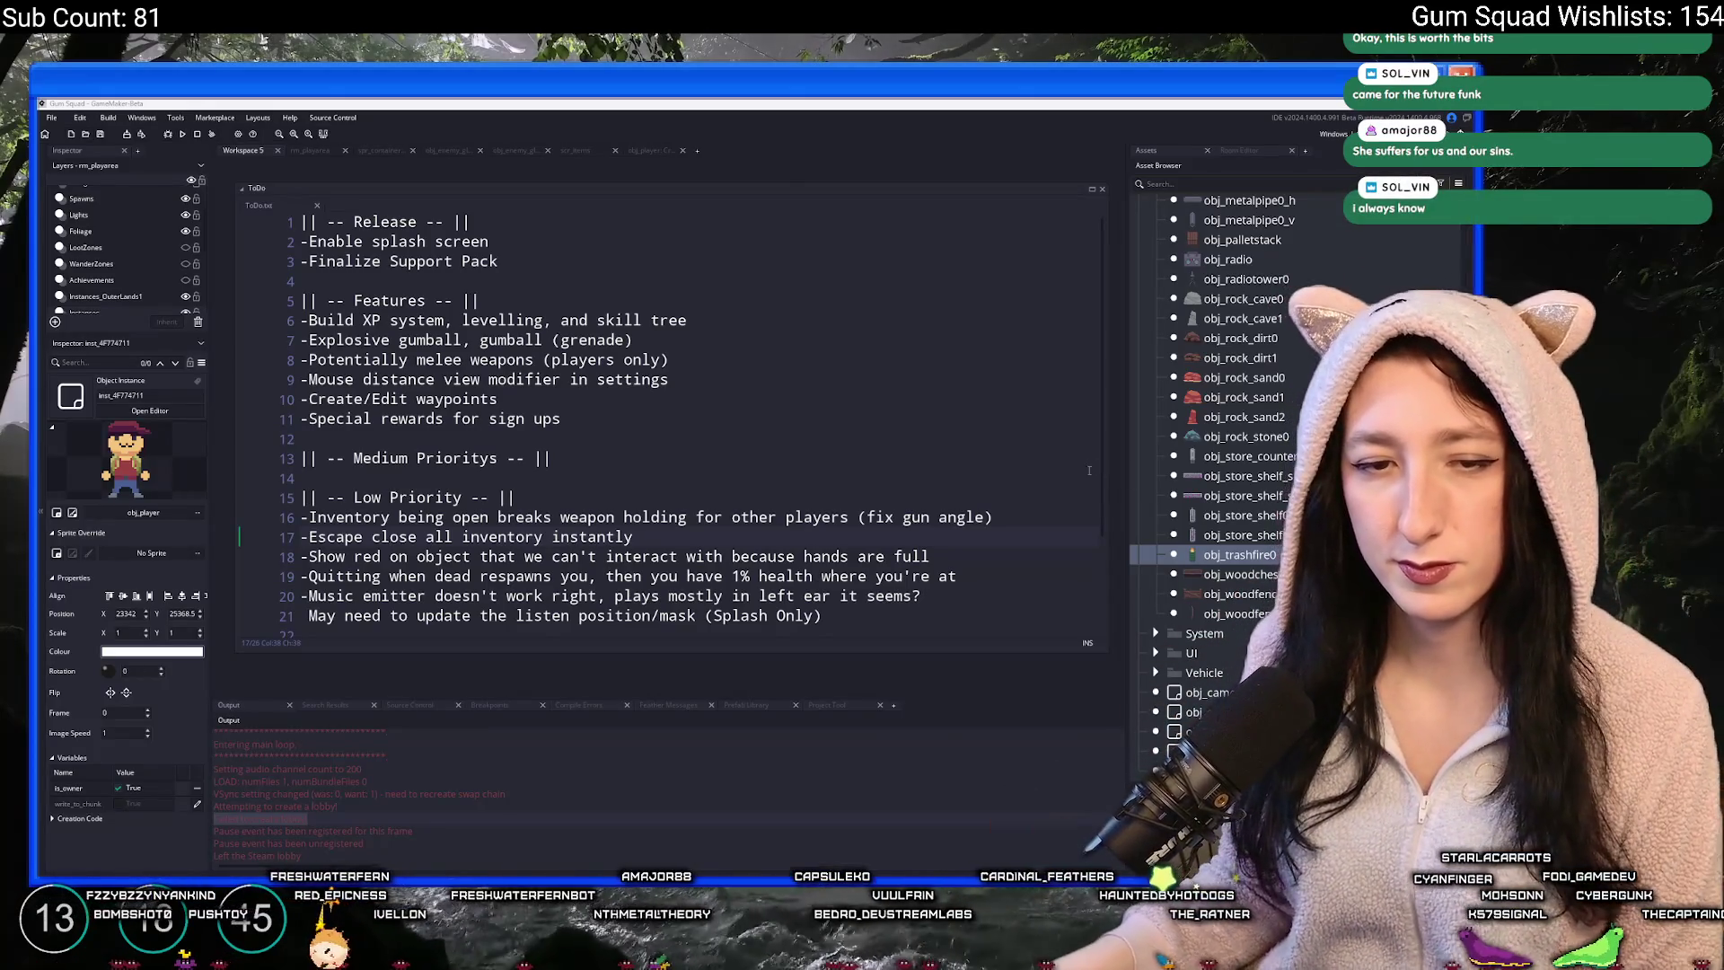
pyautogui.click(644, 320)
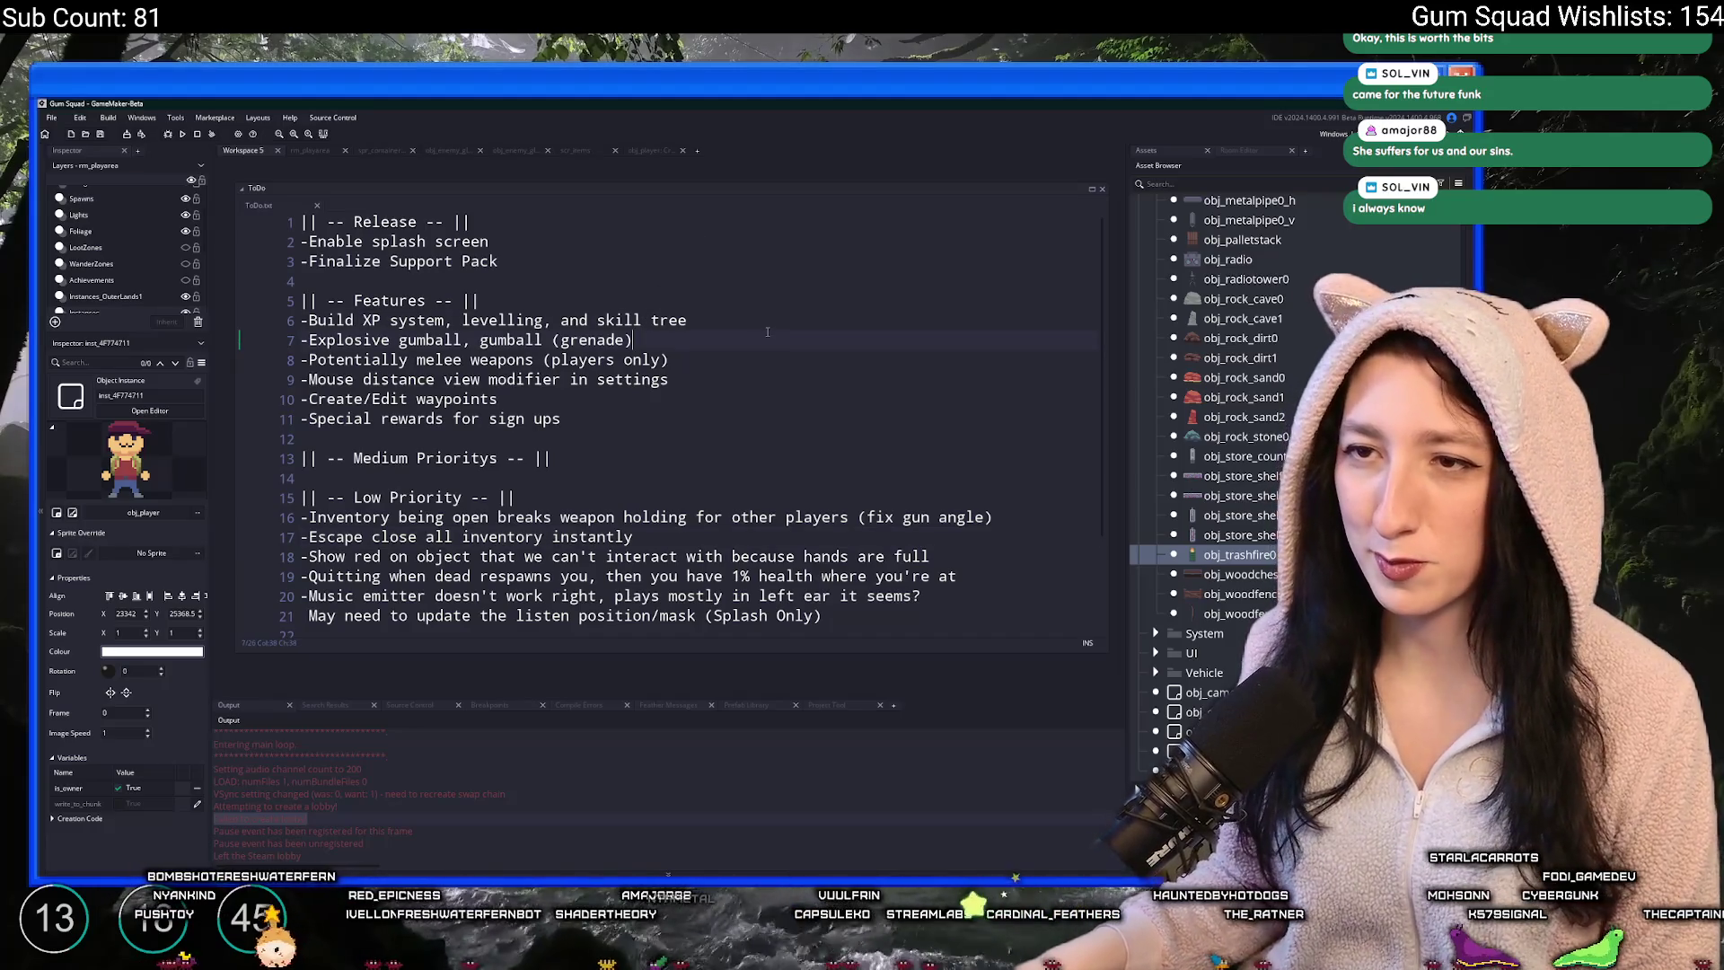
pyautogui.scroll(-2, 782, 281)
pyautogui.click(595, 386)
pyautogui.scroll(-1, 595, 431)
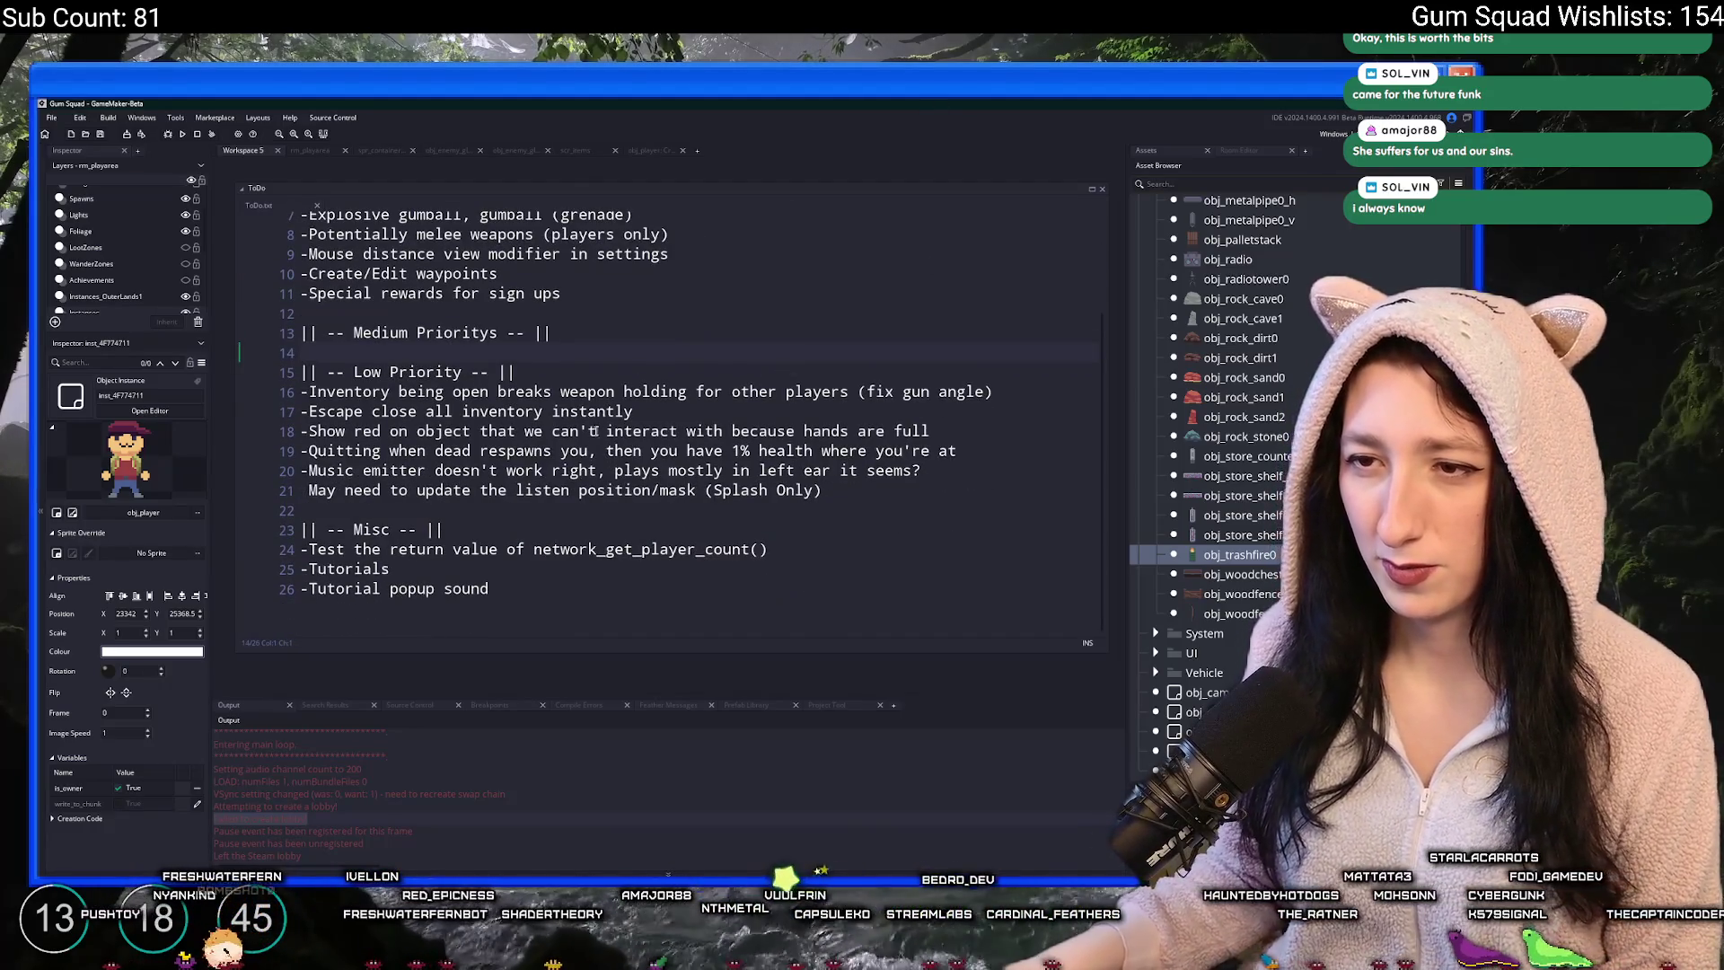
pyautogui.click(858, 525)
pyautogui.scroll(2, 853, 521)
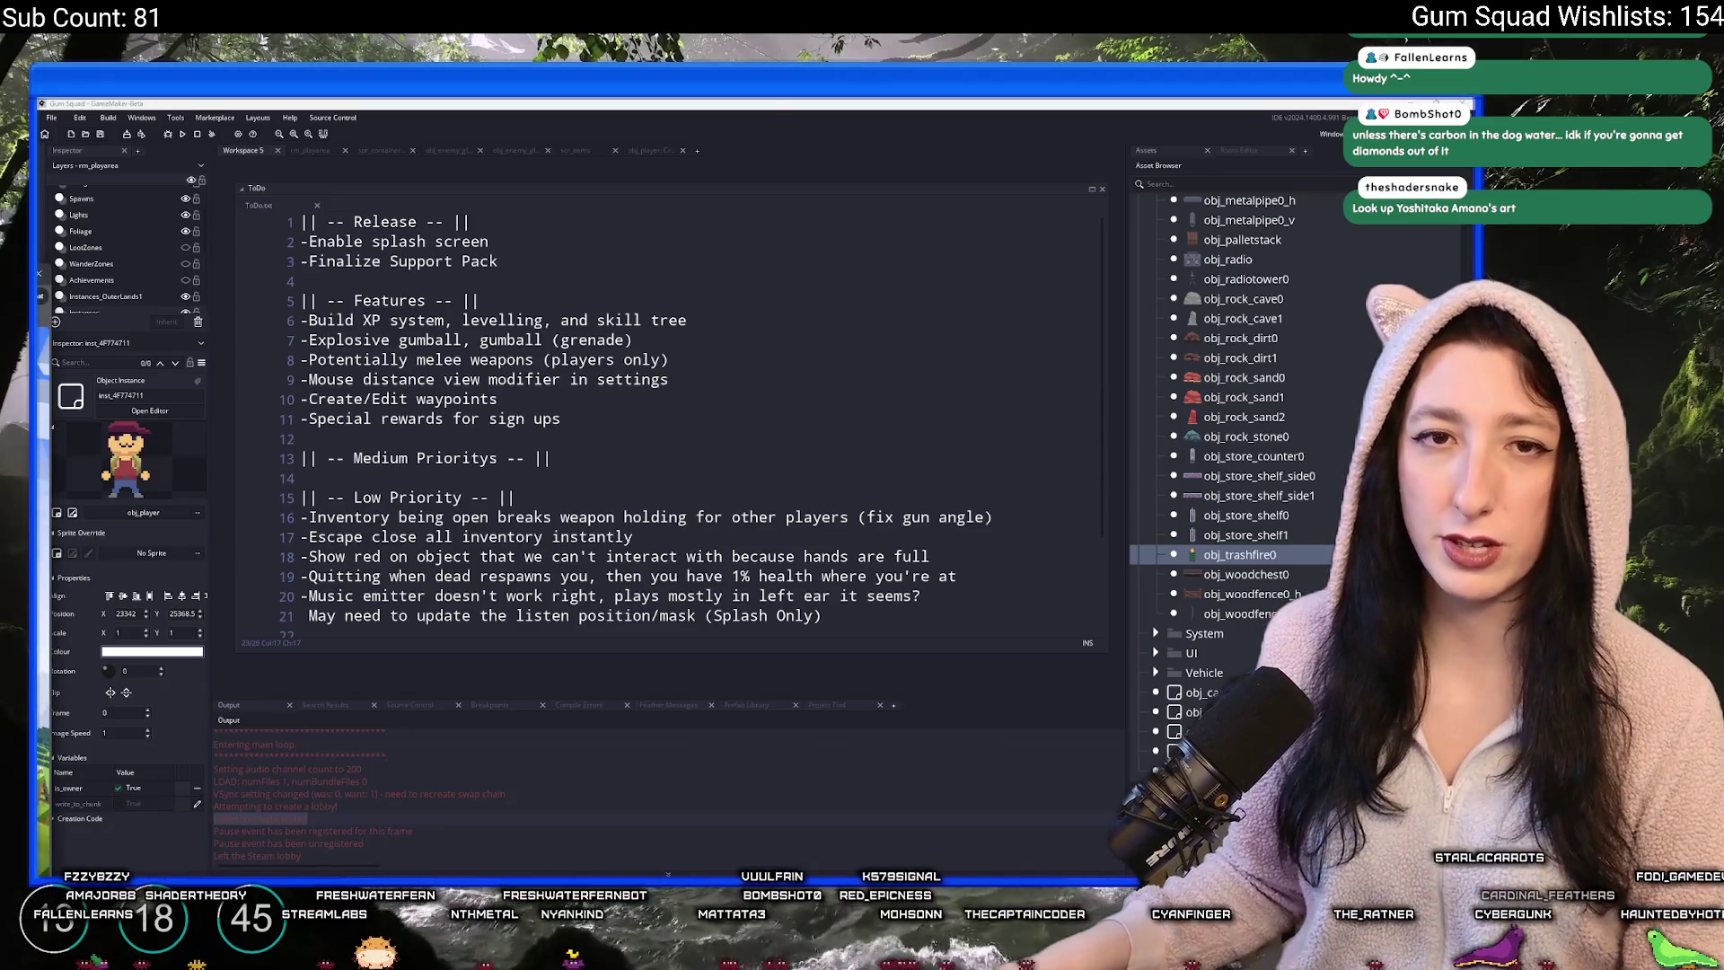
# - Search Bing for 'Yoshitaka Amano art', switch to image results and preview the blue-toned painting
pyautogui.write('Yoshitaka Amano art')
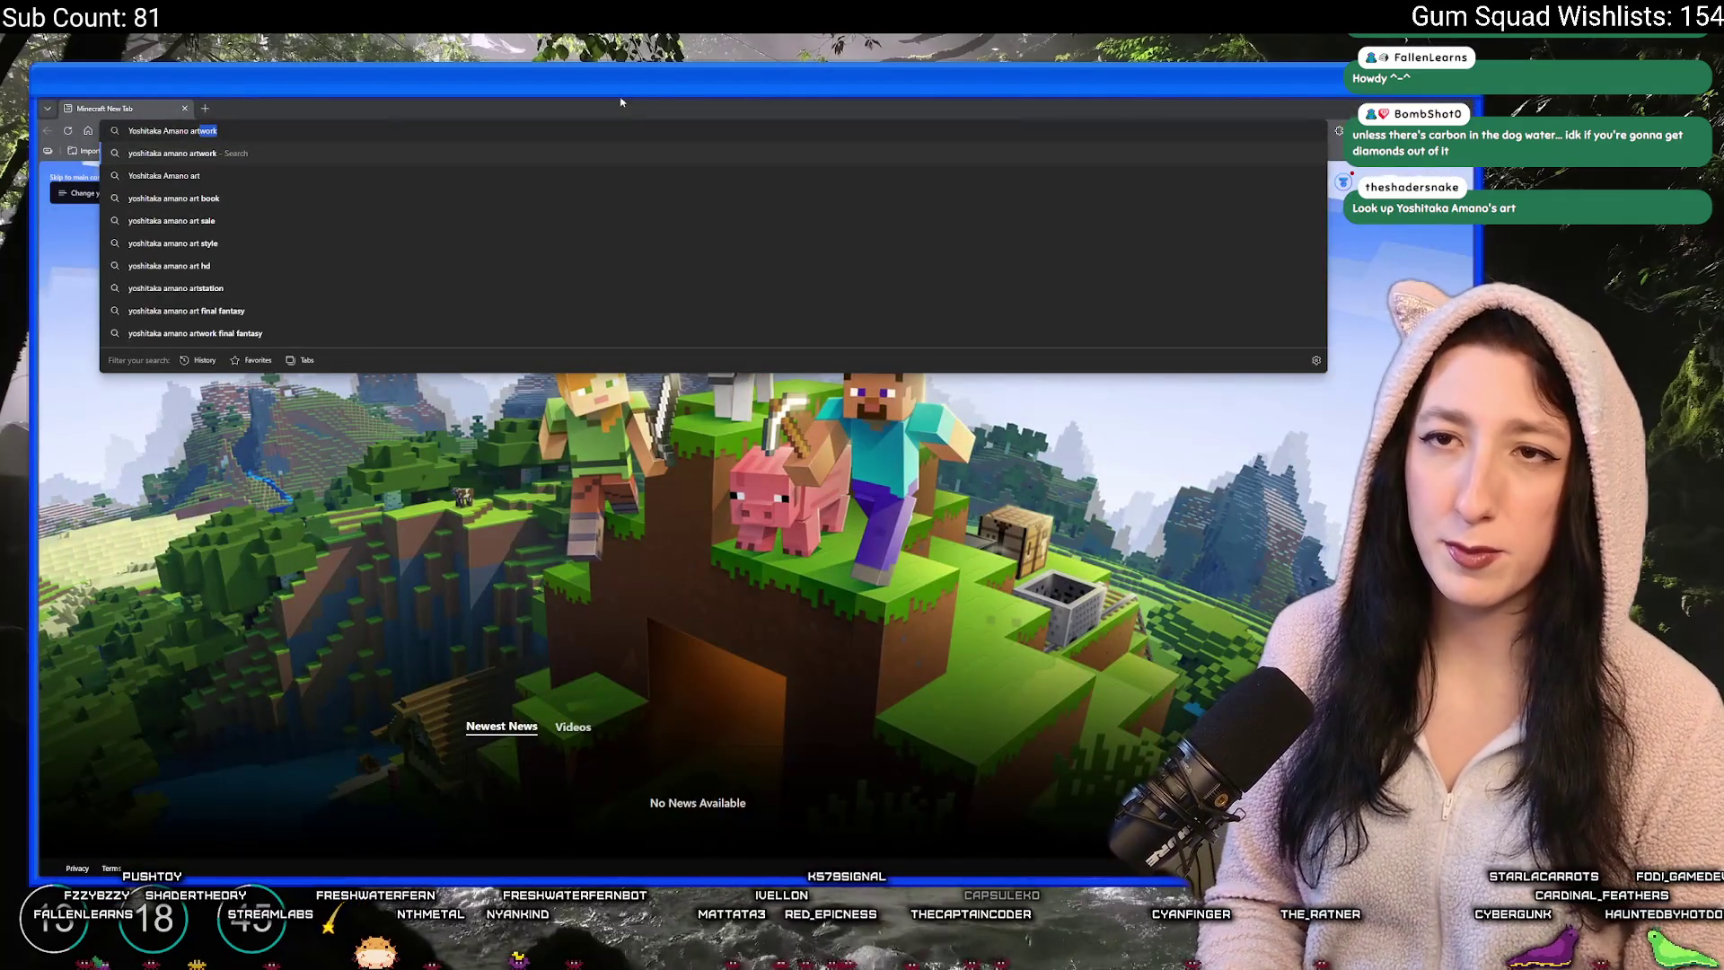
pyautogui.press('BackSpace')
pyautogui.press('Return')
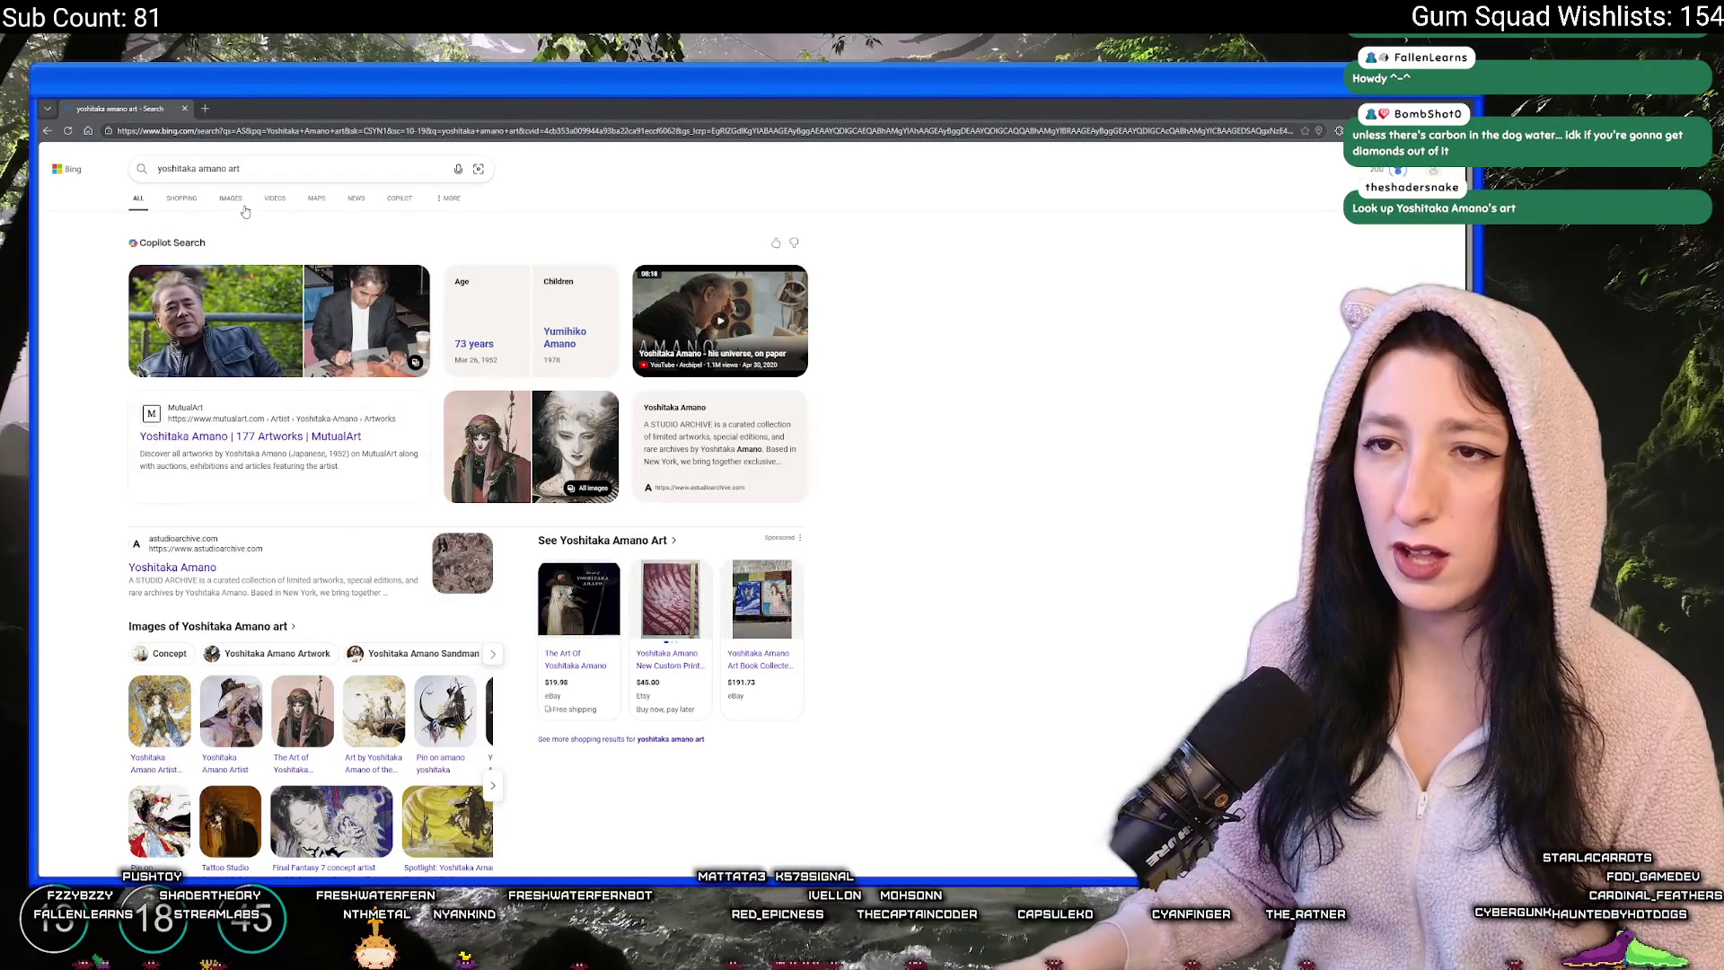
pyautogui.click(230, 200)
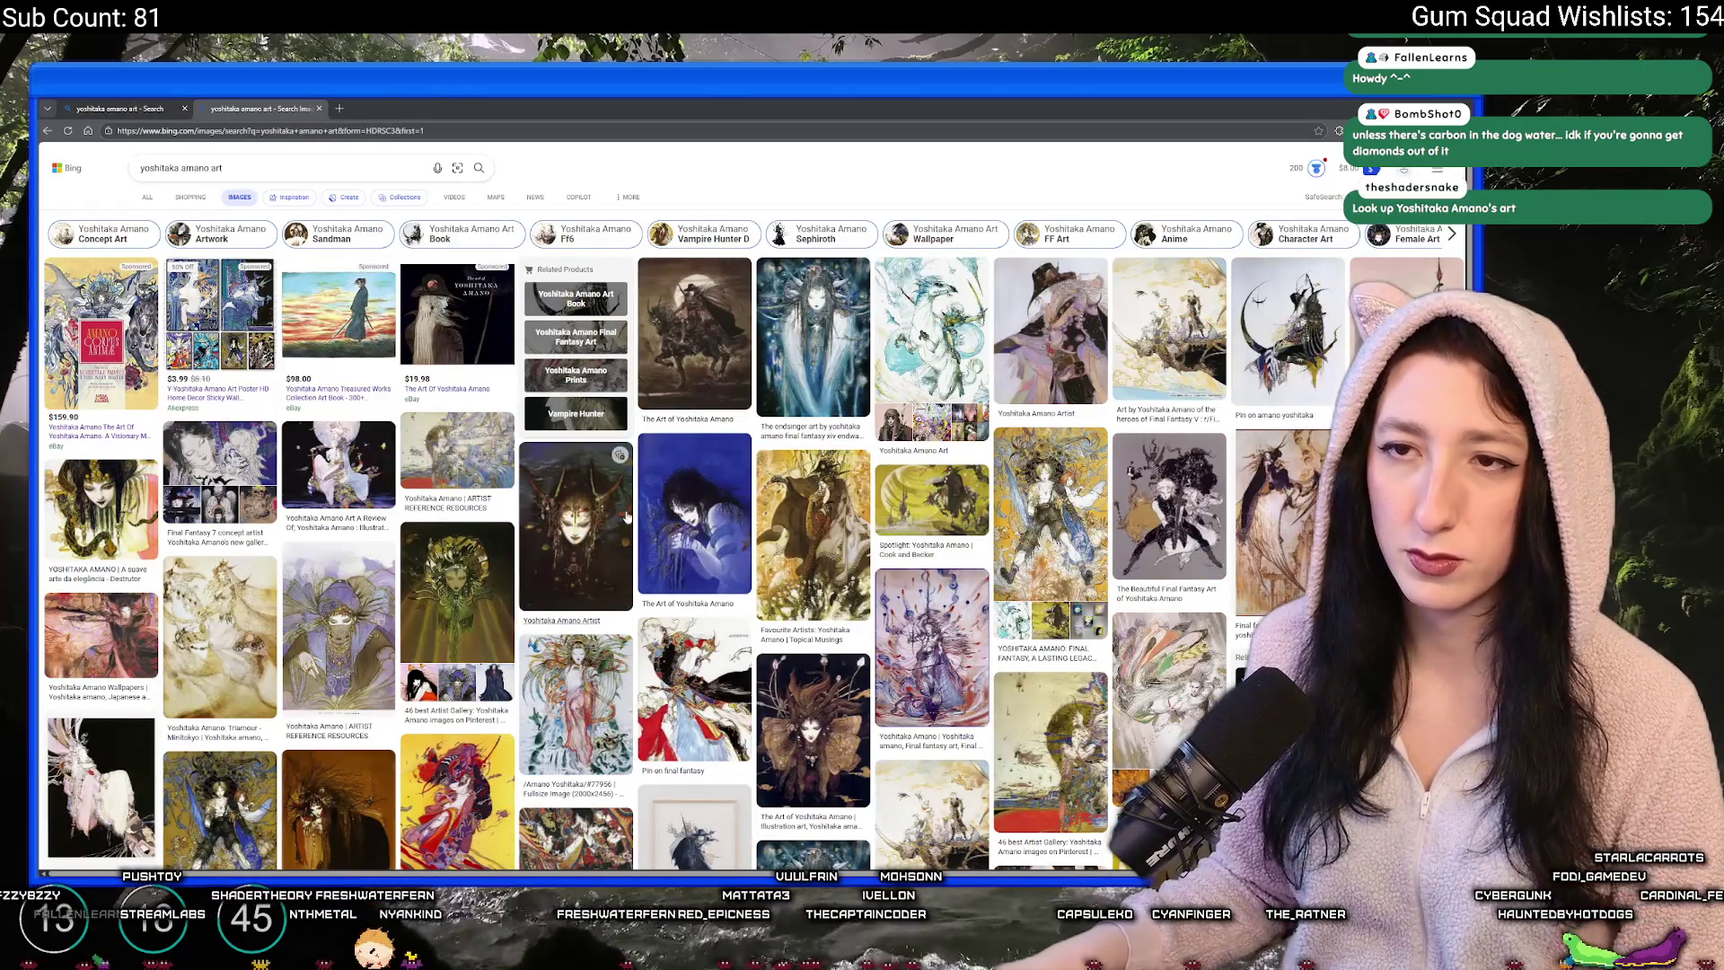
pyautogui.click(708, 494)
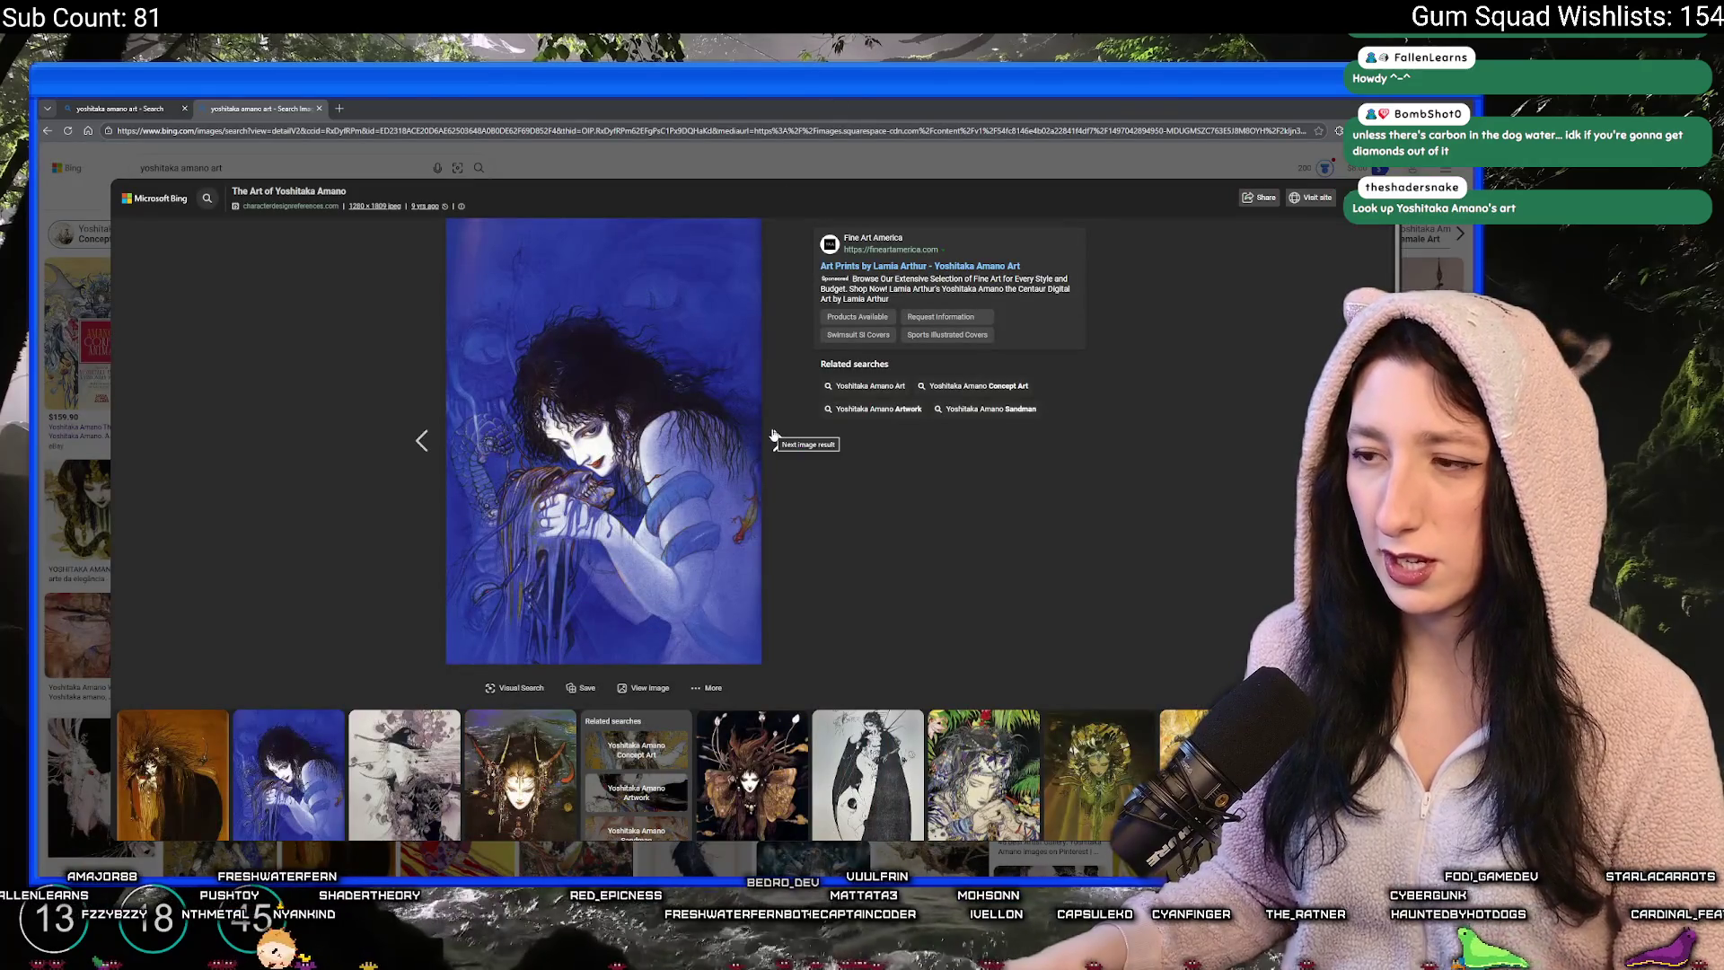
pyautogui.press('Escape')
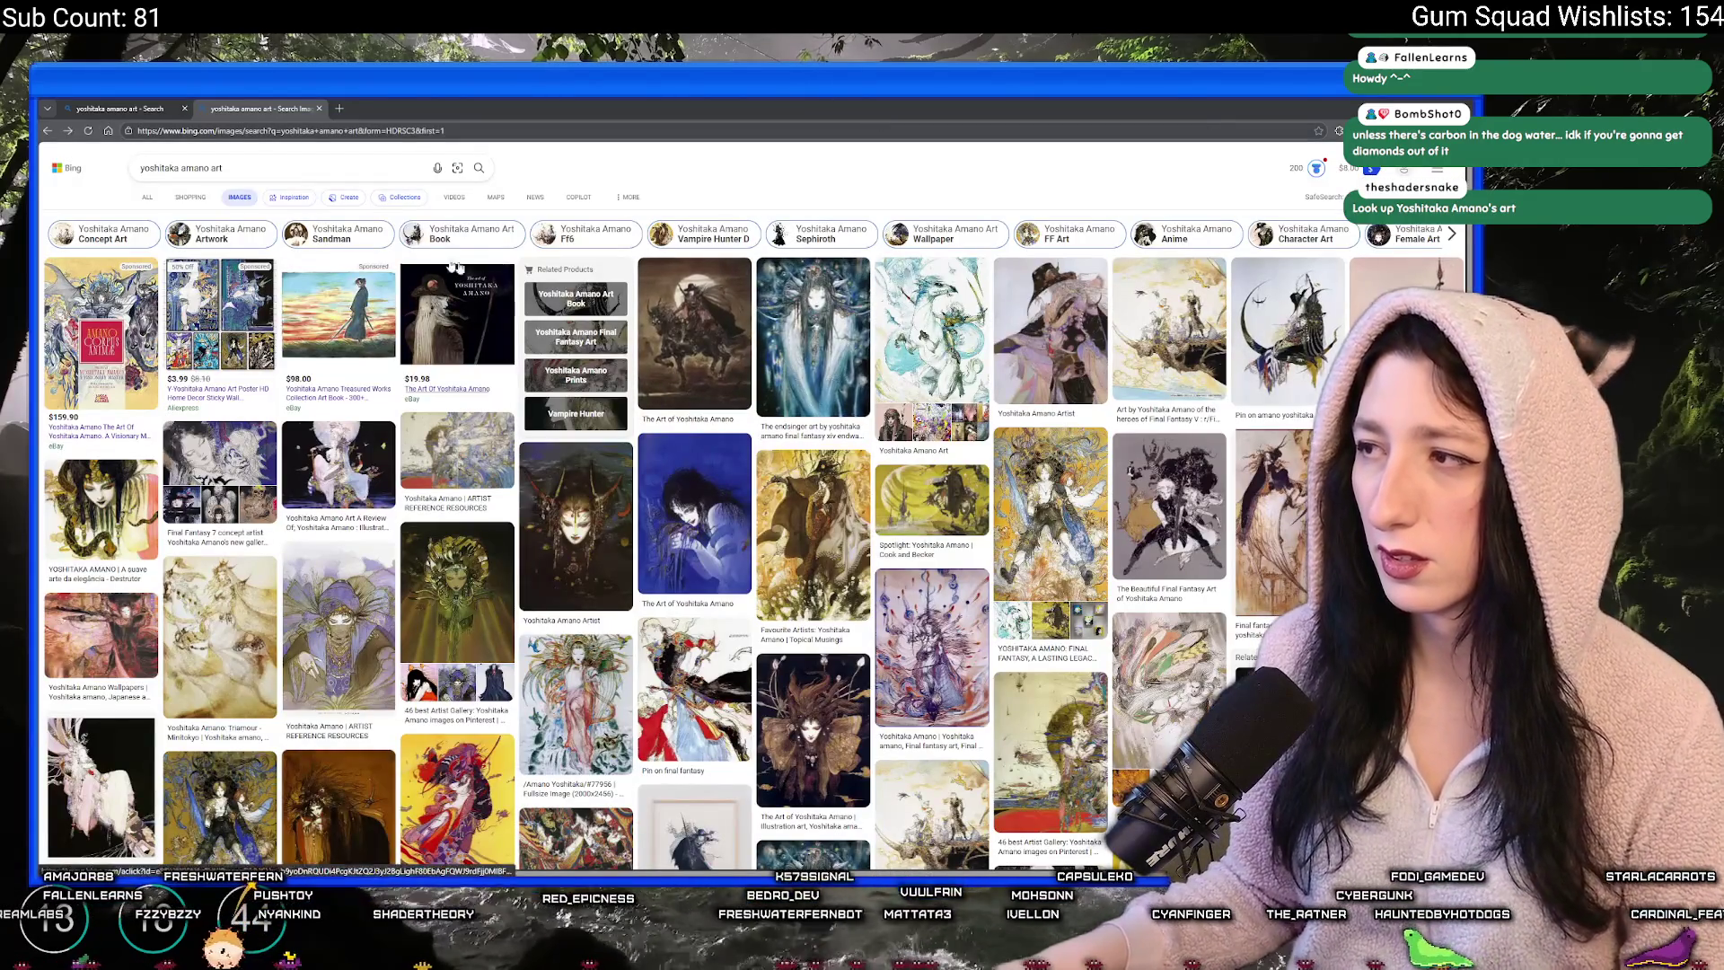
# - Refine the query to 'yoshitaka amano art woman' and enlarge the constellations artwork
pyautogui.click(312, 167)
pyautogui.write('woman')
pyautogui.press('Return')
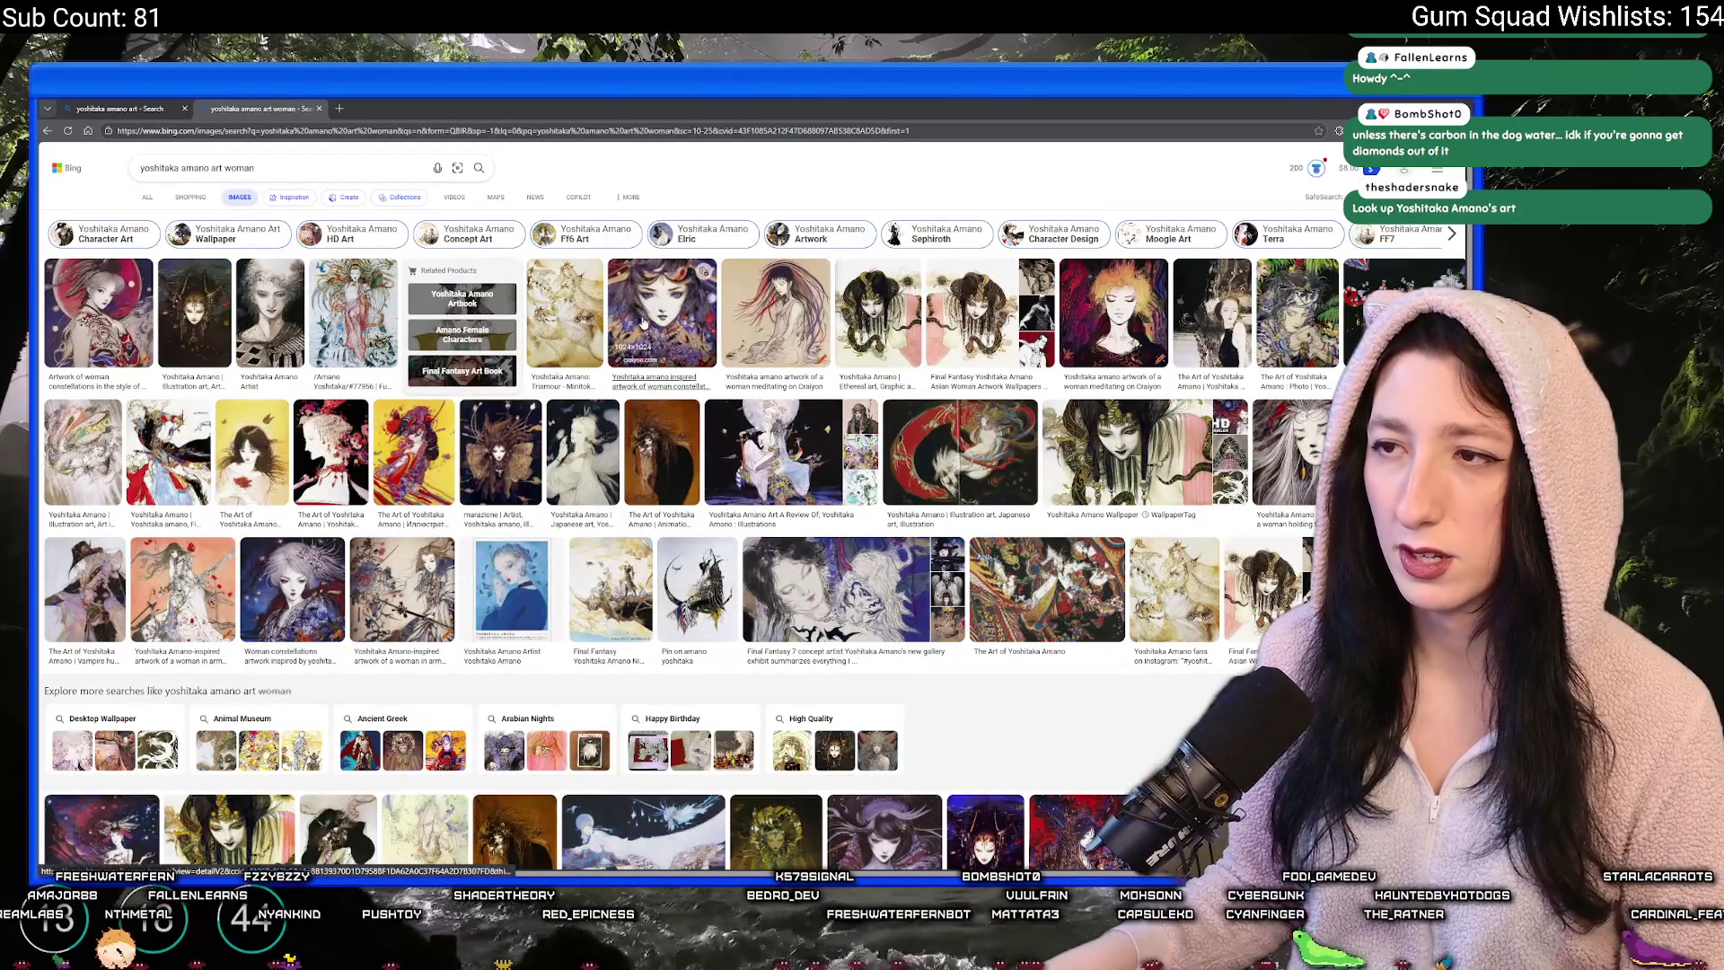
pyautogui.click(636, 317)
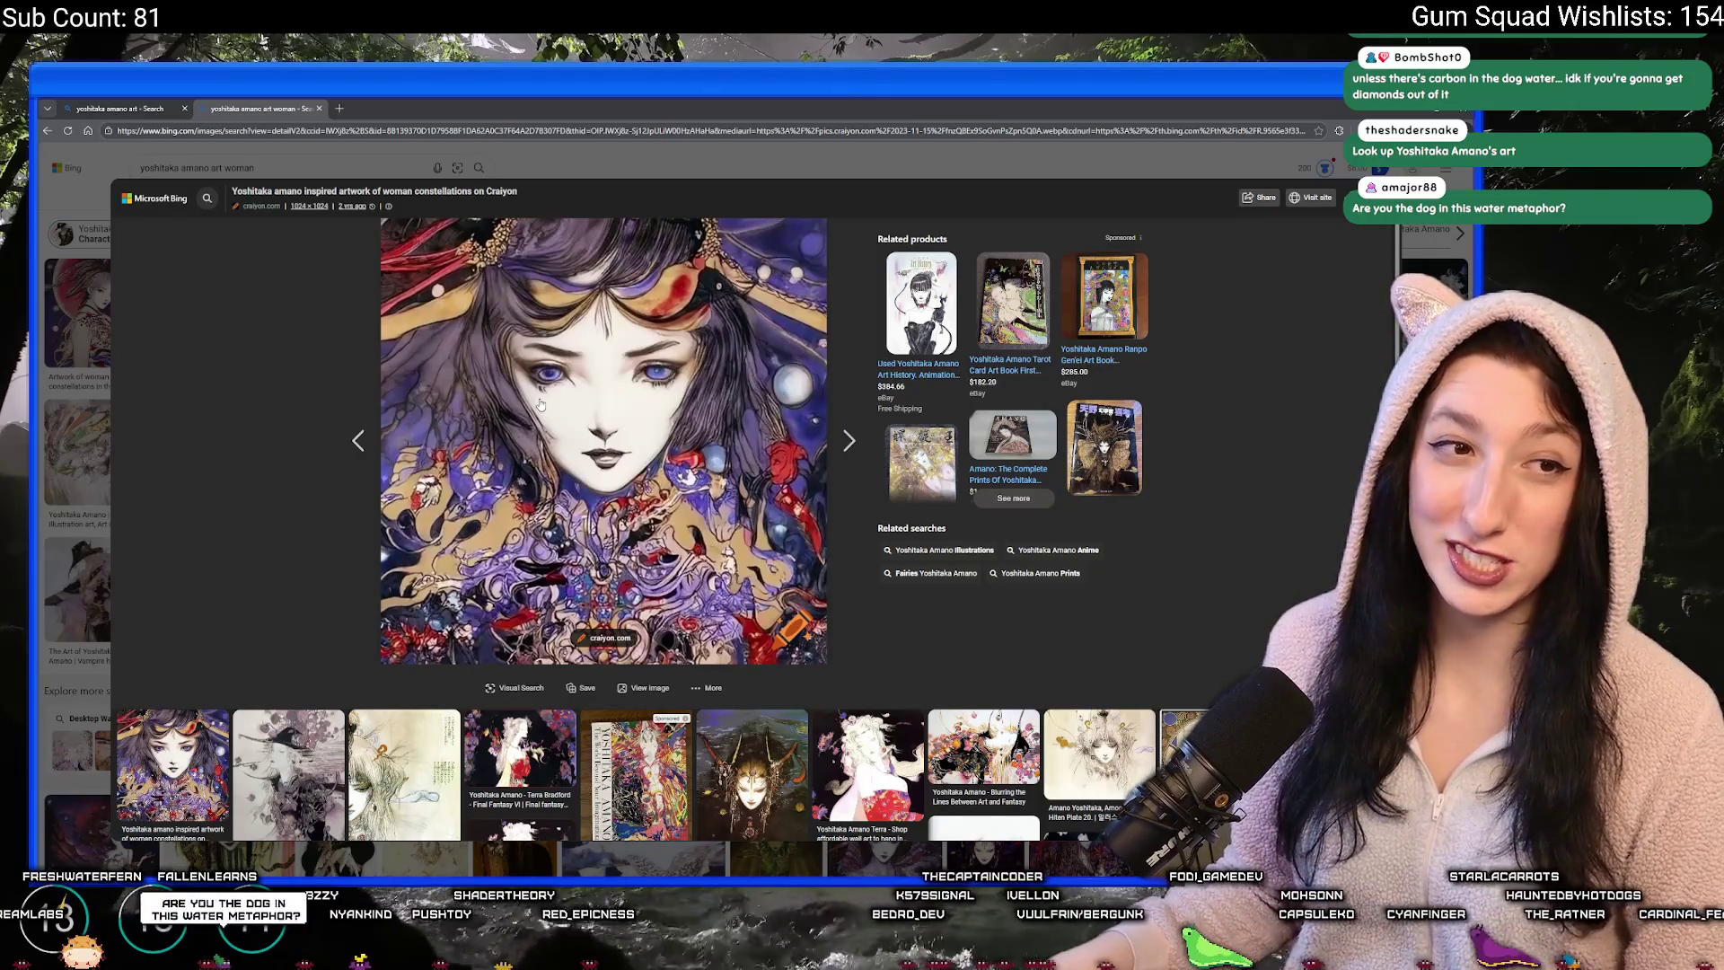
pyautogui.press('Escape')
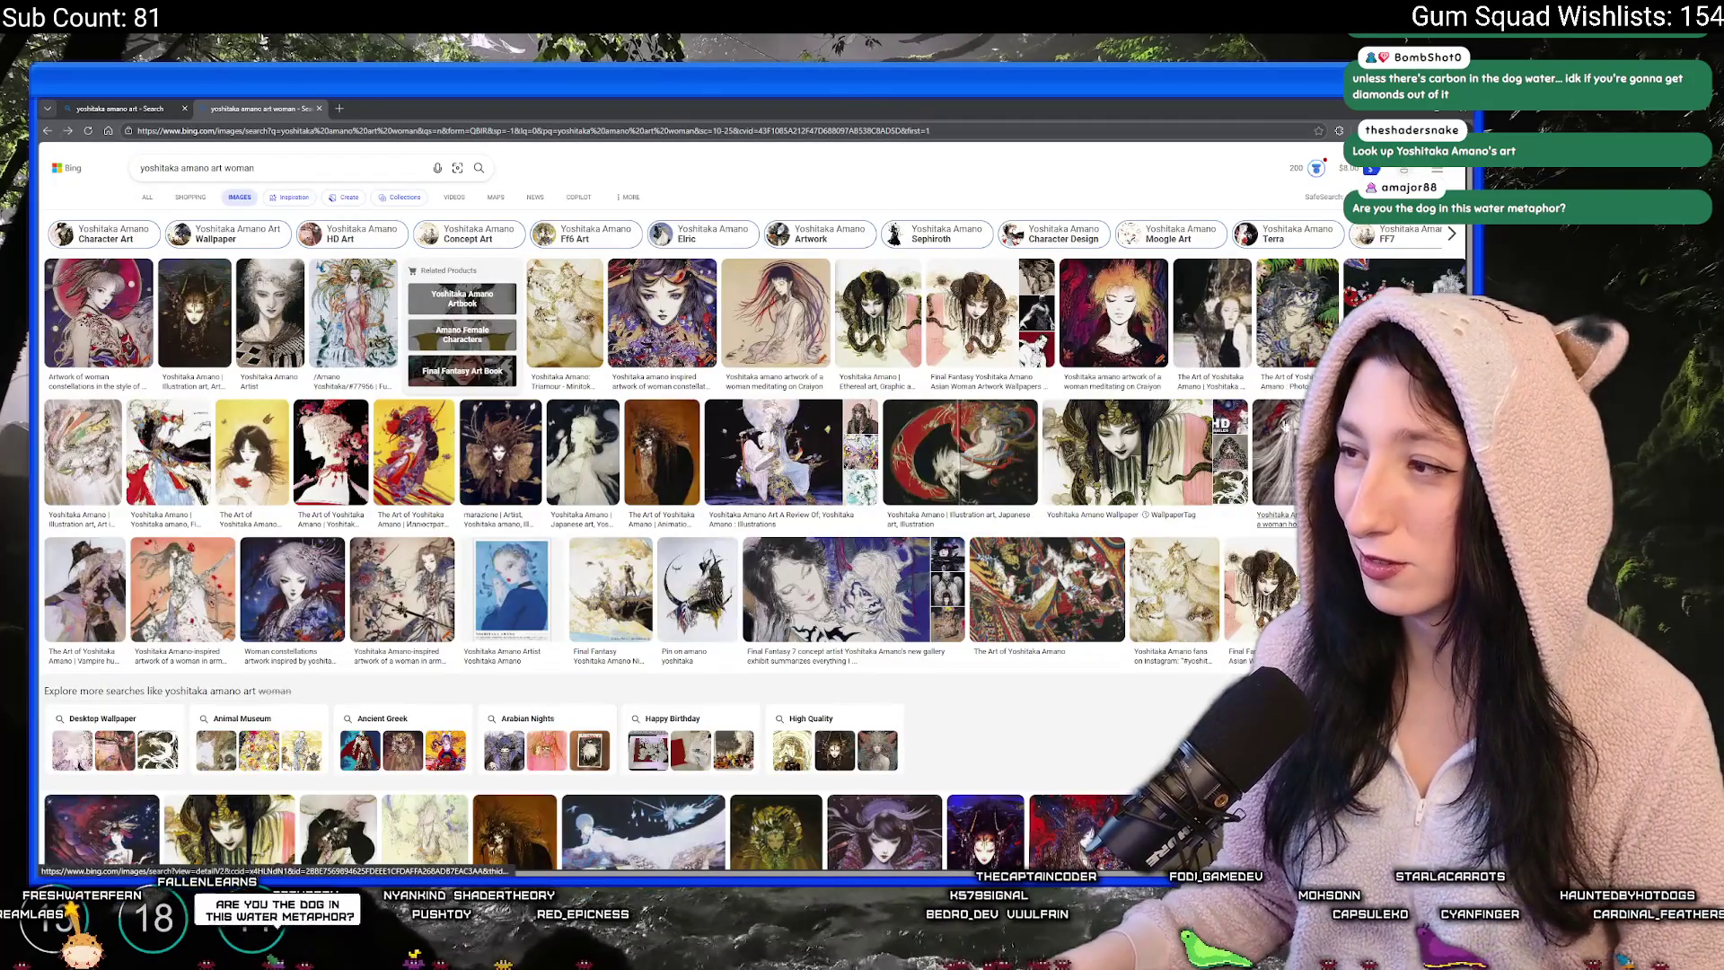
# - Preview the moon, yellow flower, red-moon and black-dress woman paintings from the results
pyautogui.click(1186, 319)
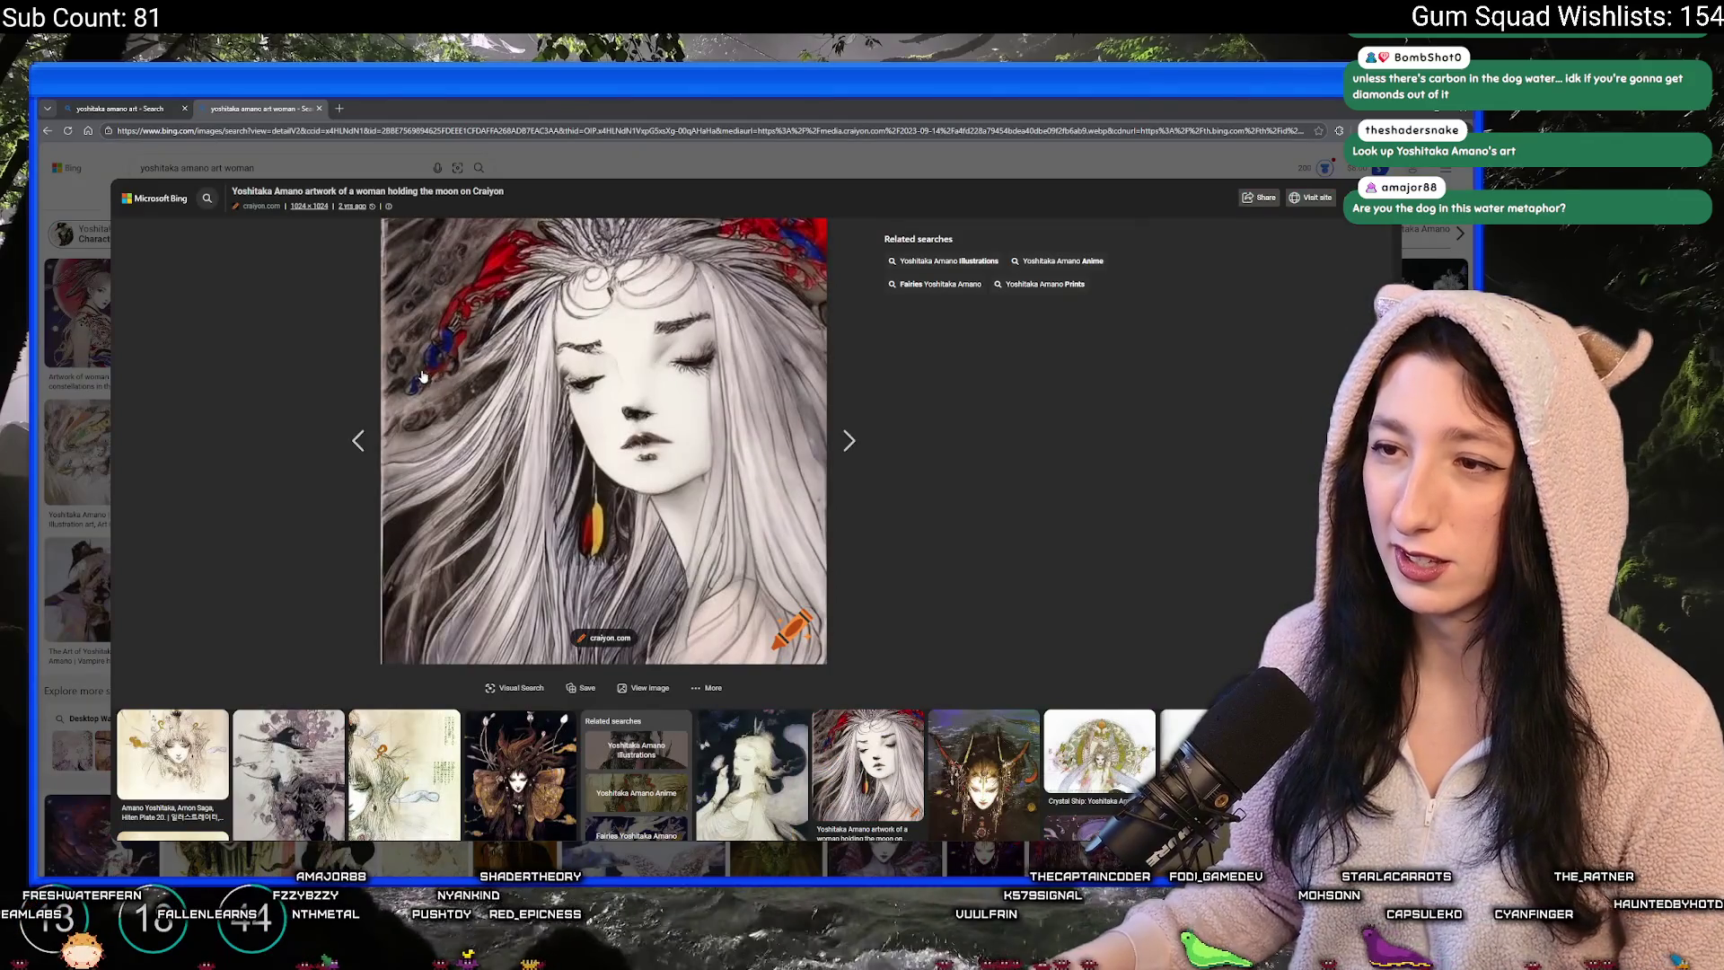
pyautogui.press('Escape')
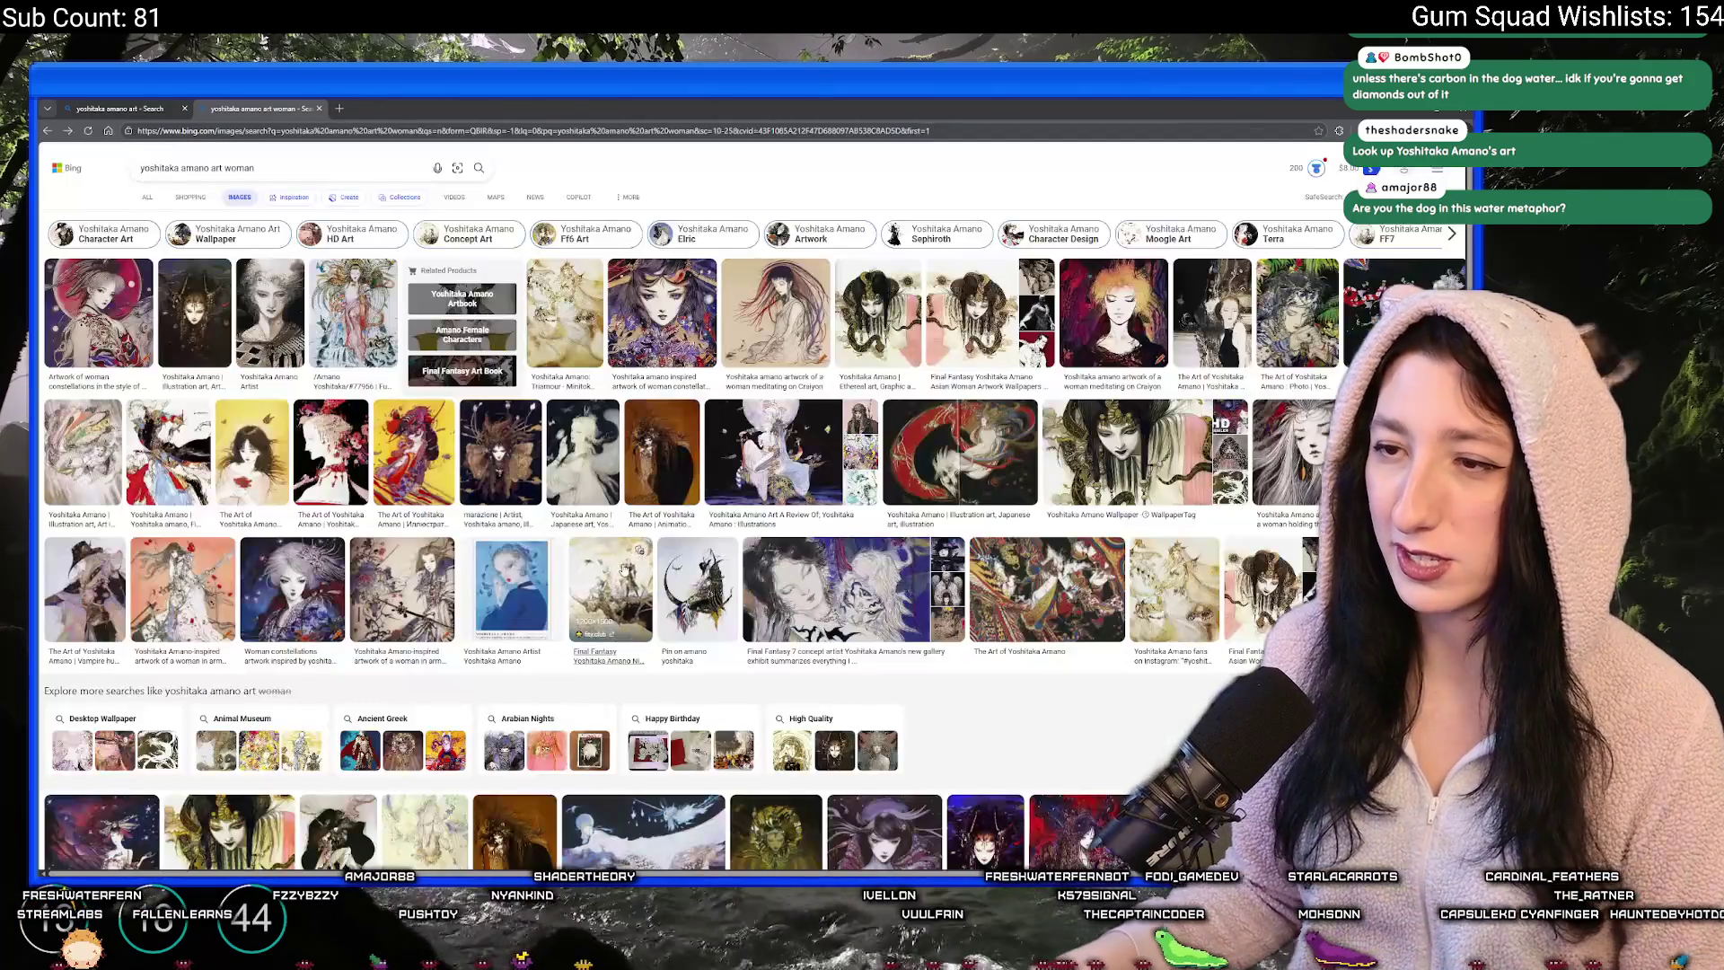
pyautogui.click(246, 468)
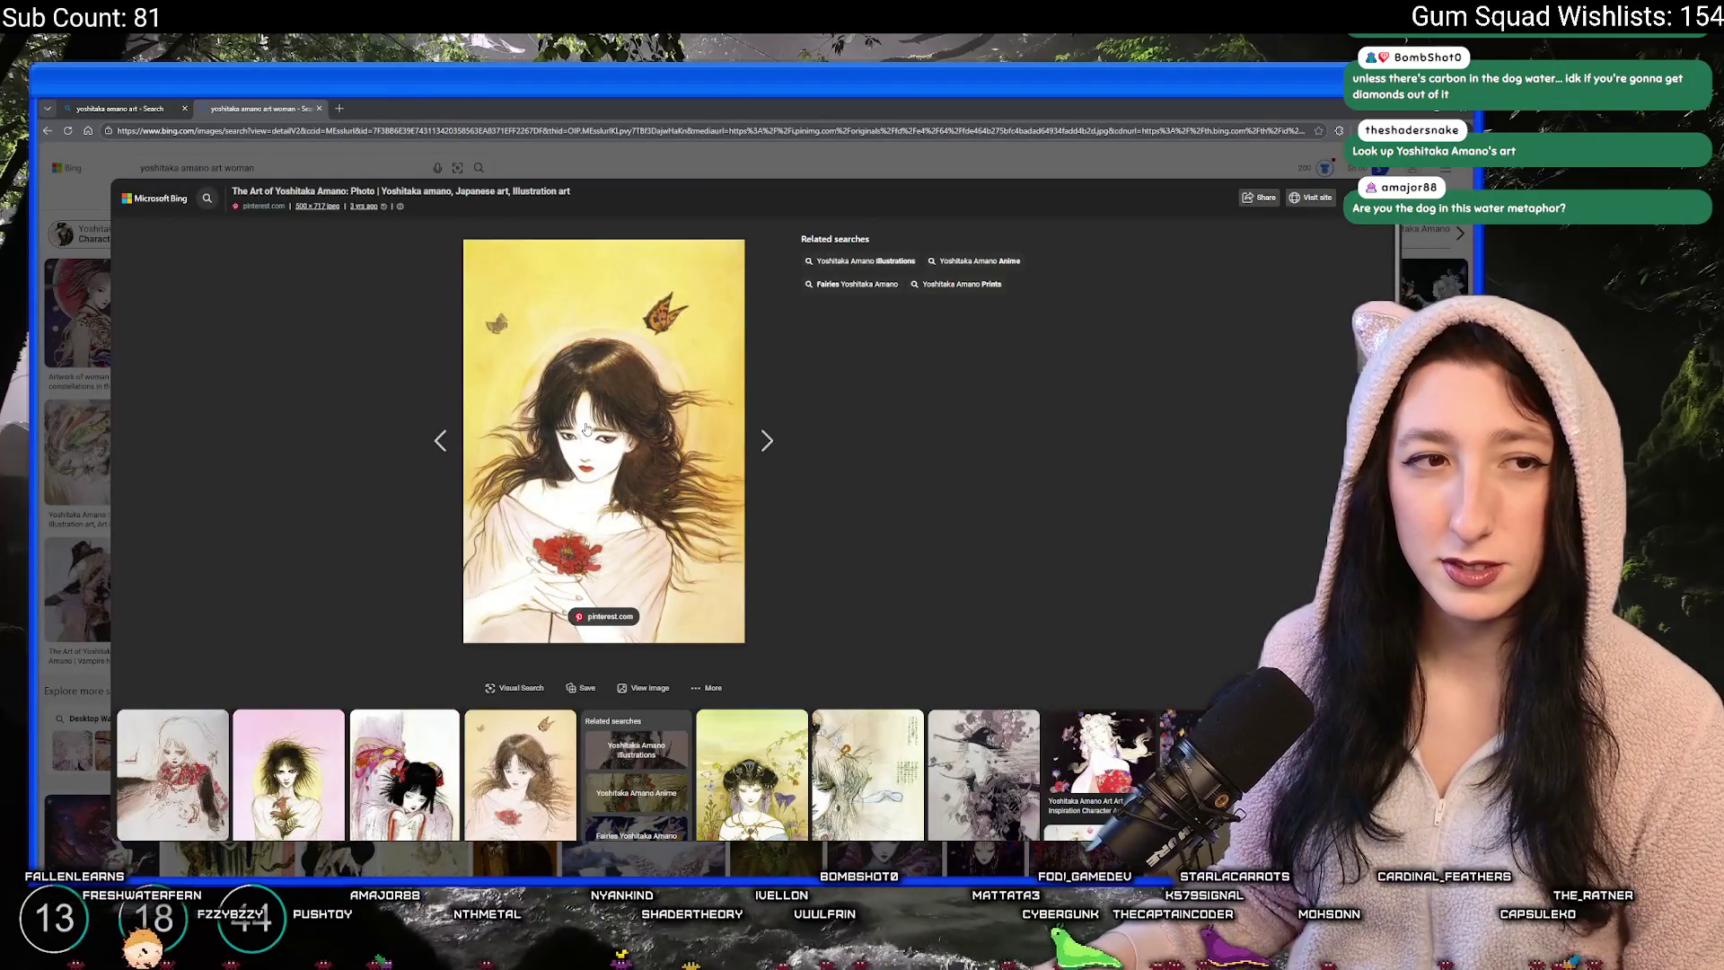
pyautogui.press('Escape')
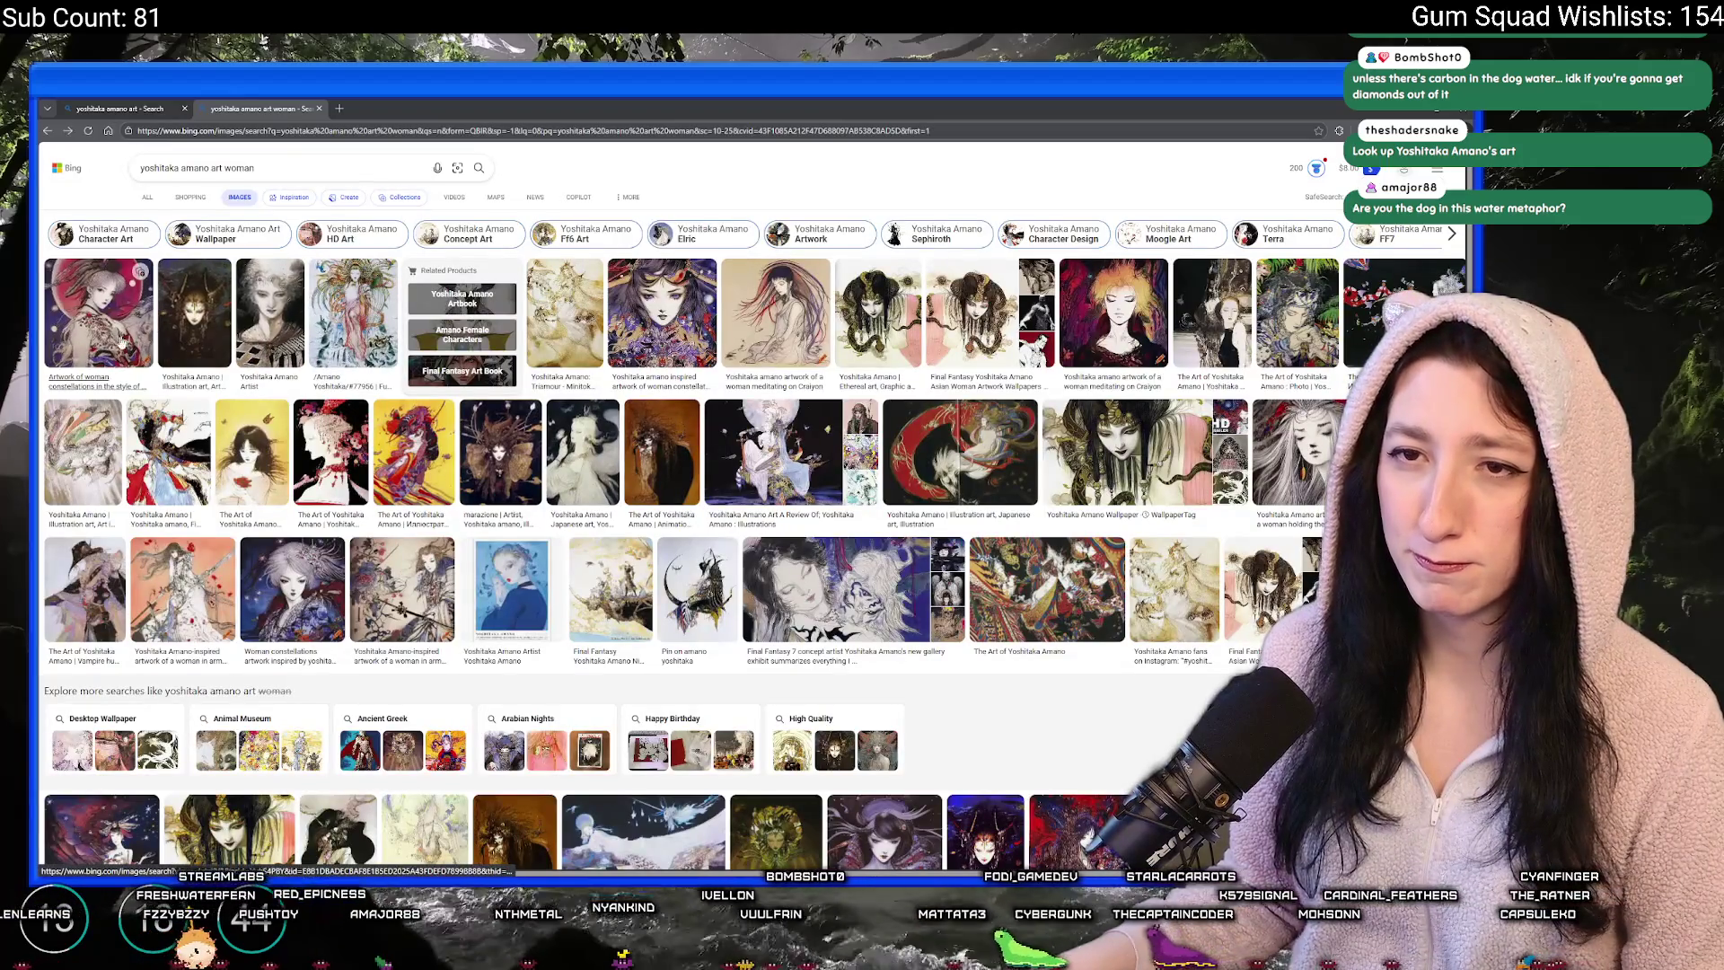
pyautogui.click(123, 342)
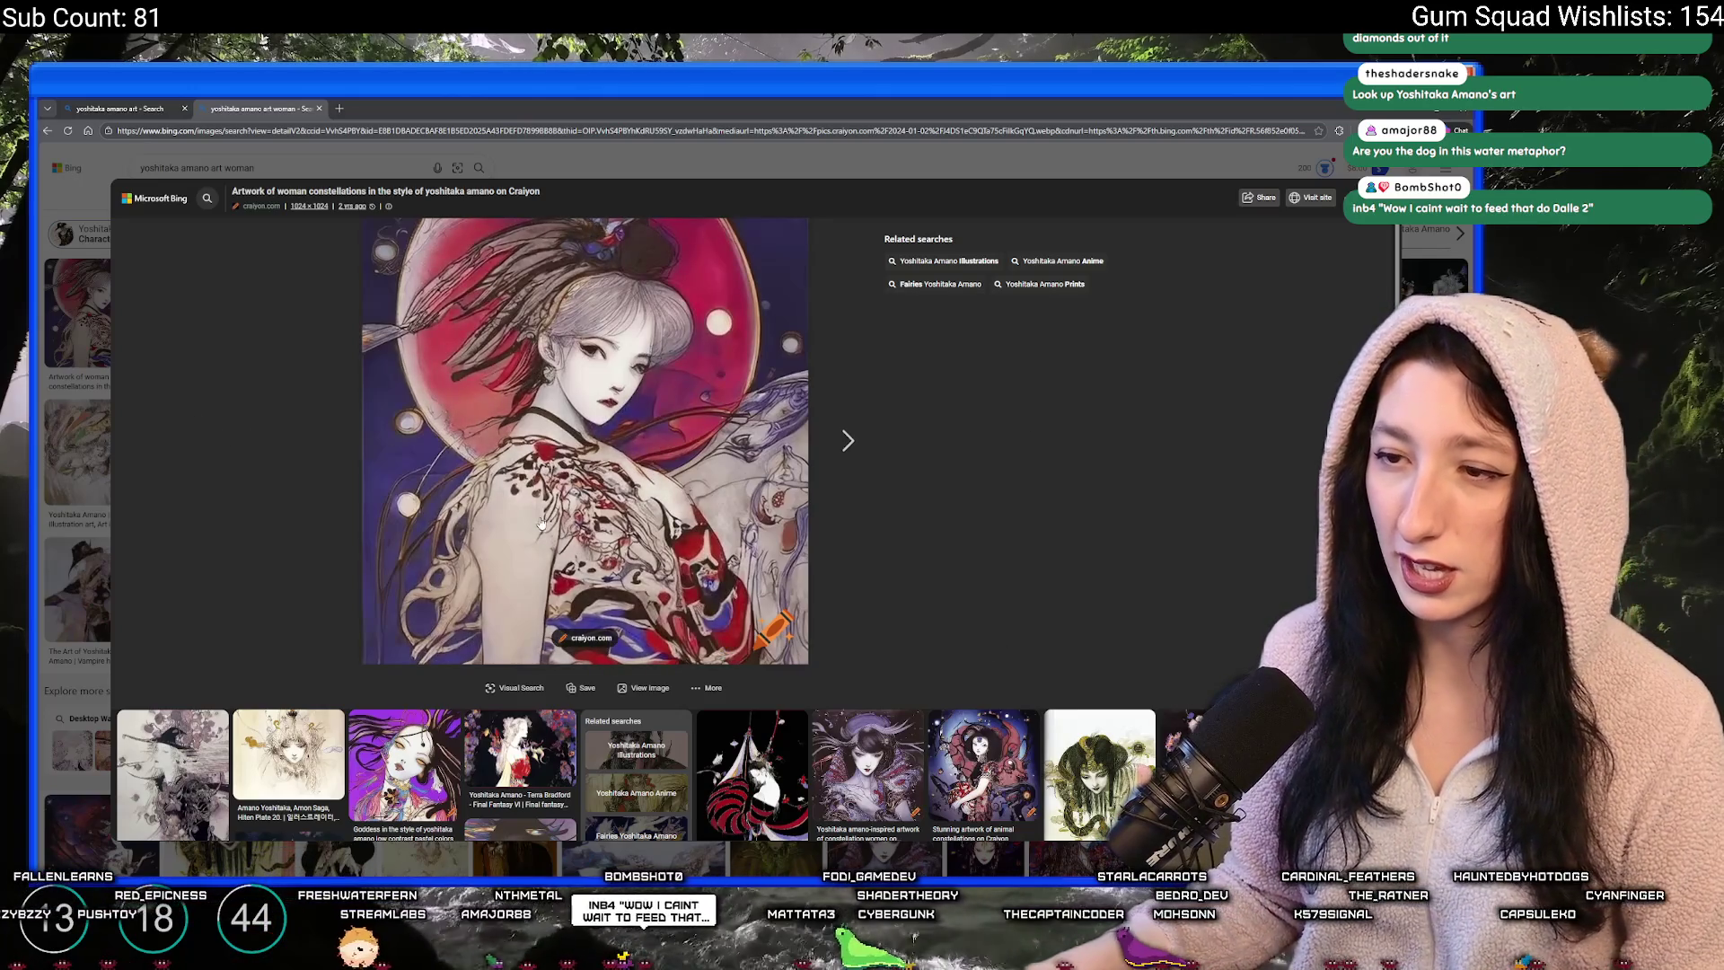
pyautogui.press('Escape')
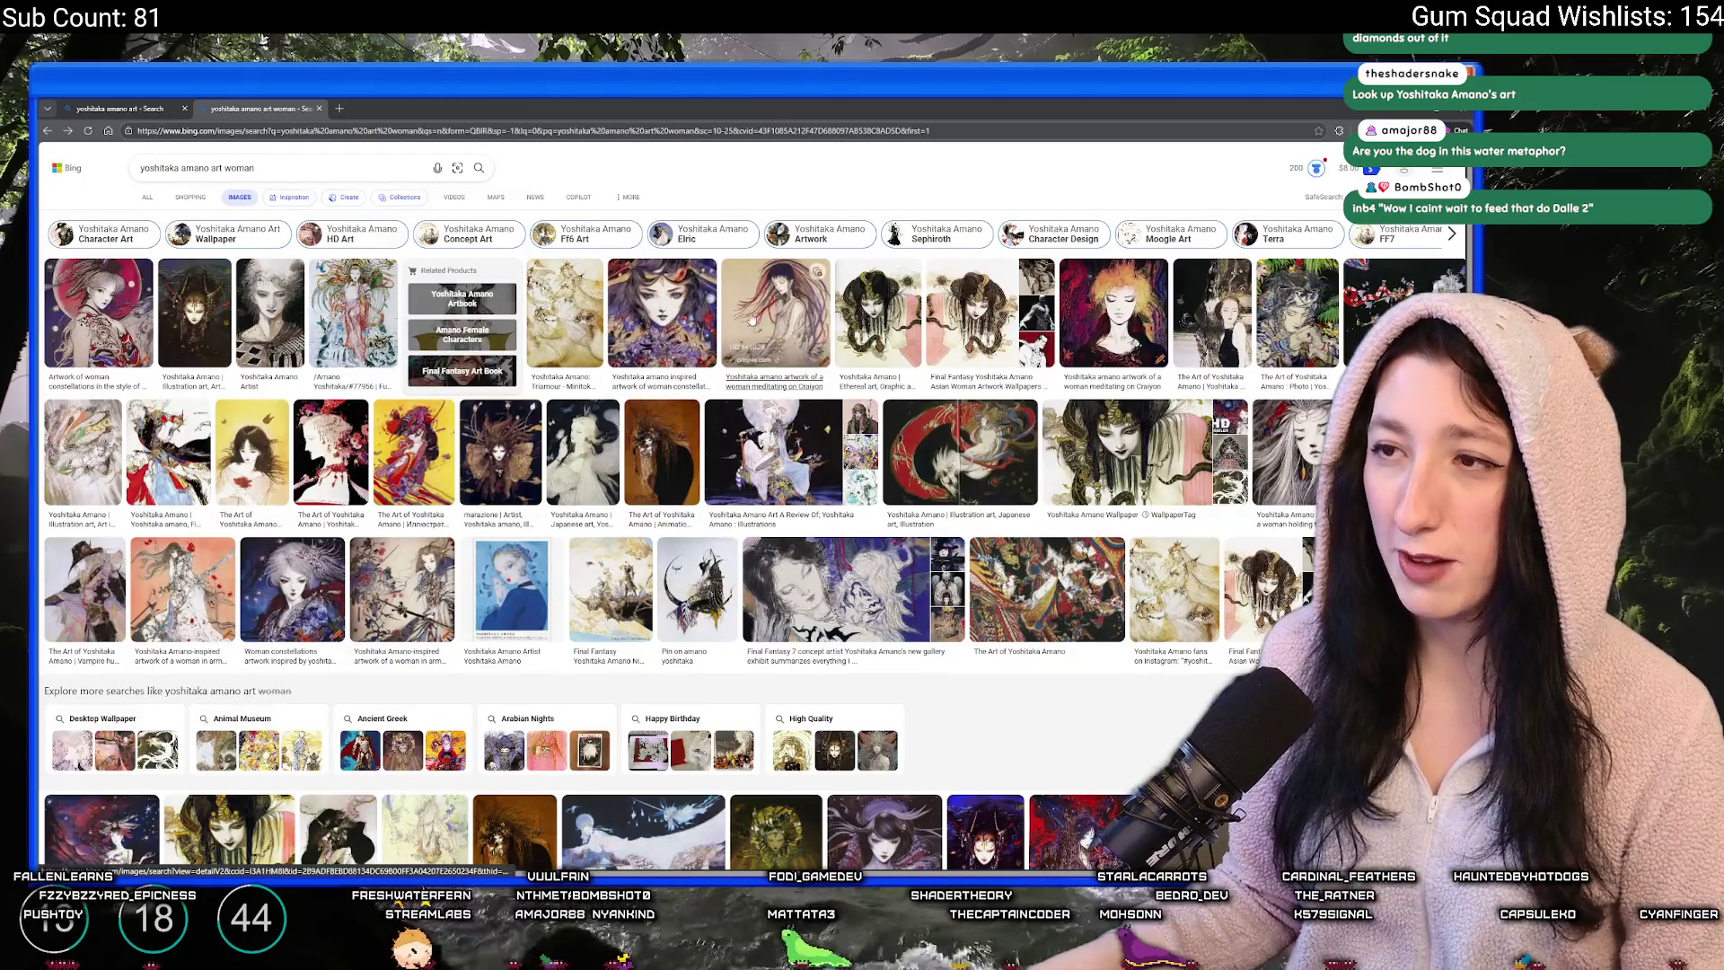
pyautogui.click(1226, 316)
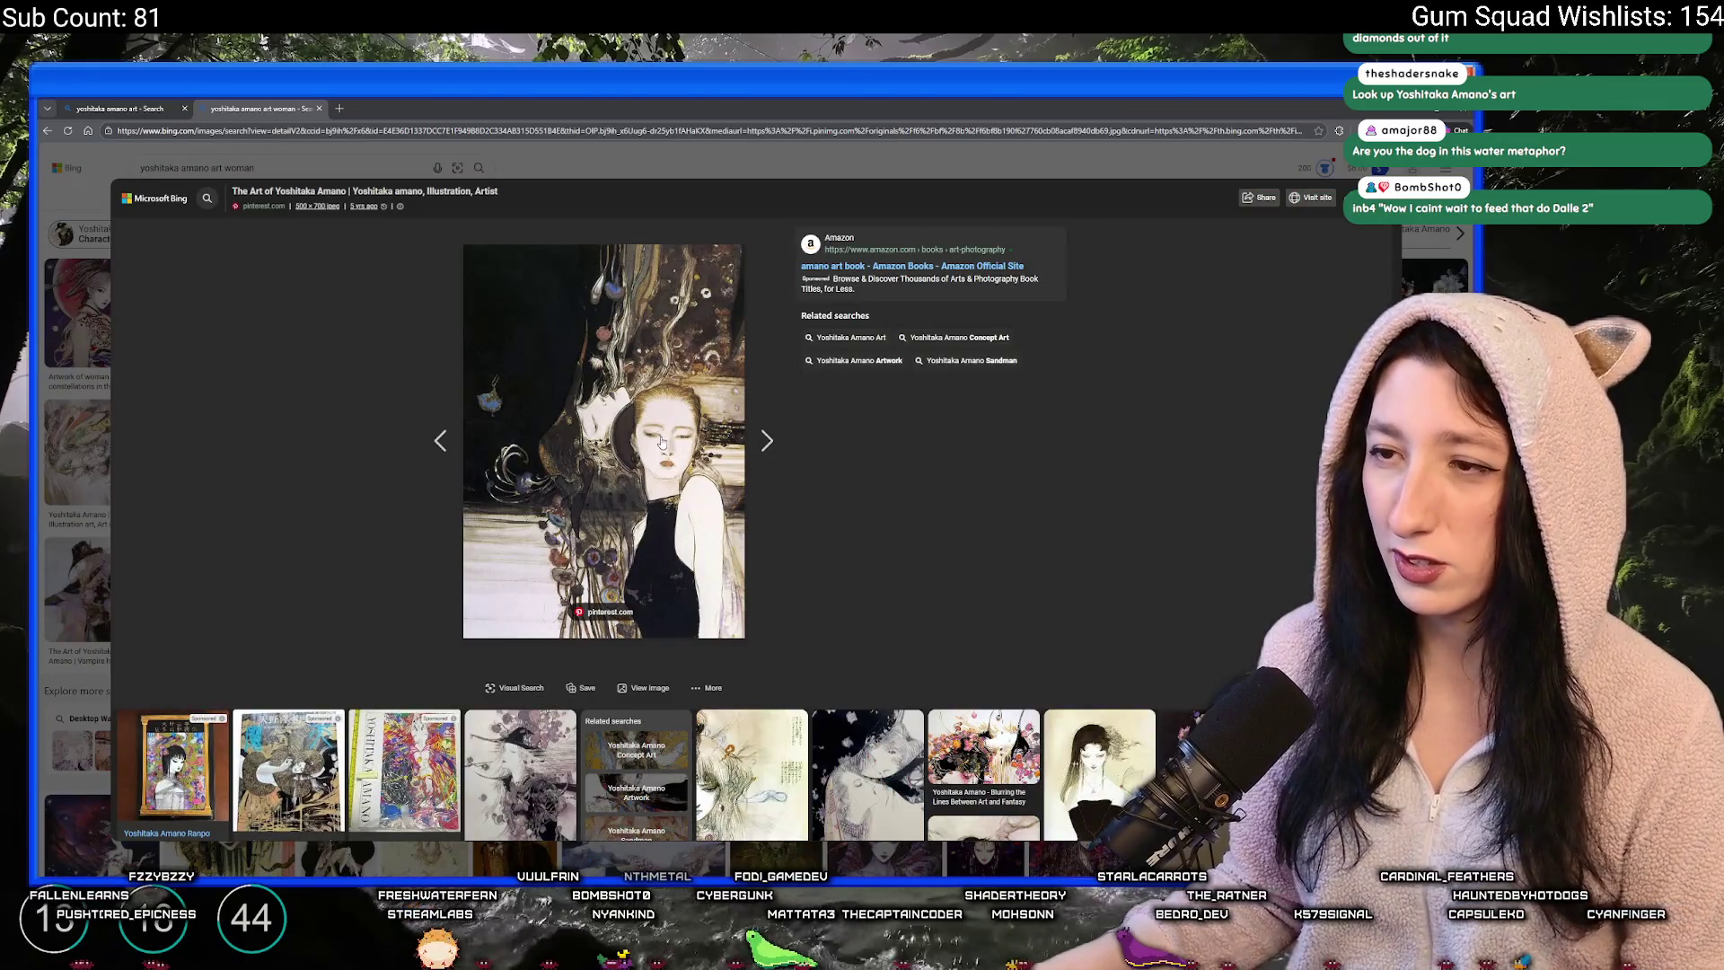
pyautogui.press('Escape')
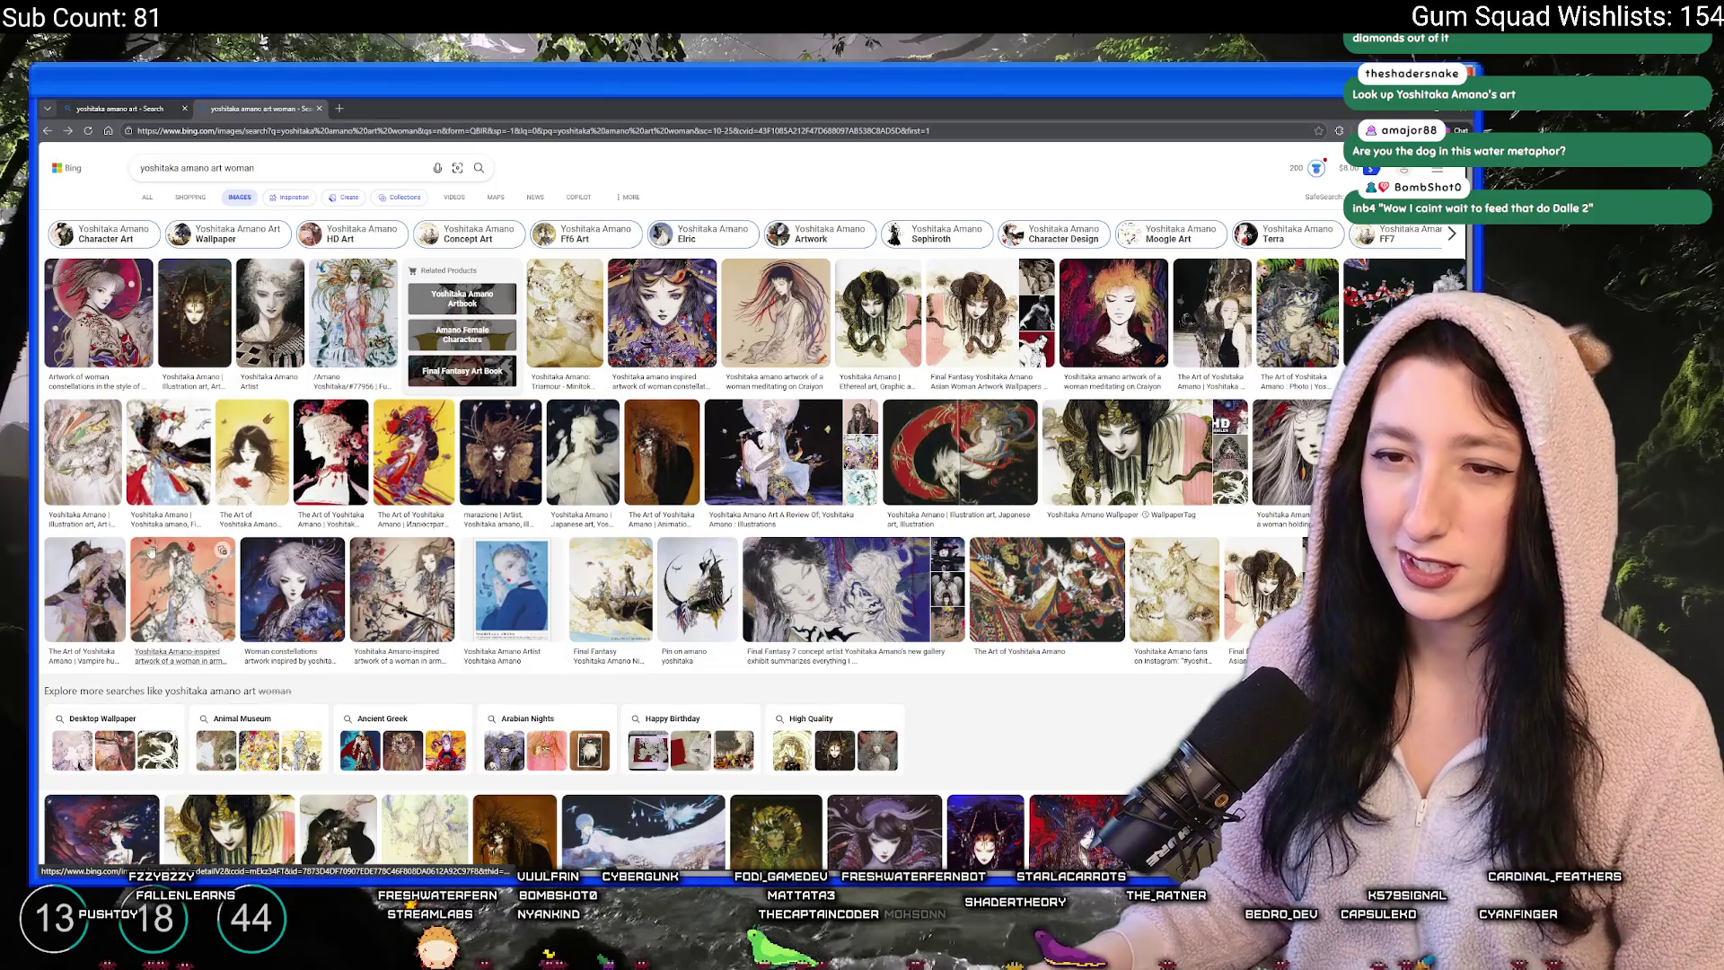
pyautogui.scroll(-3, 106, 582)
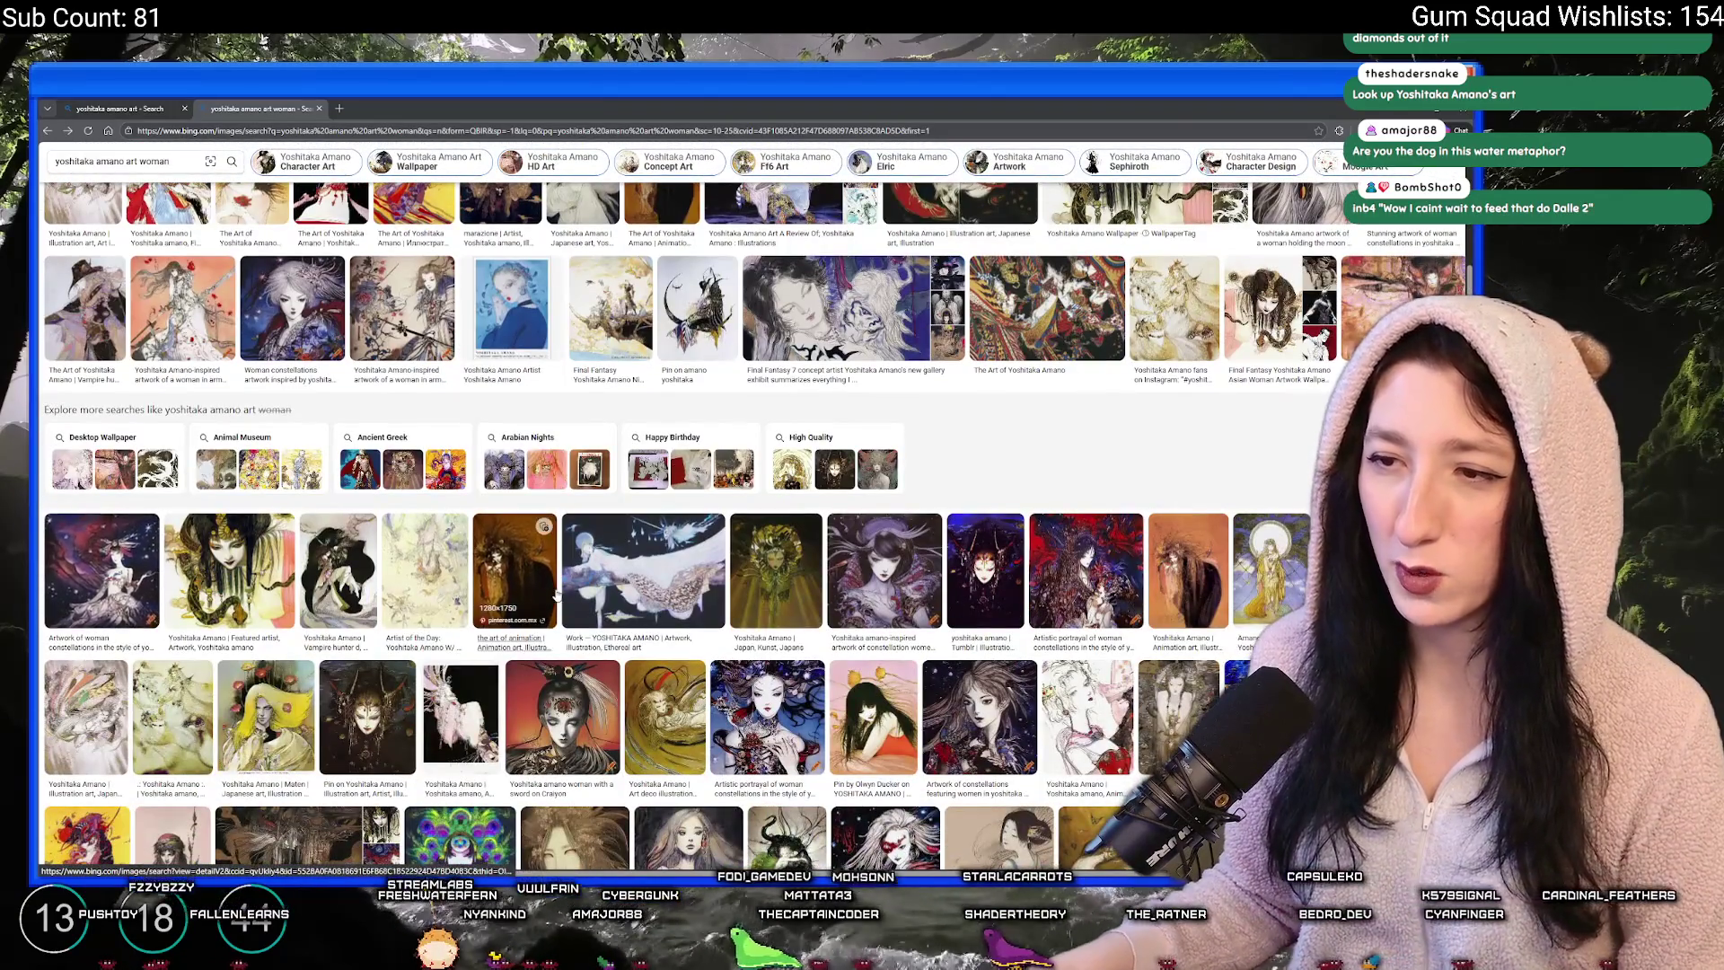
# - Enlarge the constellation woman and the woman-in-red-with-flowers paintings further down the results
pyautogui.click(885, 575)
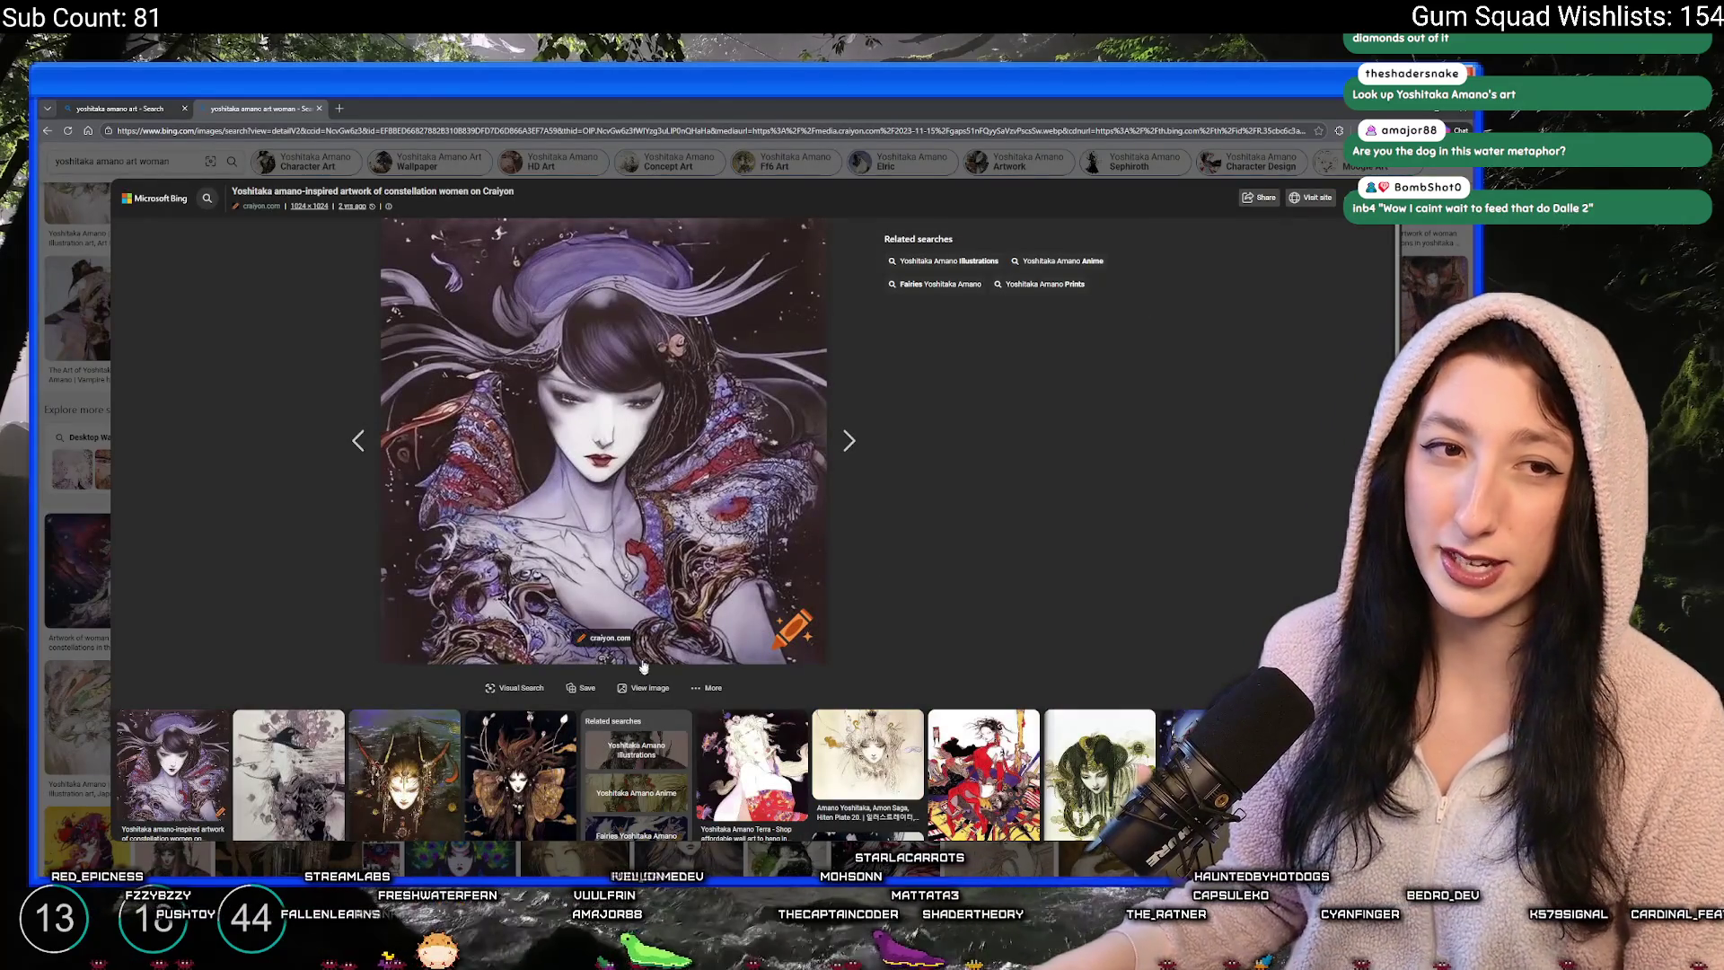
pyautogui.press('Escape')
pyautogui.scroll(-3, 862, 487)
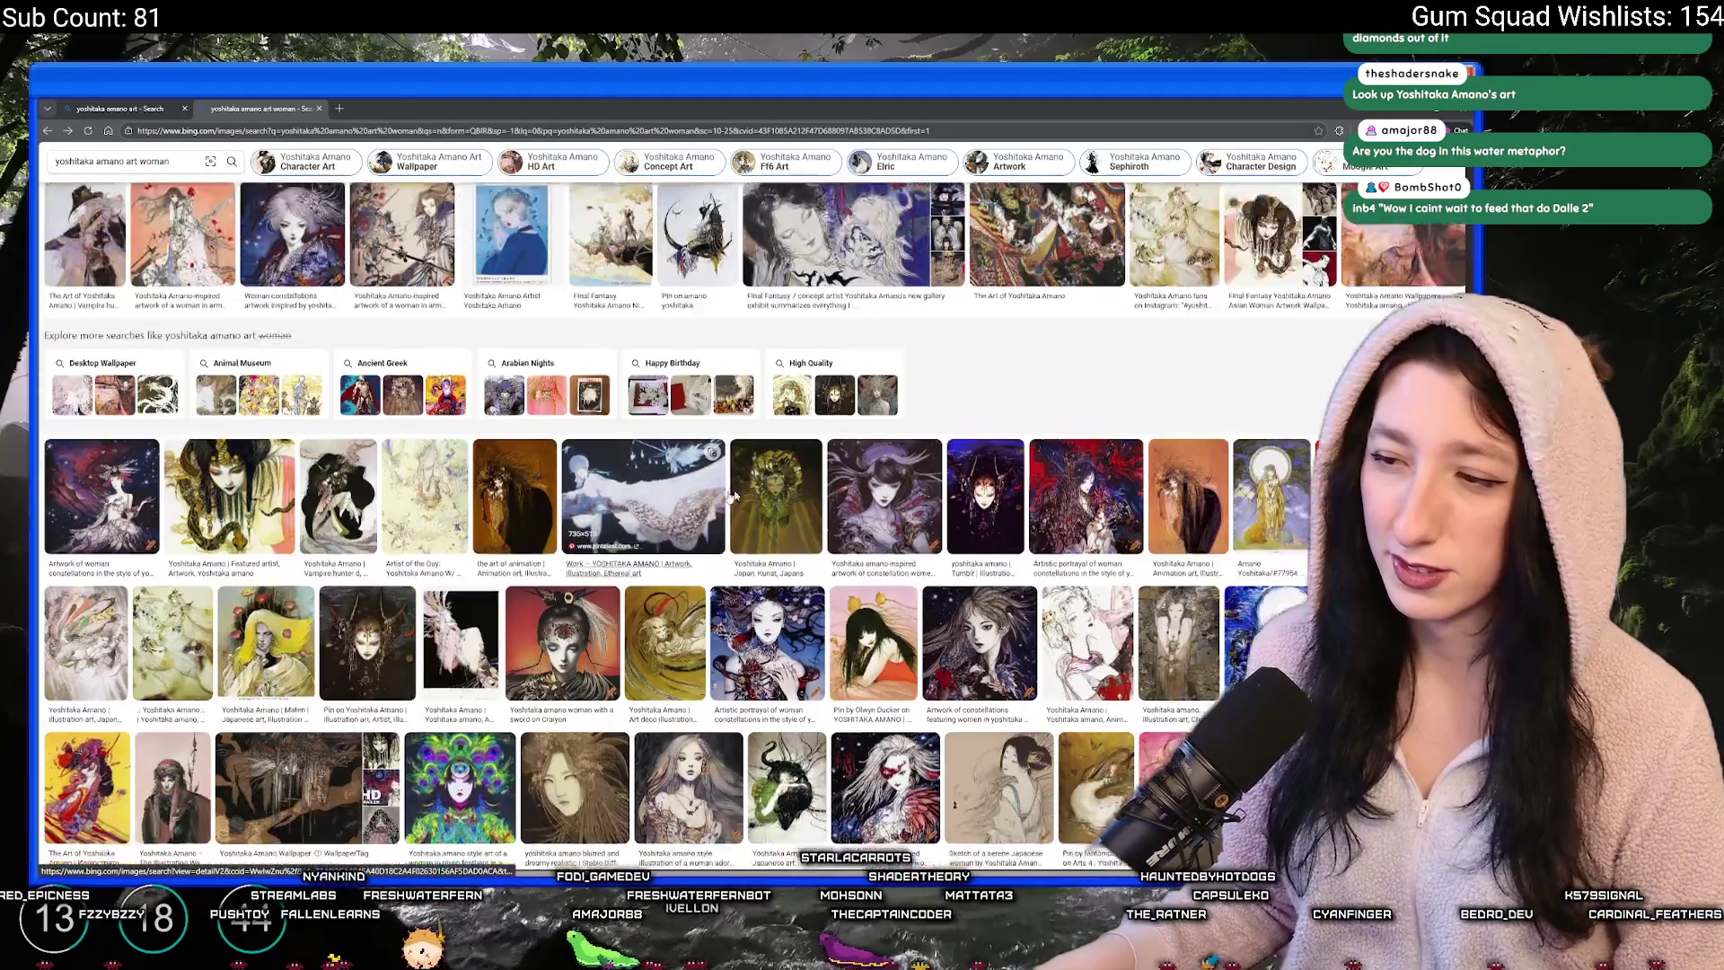
pyautogui.click(862, 486)
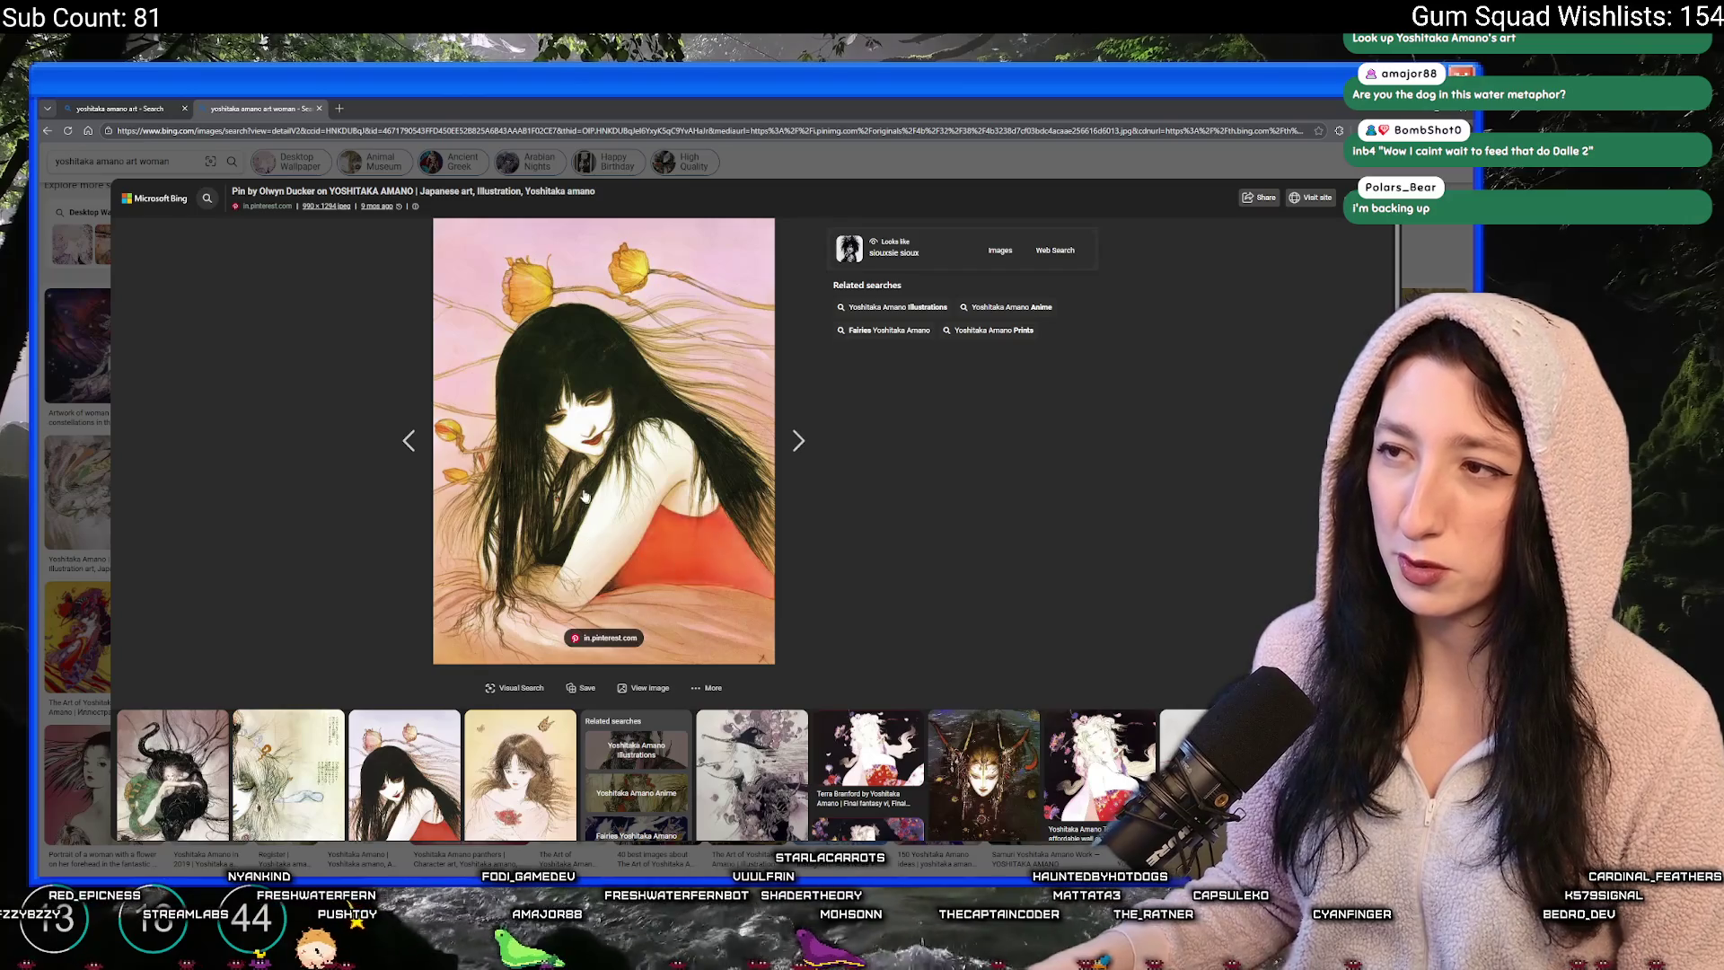
pyautogui.press('Escape')
pyautogui.scroll(-3, 251, 440)
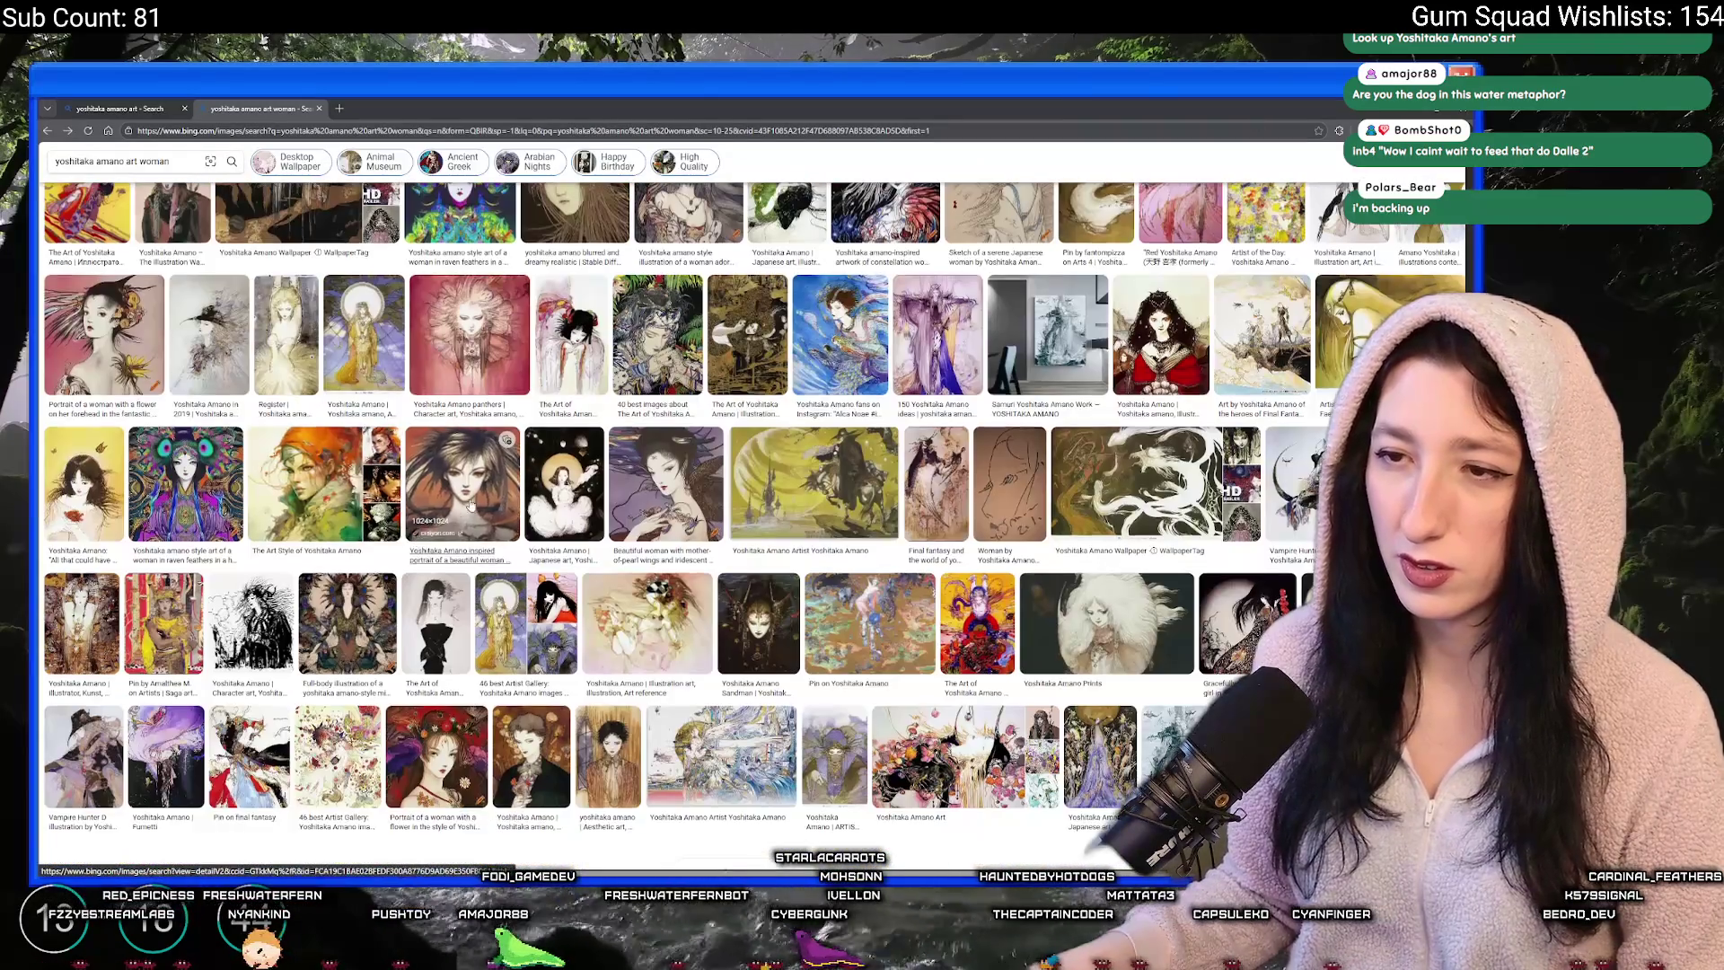
# - Preview the orange-background portrait, then return to the search tab and switch to GameMaker
pyautogui.click(475, 491)
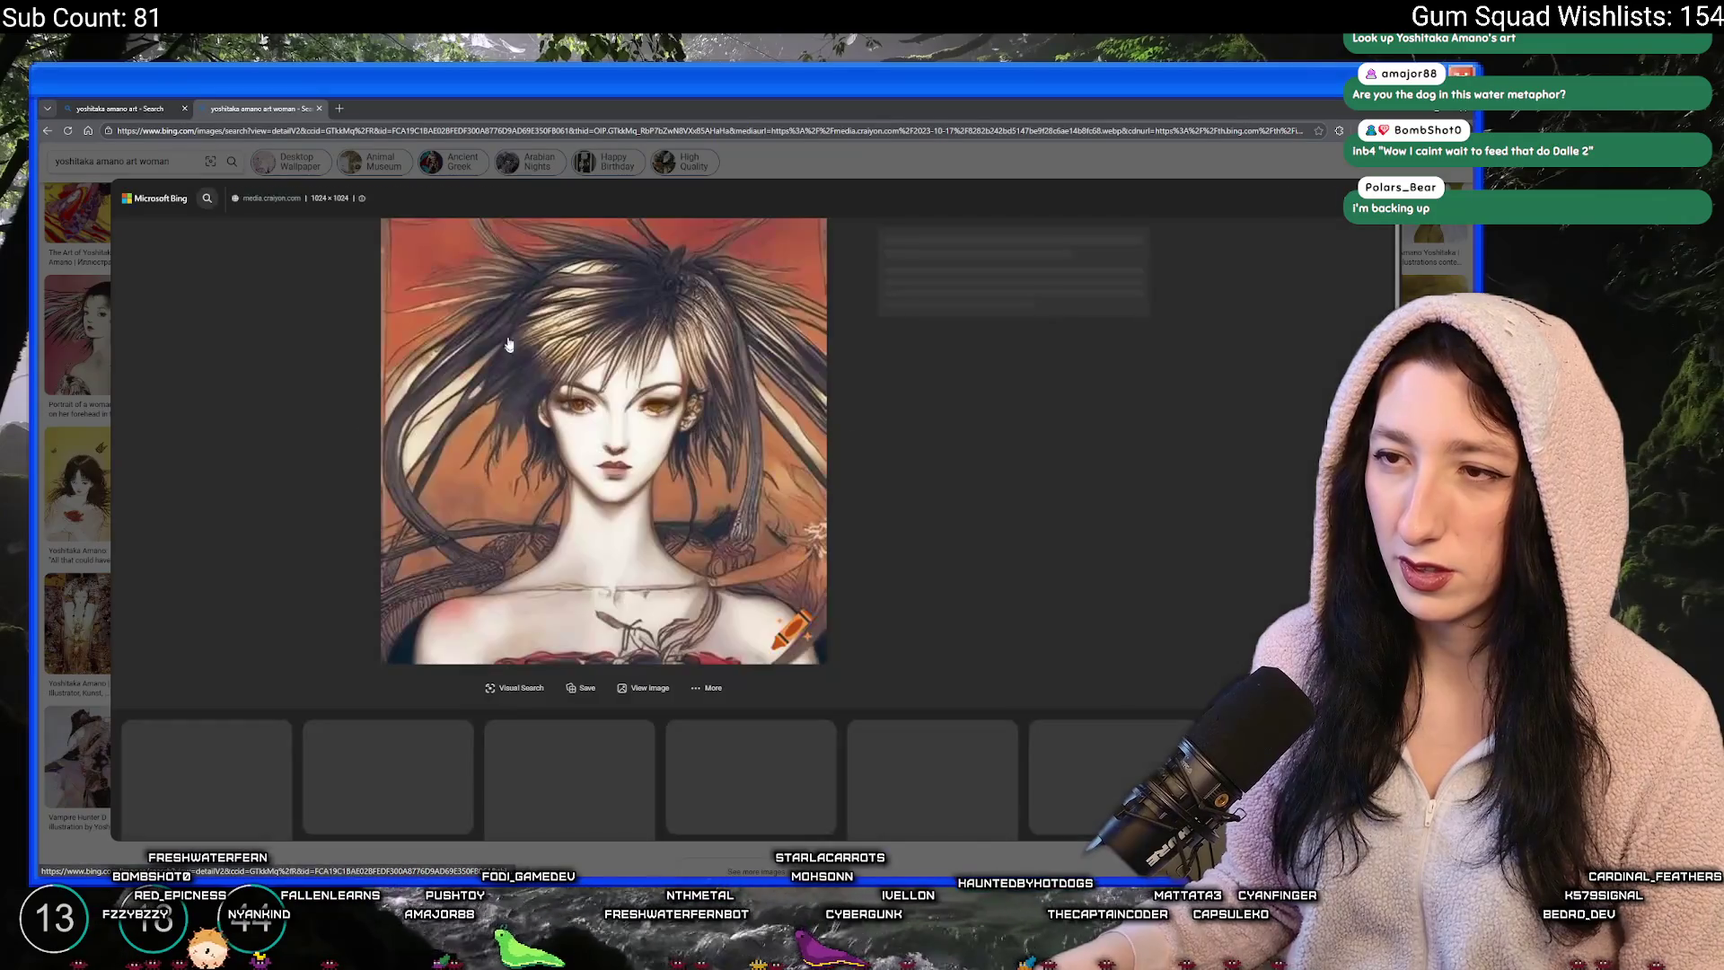
pyautogui.press('Escape')
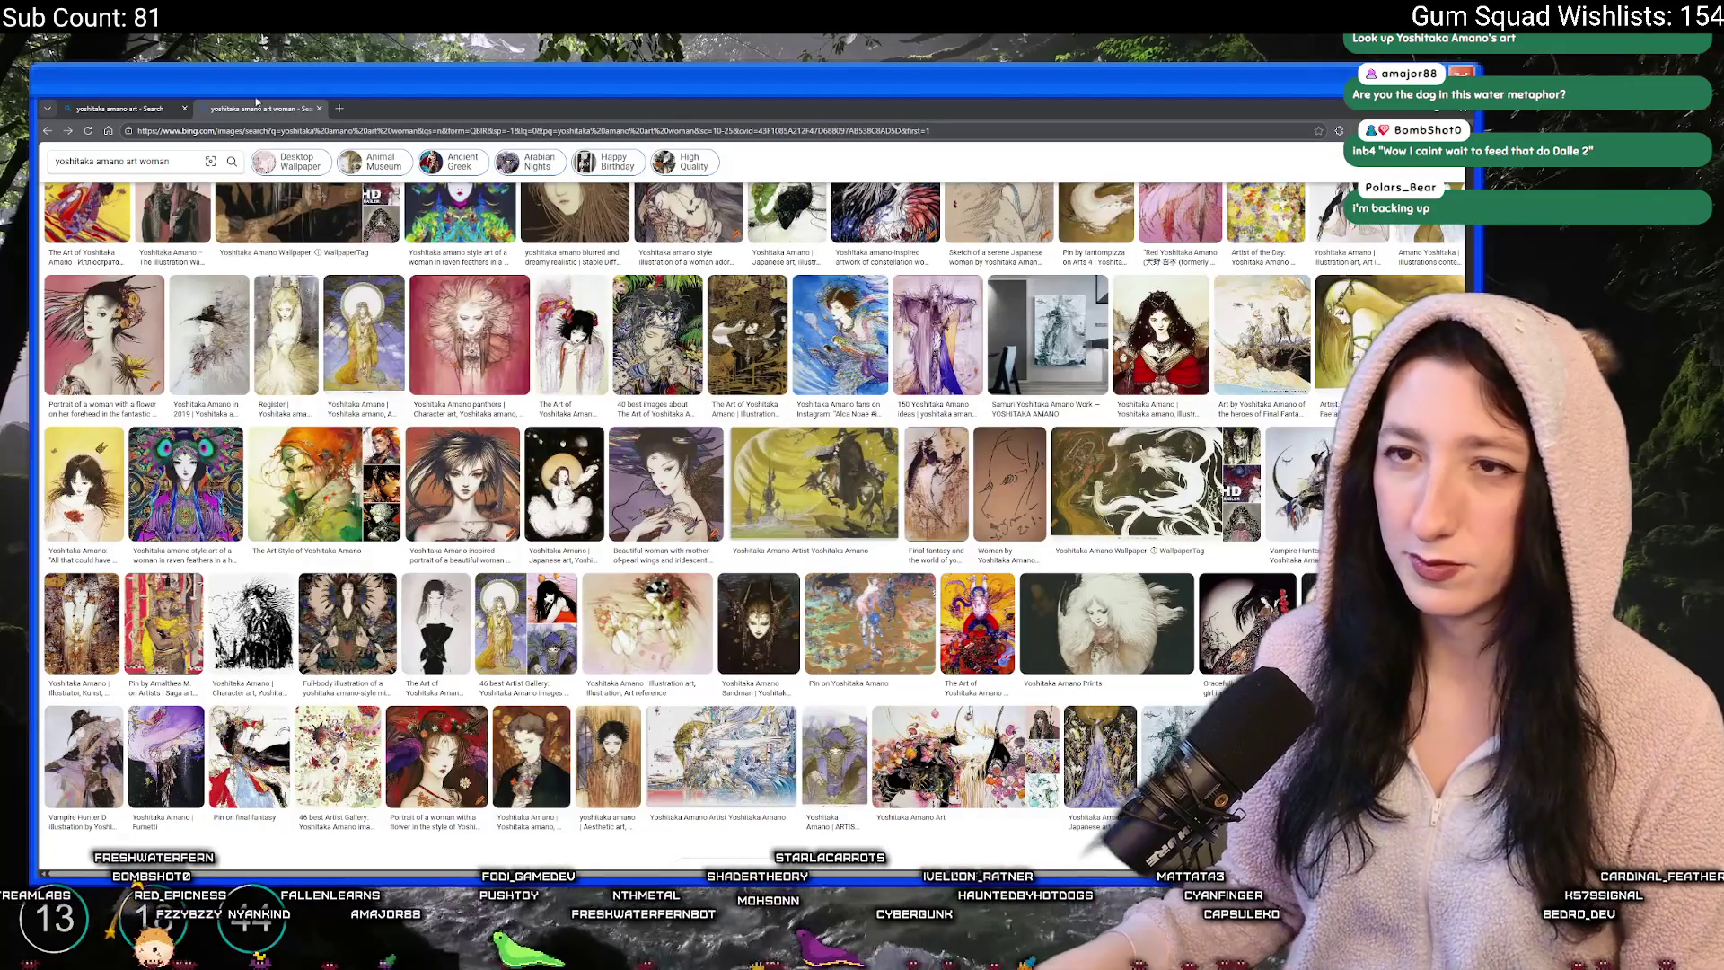
pyautogui.click(136, 99)
pyautogui.hotkey('alt', 'Tab')
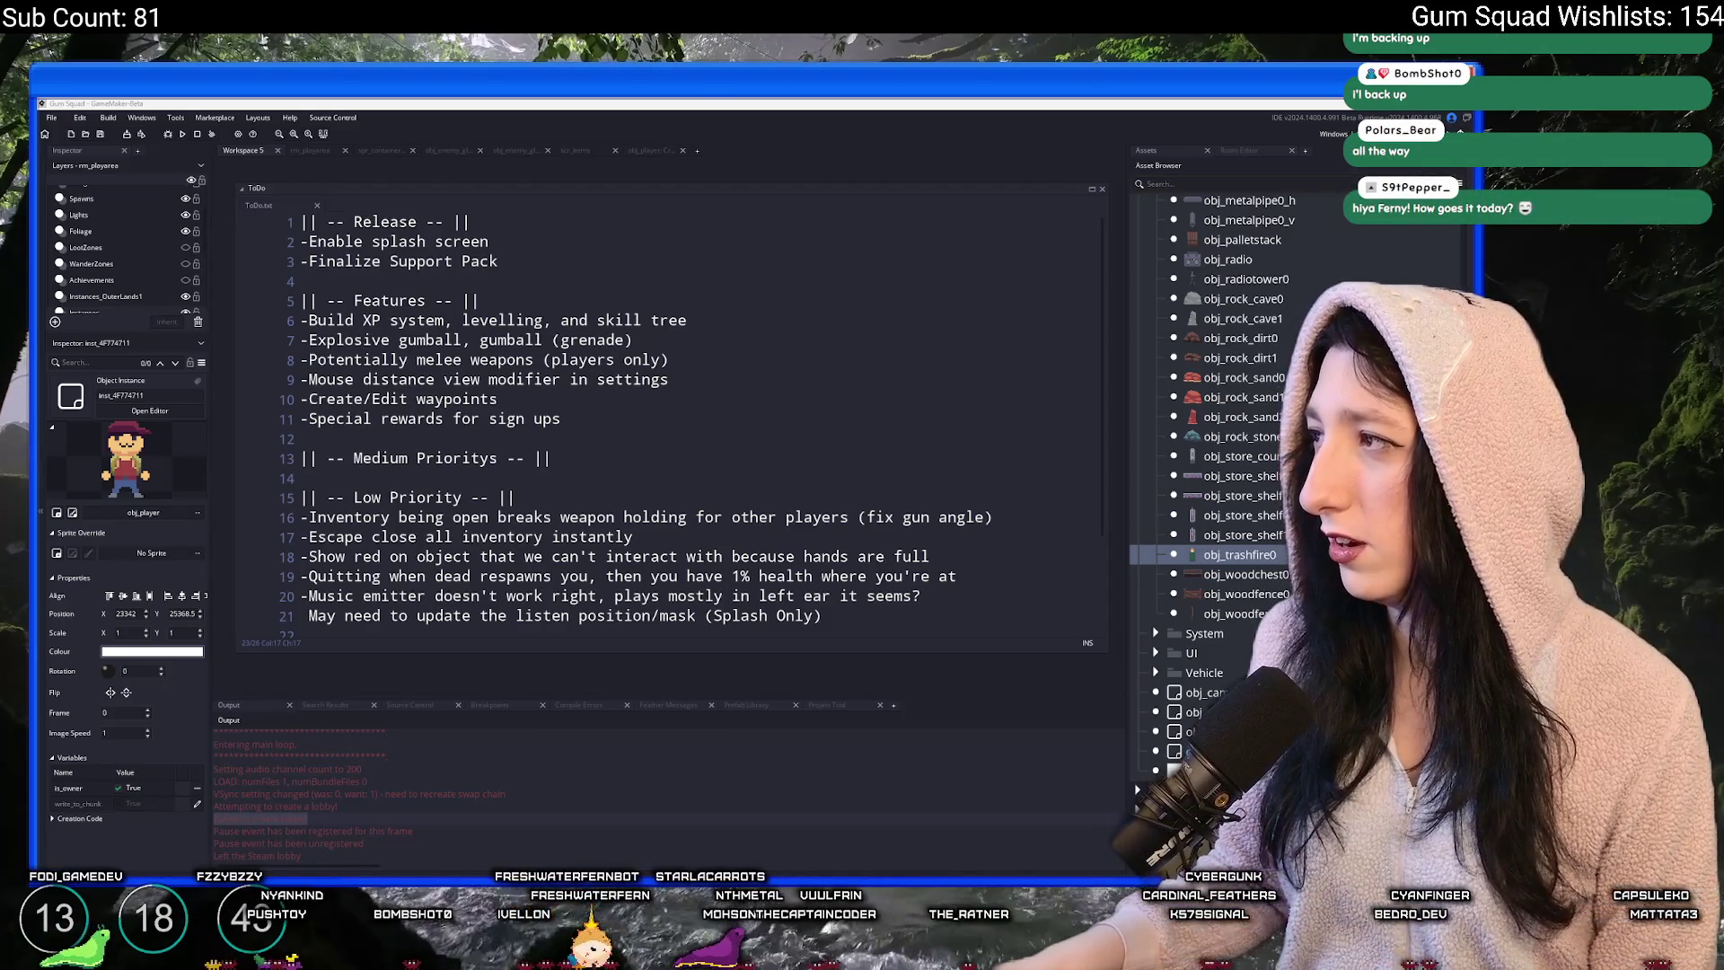
# - Skip the horse-head drawing video to 1:39 and 2:14, then show image results for 'horse face head on'
pyautogui.hotkey('alt', 'Tab')
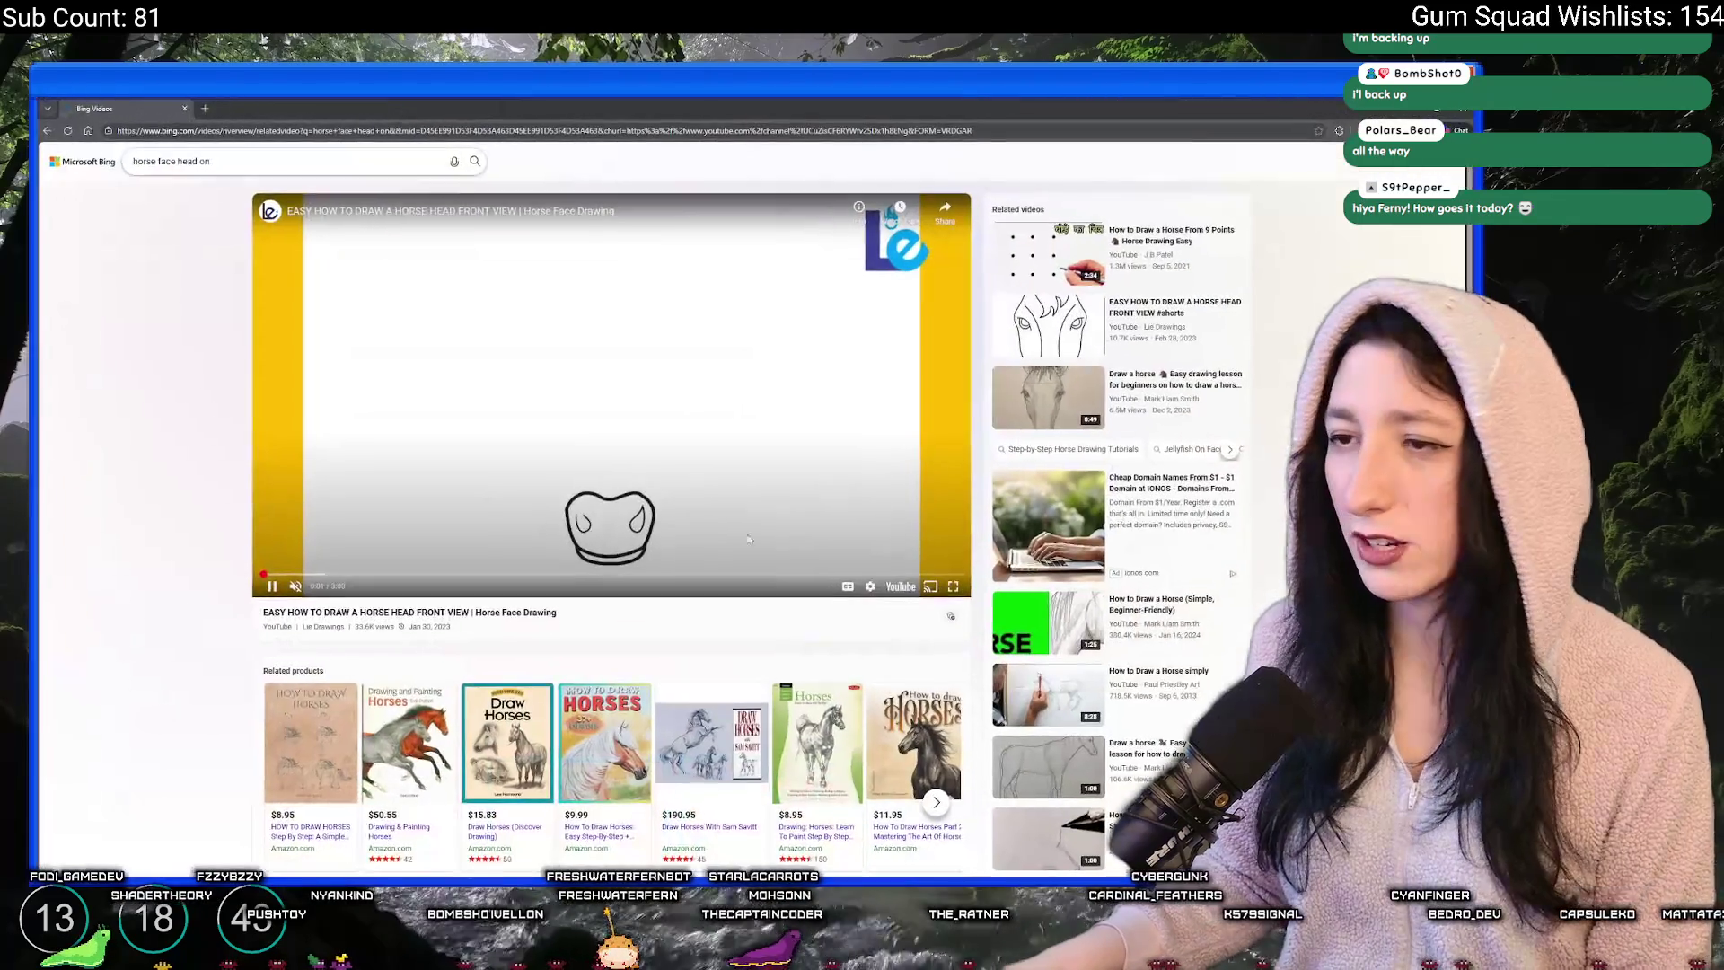
pyautogui.click(647, 574)
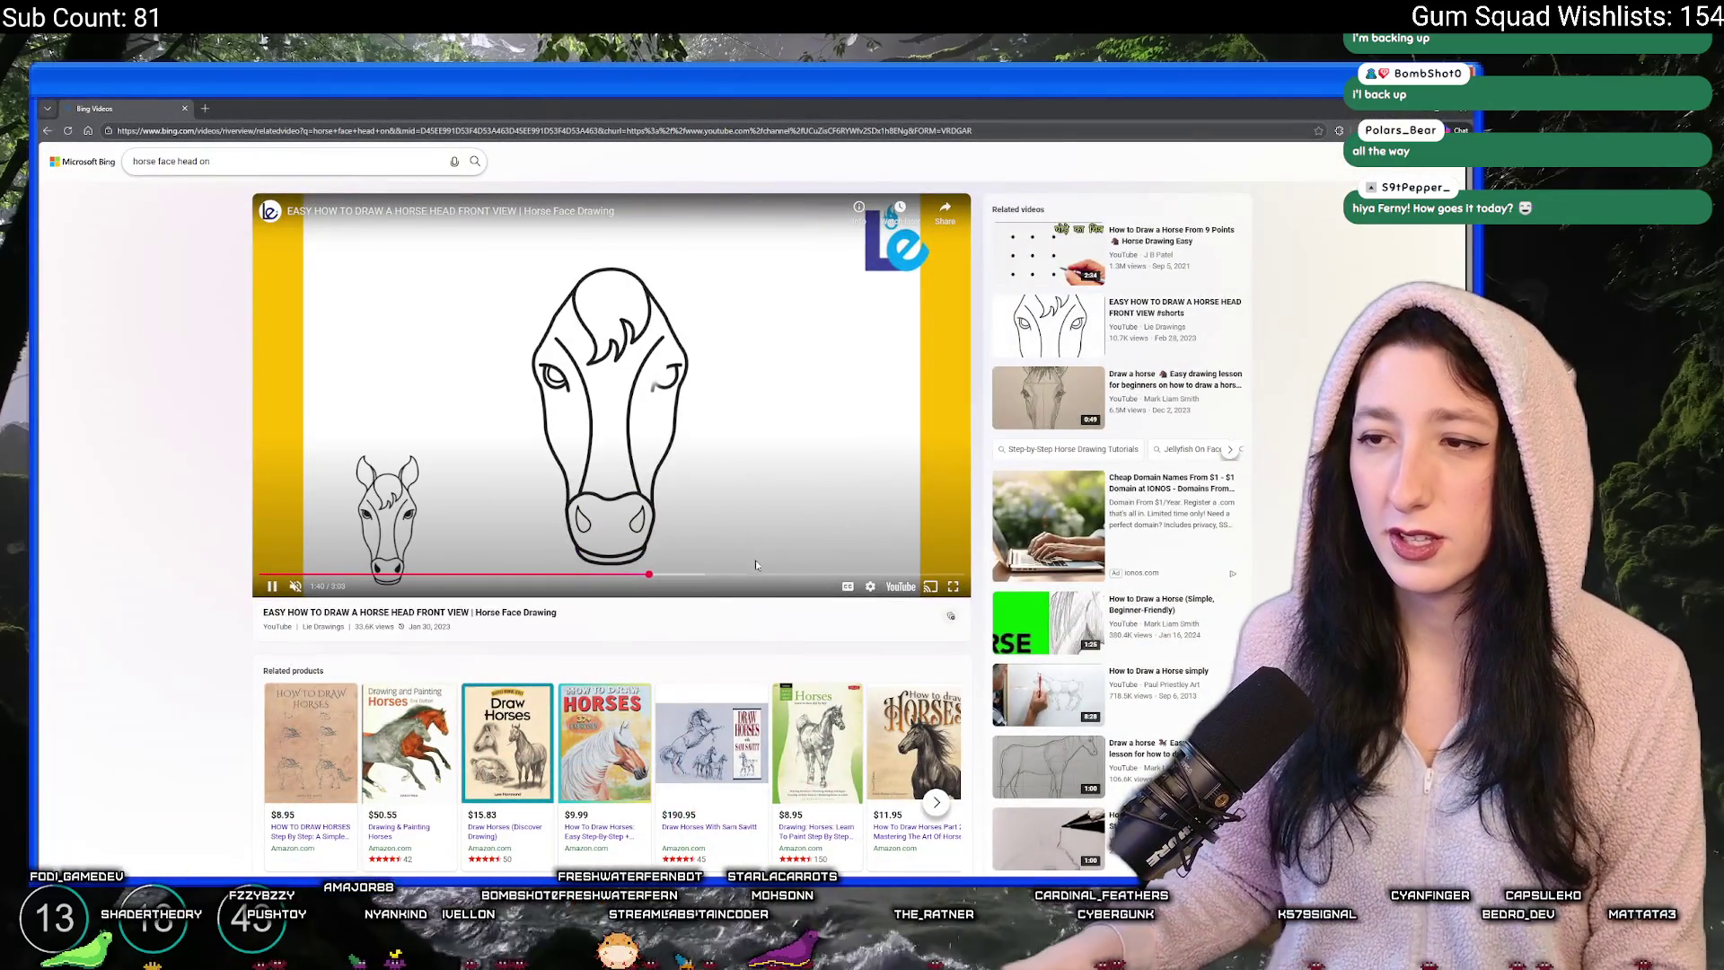
pyautogui.click(779, 575)
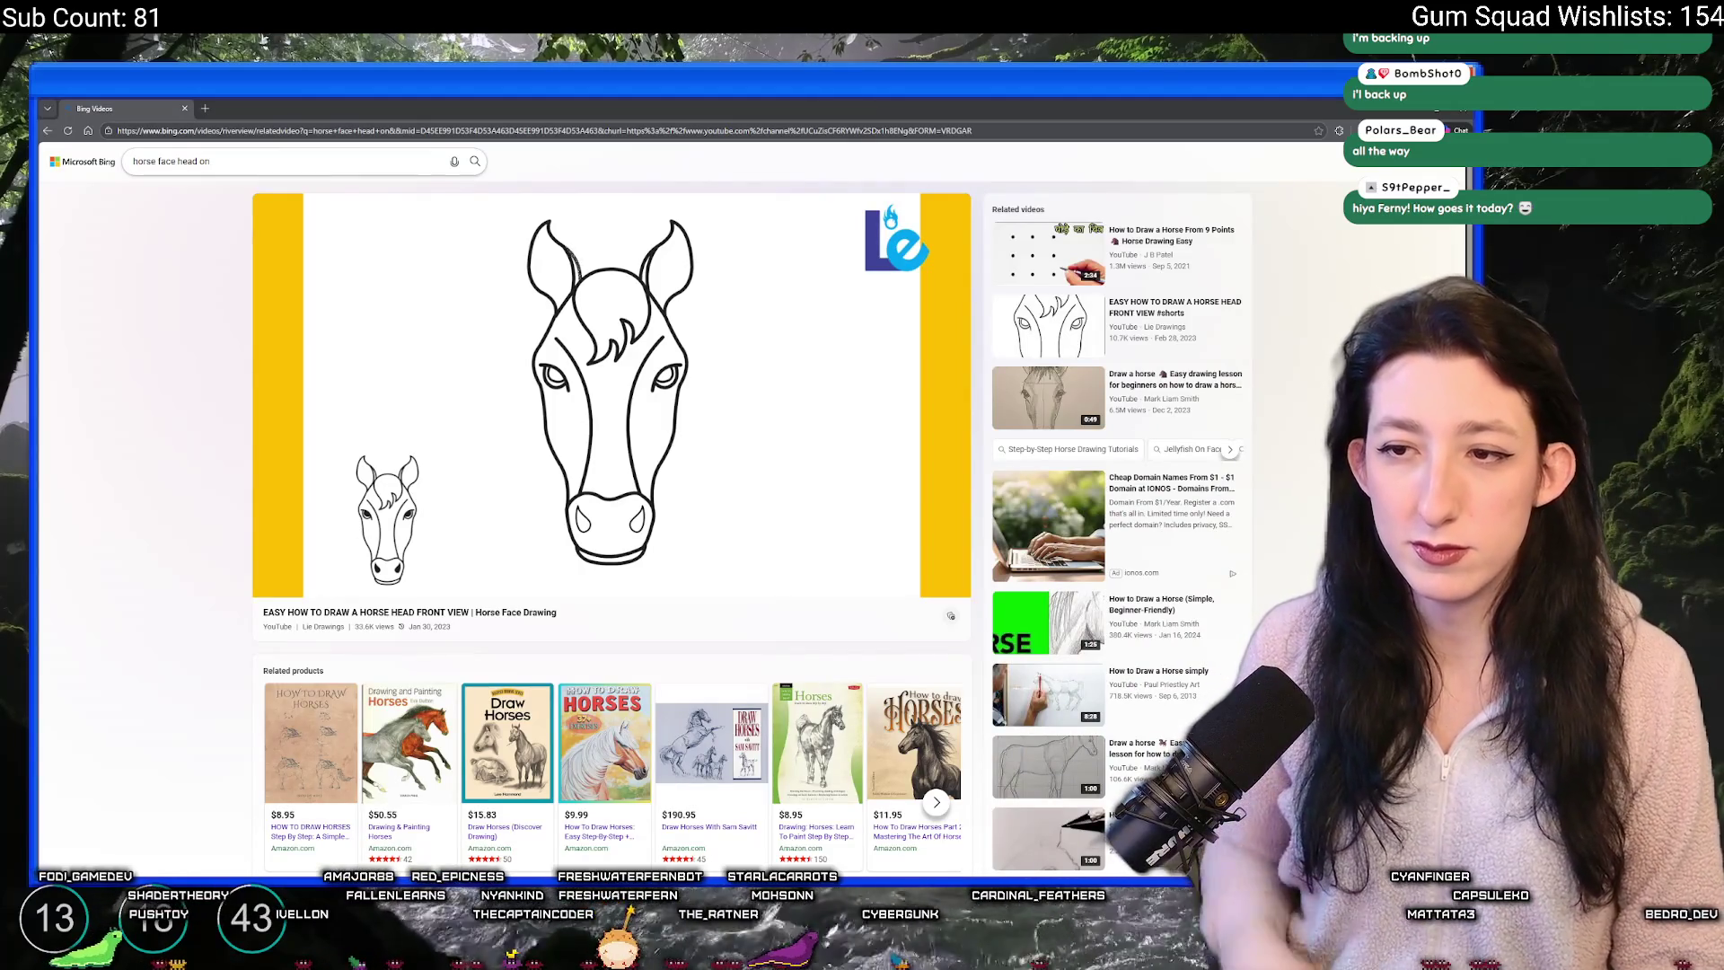
pyautogui.moveTo(847, 501)
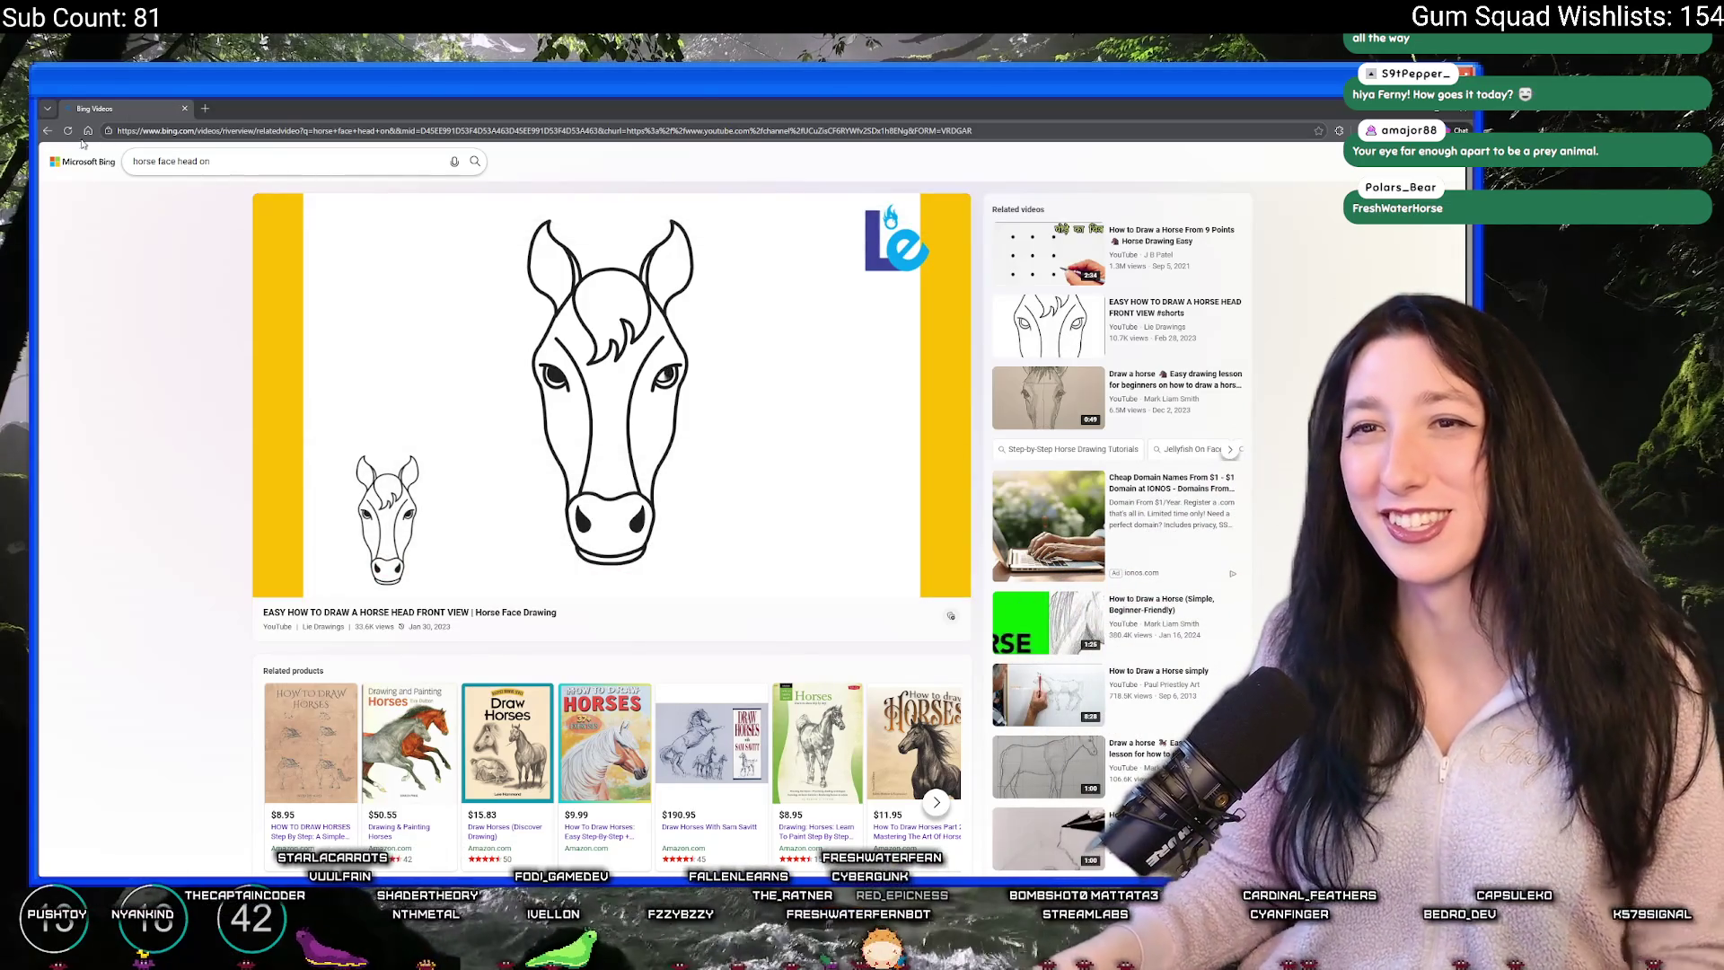
pyautogui.click(48, 130)
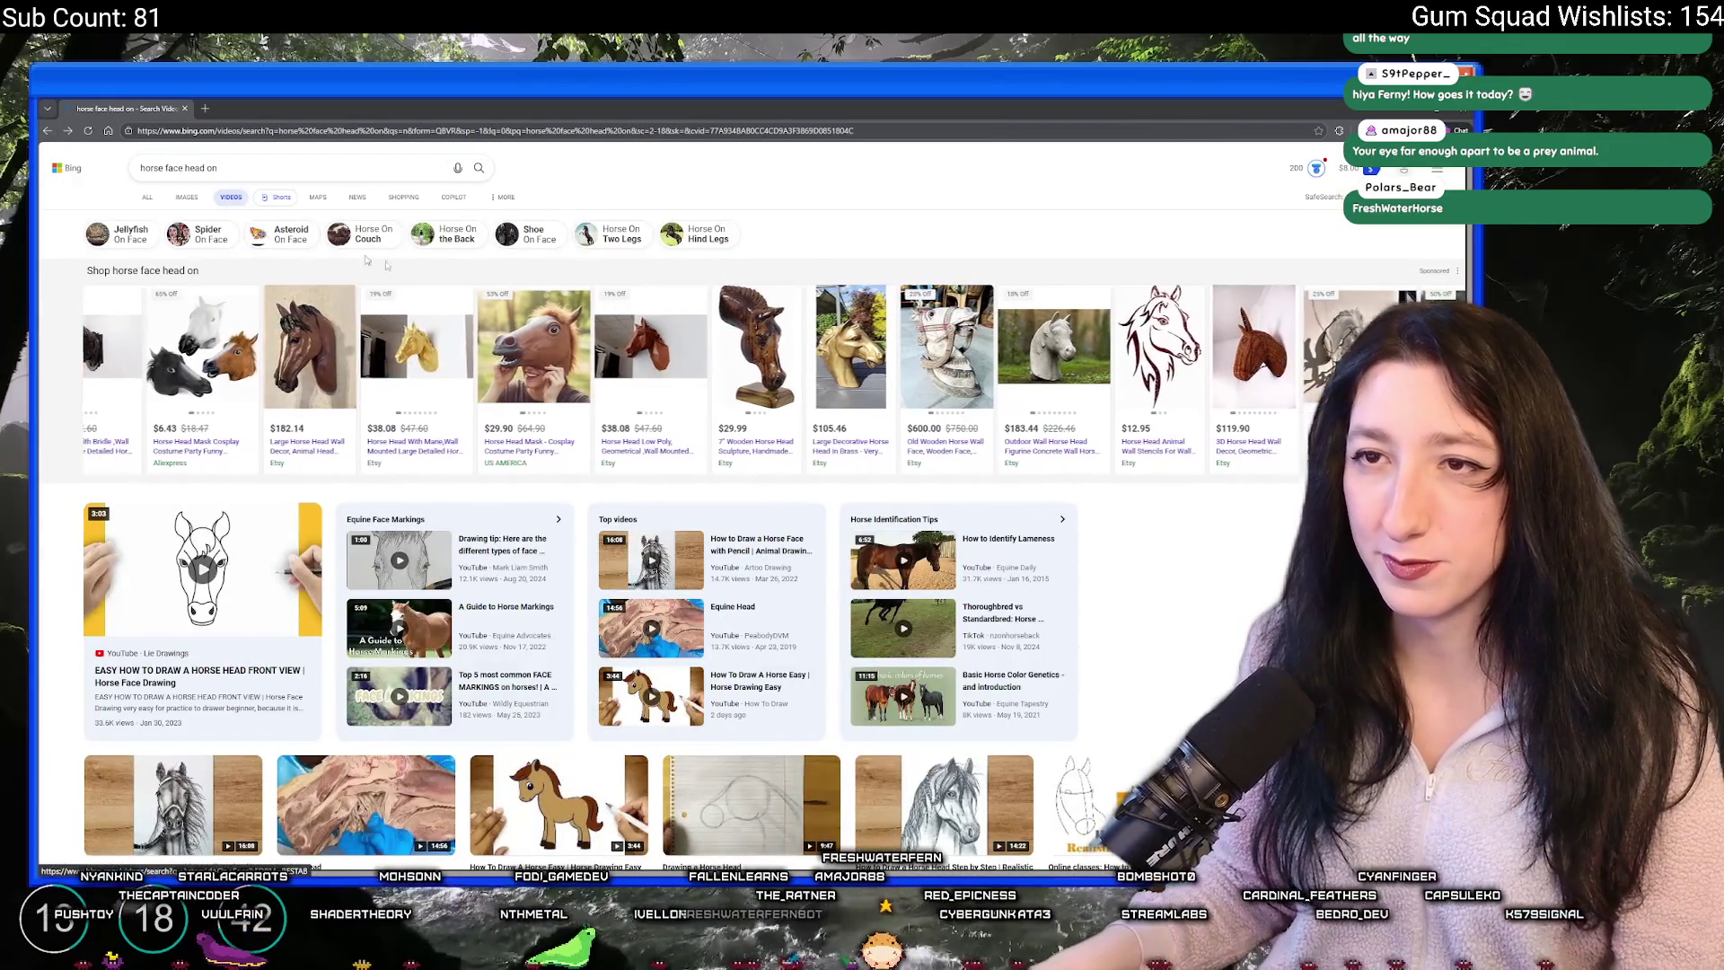
pyautogui.click(185, 199)
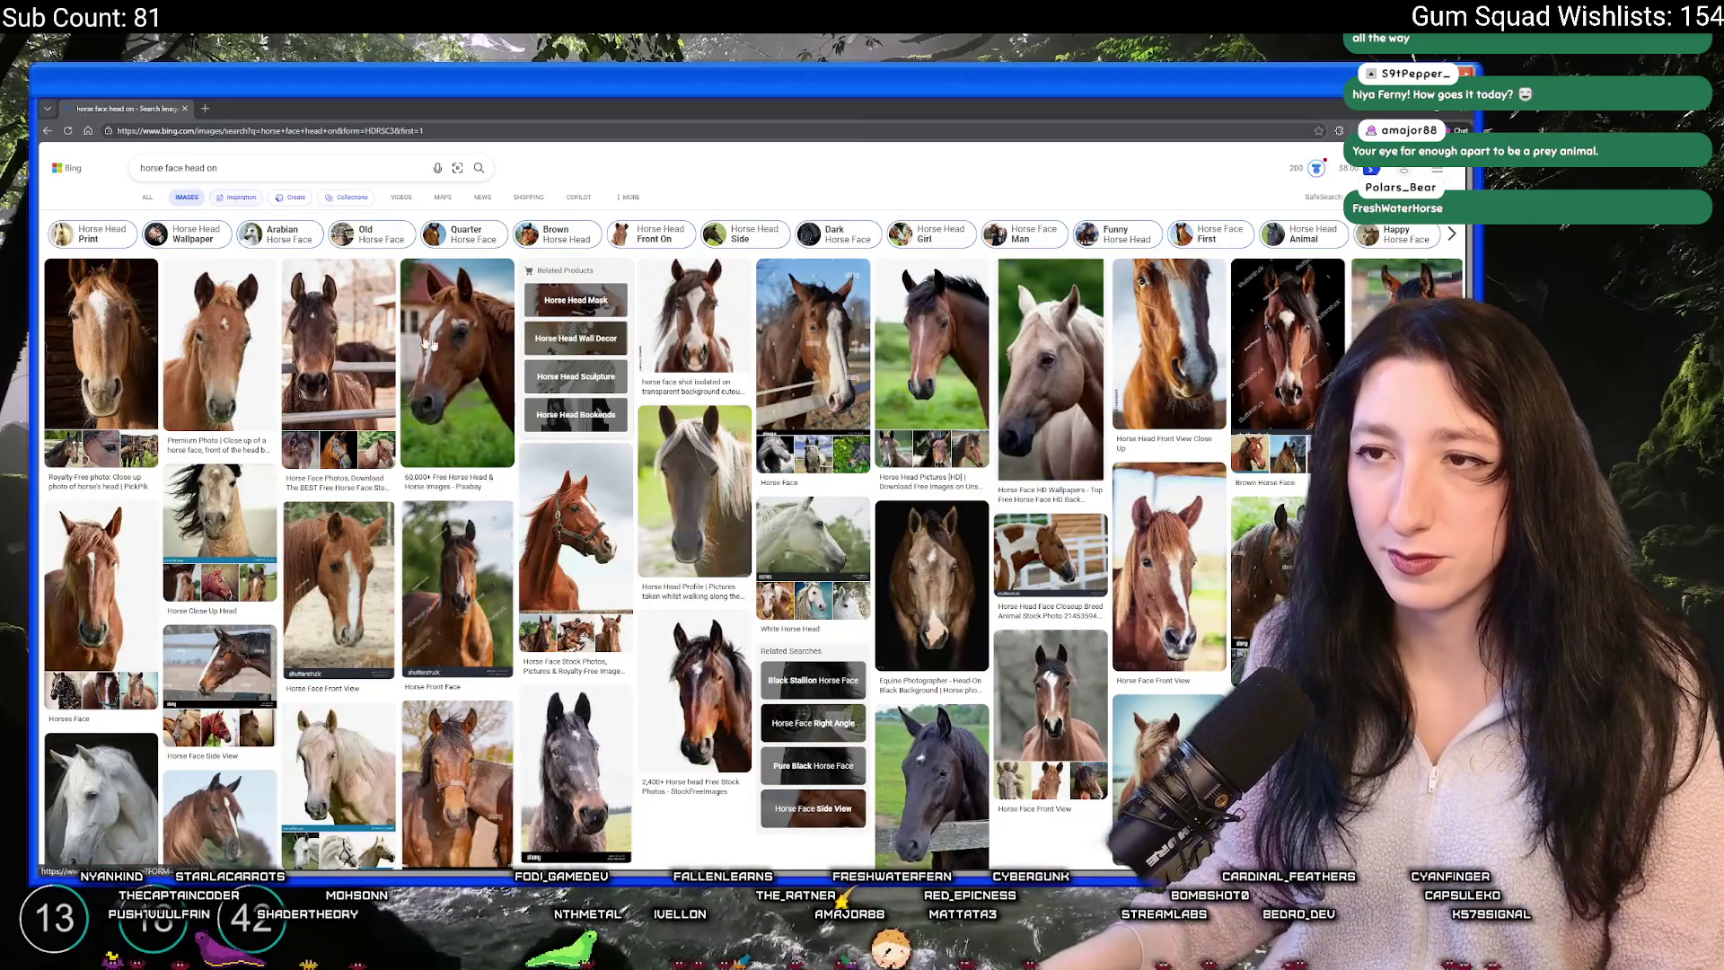
# - Browse front-facing horse head photos, ending by opening the Horse Front Face photo
pyautogui.click(108, 347)
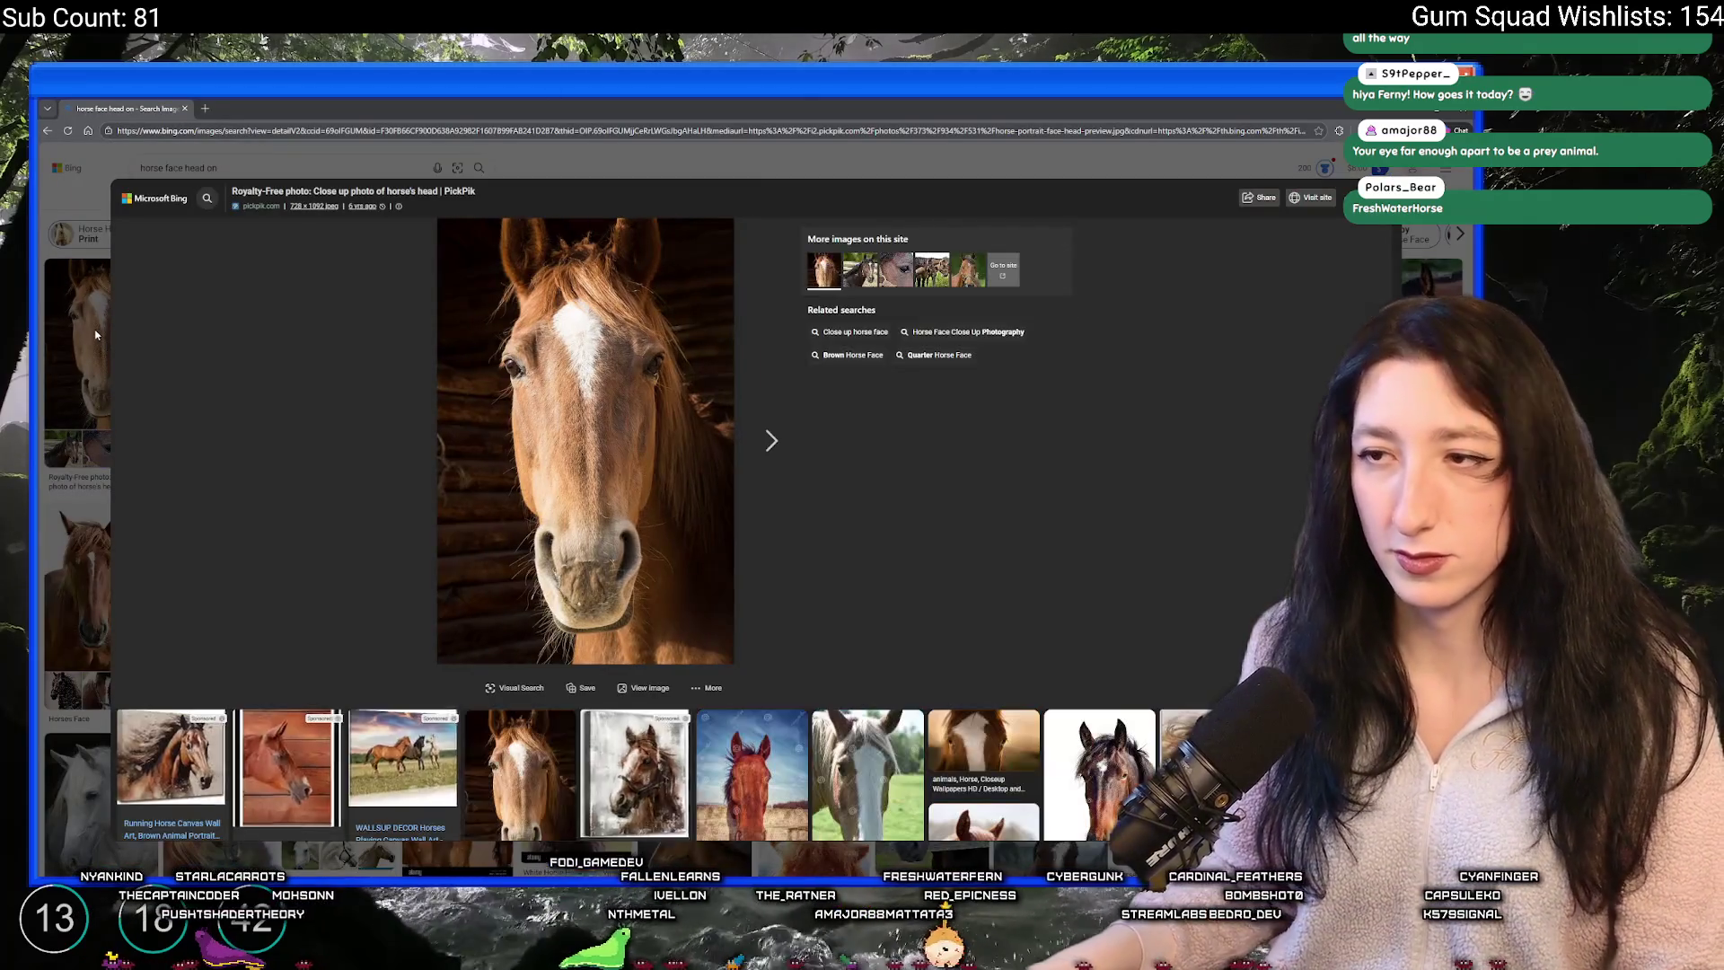
pyautogui.scroll(-3, 157, 338)
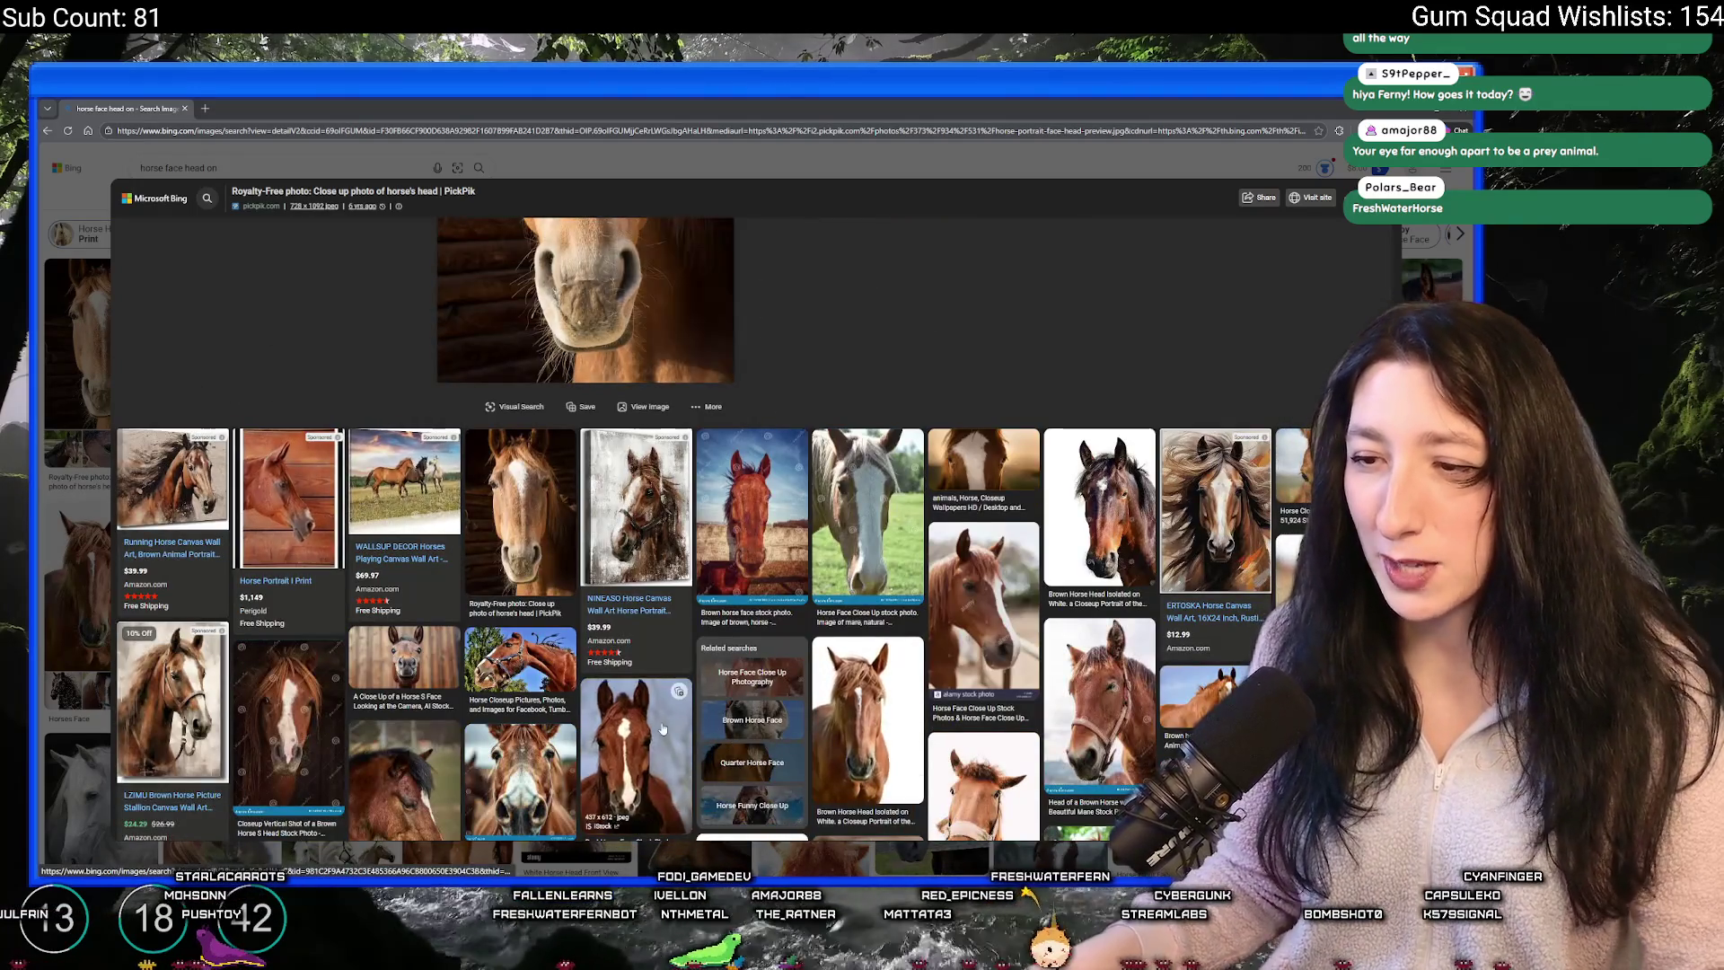
pyautogui.click(628, 754)
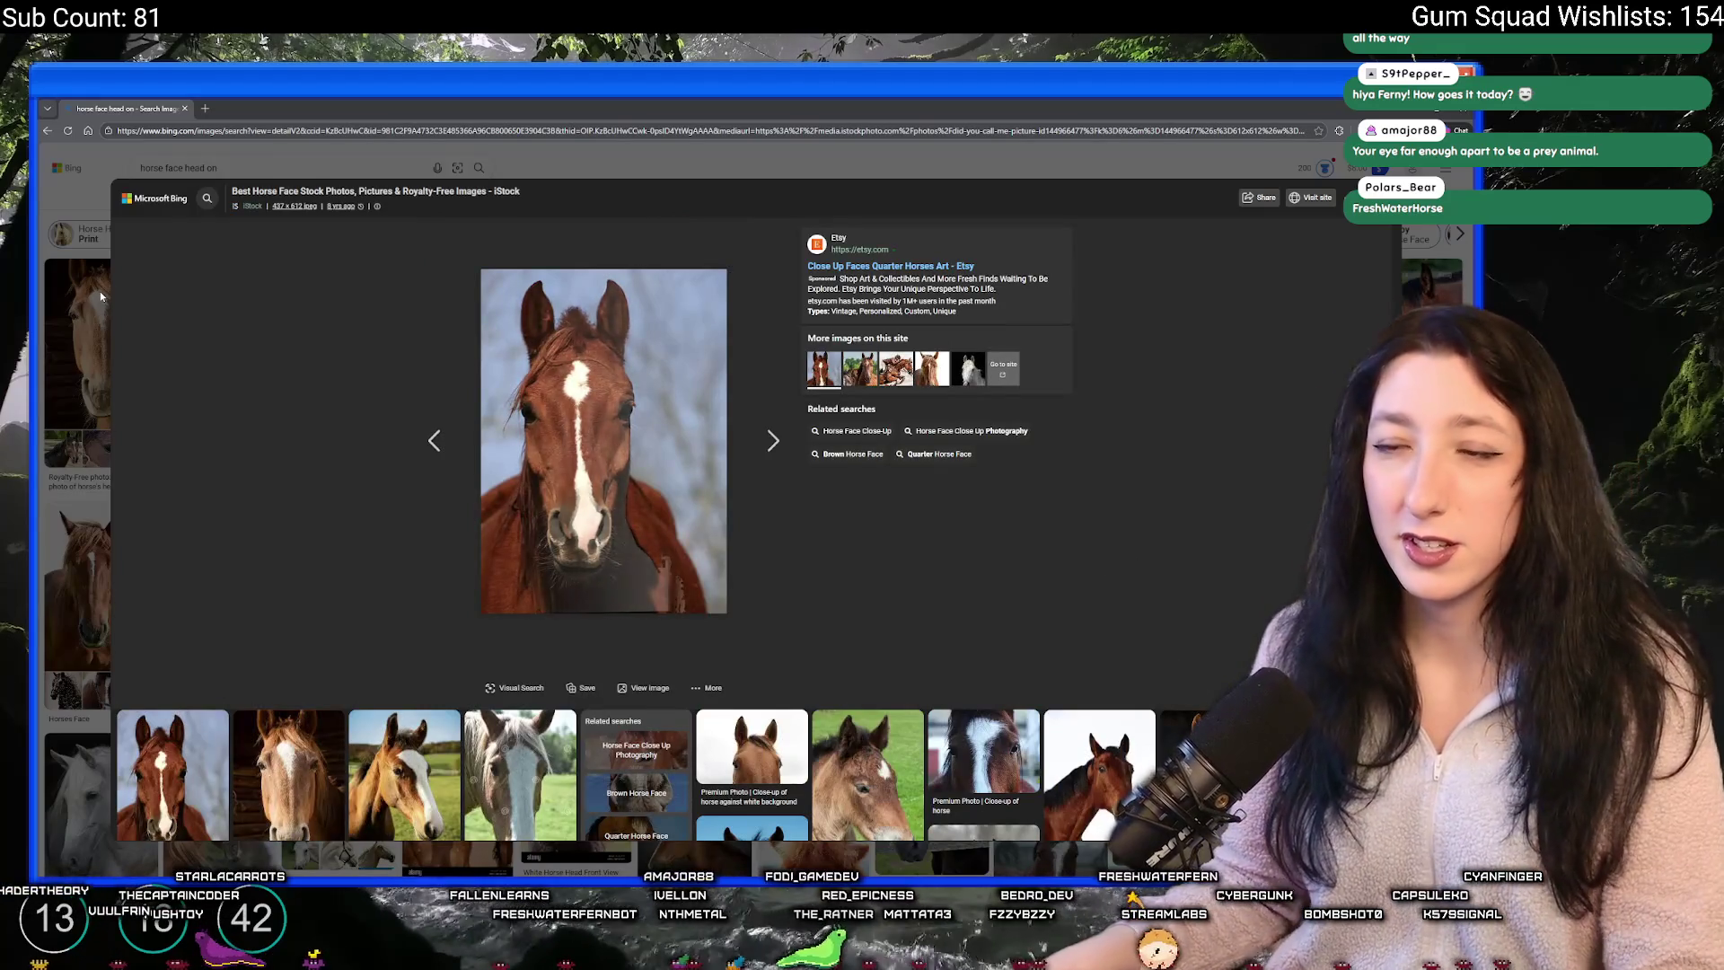
pyautogui.click(97, 278)
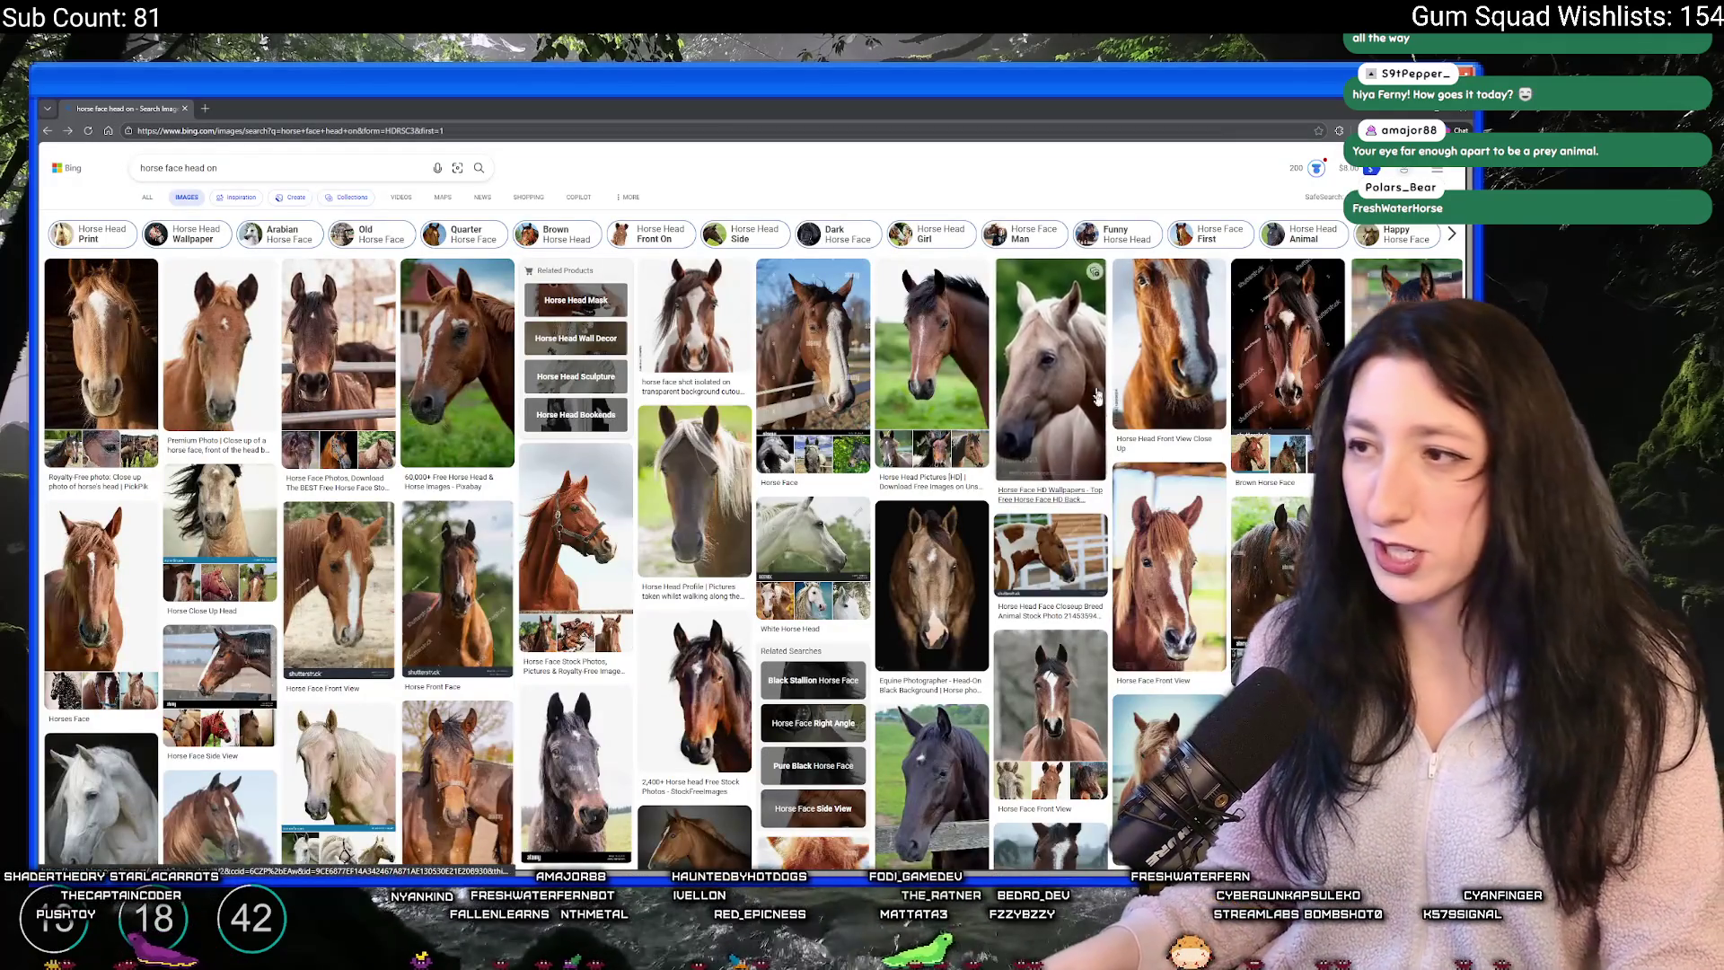
pyautogui.scroll(-3, 931, 559)
pyautogui.click(1188, 578)
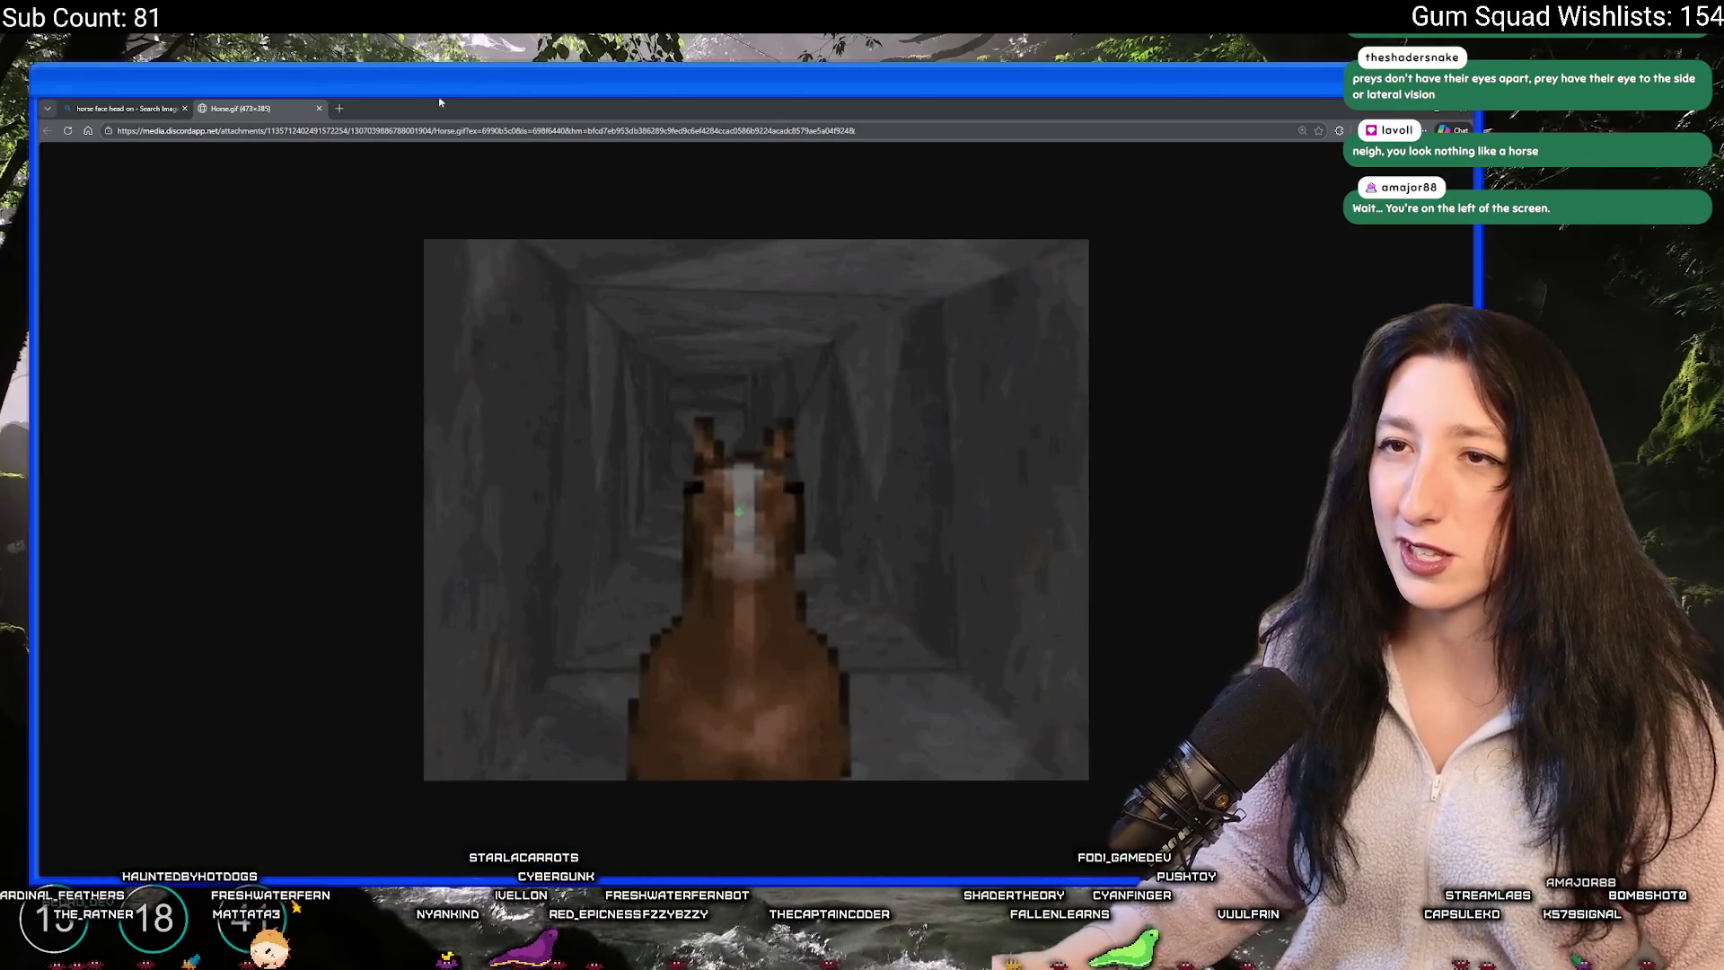
# - Go back to the horse image search tab and switch to the GameMaker ToDo list
pyautogui.click(154, 104)
pyautogui.hotkey('alt', 'Tab')
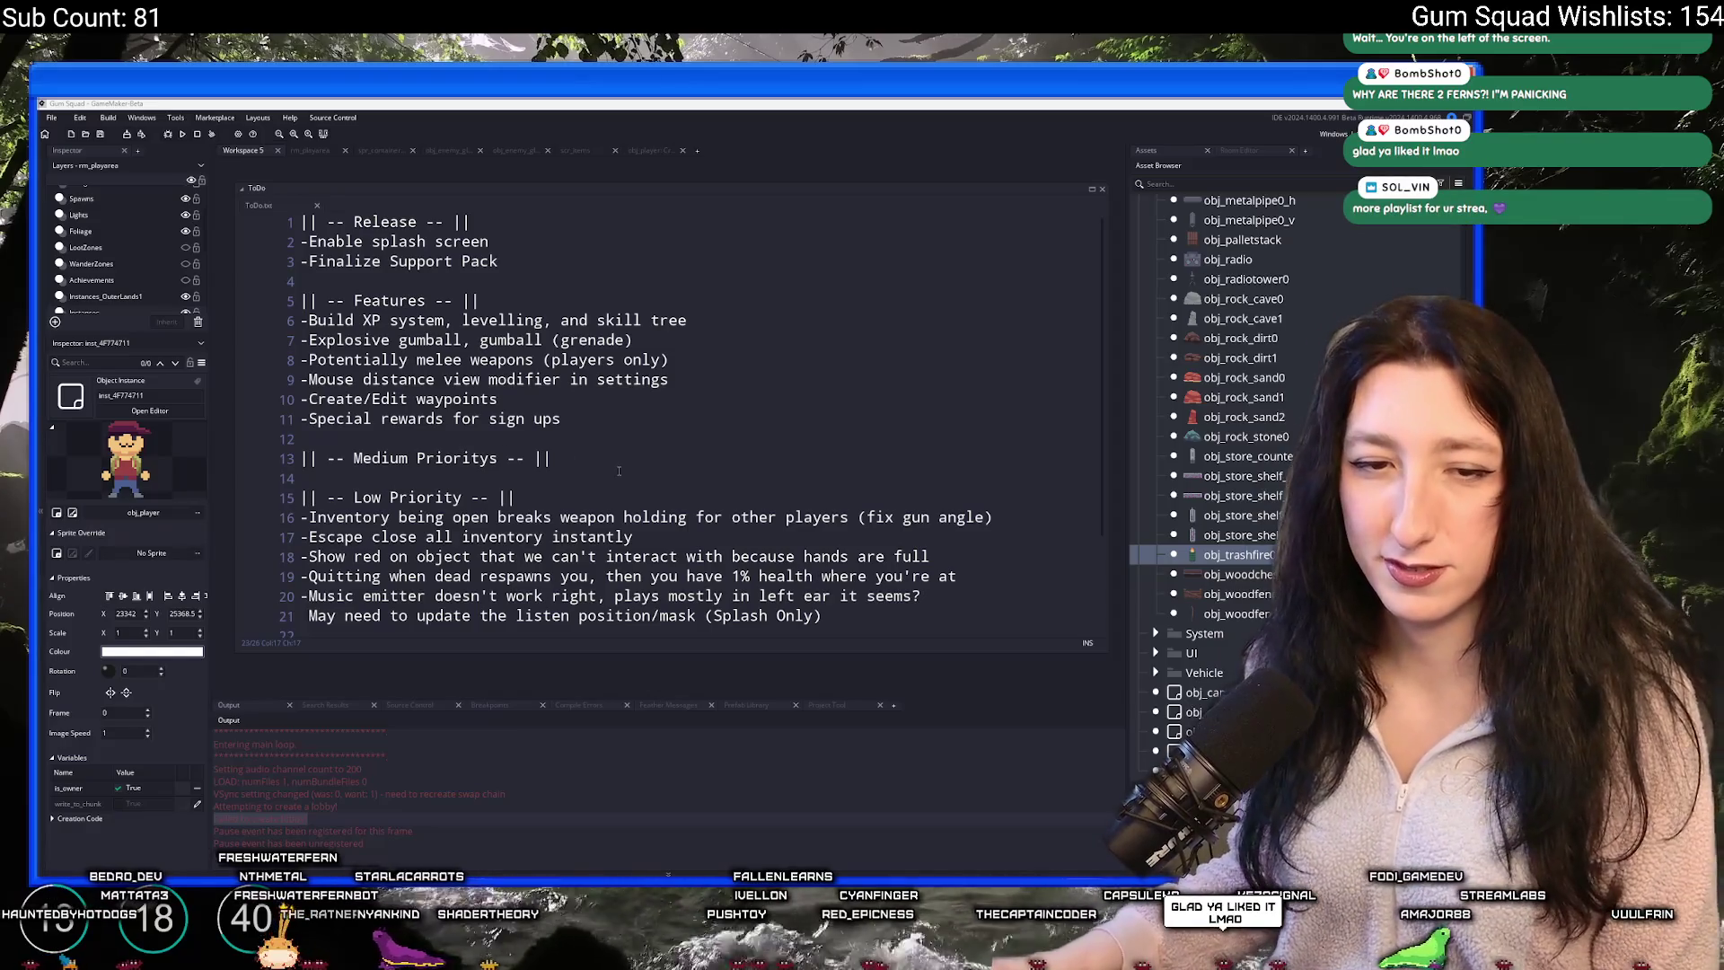
# - Place the cursor at the end of the Medium Prioritys line, then play the Neon City Records mix on SoundCloud
pyautogui.click(625, 465)
pyautogui.click(625, 465)
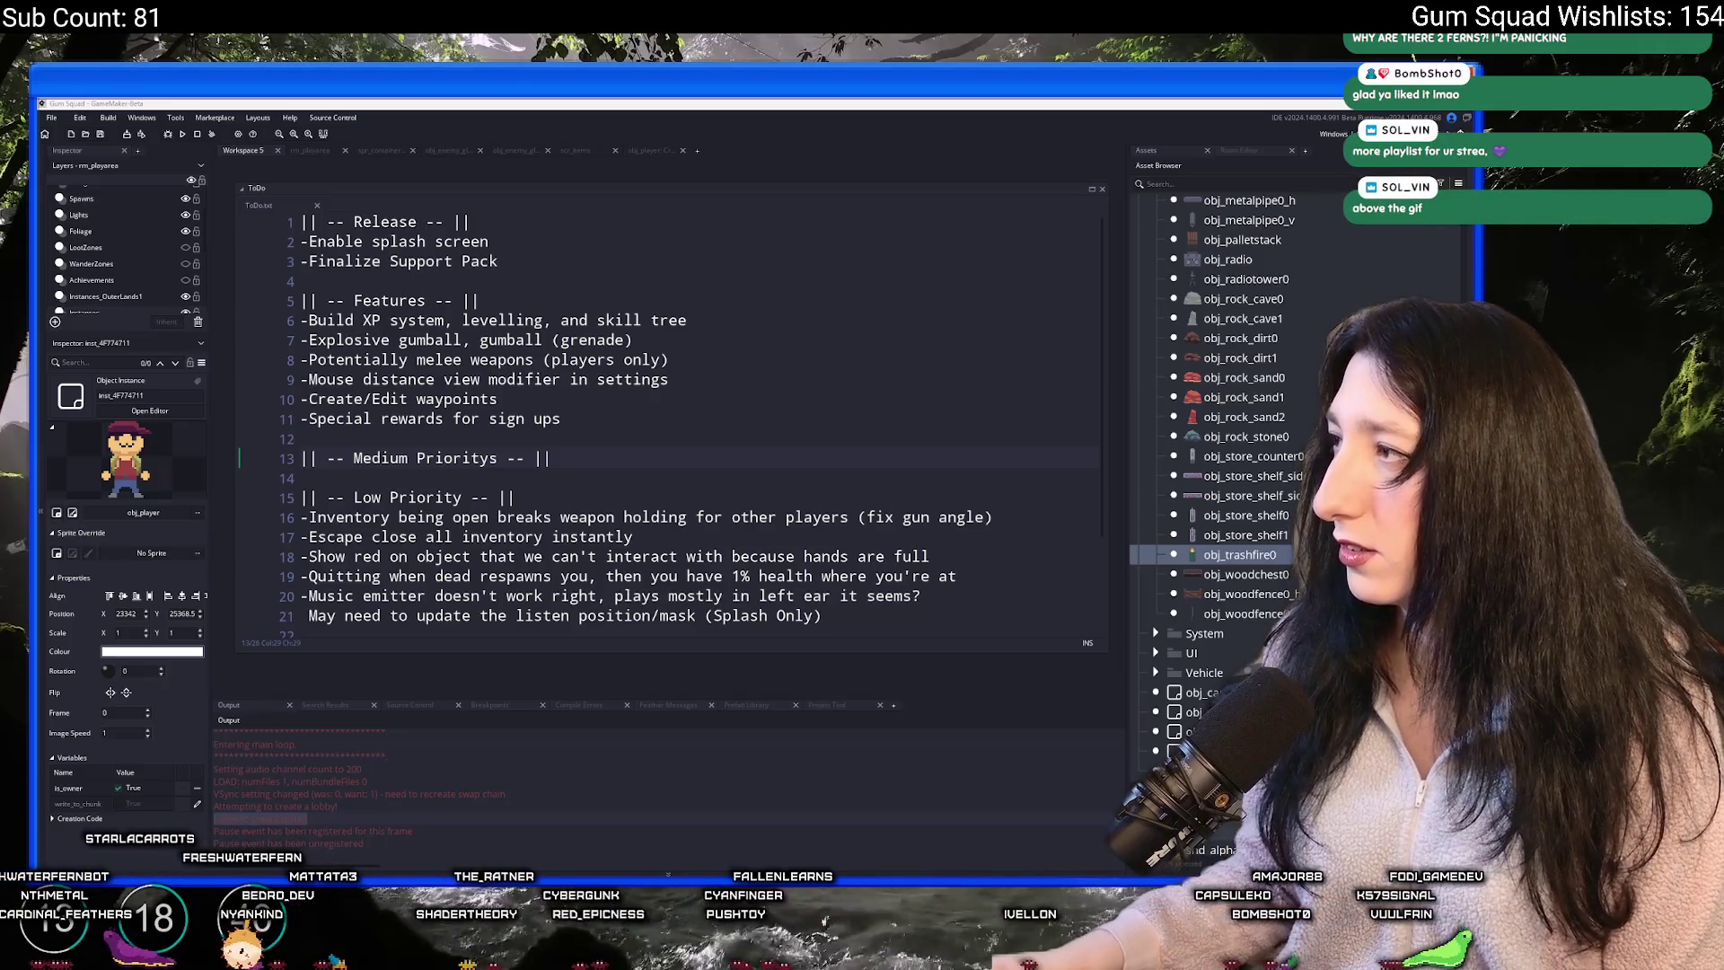
pyautogui.hotkey('alt', 'Tab')
pyautogui.click(446, 235)
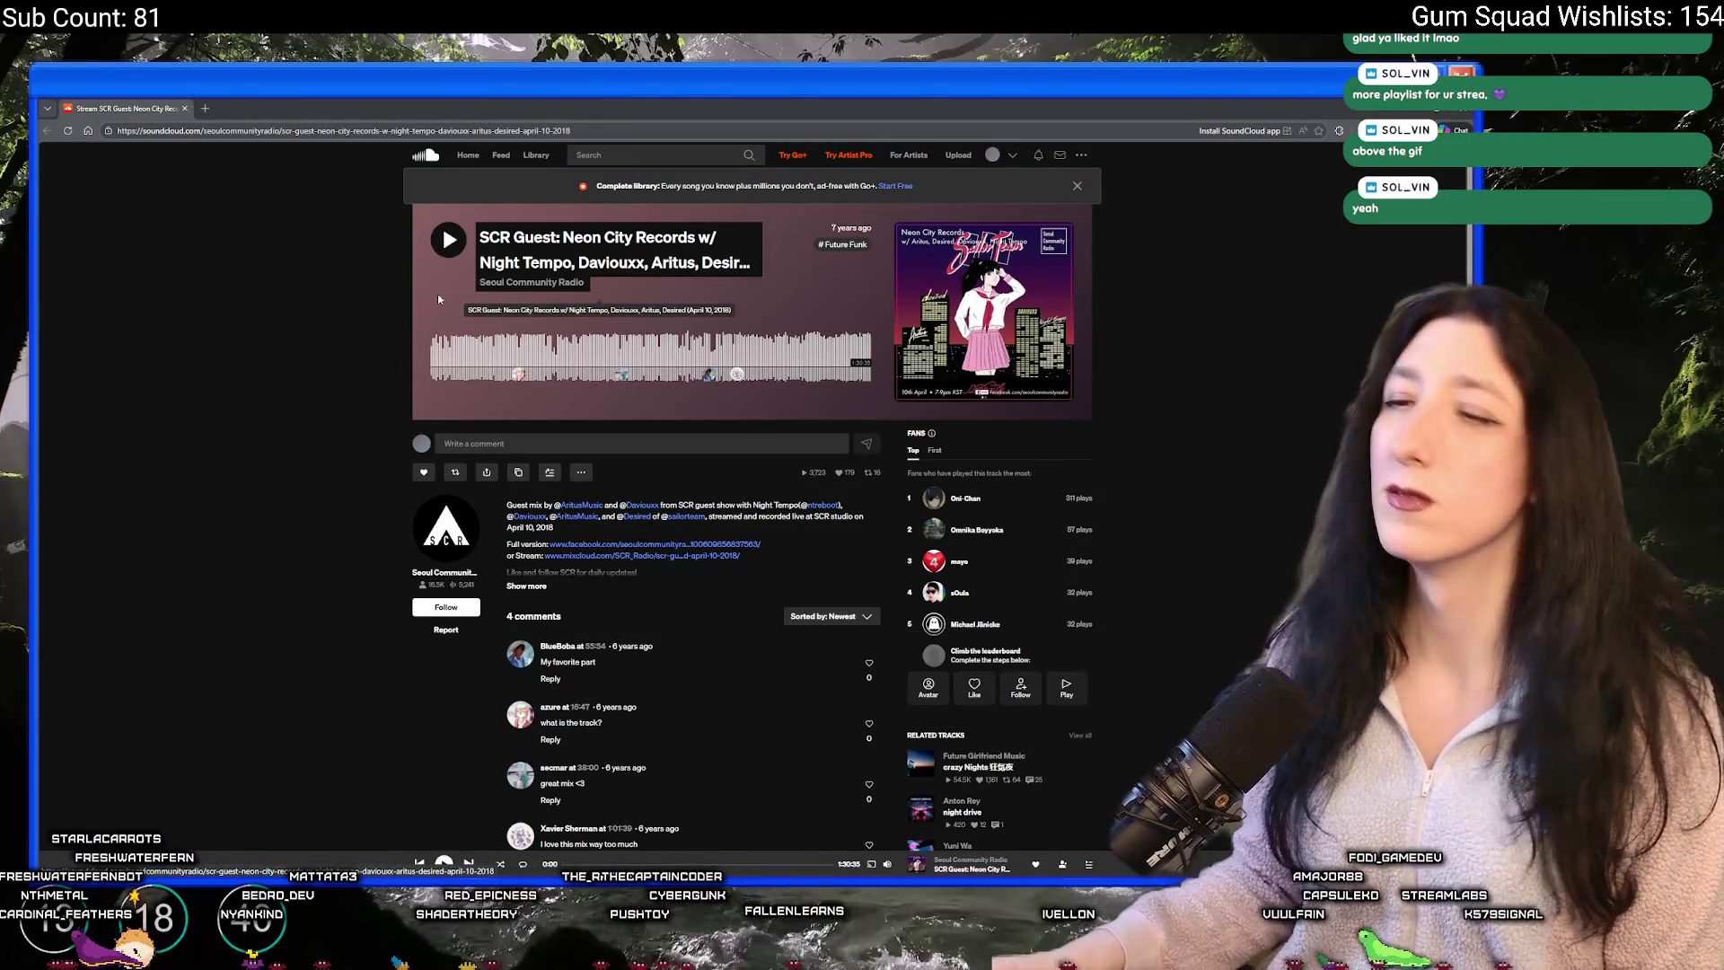
# - Switch from SoundCloud back to the GameMaker ToDo.txt list
pyautogui.hotkey('alt', 'Tab')
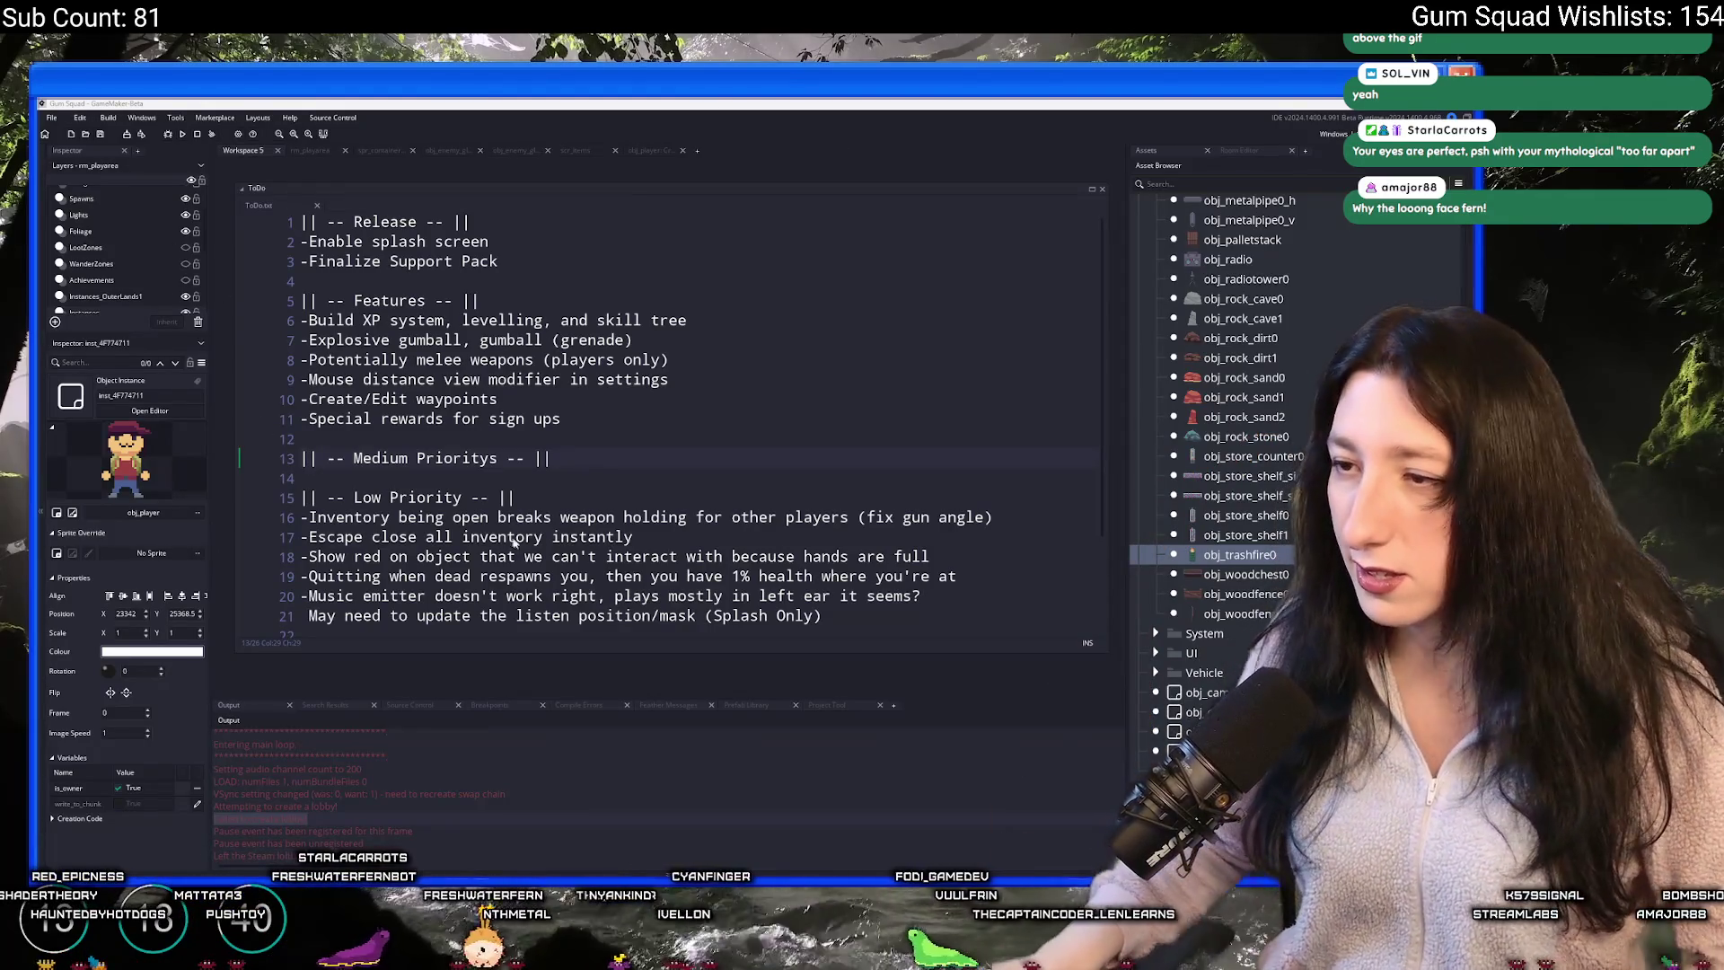
# - Move to empty line 14 of the ToDo list, then switch to the Worlds Of Amano reader
pyautogui.rightClick(808, 492)
pyautogui.click(691, 473)
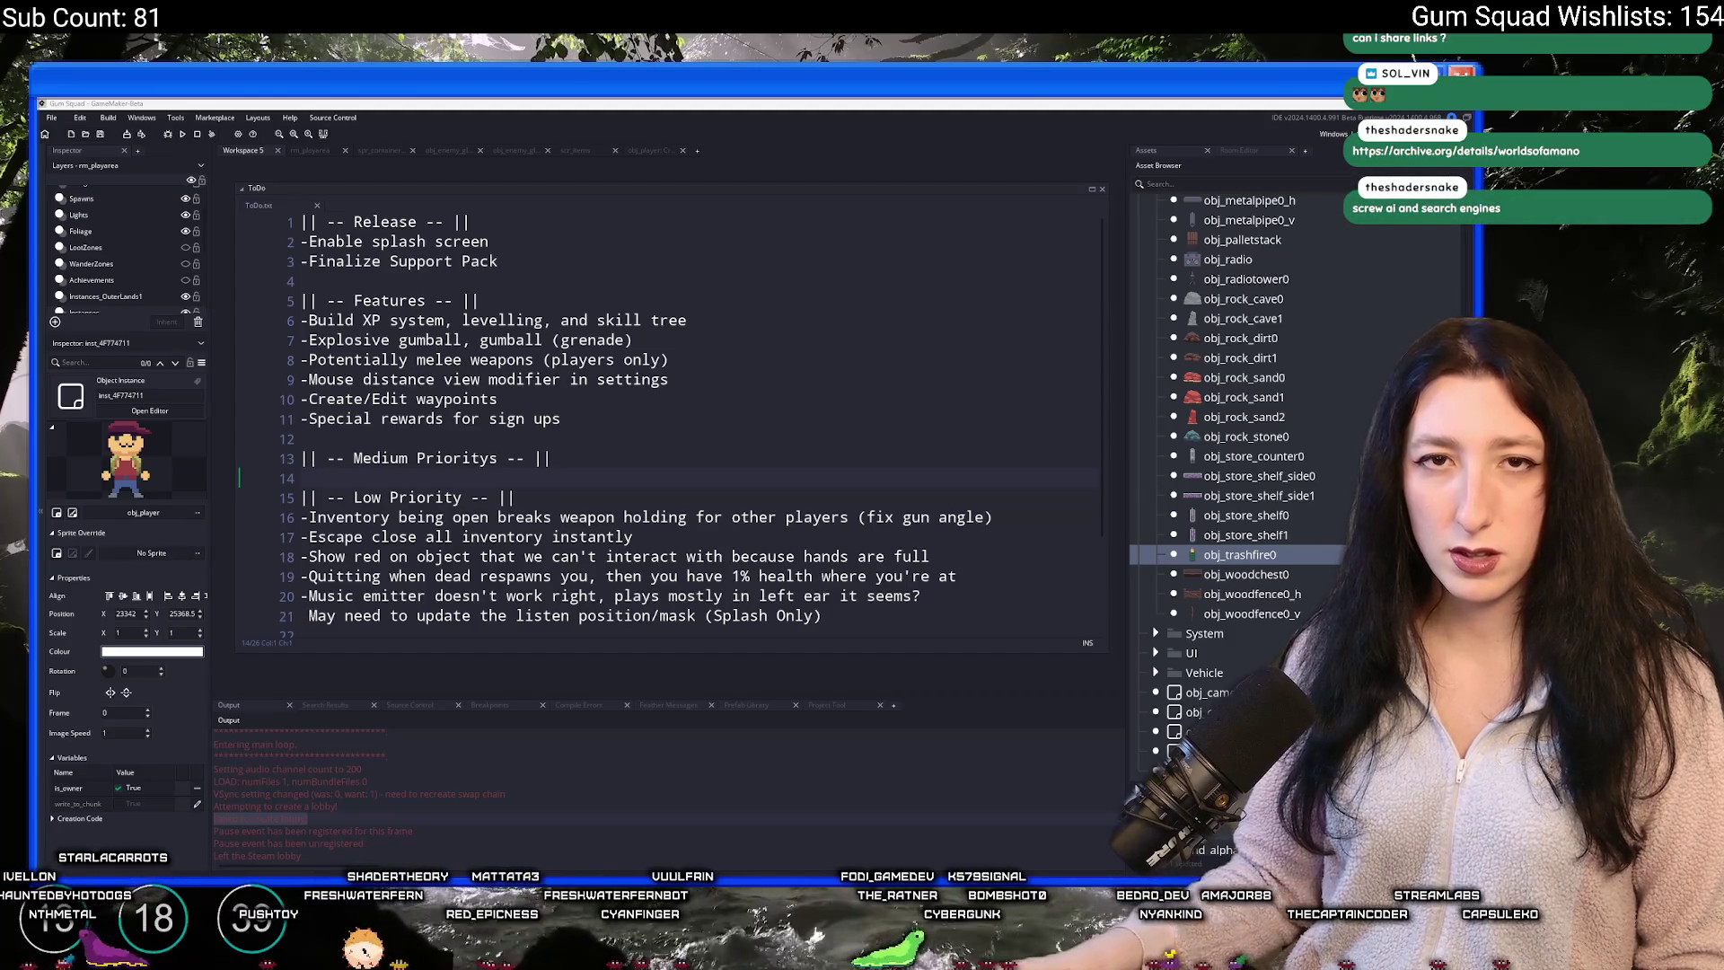
pyautogui.hotkey('alt', 'Tab')
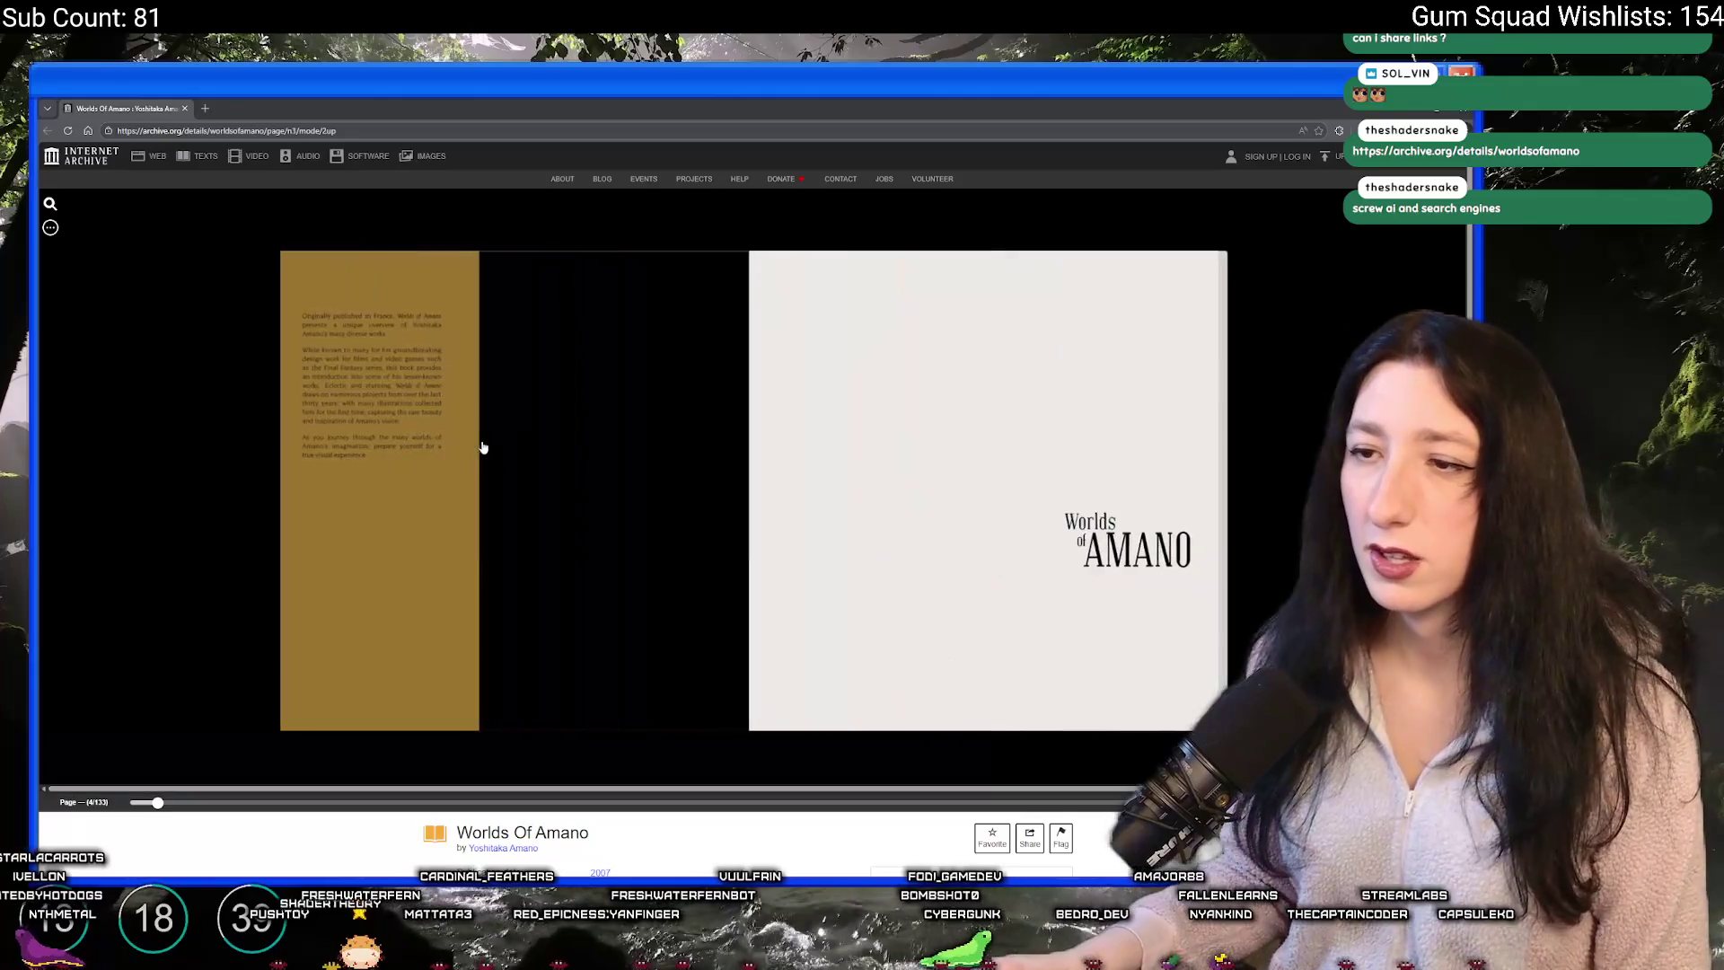
# - Page past the Contents spread to Chapter 1 'Beginnings', then Alt+Tab to the ToDo list
pyautogui.click(456, 440)
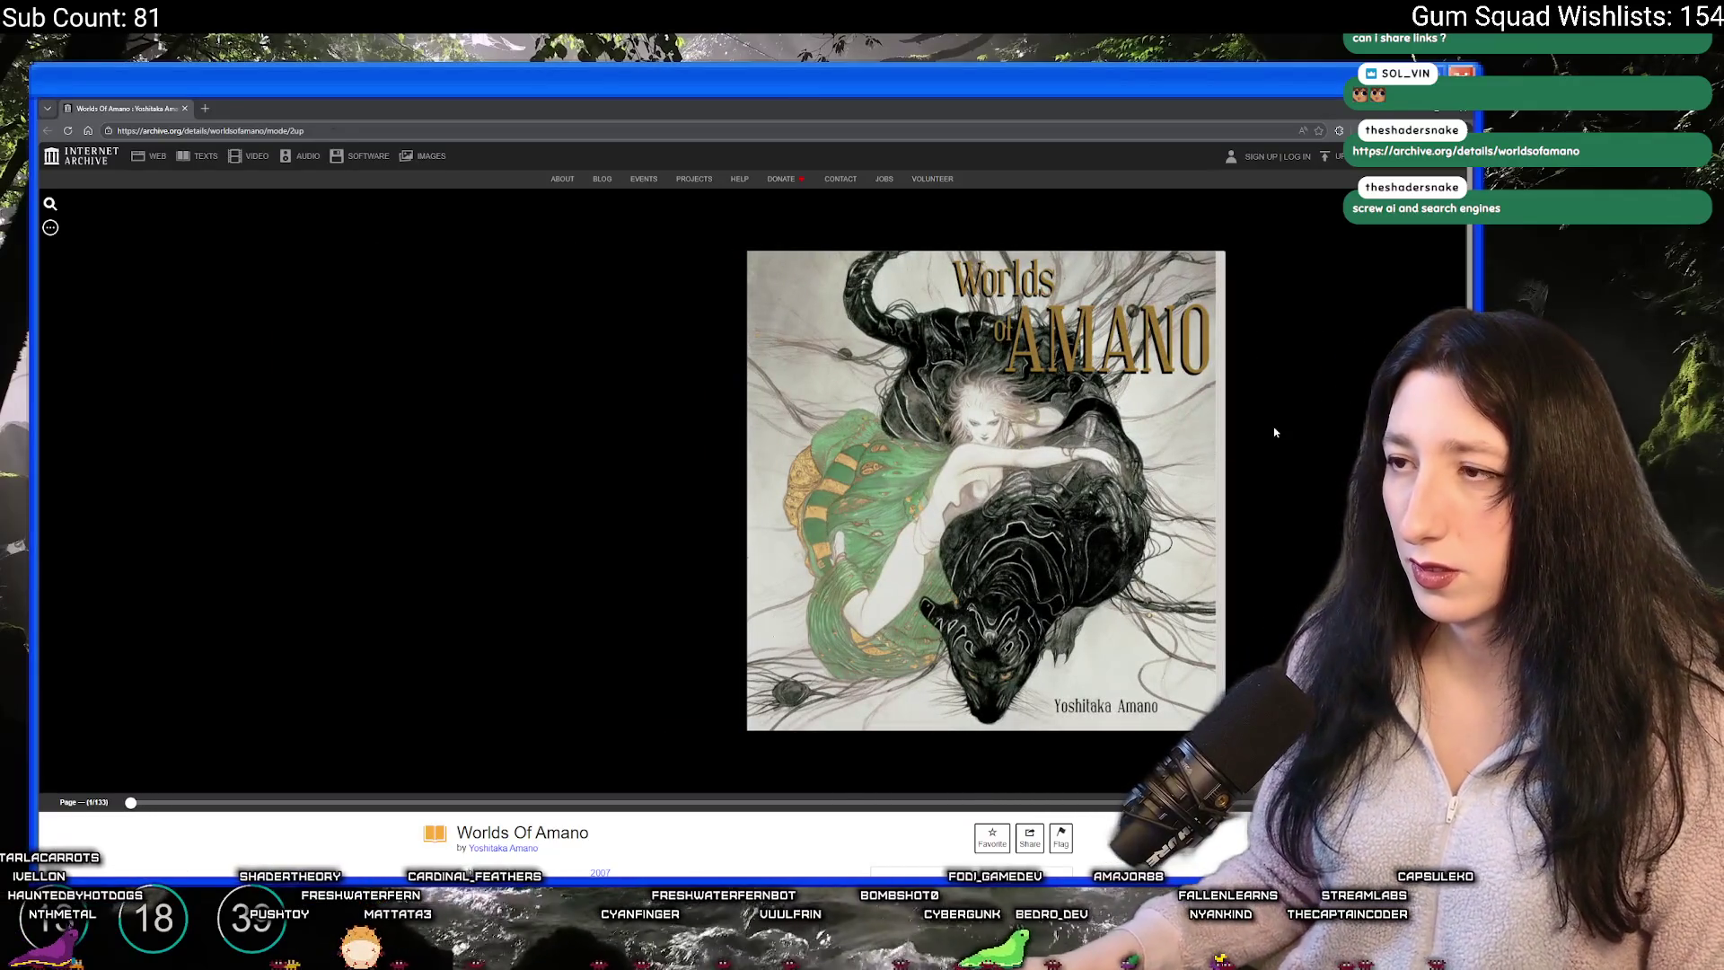
pyautogui.click(1212, 440)
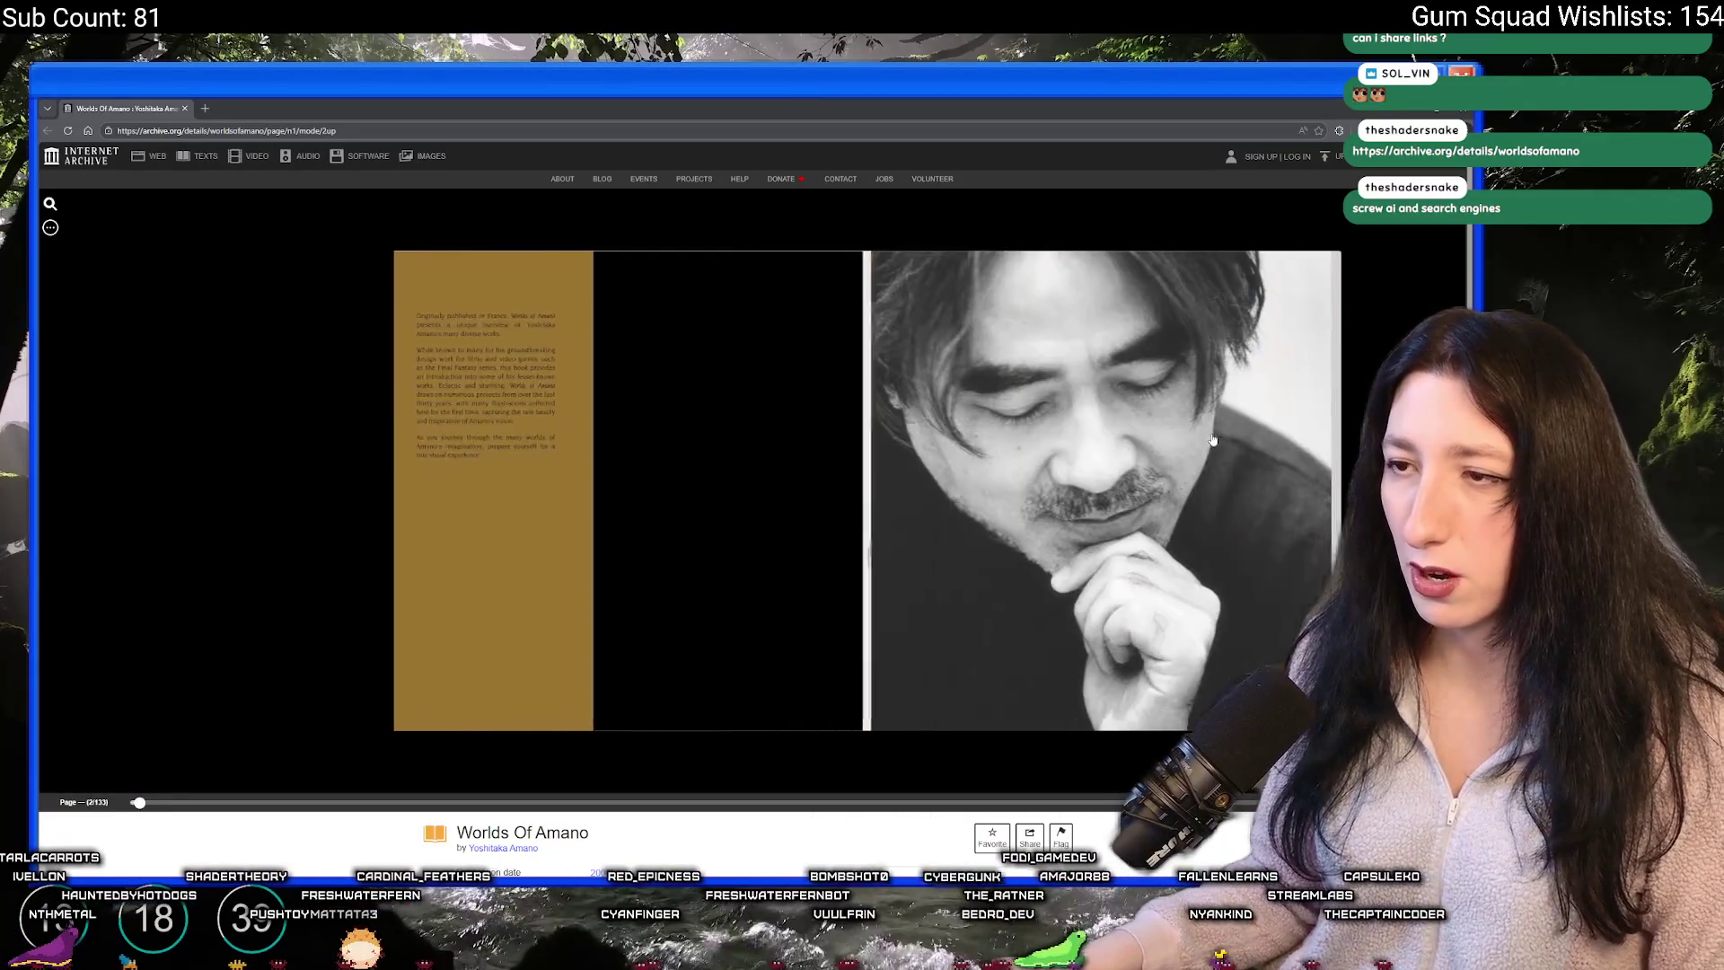
pyautogui.click(1221, 440)
pyautogui.click(1232, 439)
pyautogui.click(1227, 441)
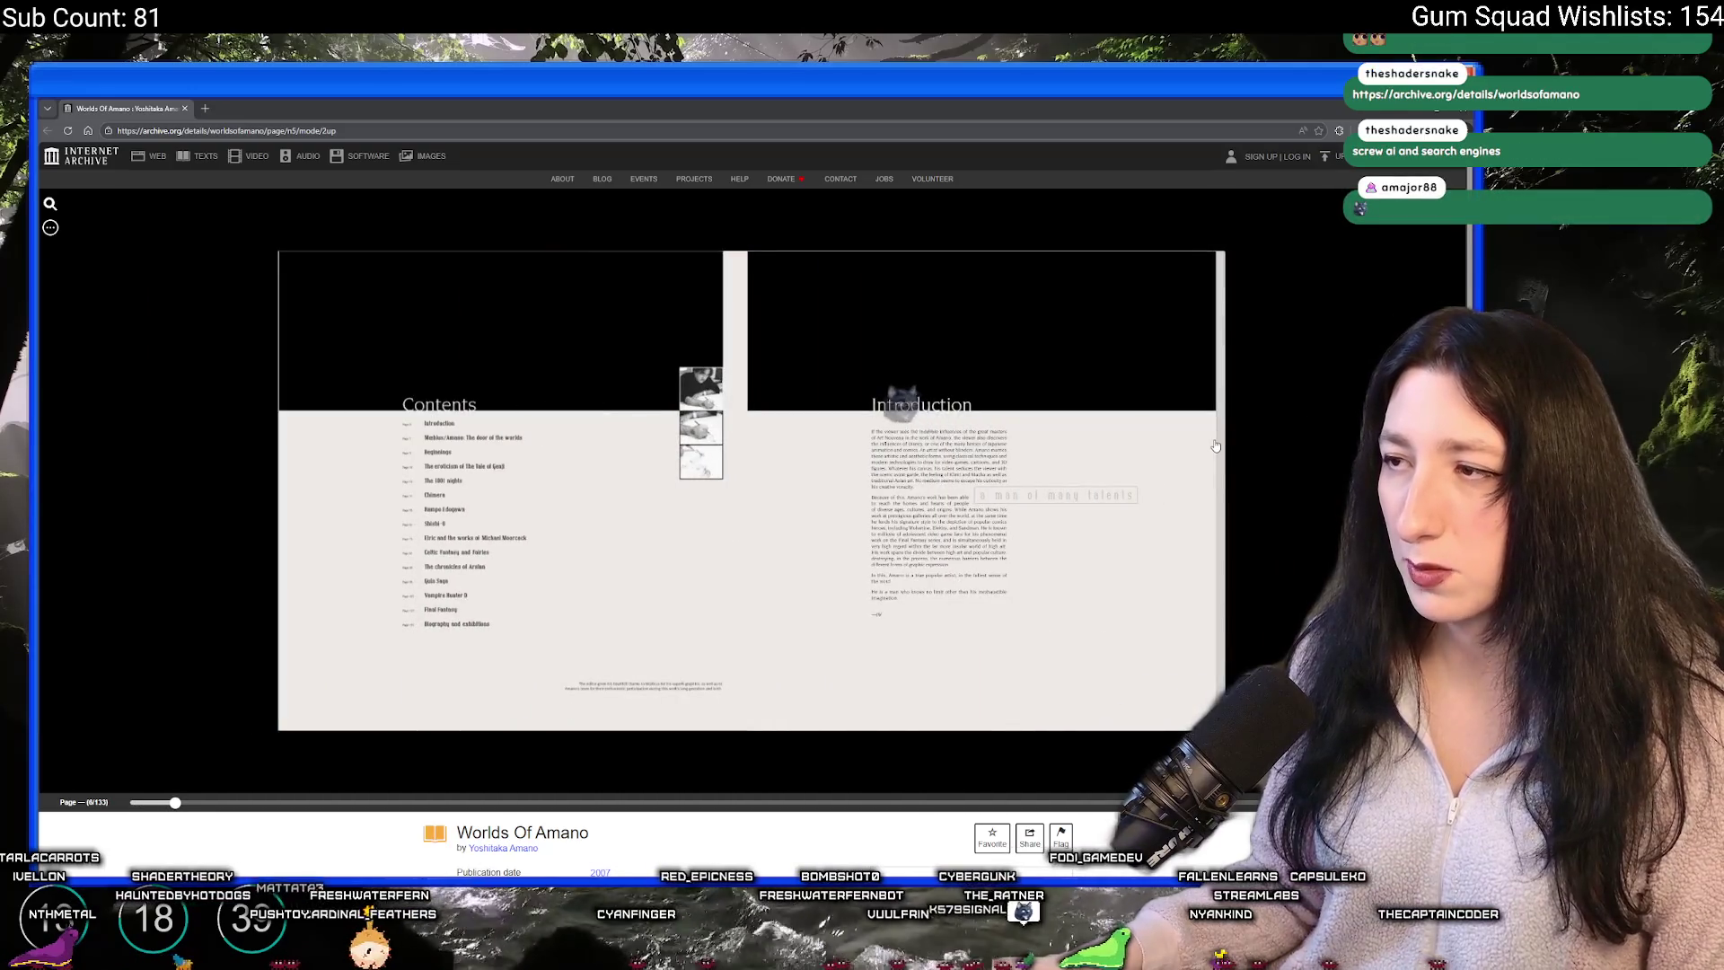
pyautogui.click(1187, 453)
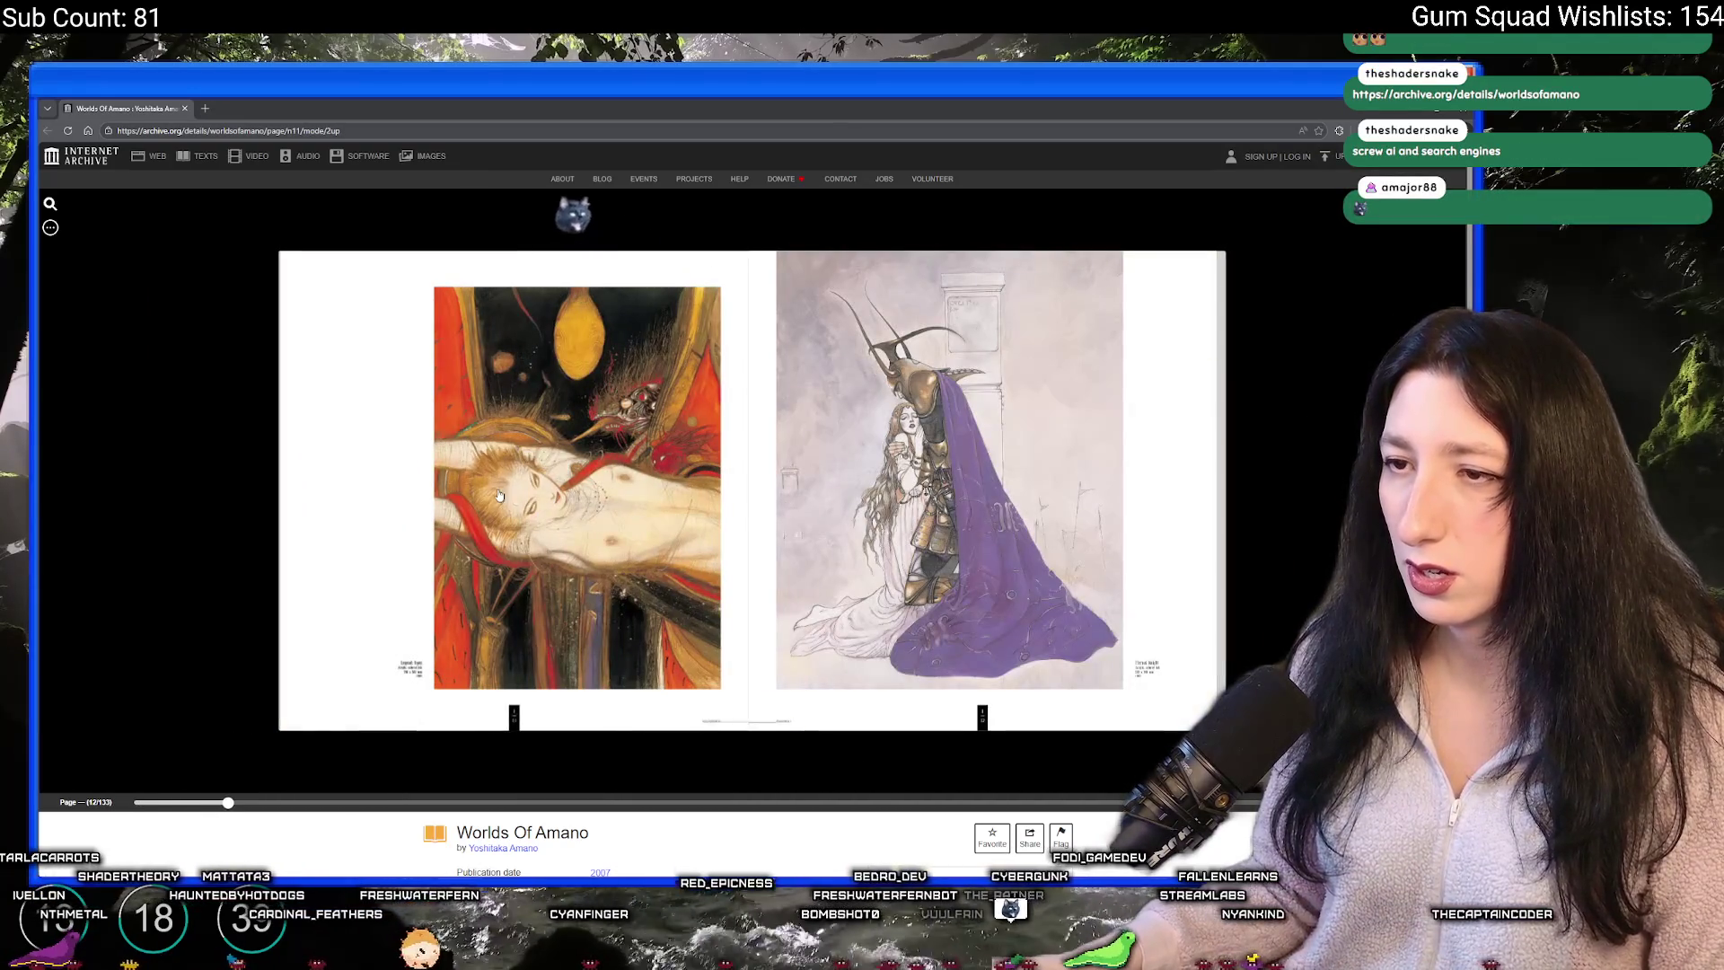
pyautogui.click(497, 494)
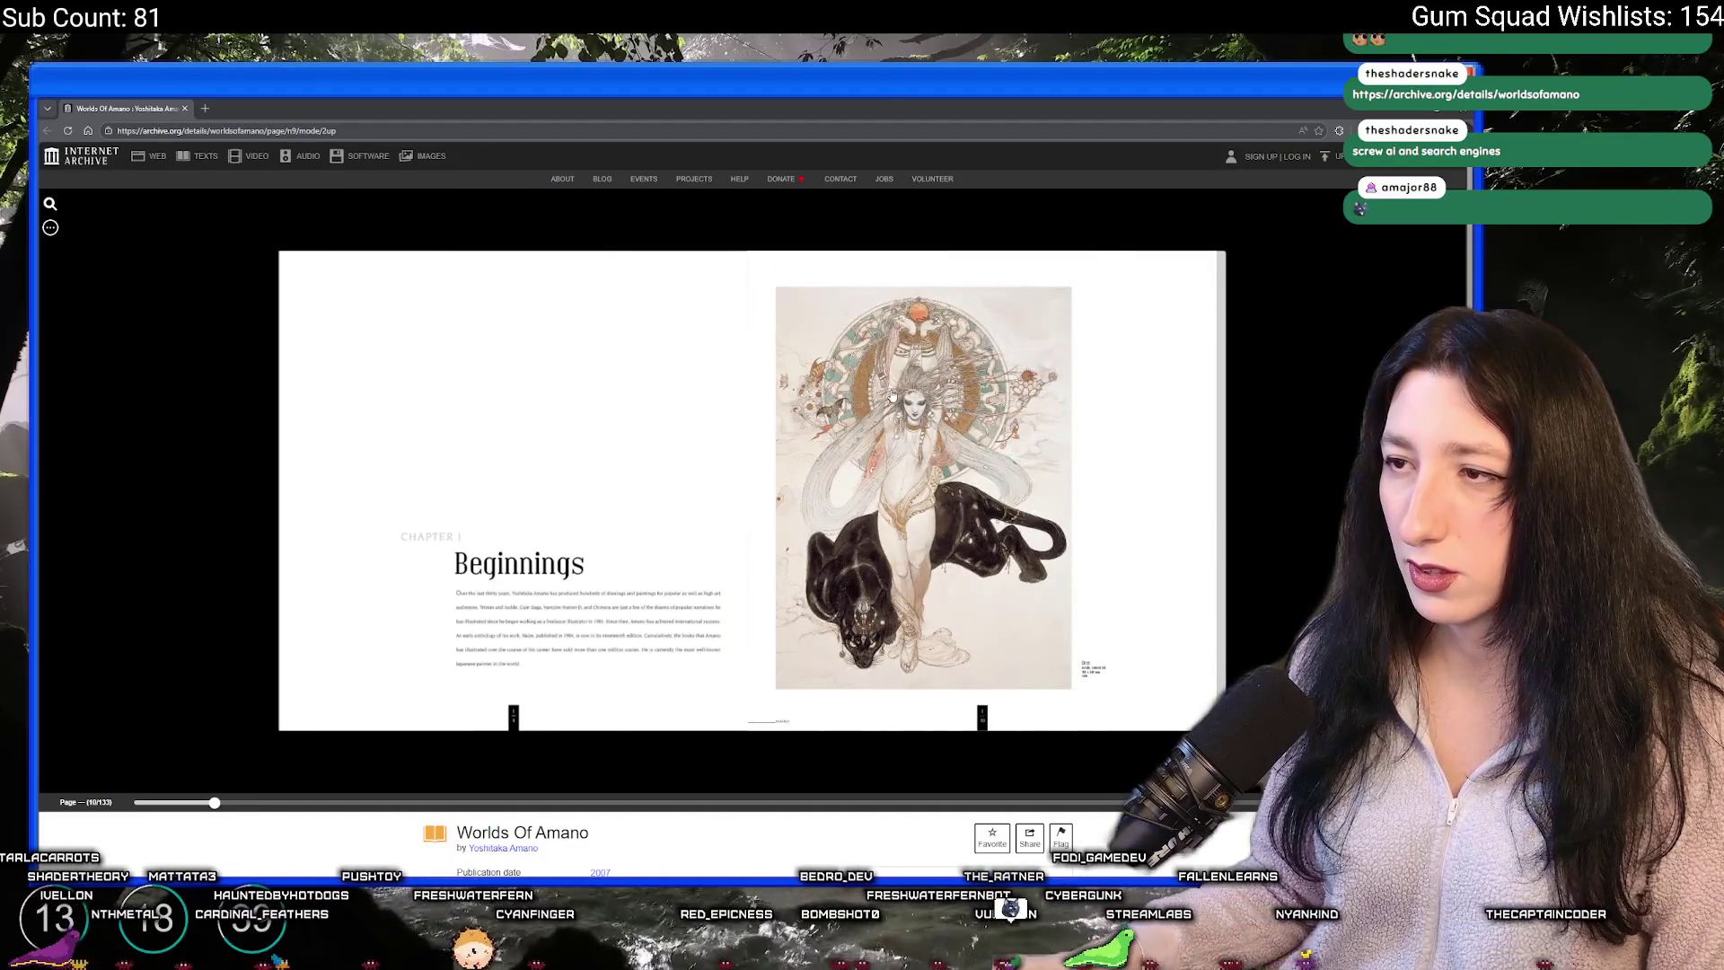
pyautogui.hotkey('alt', 'Tab')
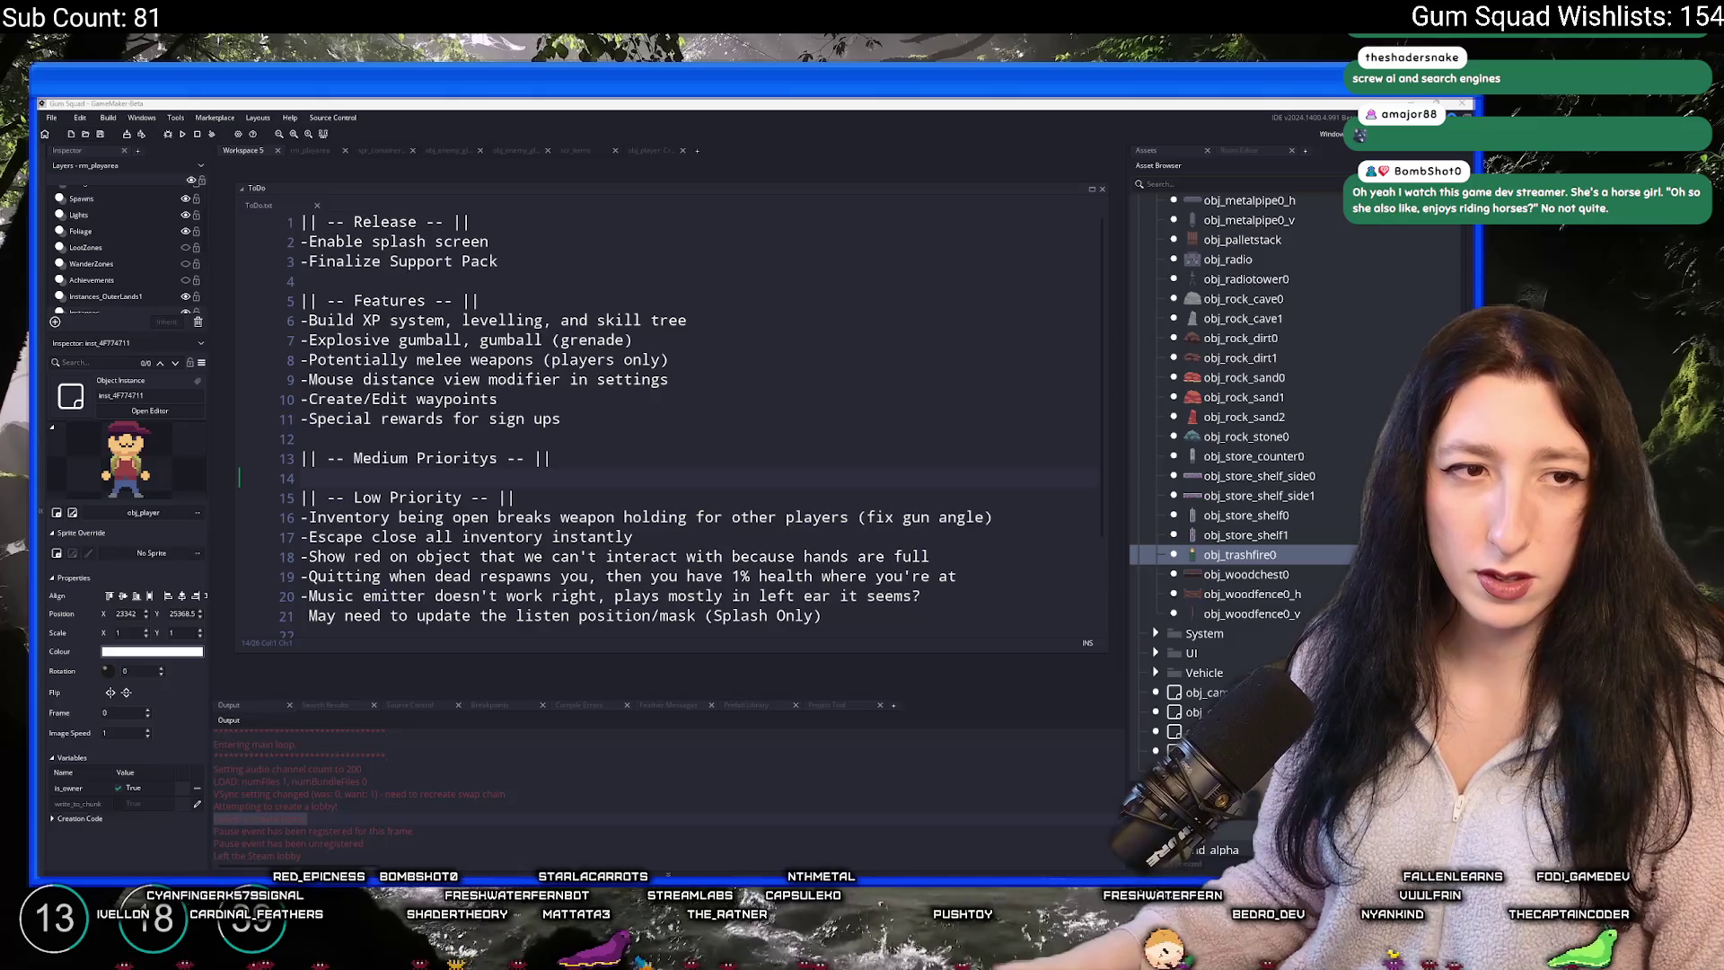
# - Alt+Tab from GameMaker back to the Worlds Of Amano book reader
pyautogui.hotkey('alt', 'Tab')
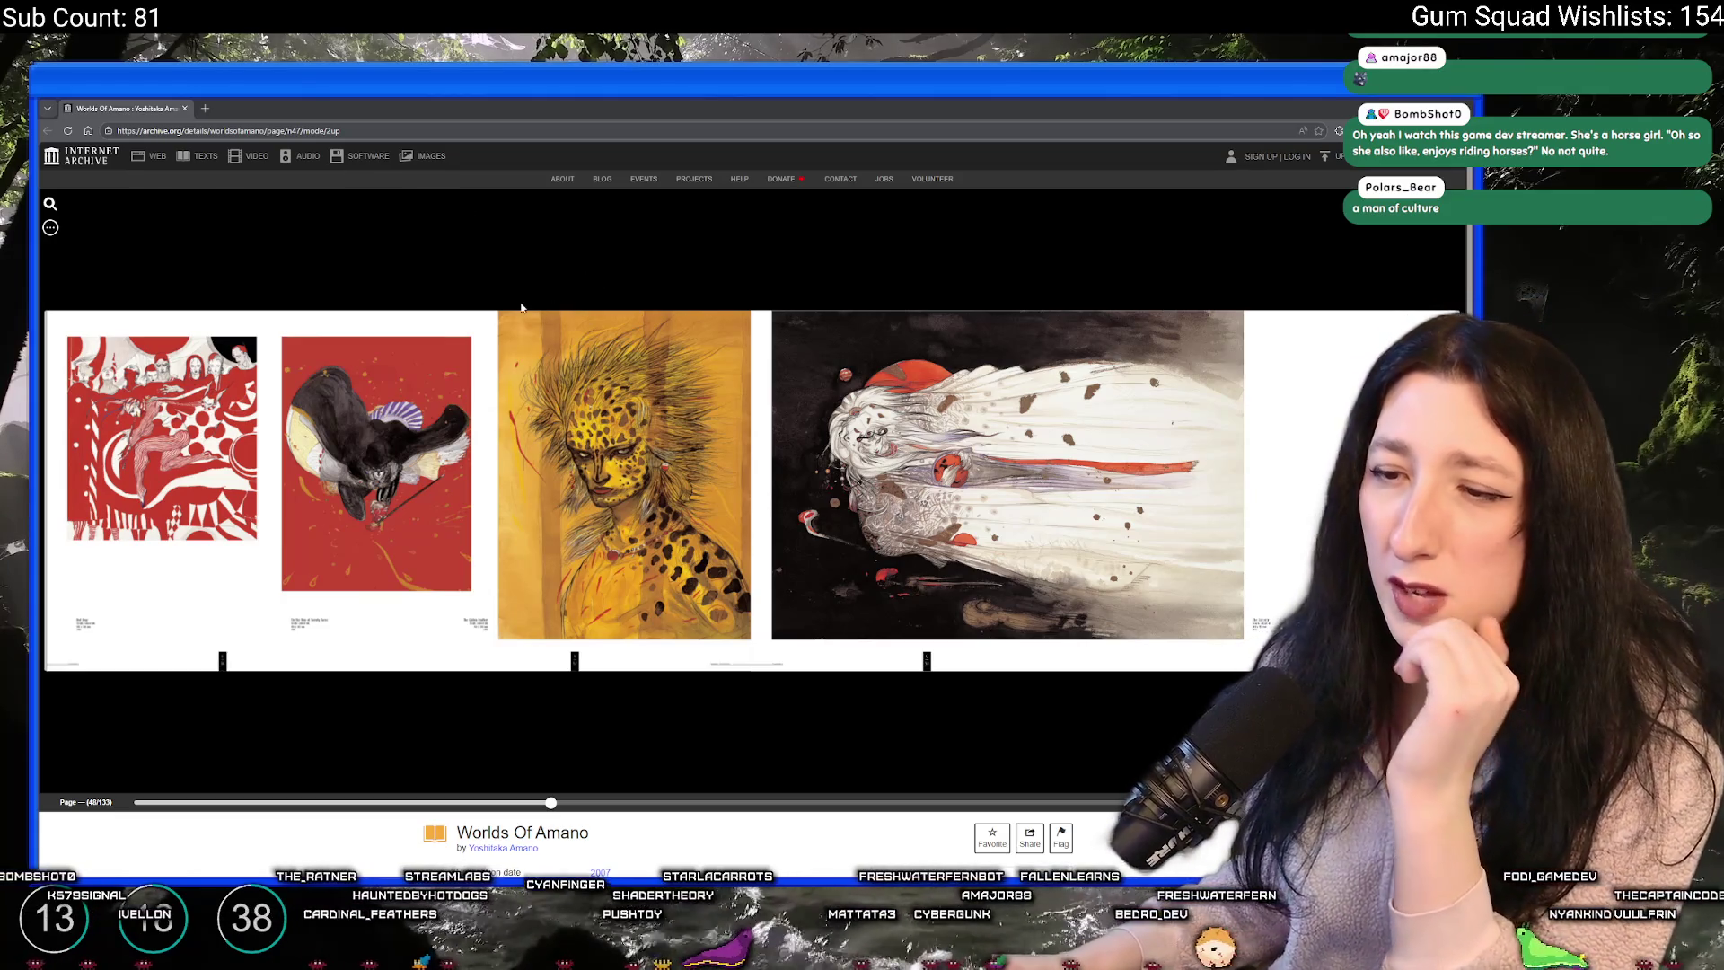
# - Jump the Worlds Of Amano book ahead to page 74, glance at the ToDo list, then return
pyautogui.scroll(-5, 394, 493)
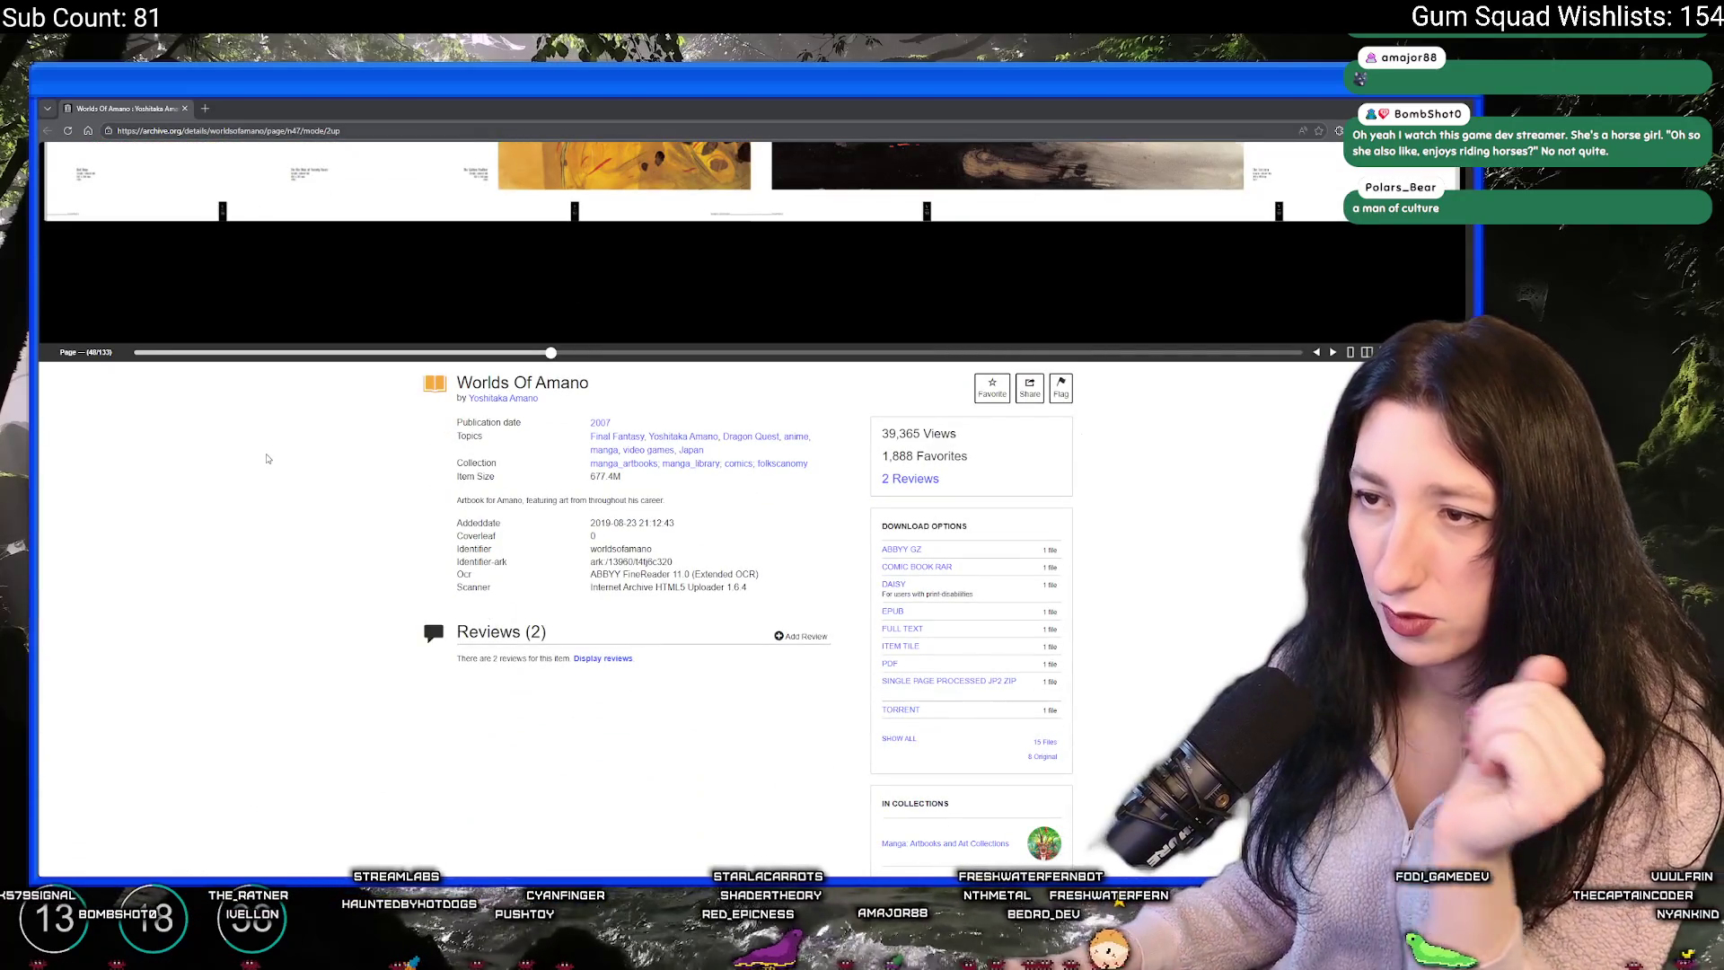
pyautogui.scroll(5, 266, 458)
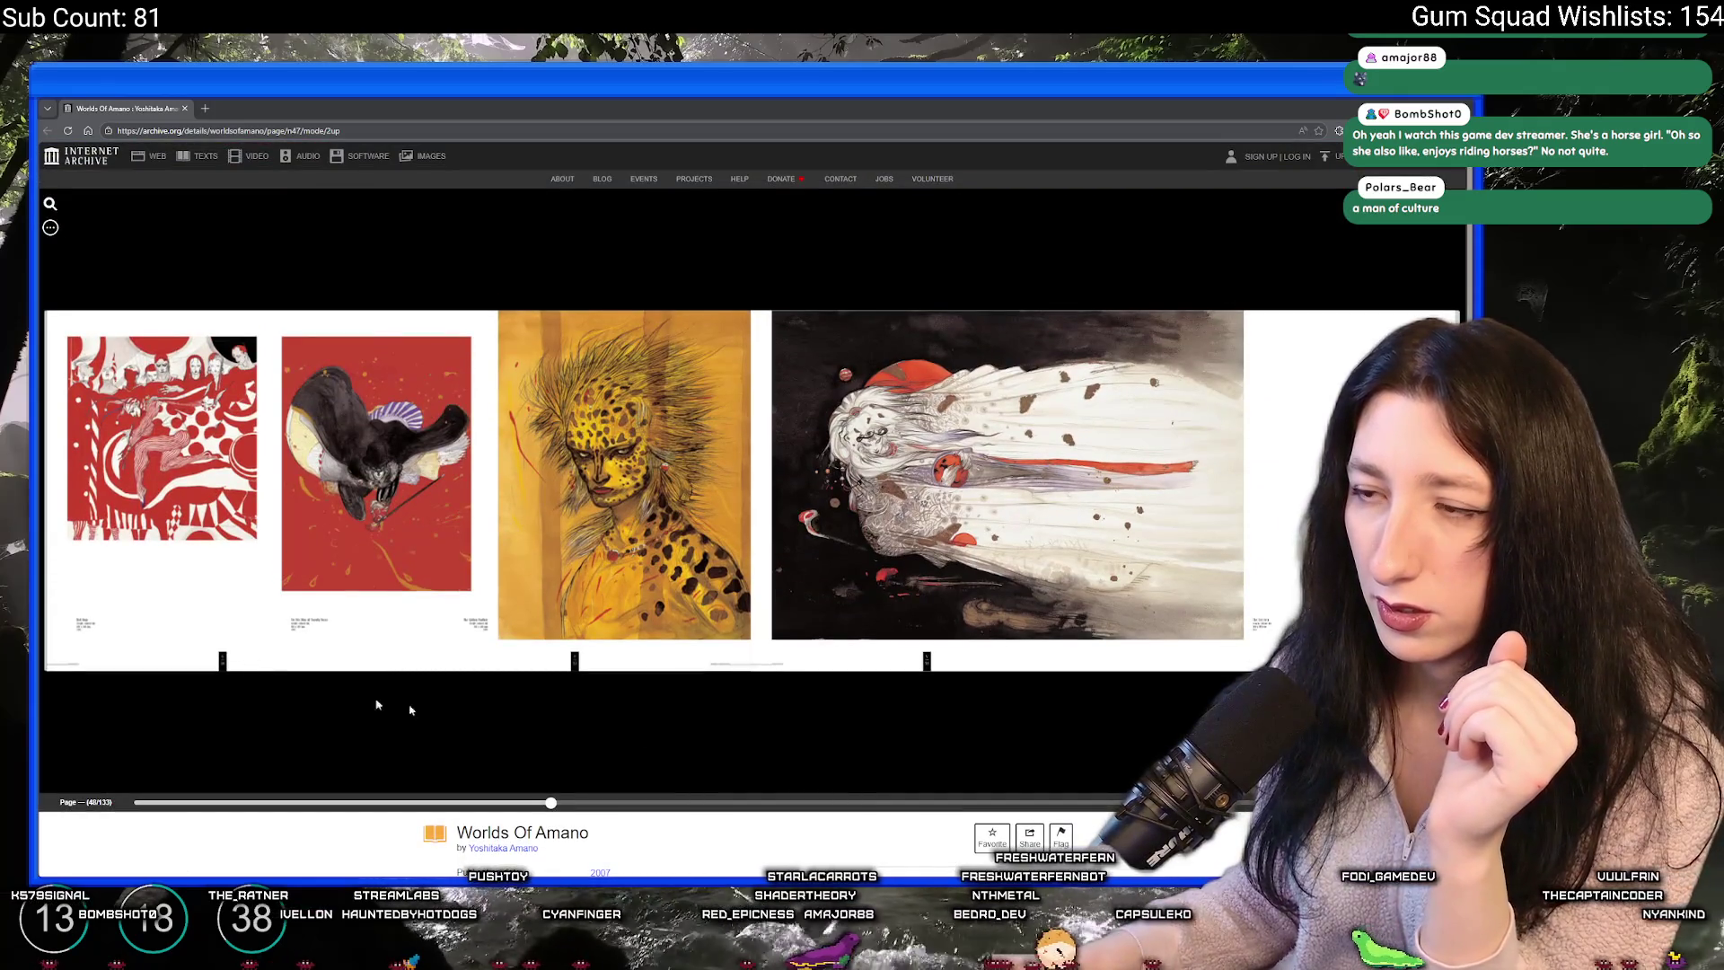
pyautogui.moveTo(565, 807); pyautogui.dragTo(780, 806)
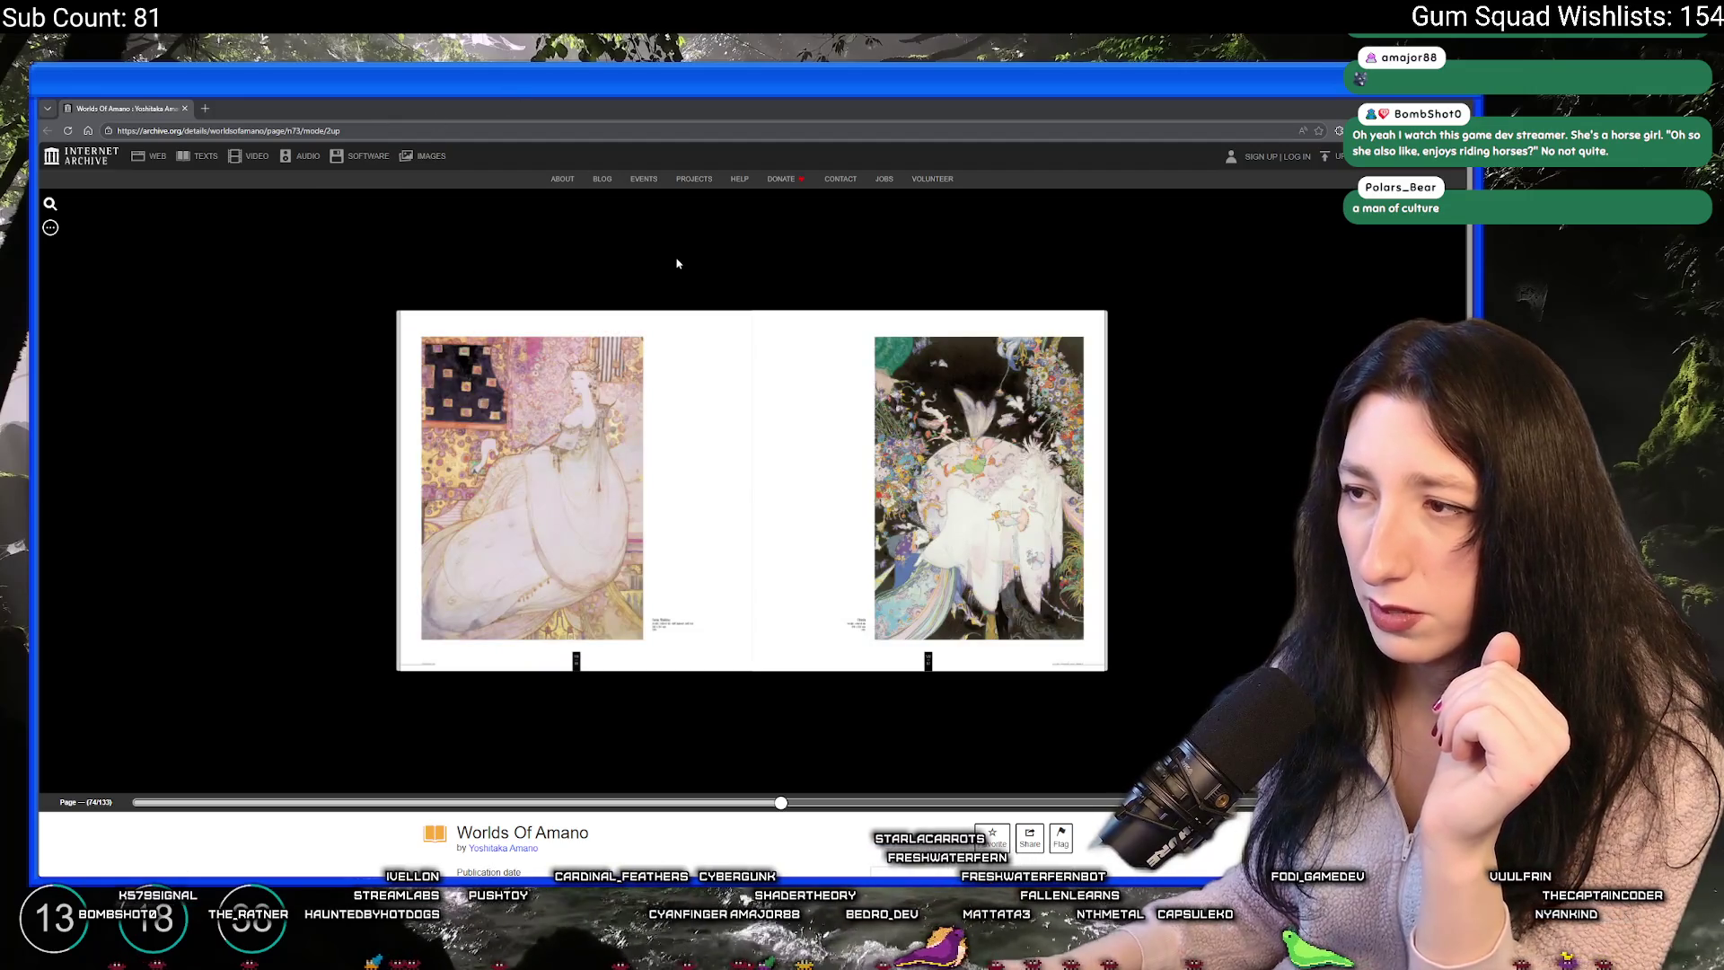
pyautogui.hotkey('alt', 'Tab')
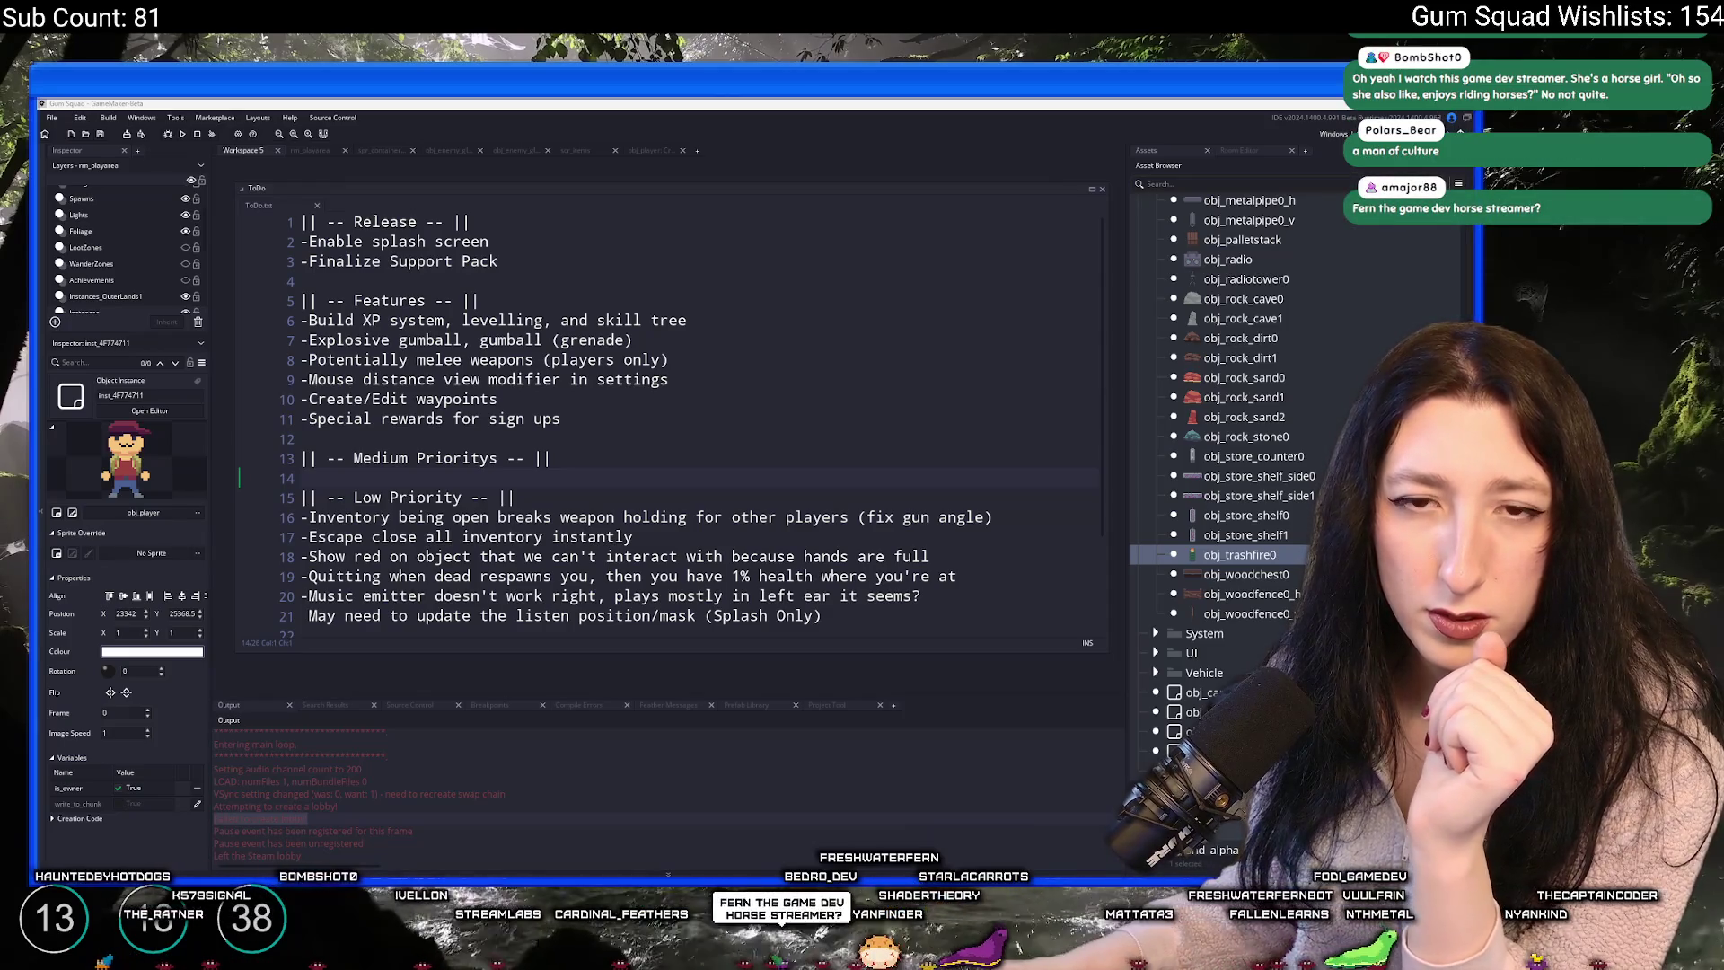
pyautogui.hotkey('alt', 'Tab')
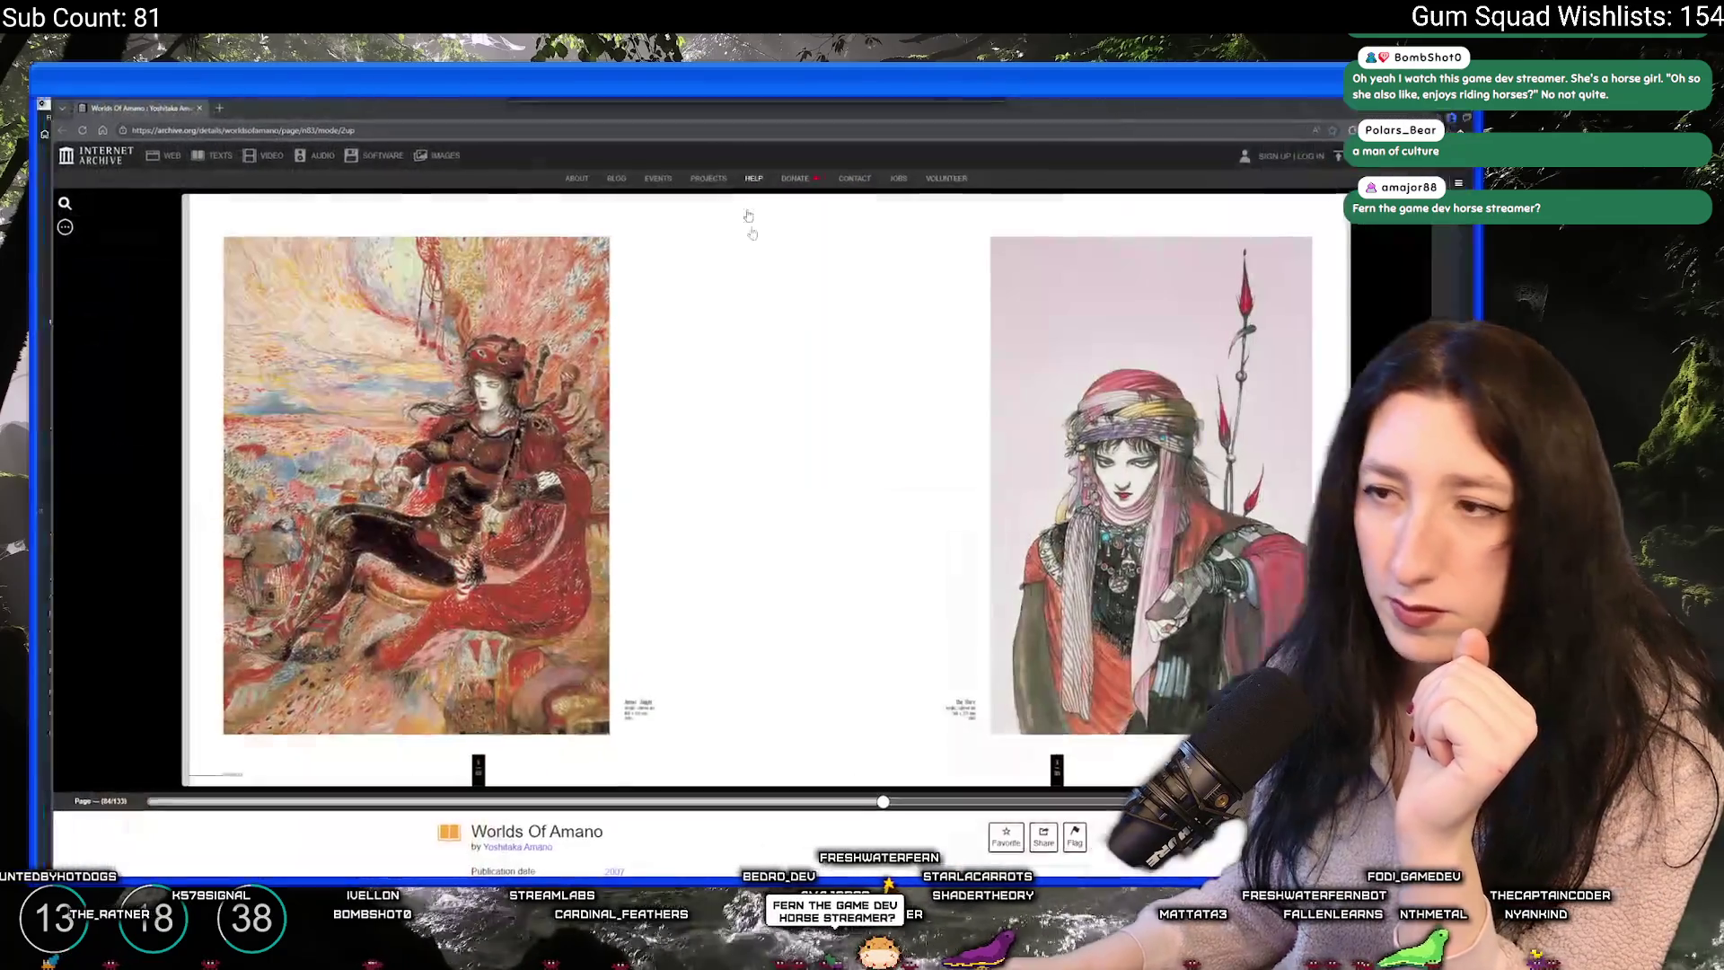
# - Flip spread by spread through the Vampire Hunter D illustrations, then switch back to GameMaker
pyautogui.click(1272, 541)
pyautogui.click(1272, 542)
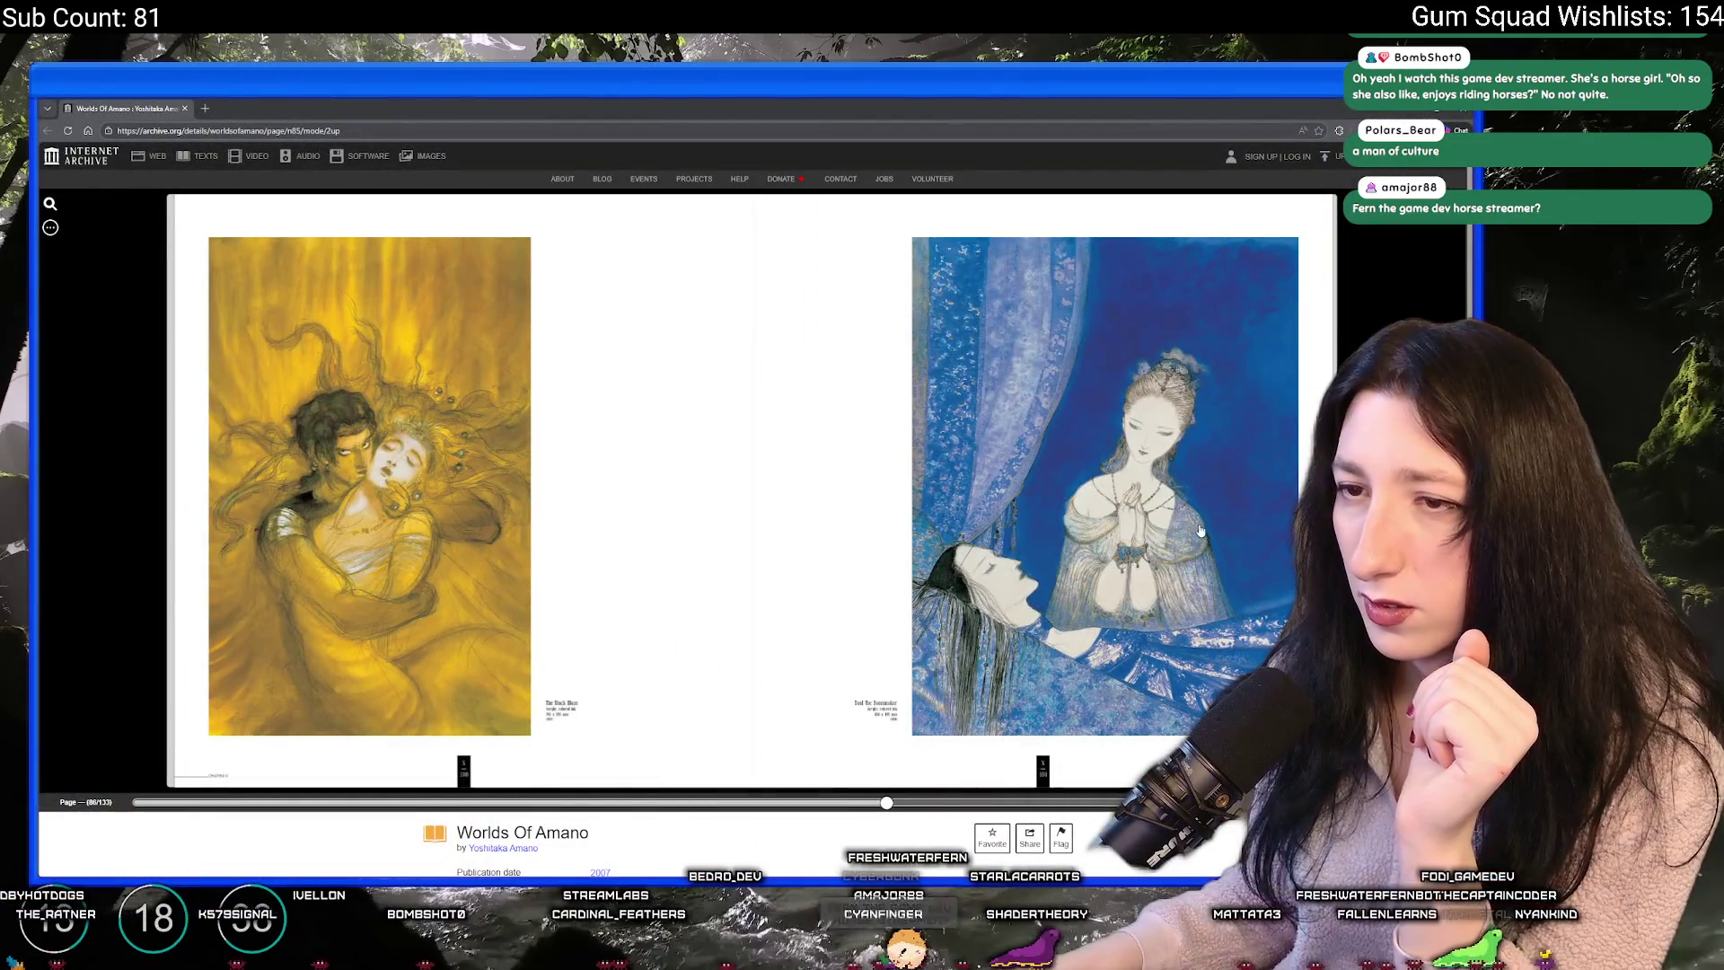
pyautogui.click(1154, 495)
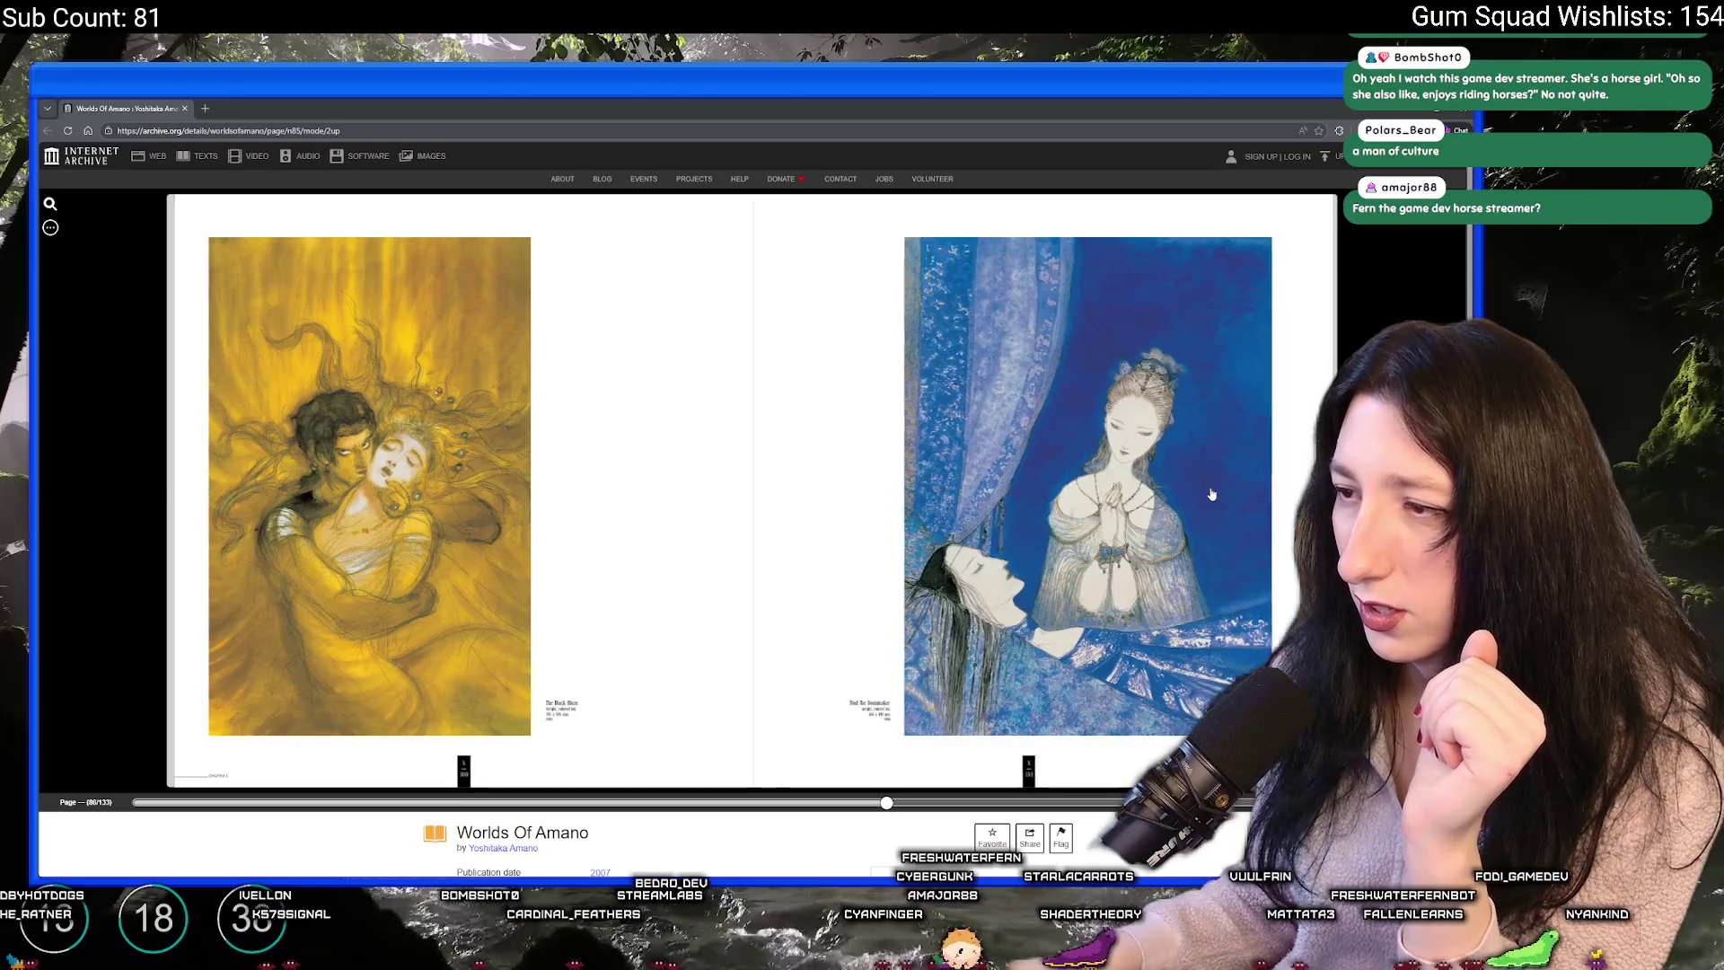
pyautogui.click(1205, 477)
pyautogui.click(1205, 476)
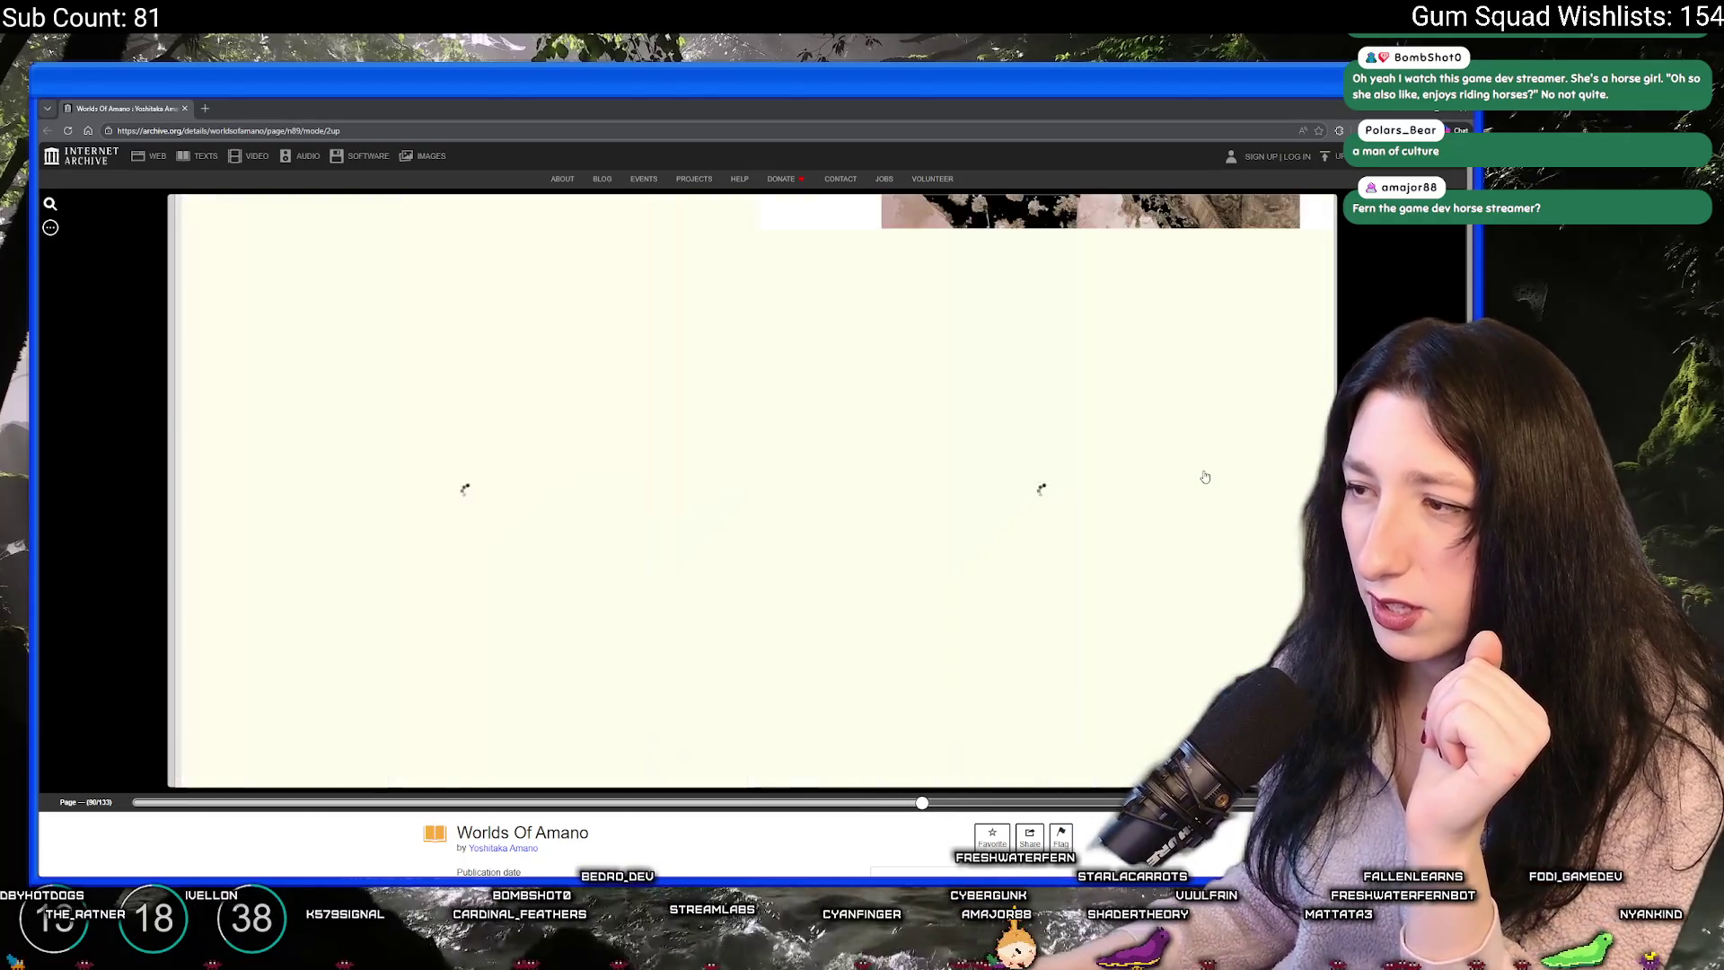
pyautogui.click(1205, 477)
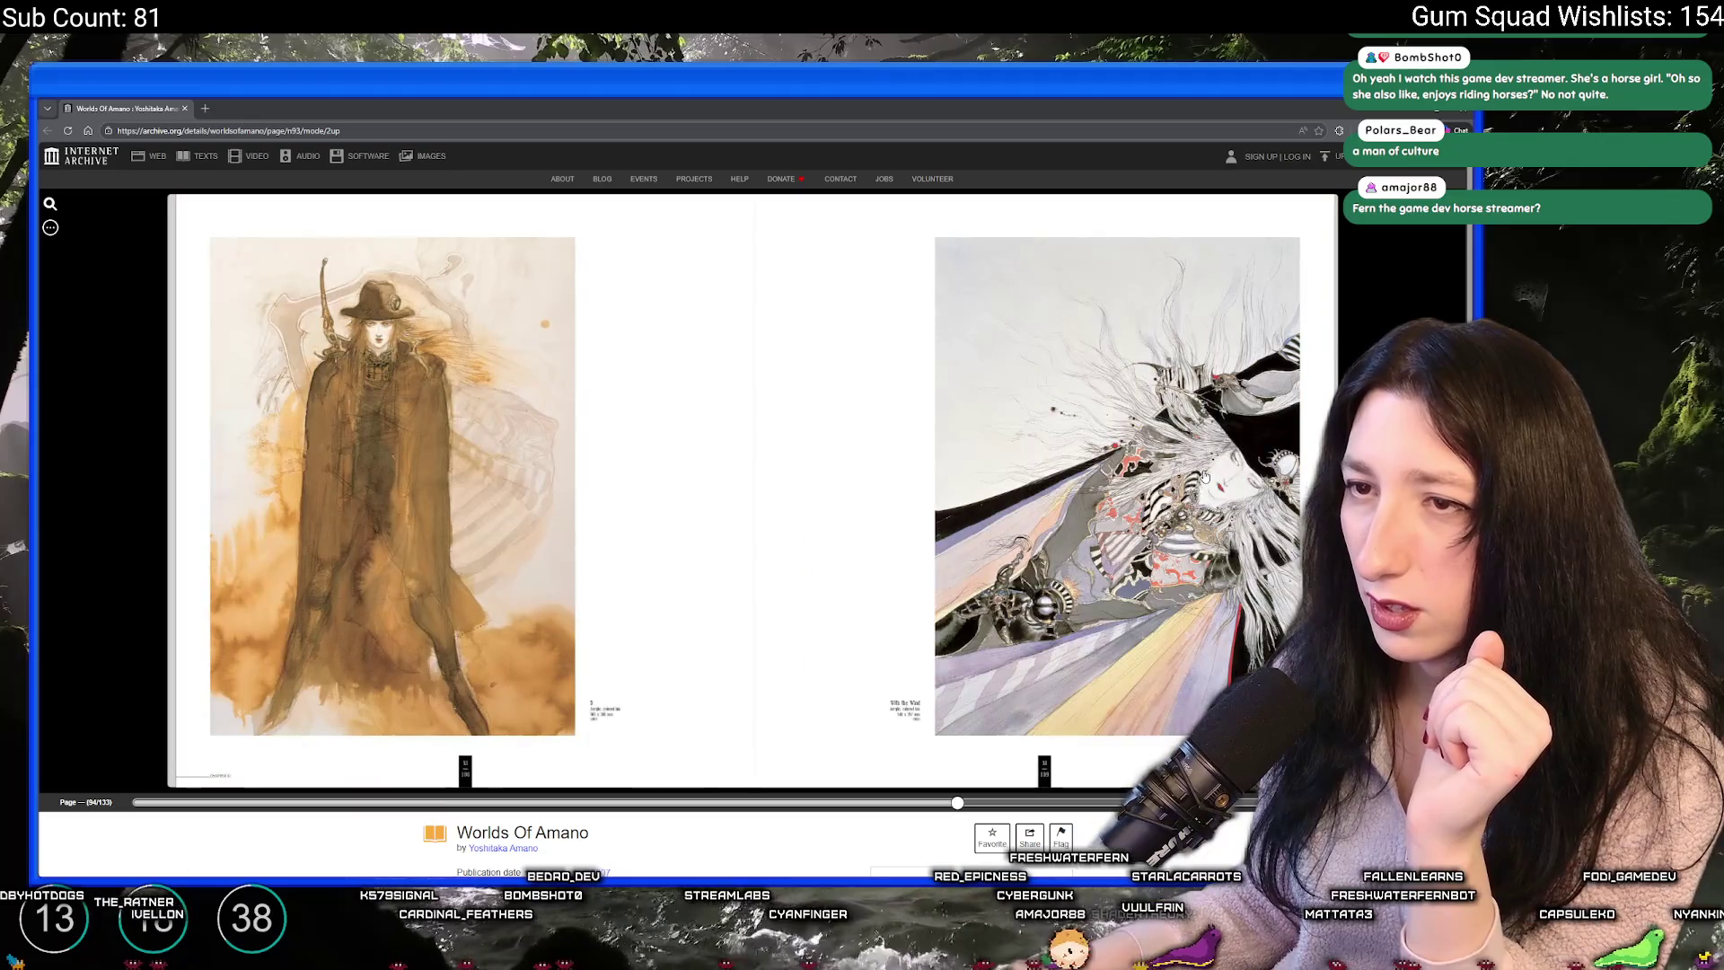
pyautogui.click(1205, 477)
pyautogui.click(1205, 477)
pyautogui.click(1205, 477)
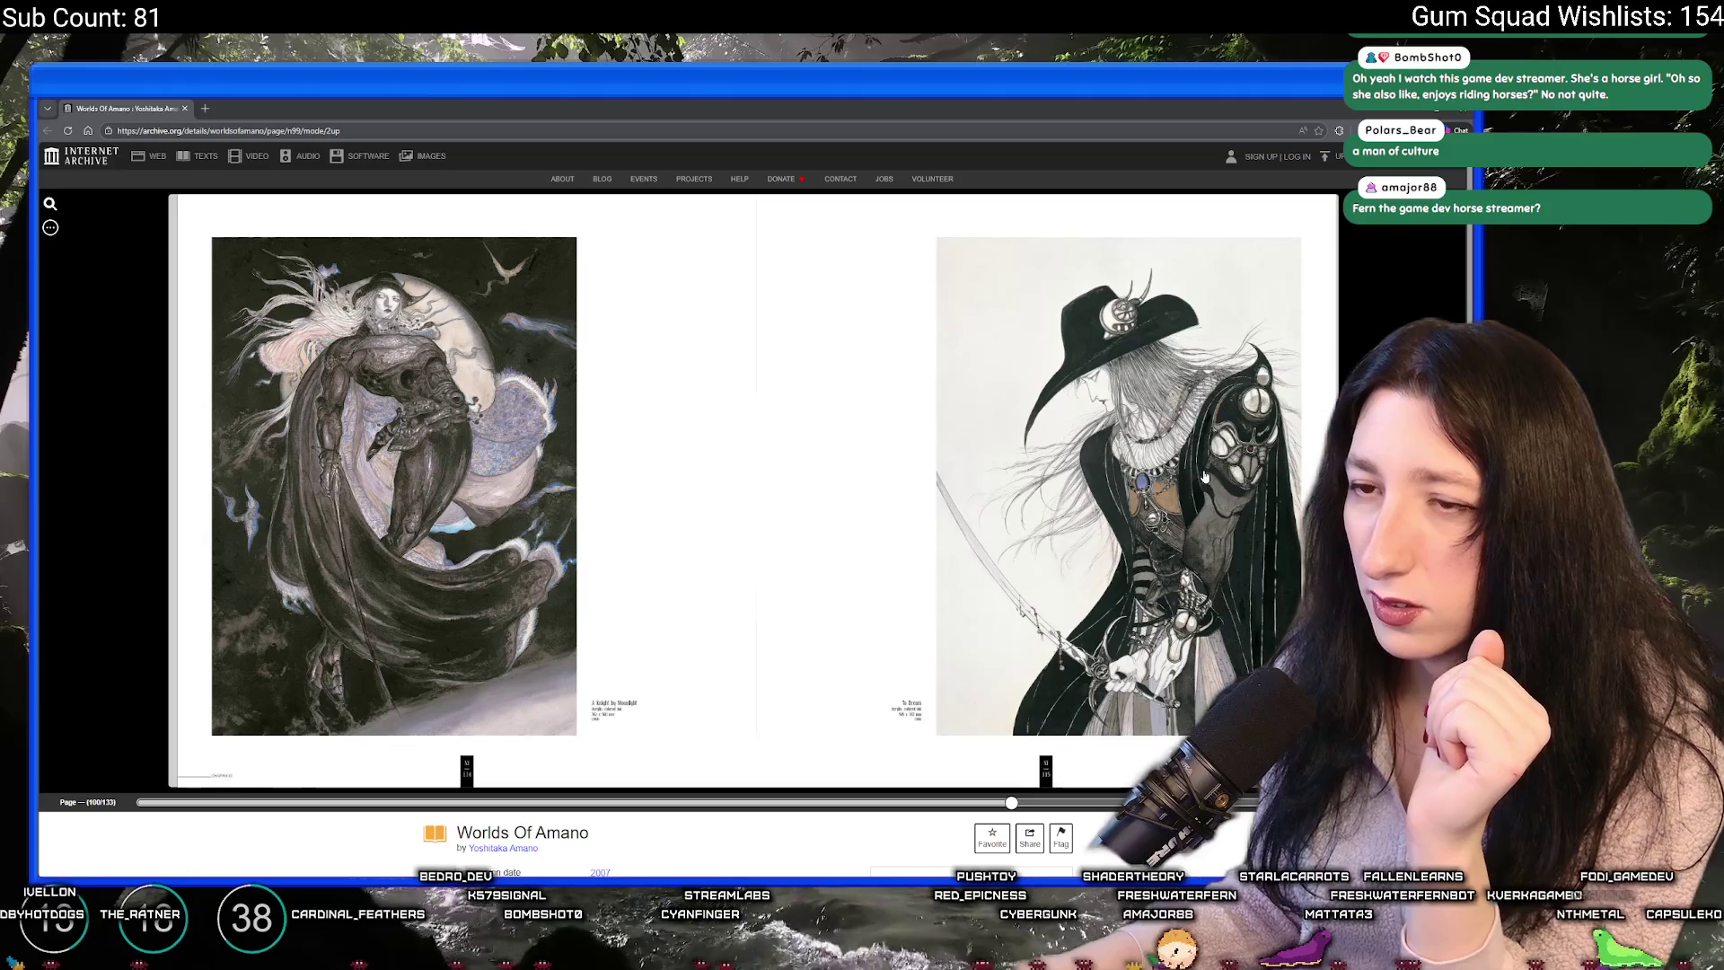
pyautogui.click(1205, 476)
pyautogui.click(1205, 477)
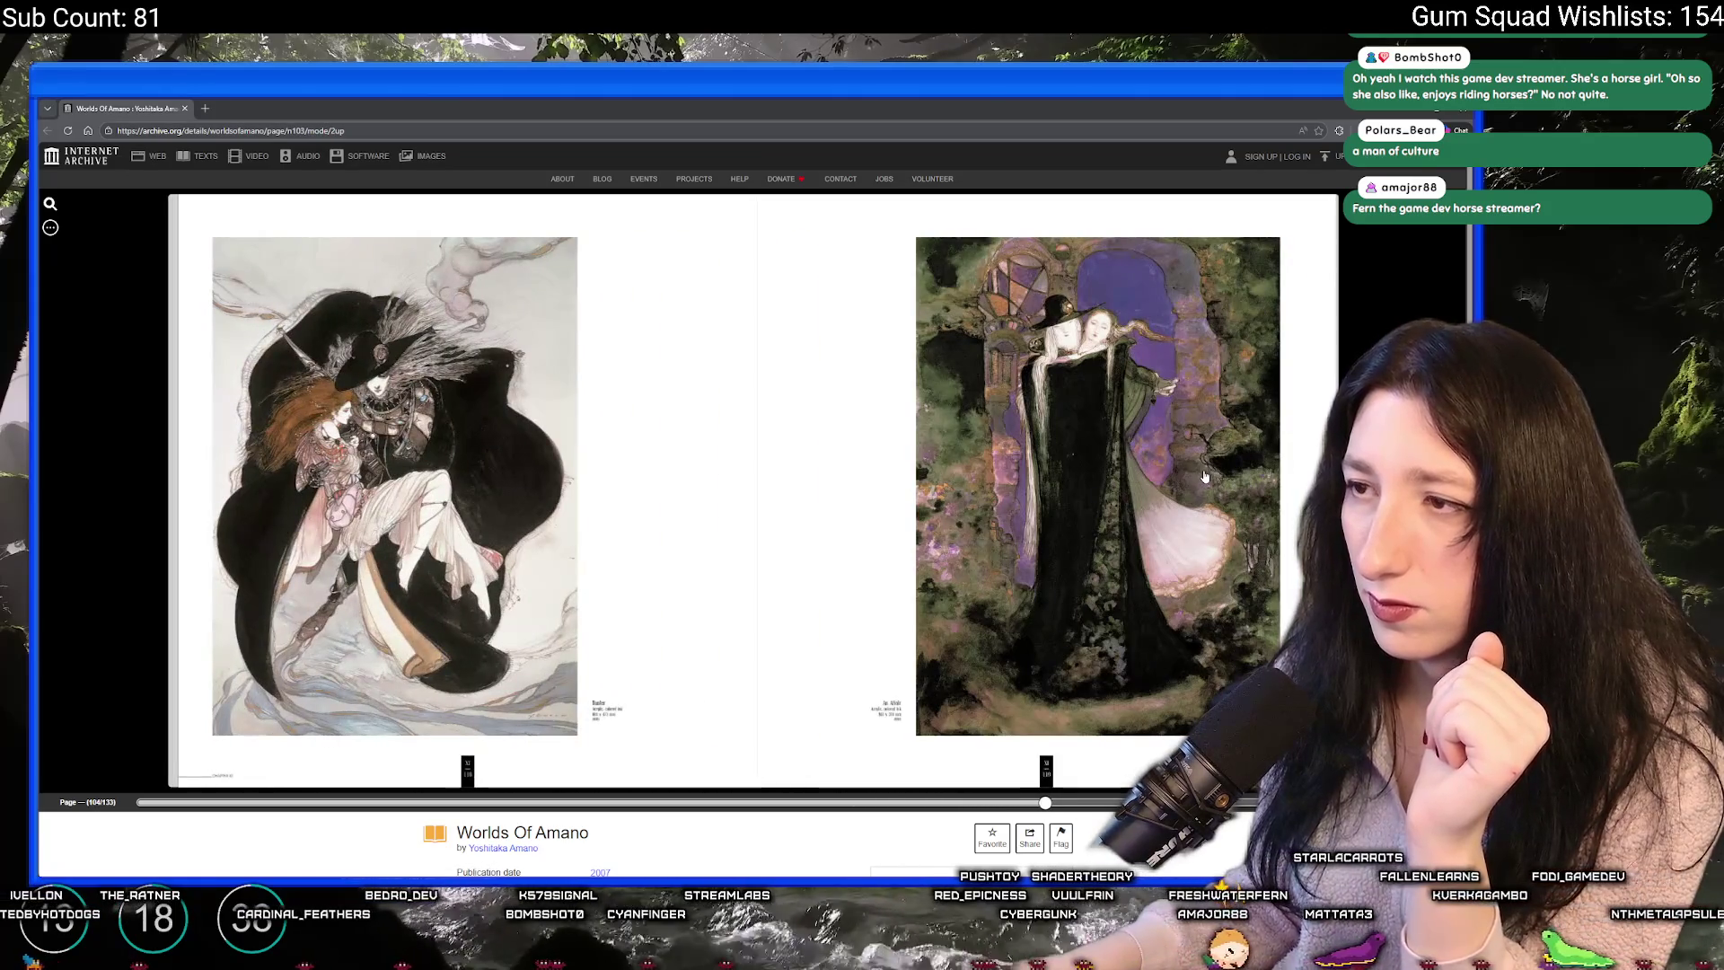
pyautogui.click(1205, 476)
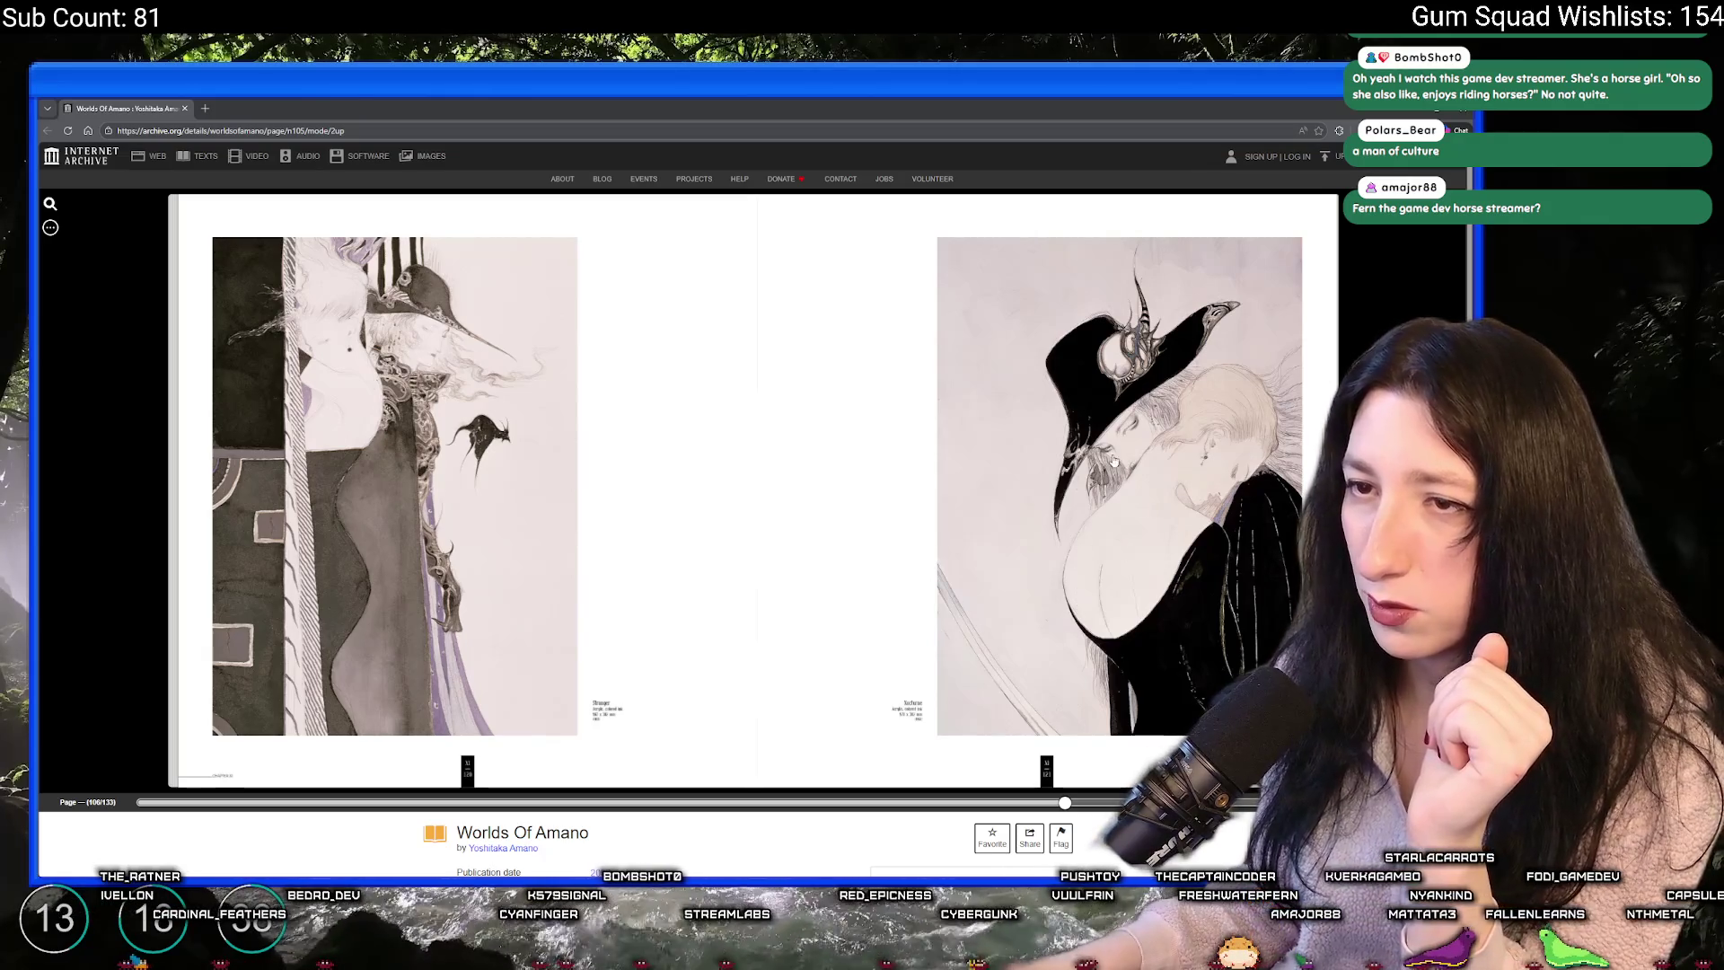
pyautogui.click(1084, 517)
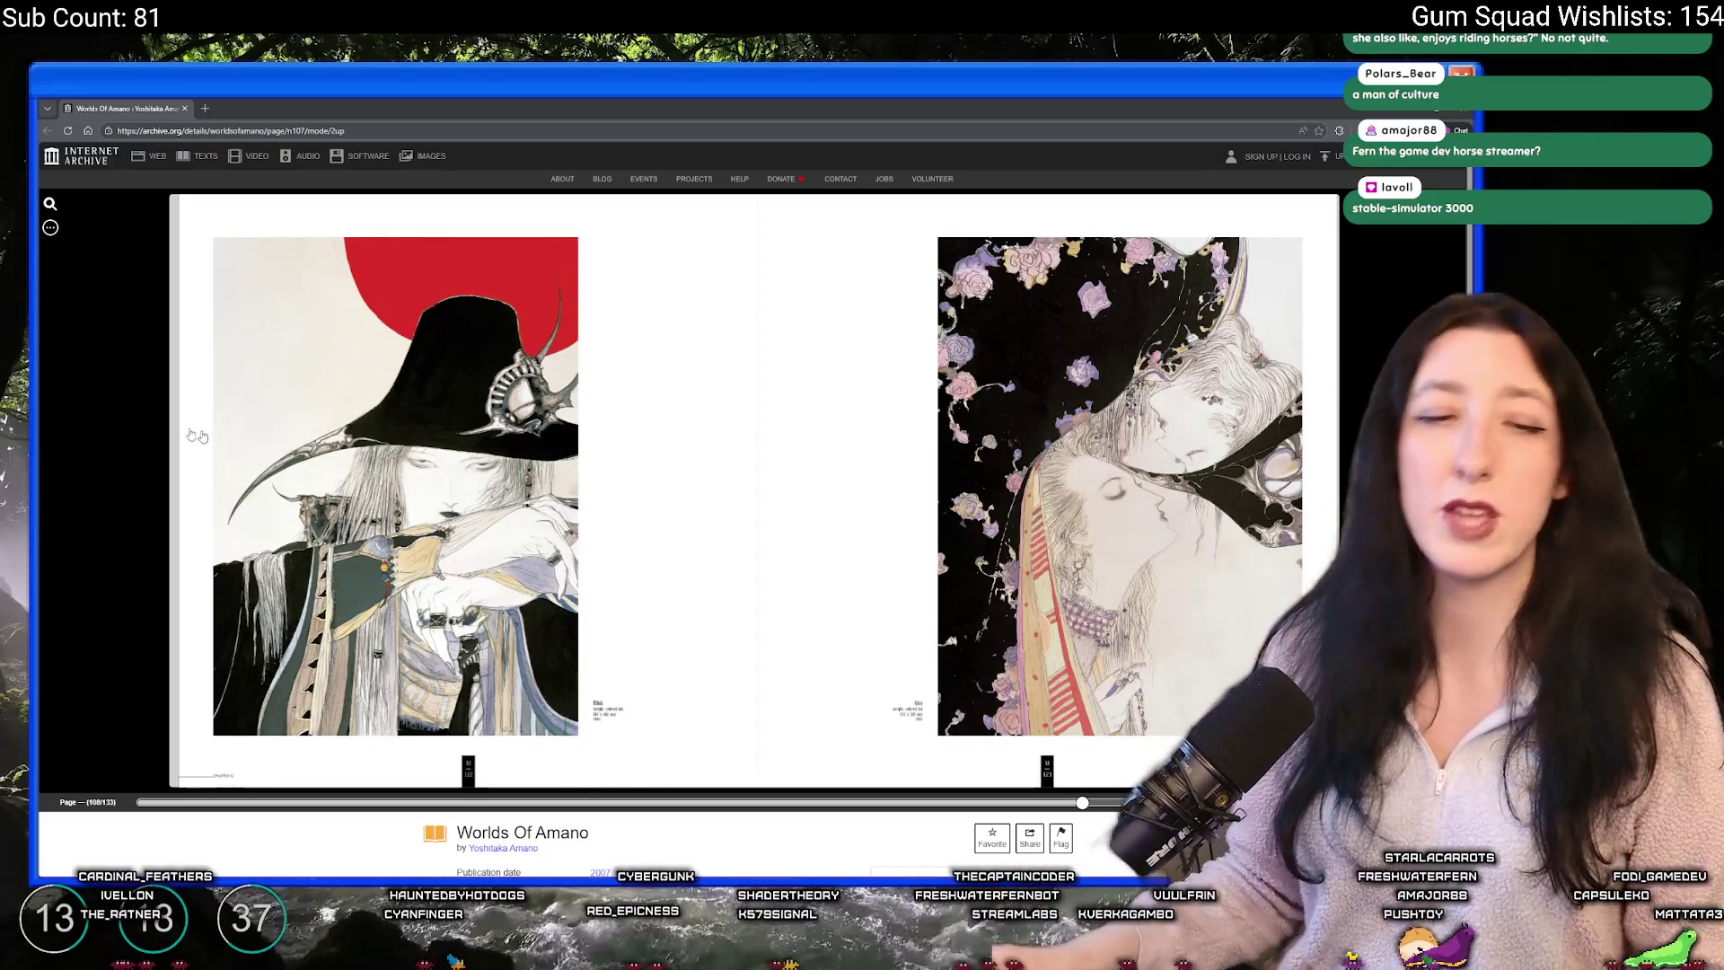
pyautogui.hotkey('alt', 'Tab')
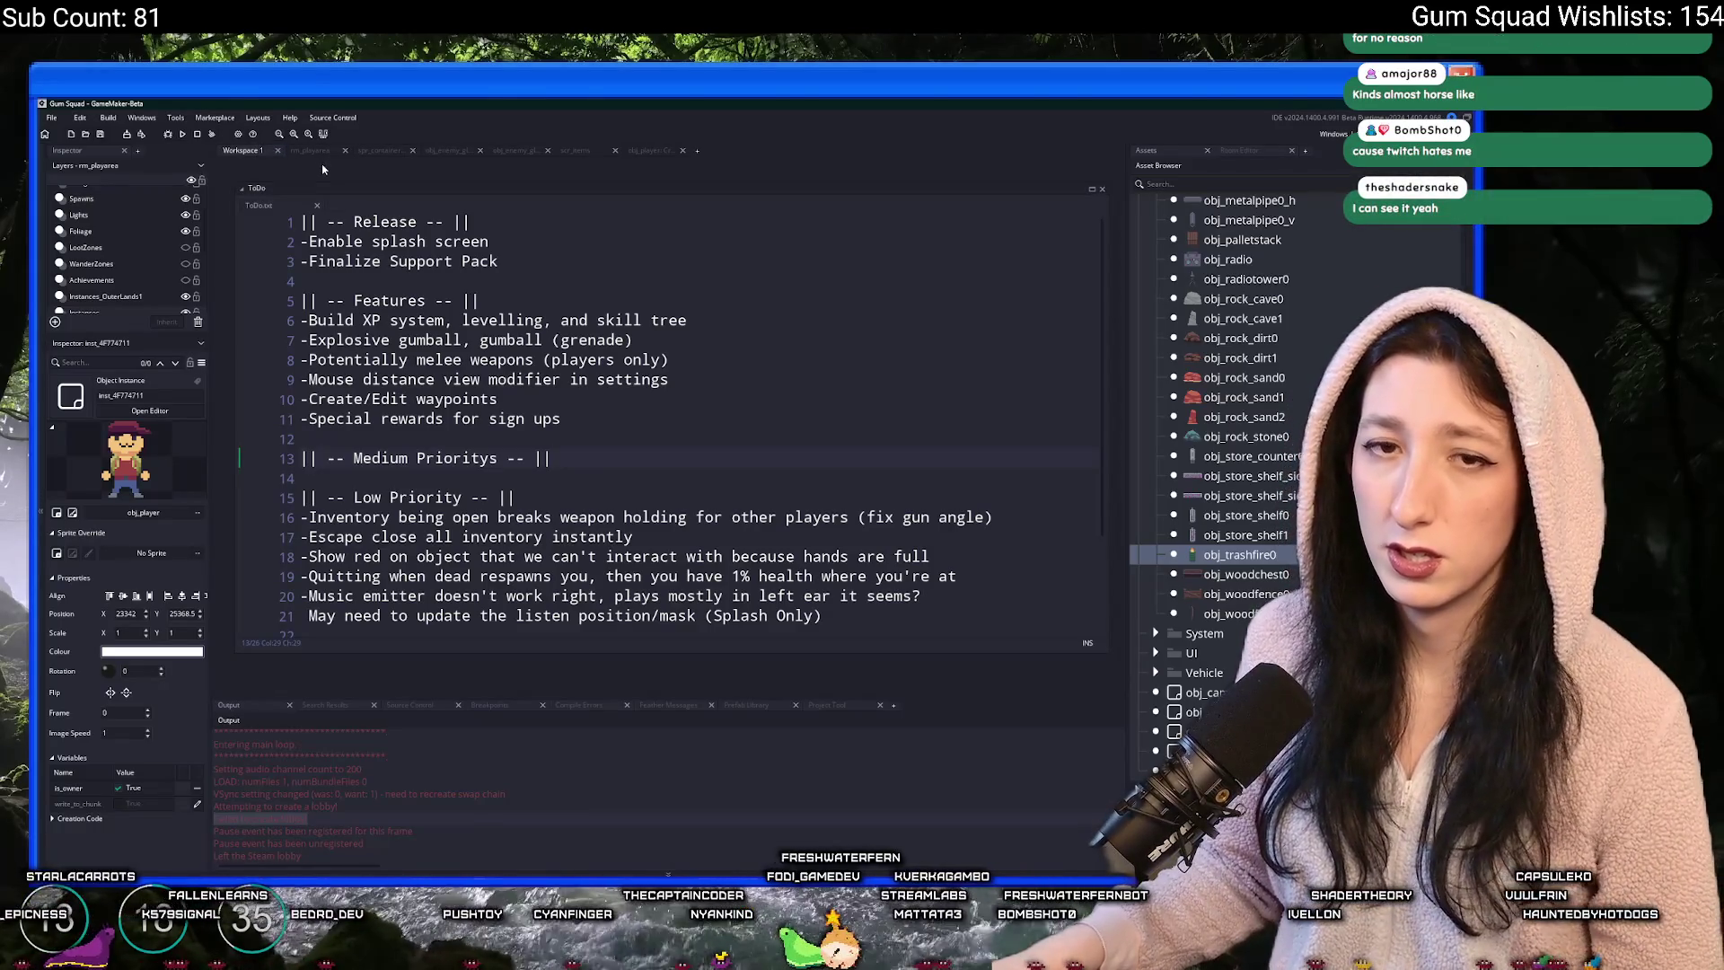
# - From the ToDo file, build and run Gum Squad with F5 and open the New World lobby setup
pyautogui.click(767, 400)
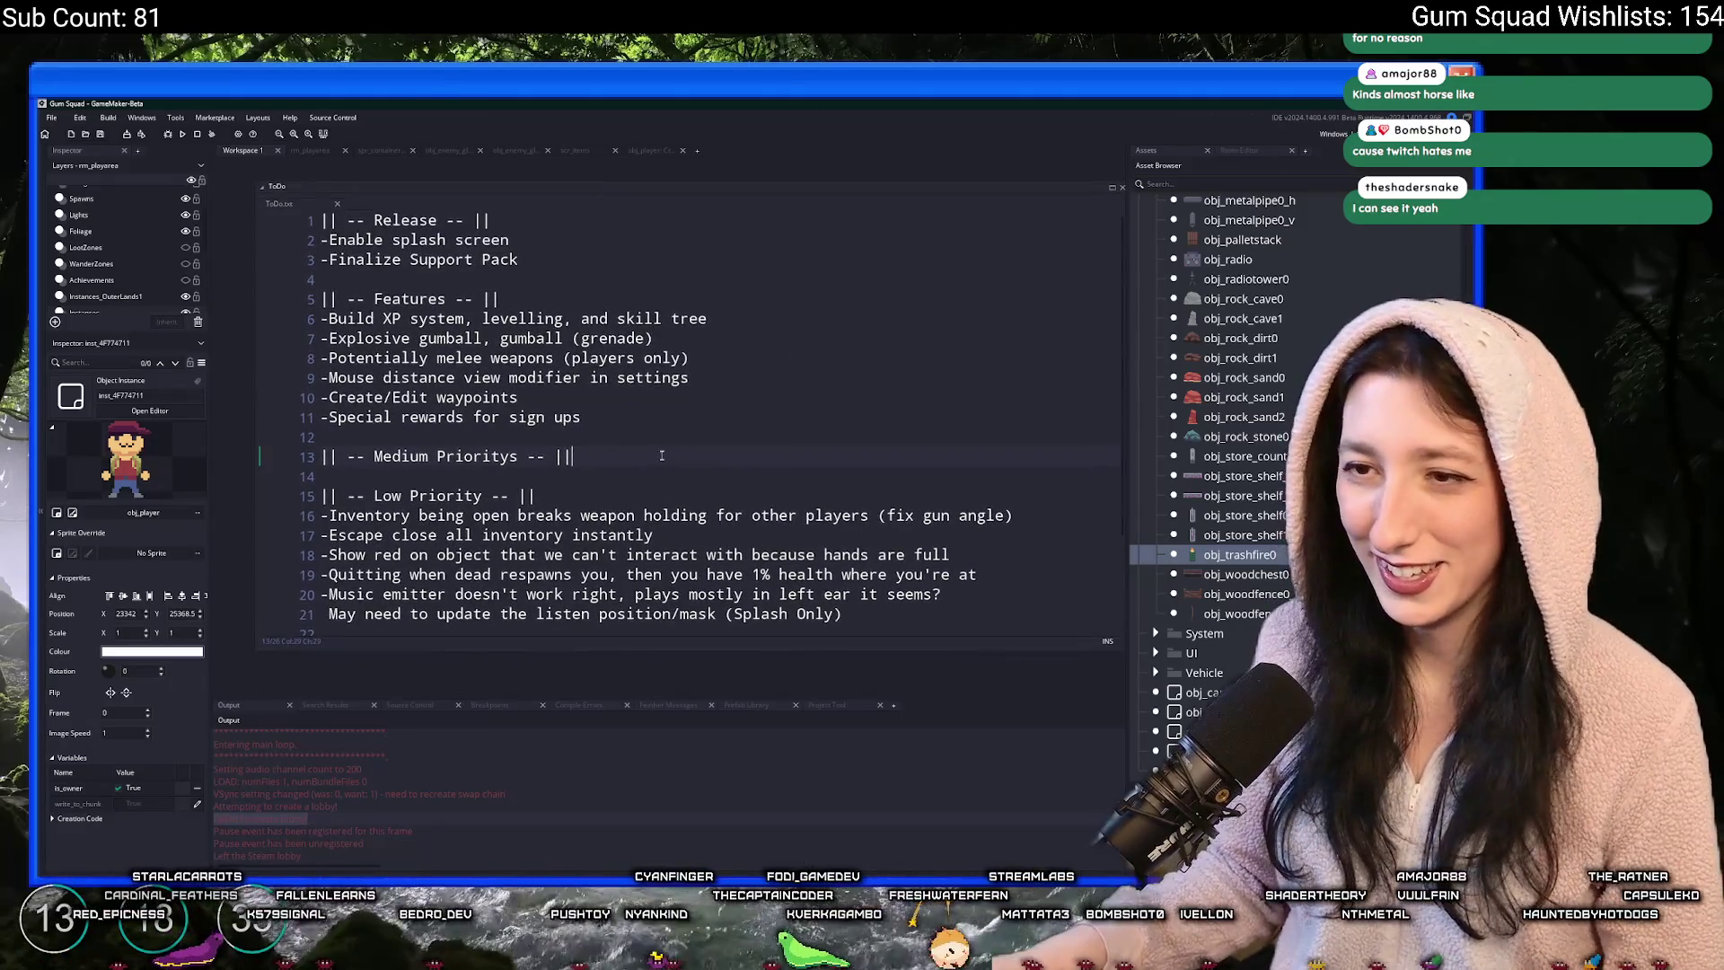
pyautogui.click(799, 429)
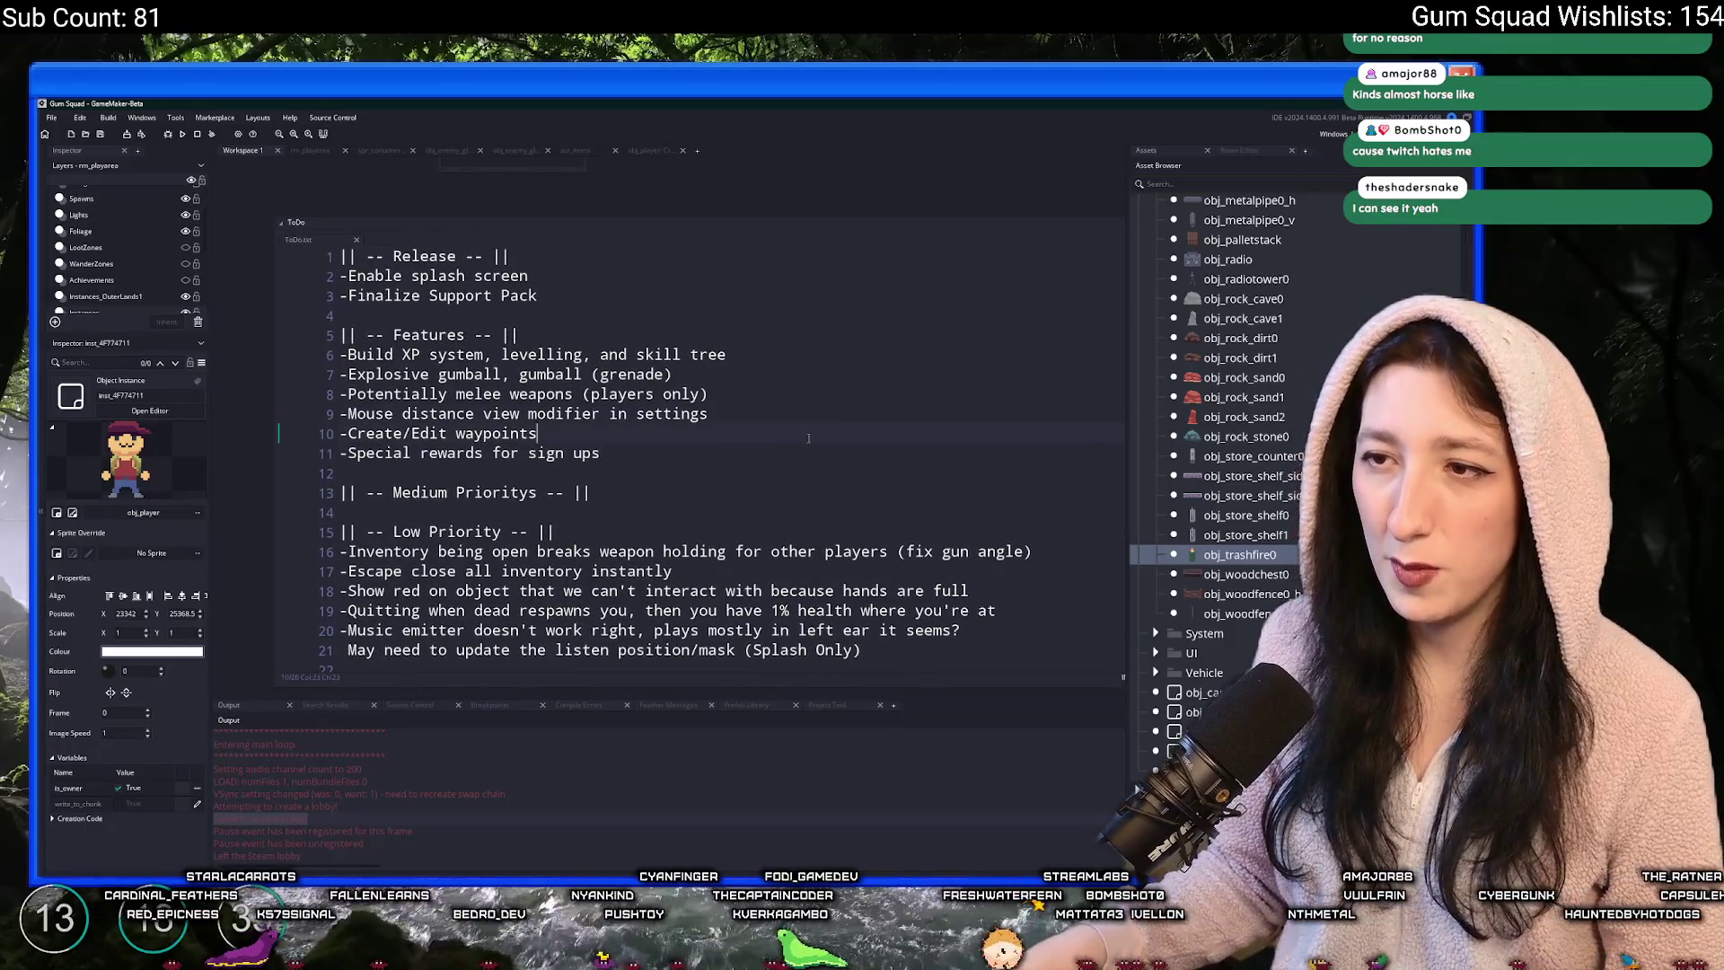
pyautogui.click(868, 460)
pyautogui.press('F5')
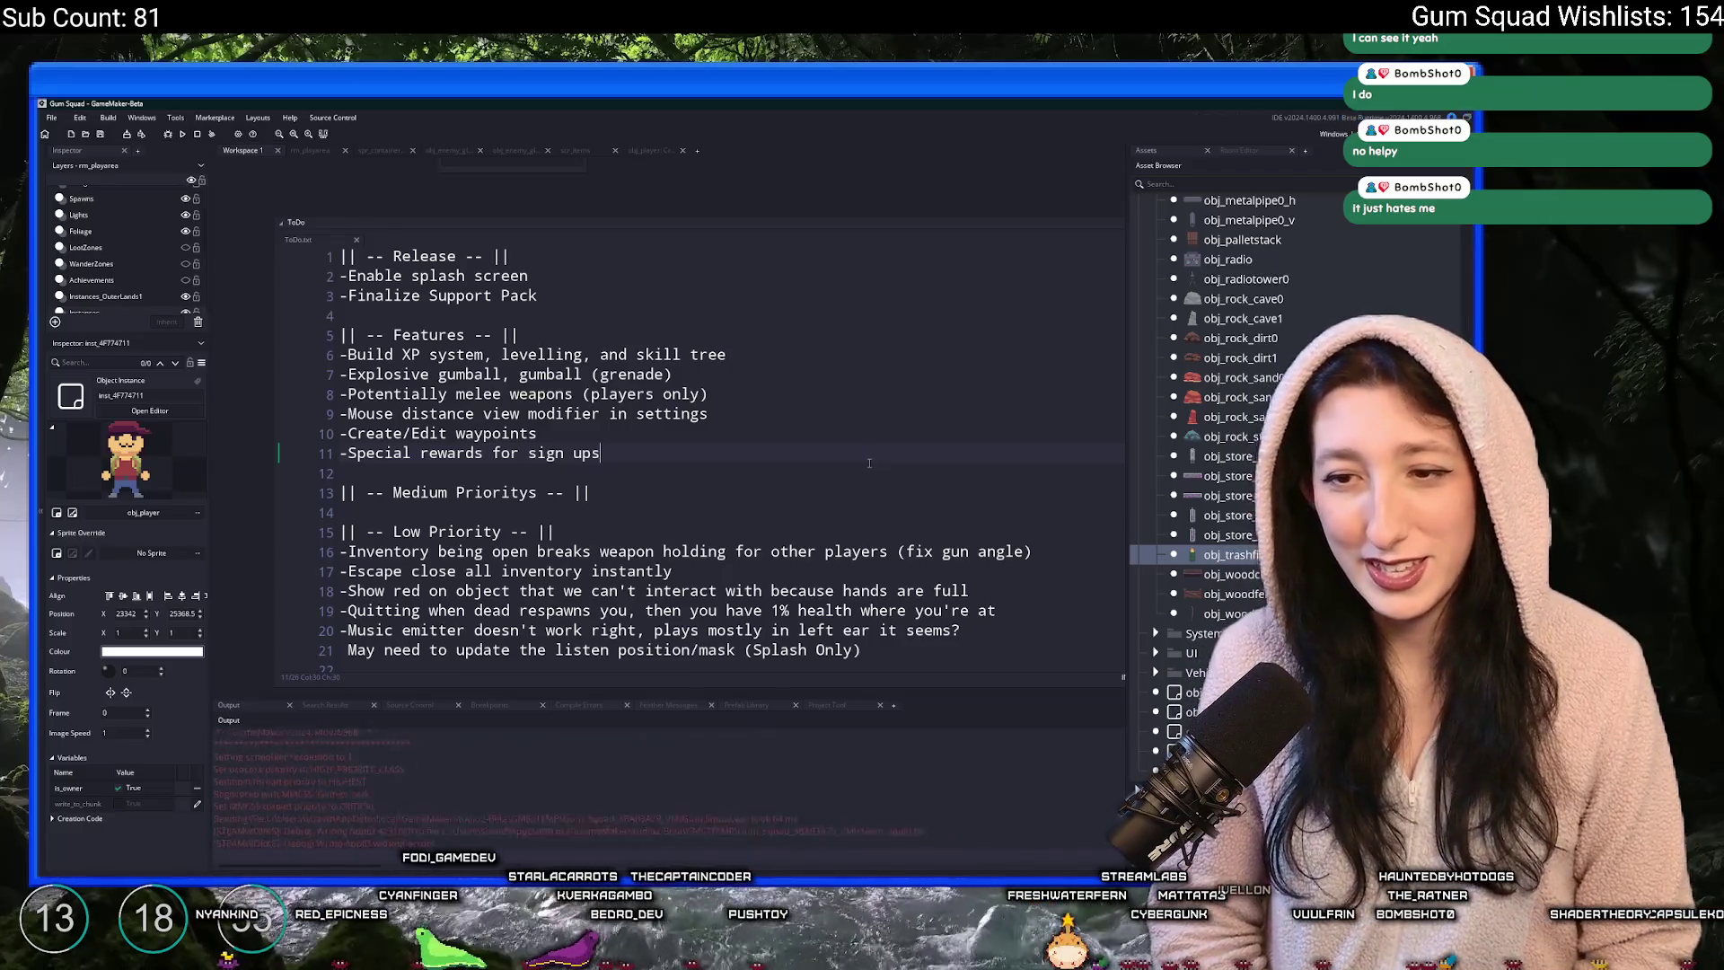
pyautogui.click(731, 369)
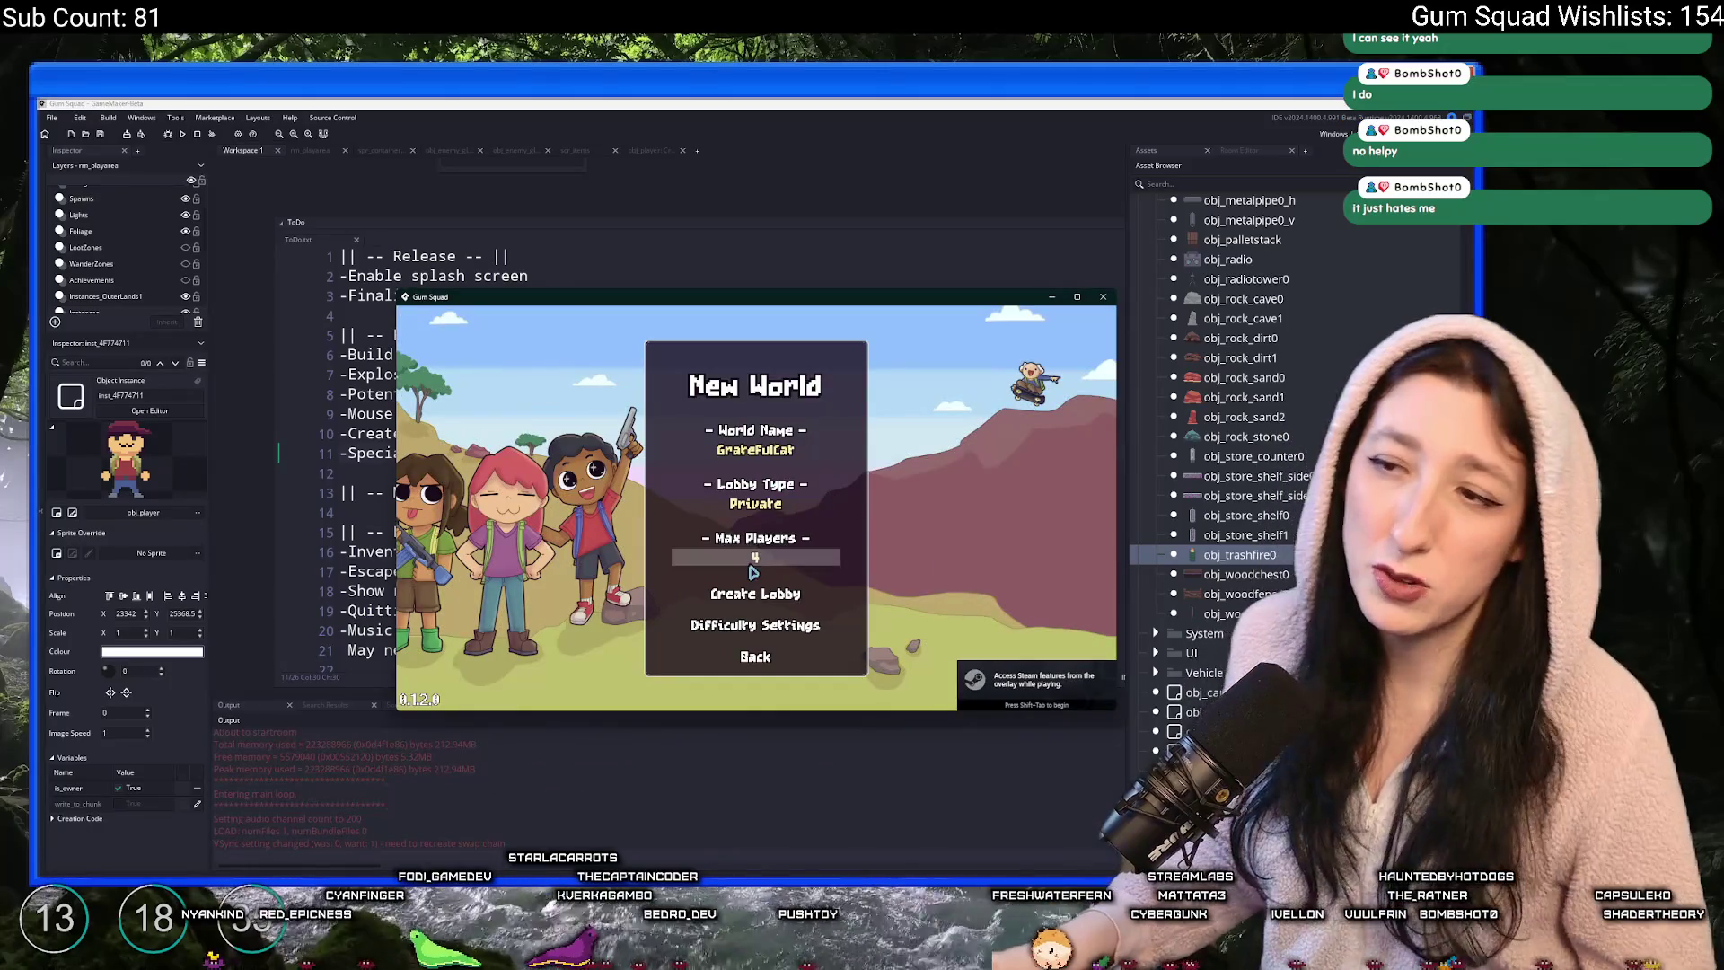
# - Create the private New World lobby and maximize the Gum Squad game window
pyautogui.click(759, 591)
pyautogui.moveTo(858, 316); pyautogui.dragTo(884, 115)
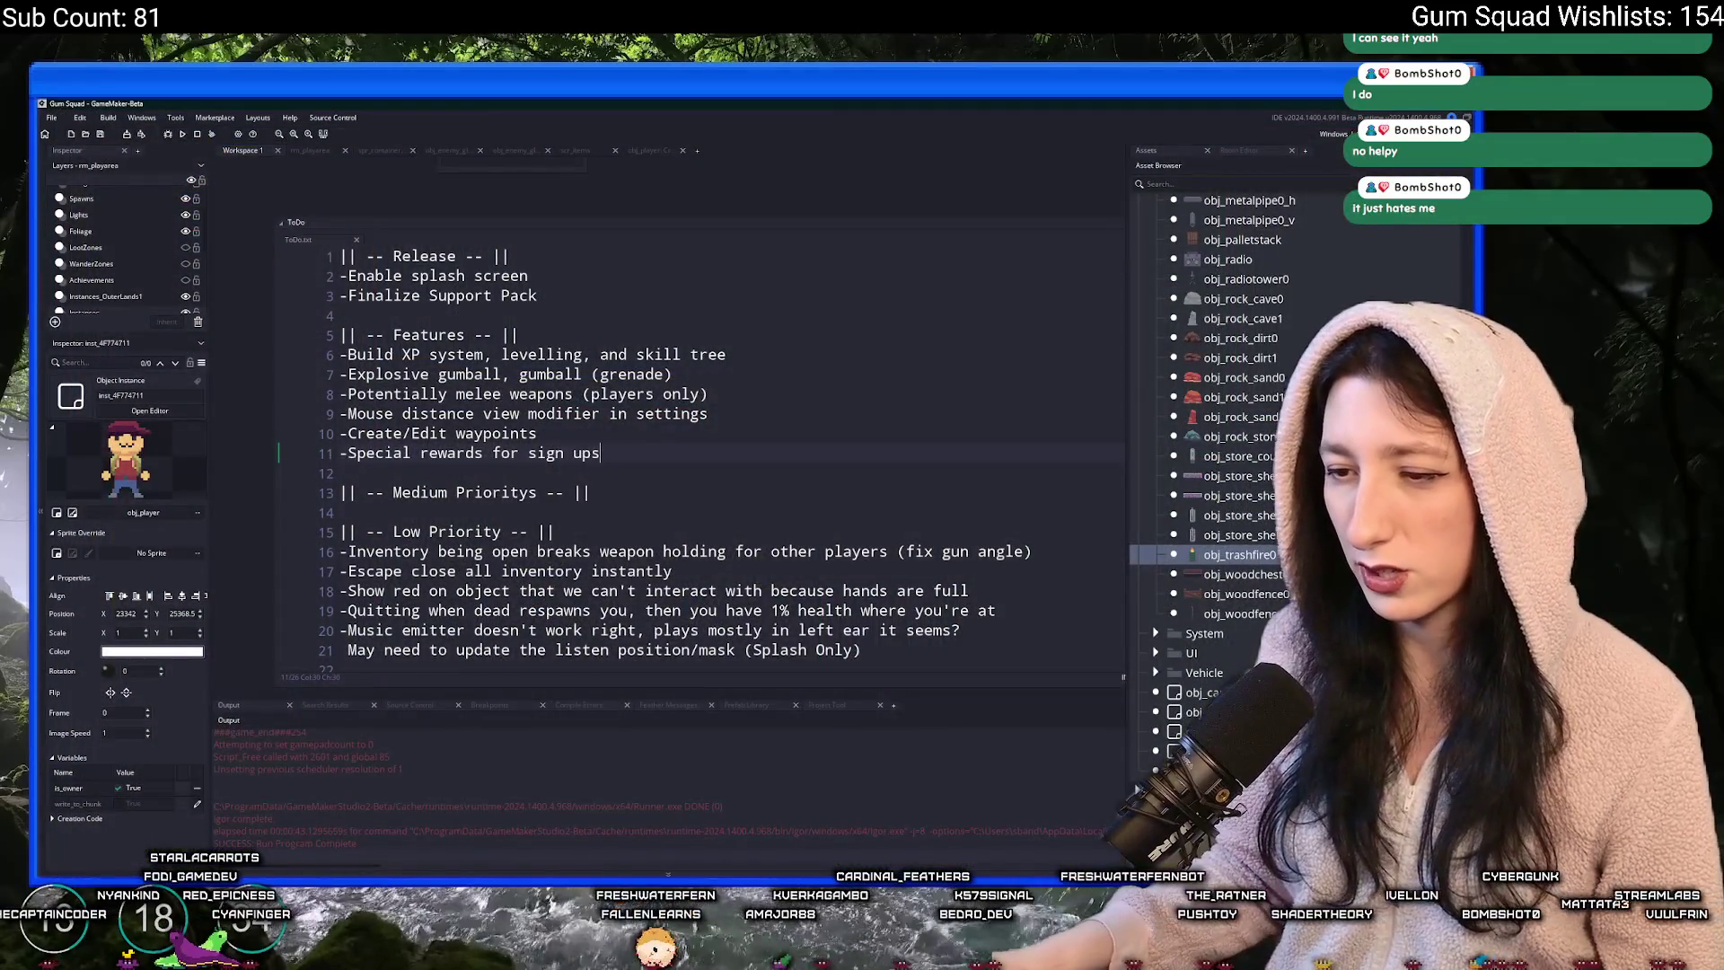
pyautogui.press('super')
# - Open Steam, filter the library by 'sprite', launch SpritePile 2.0, and return to GameMaker
pyautogui.write('s')
pyautogui.click(608, 595)
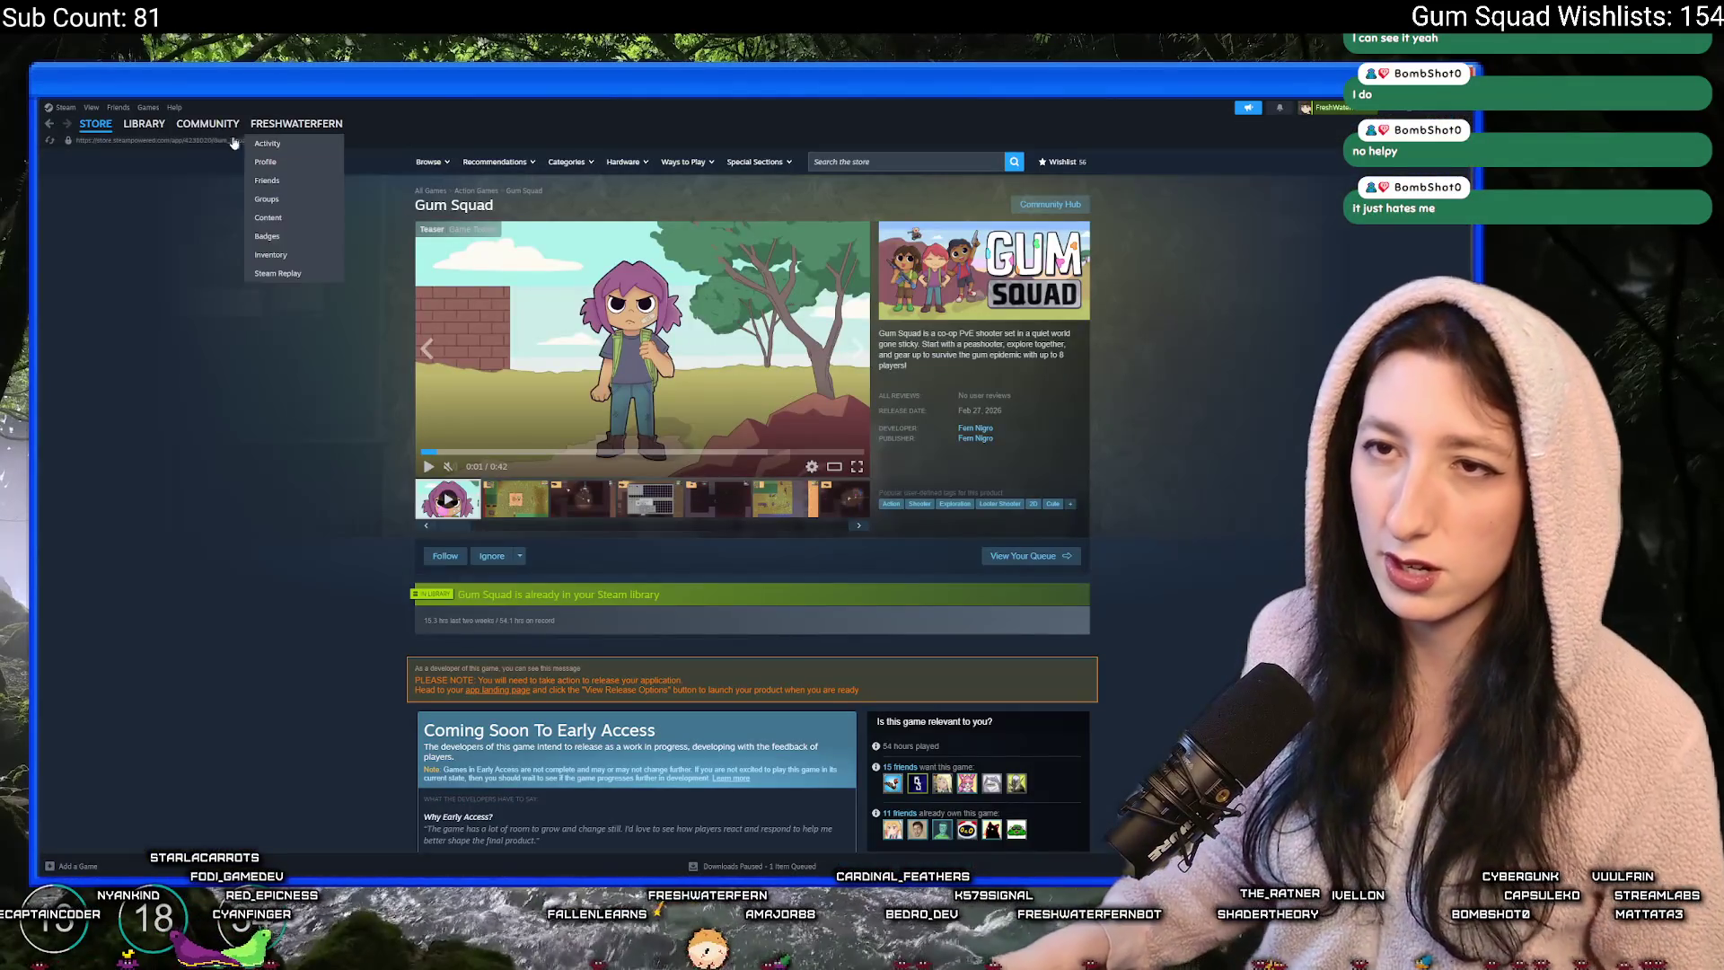
pyautogui.click(140, 152)
pyautogui.click(124, 235)
pyautogui.write('sprite')
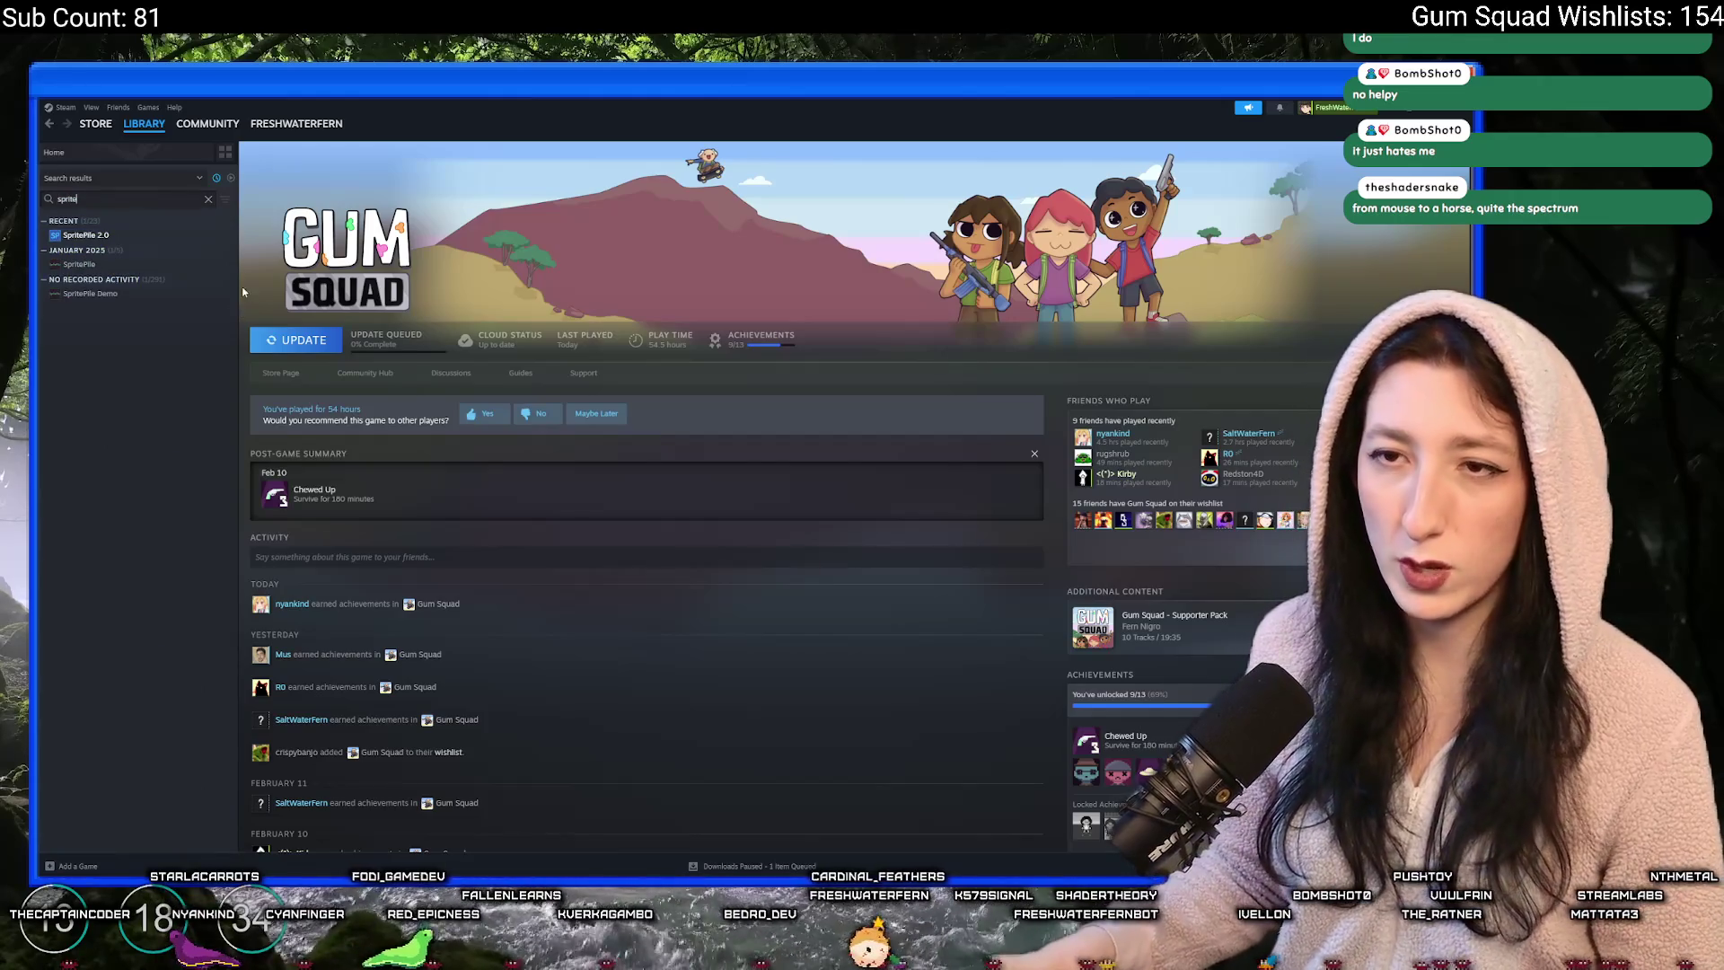
pyautogui.doubleClick(87, 234)
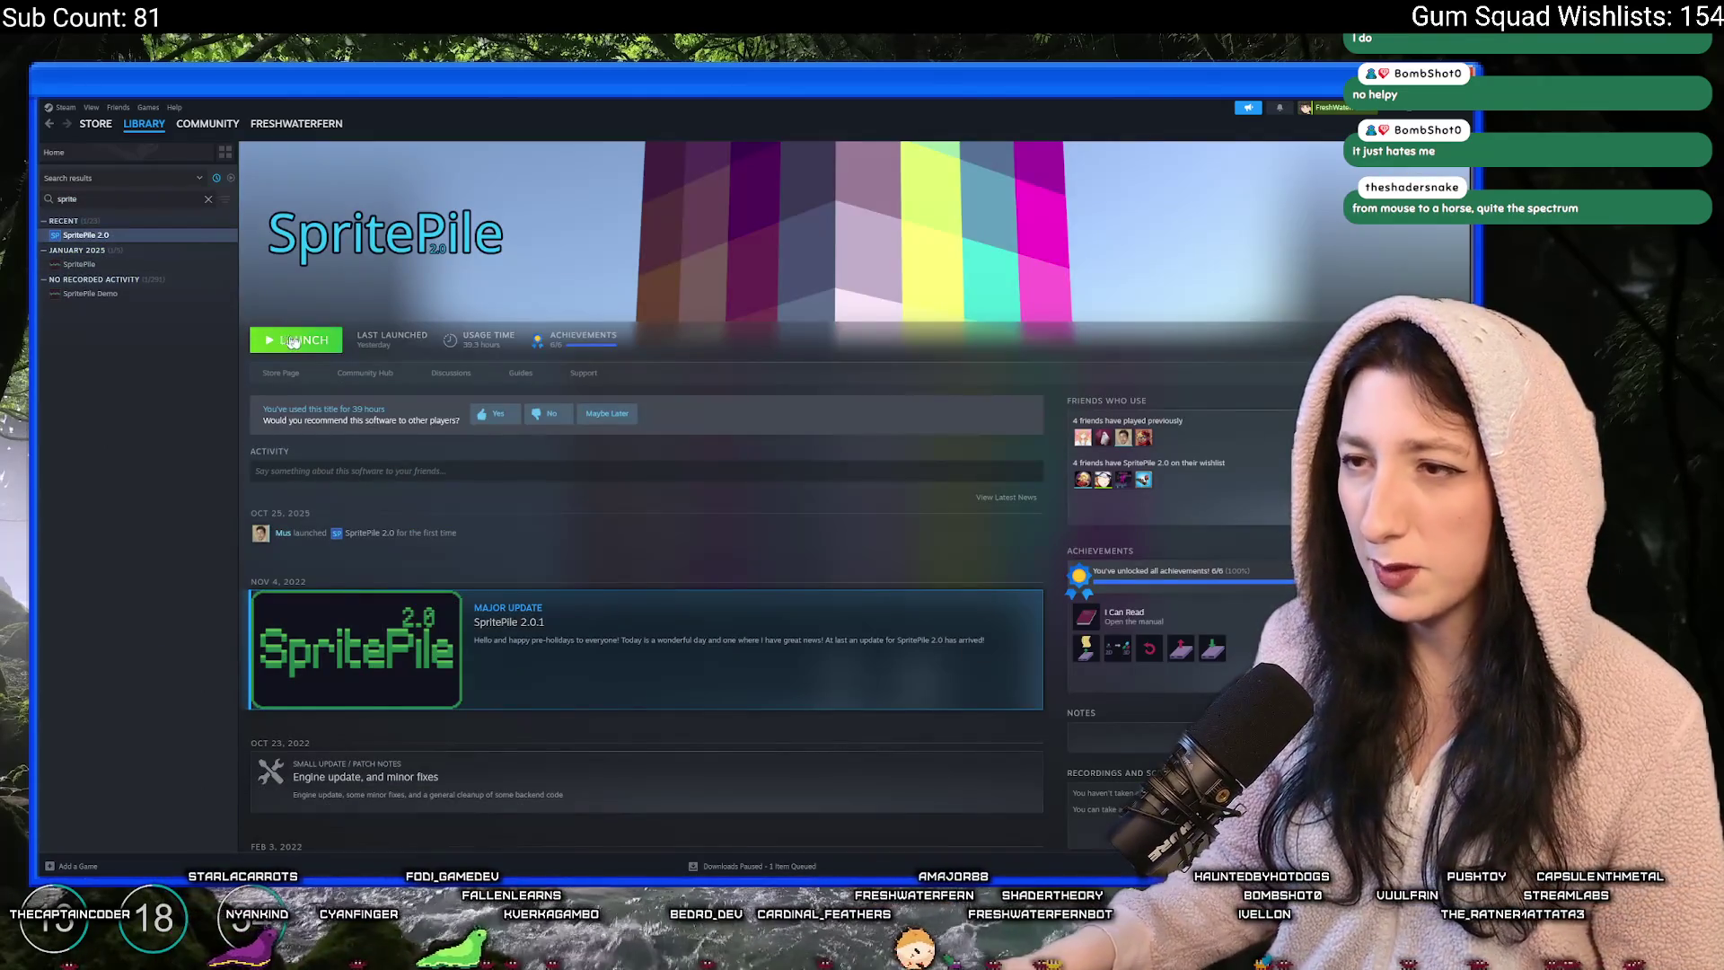
pyautogui.hotkey('alt', 'Tab')
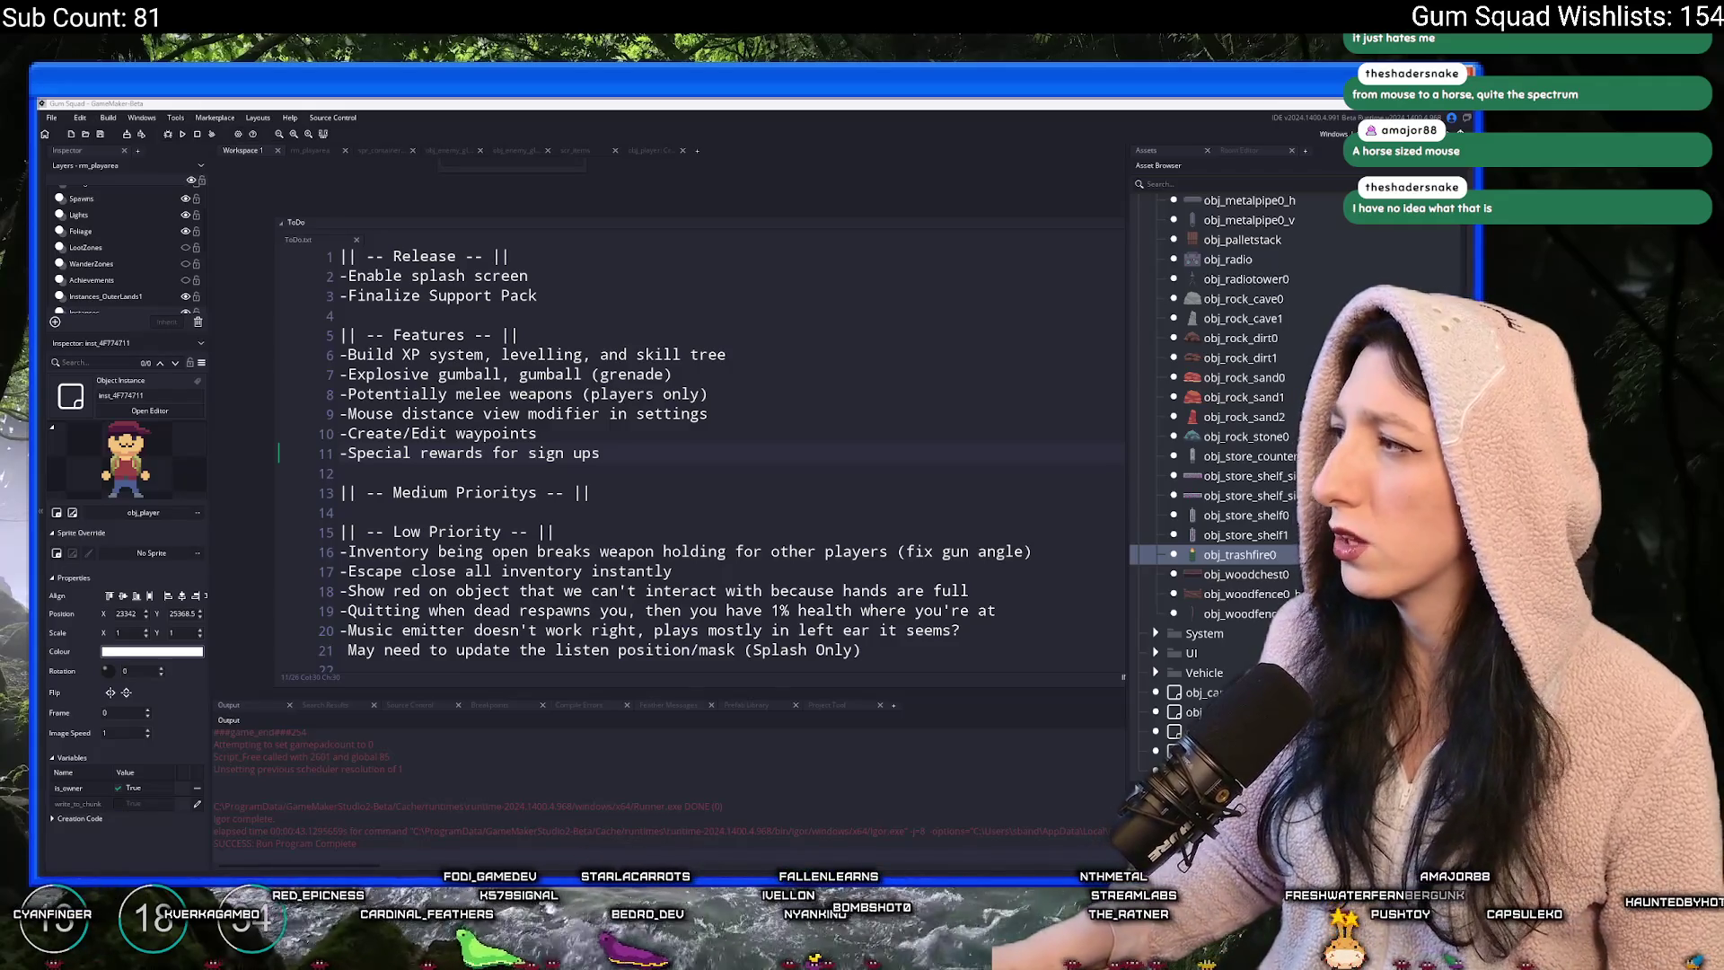
# - In the browser, add 'youtube' to the spider monkey Bing search and rerun it
pyautogui.hotkey('alt', 'Tab')
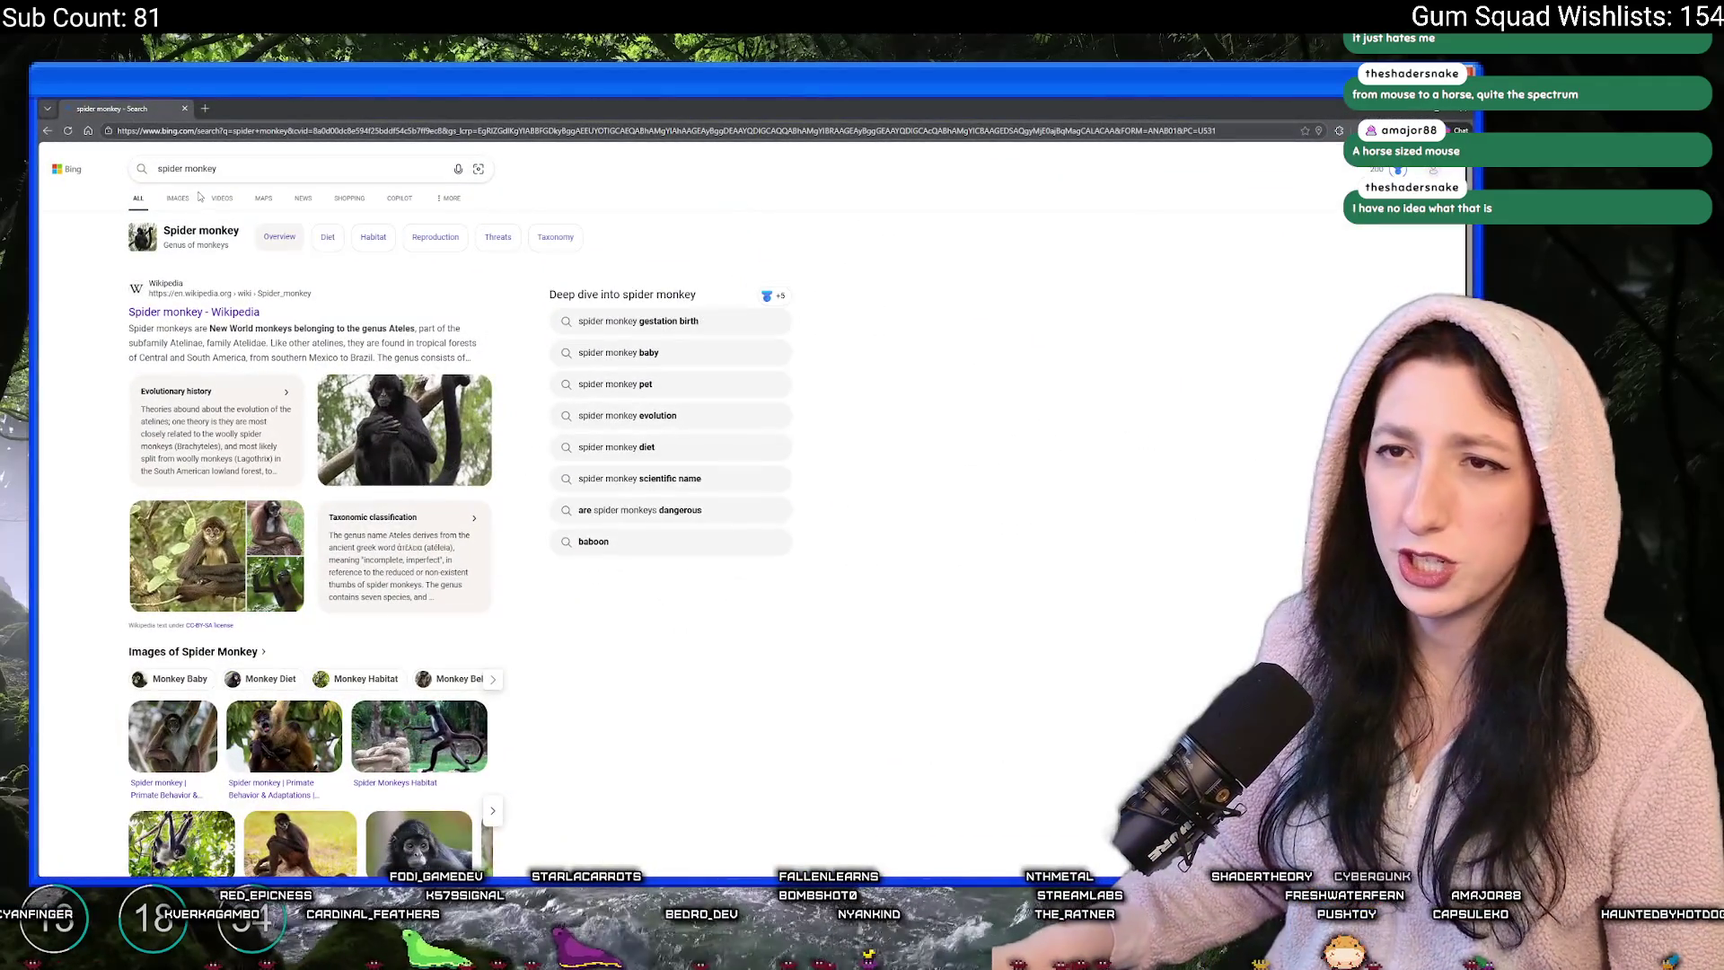
pyautogui.scroll(-3, 385, 417)
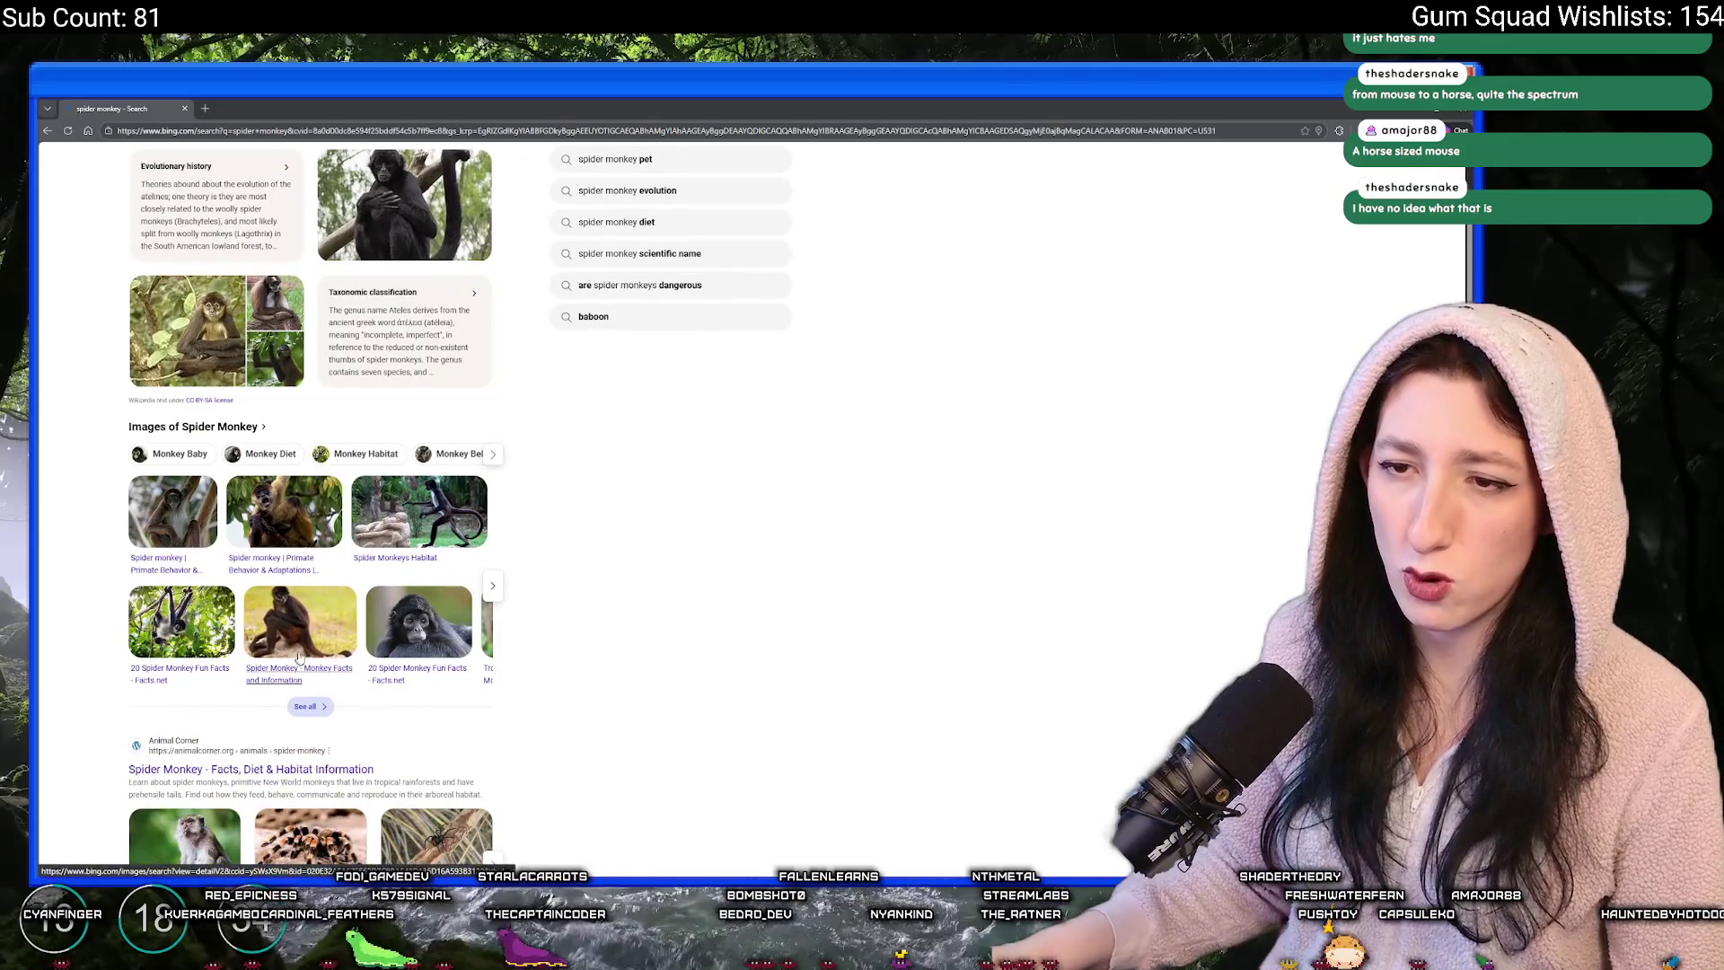
pyautogui.scroll(3, 268, 258)
pyautogui.click(274, 170)
pyautogui.write('yo8utube')
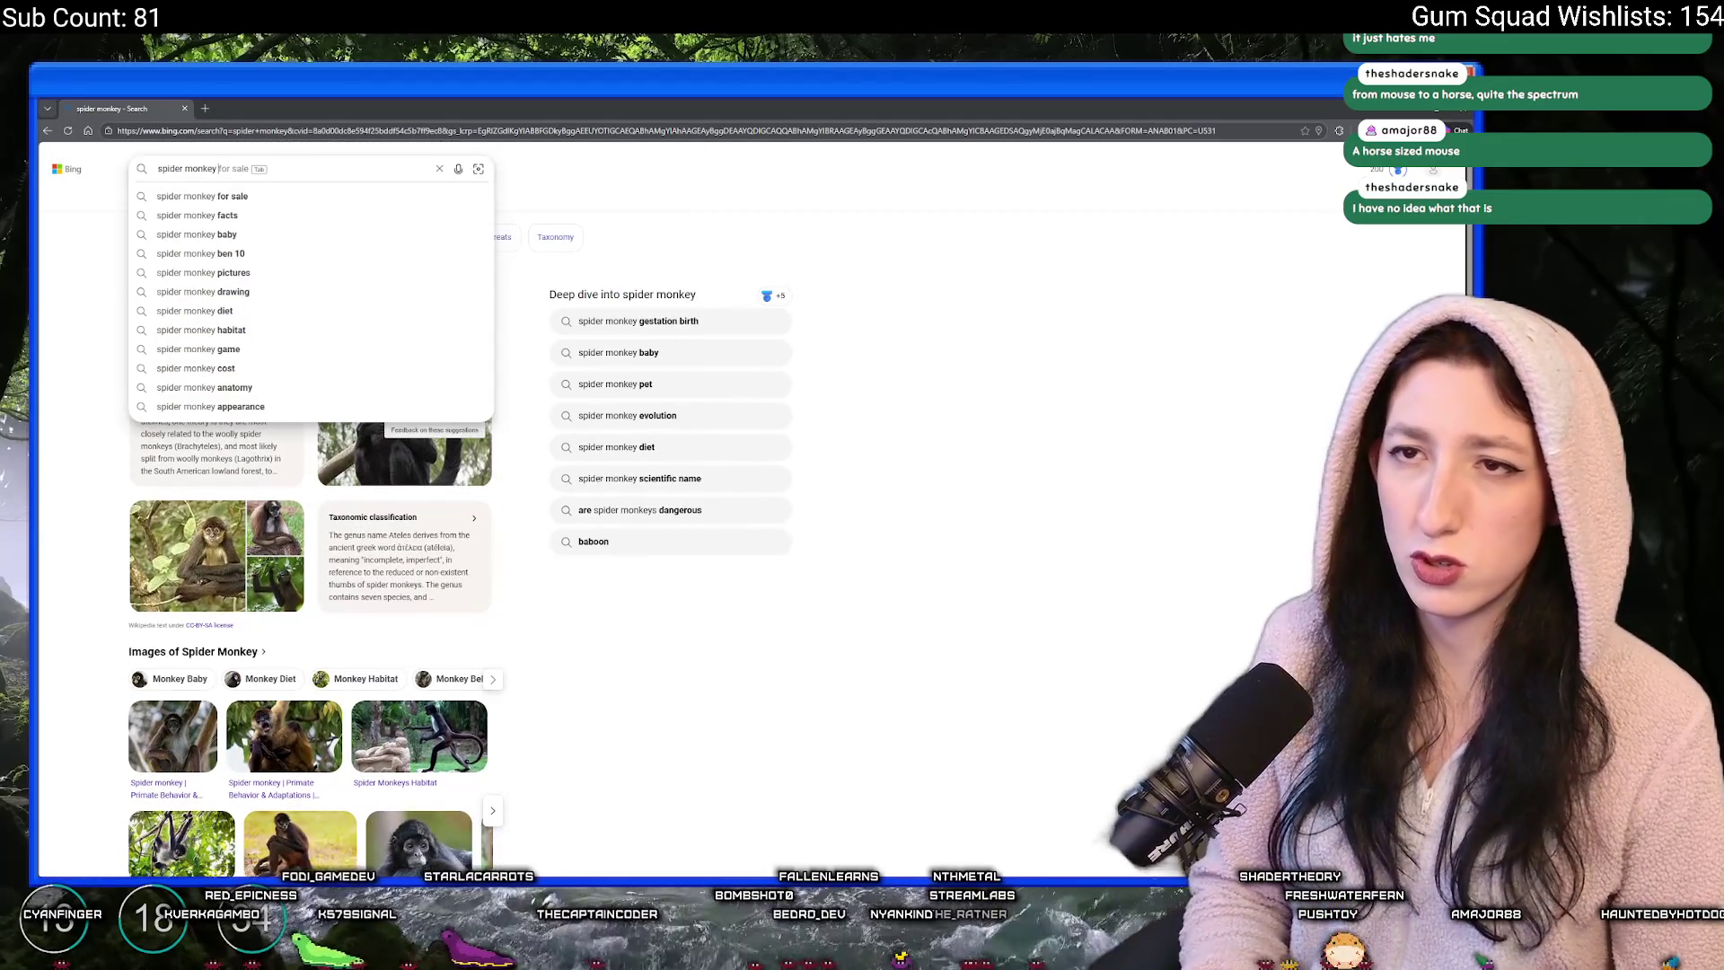
pyautogui.press('Return')
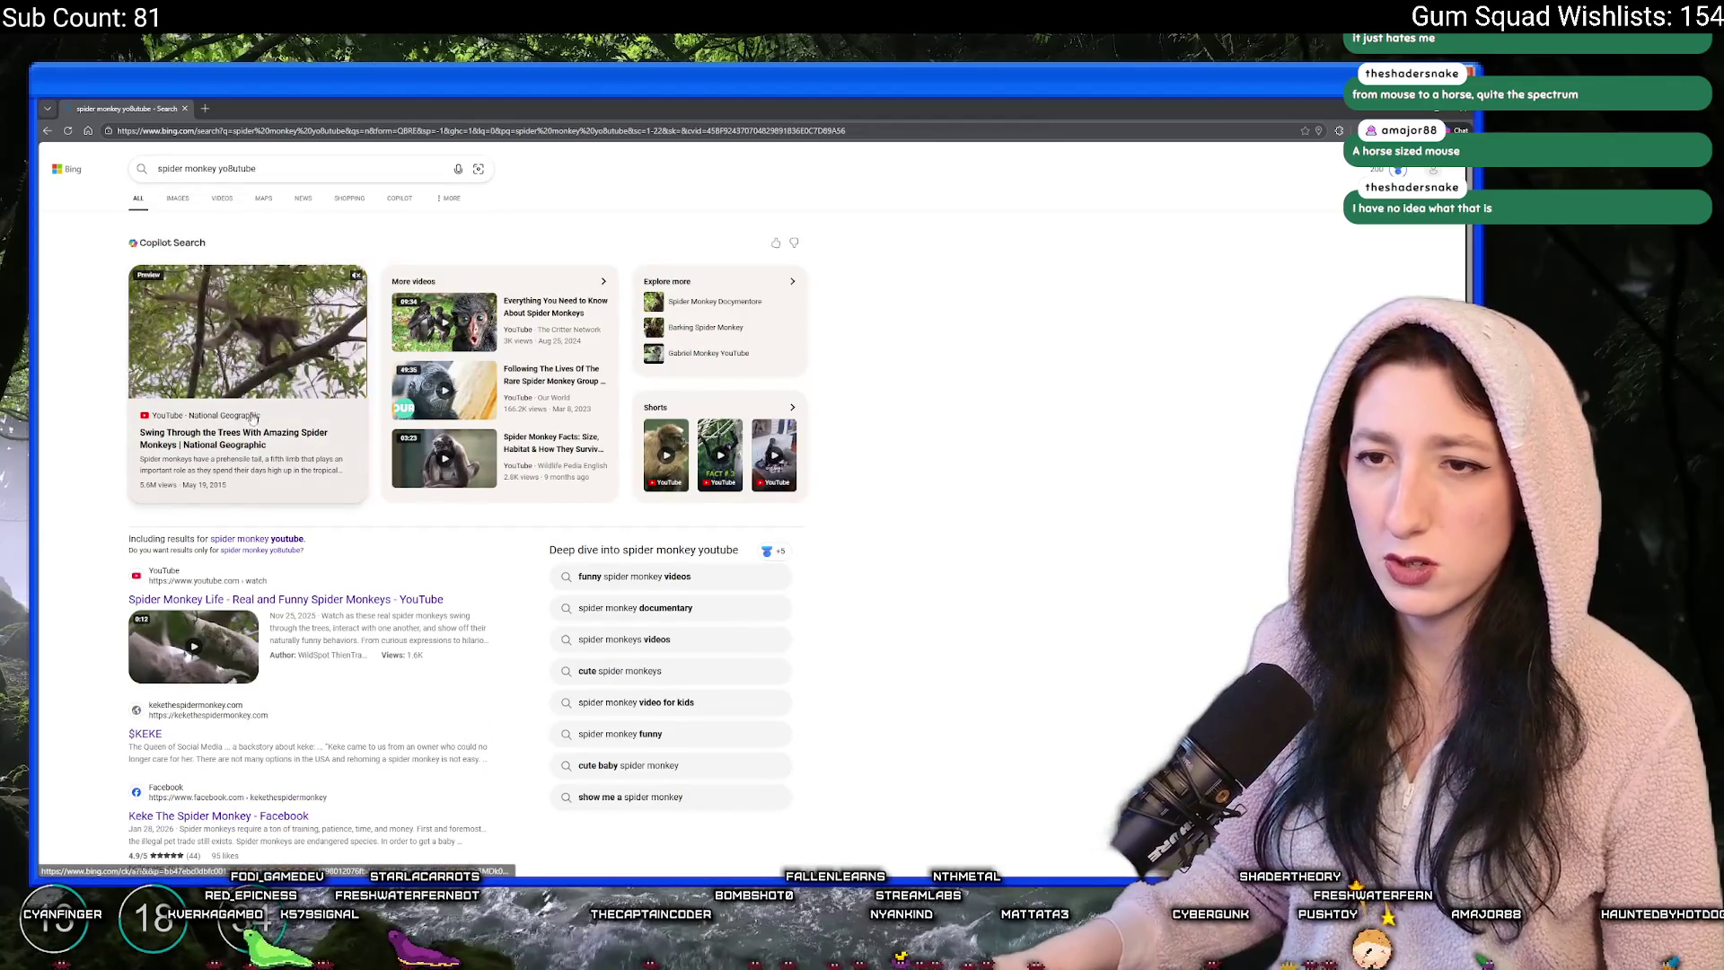
# - Open the National Geographic spider monkey video, close the old results tab, and go full screen
pyautogui.click(239, 389)
pyautogui.click(184, 108)
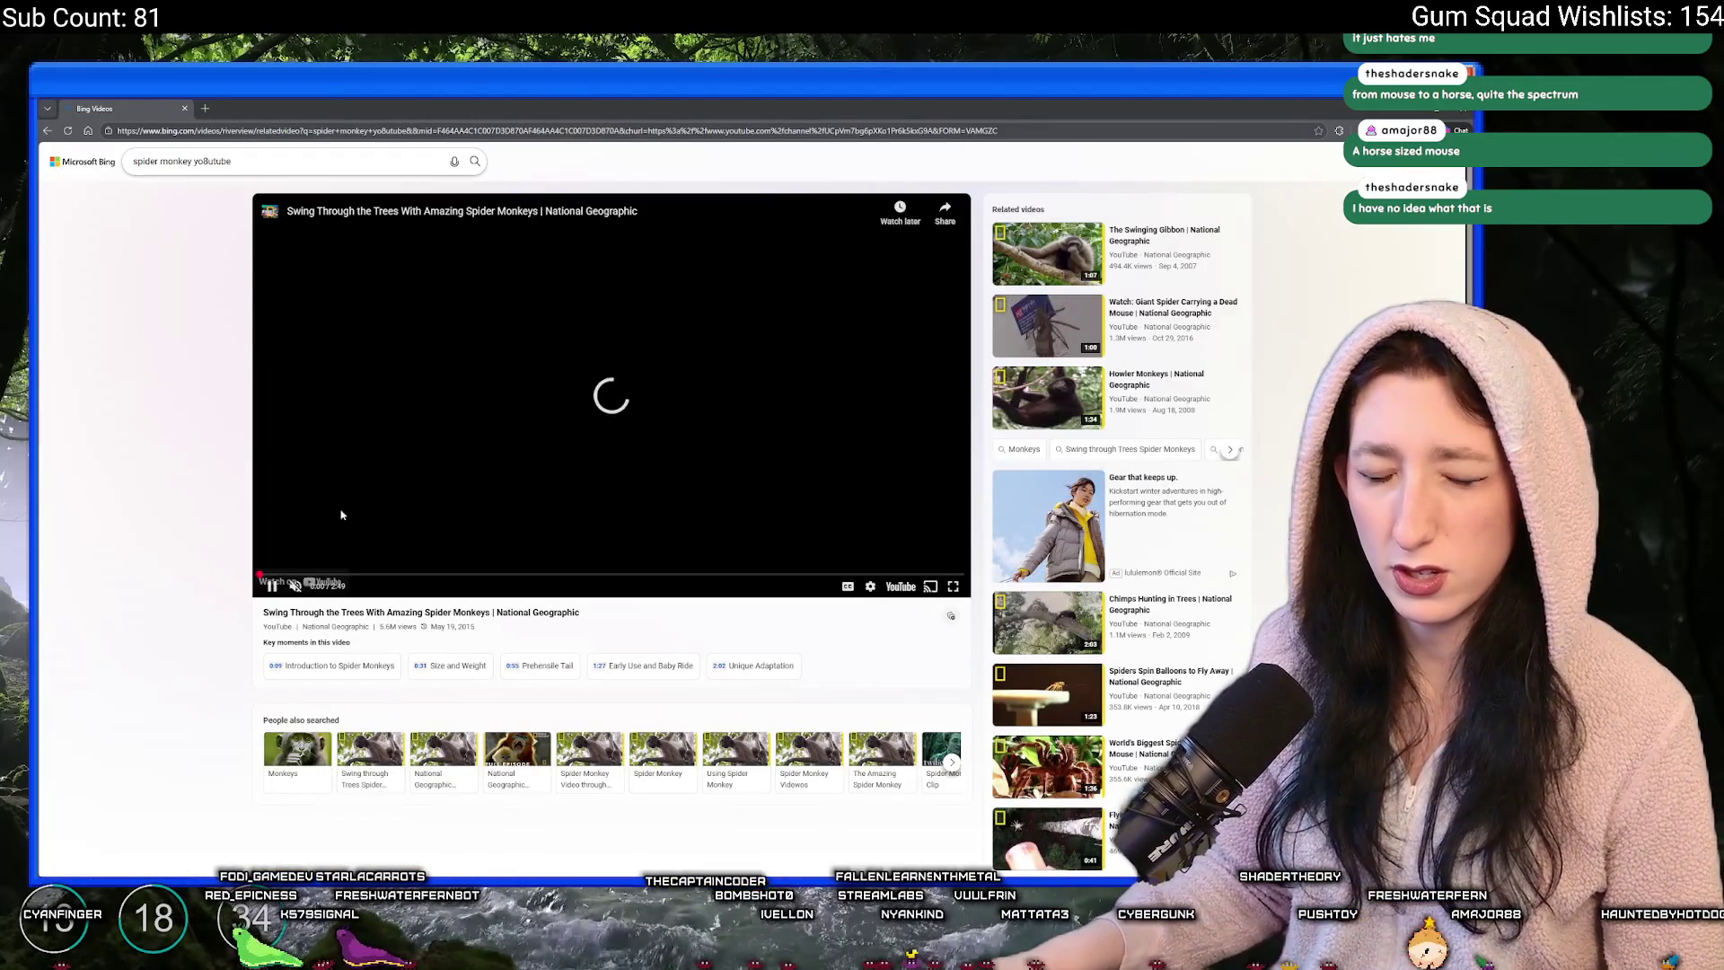
pyautogui.click(952, 586)
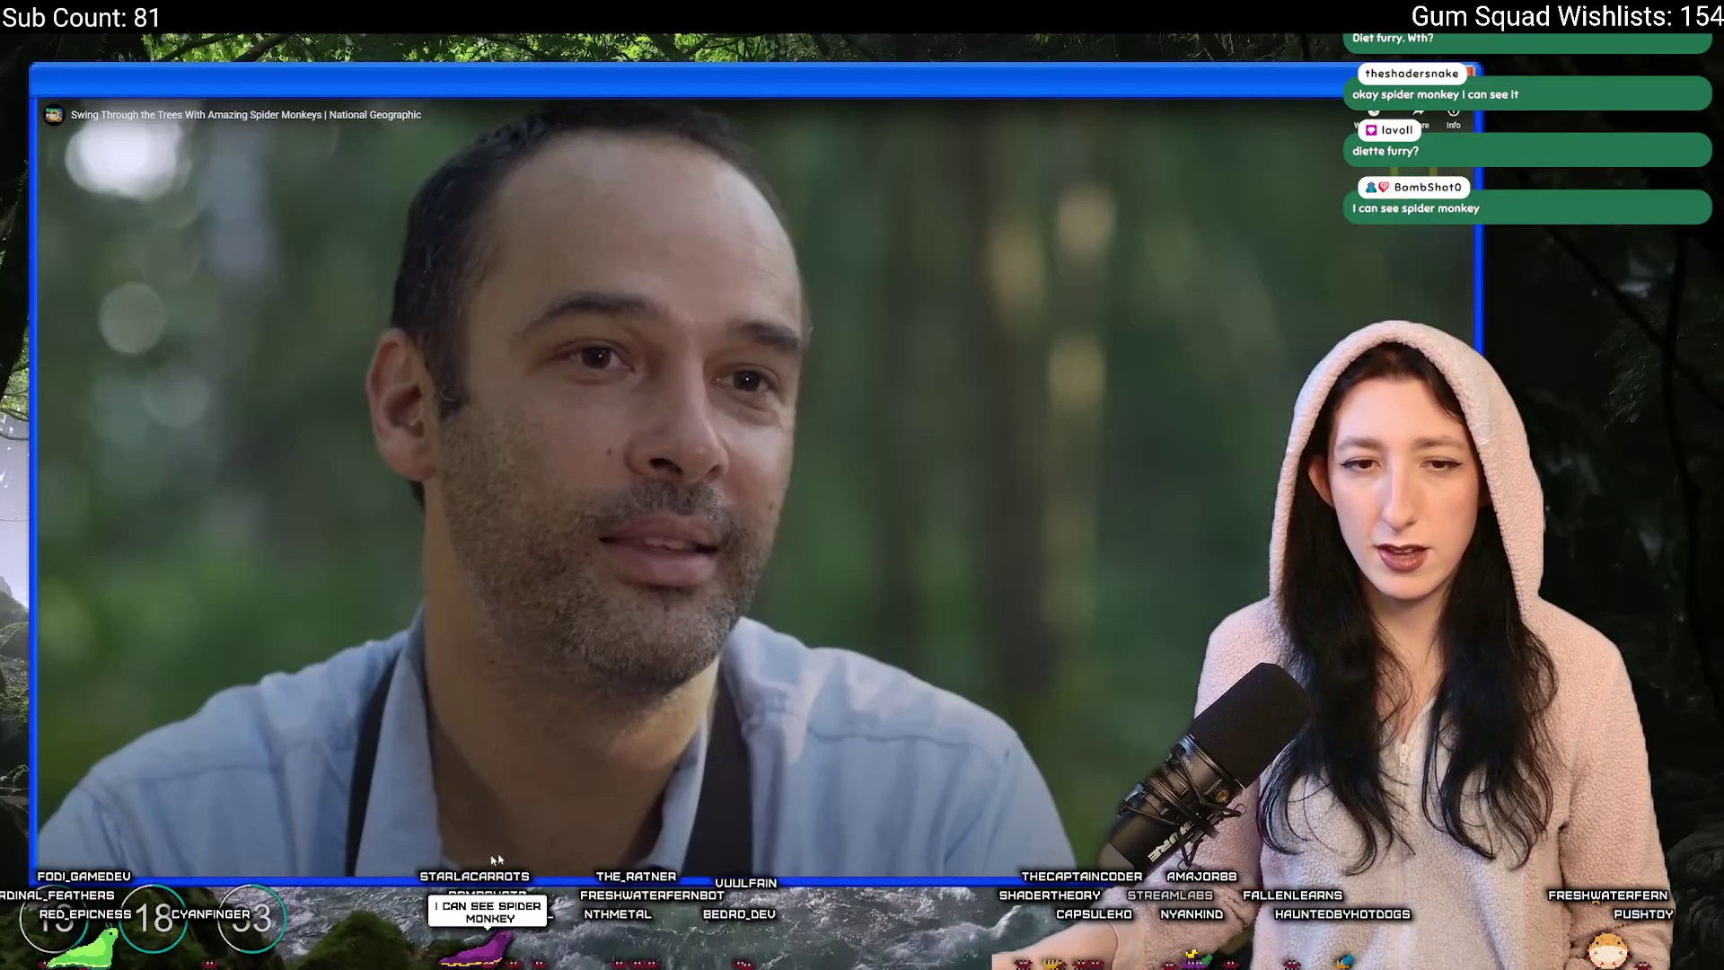
# - Seek ahead through the spider monkey video toward its end, then exit full screen with Esc
pyautogui.moveTo(414, 867); pyautogui.dragTo(591, 866)
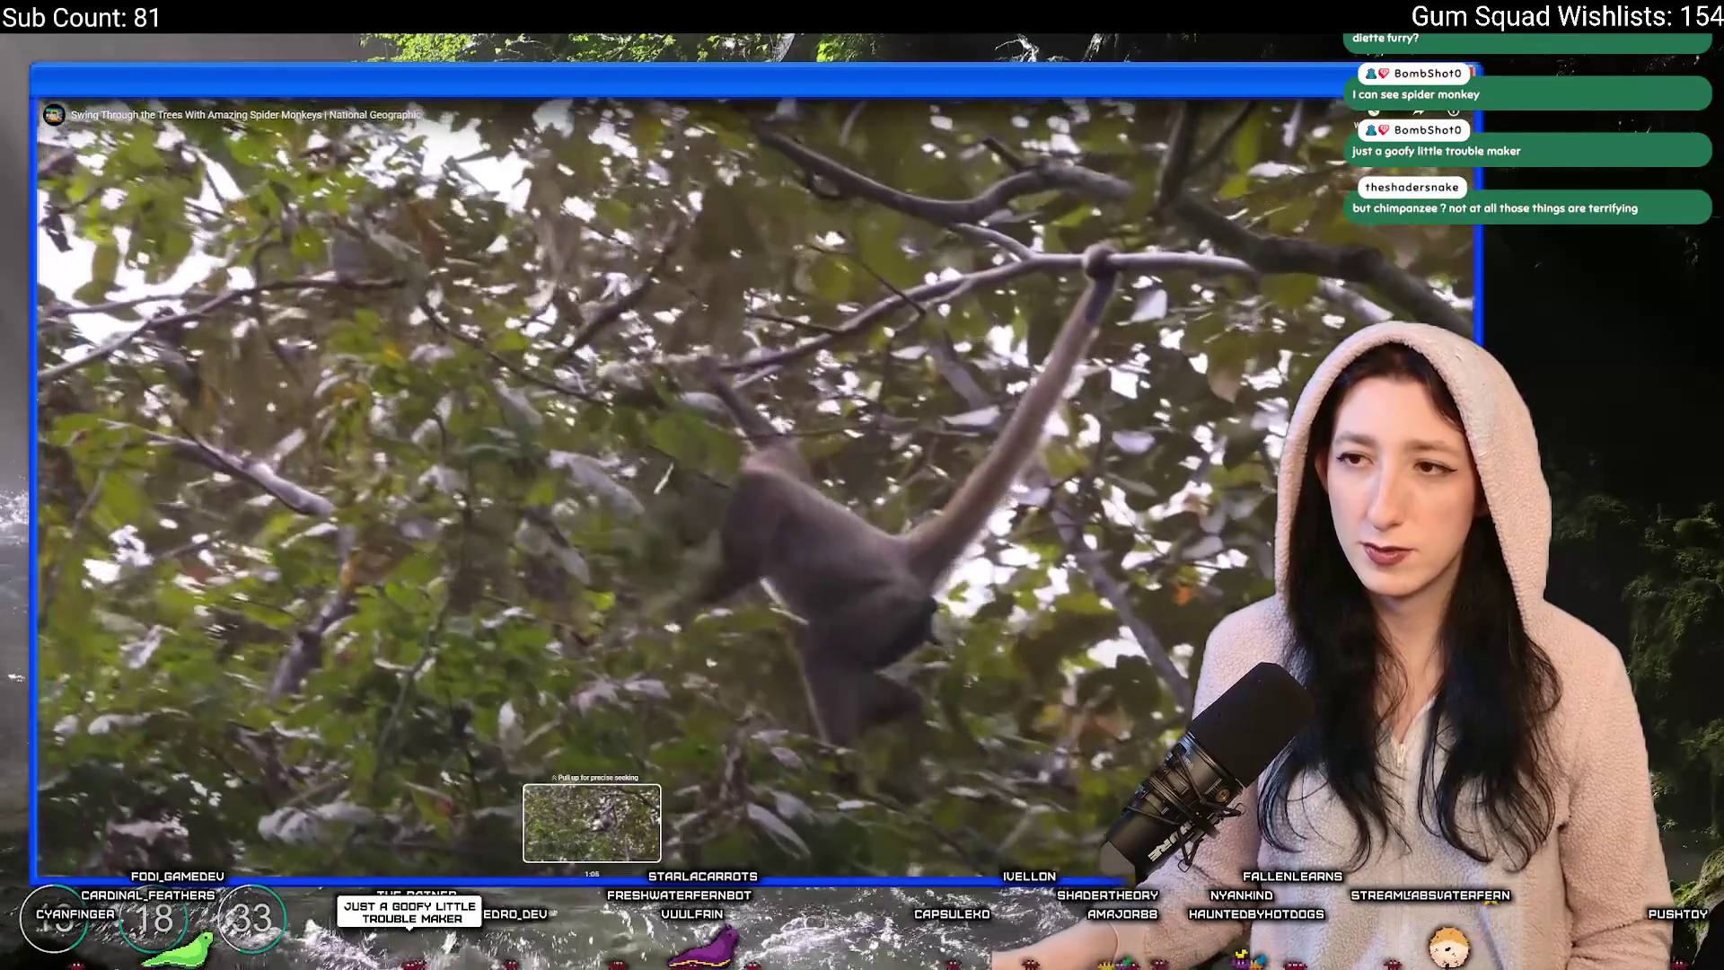
pyautogui.moveTo(592, 866); pyautogui.dragTo(715, 867)
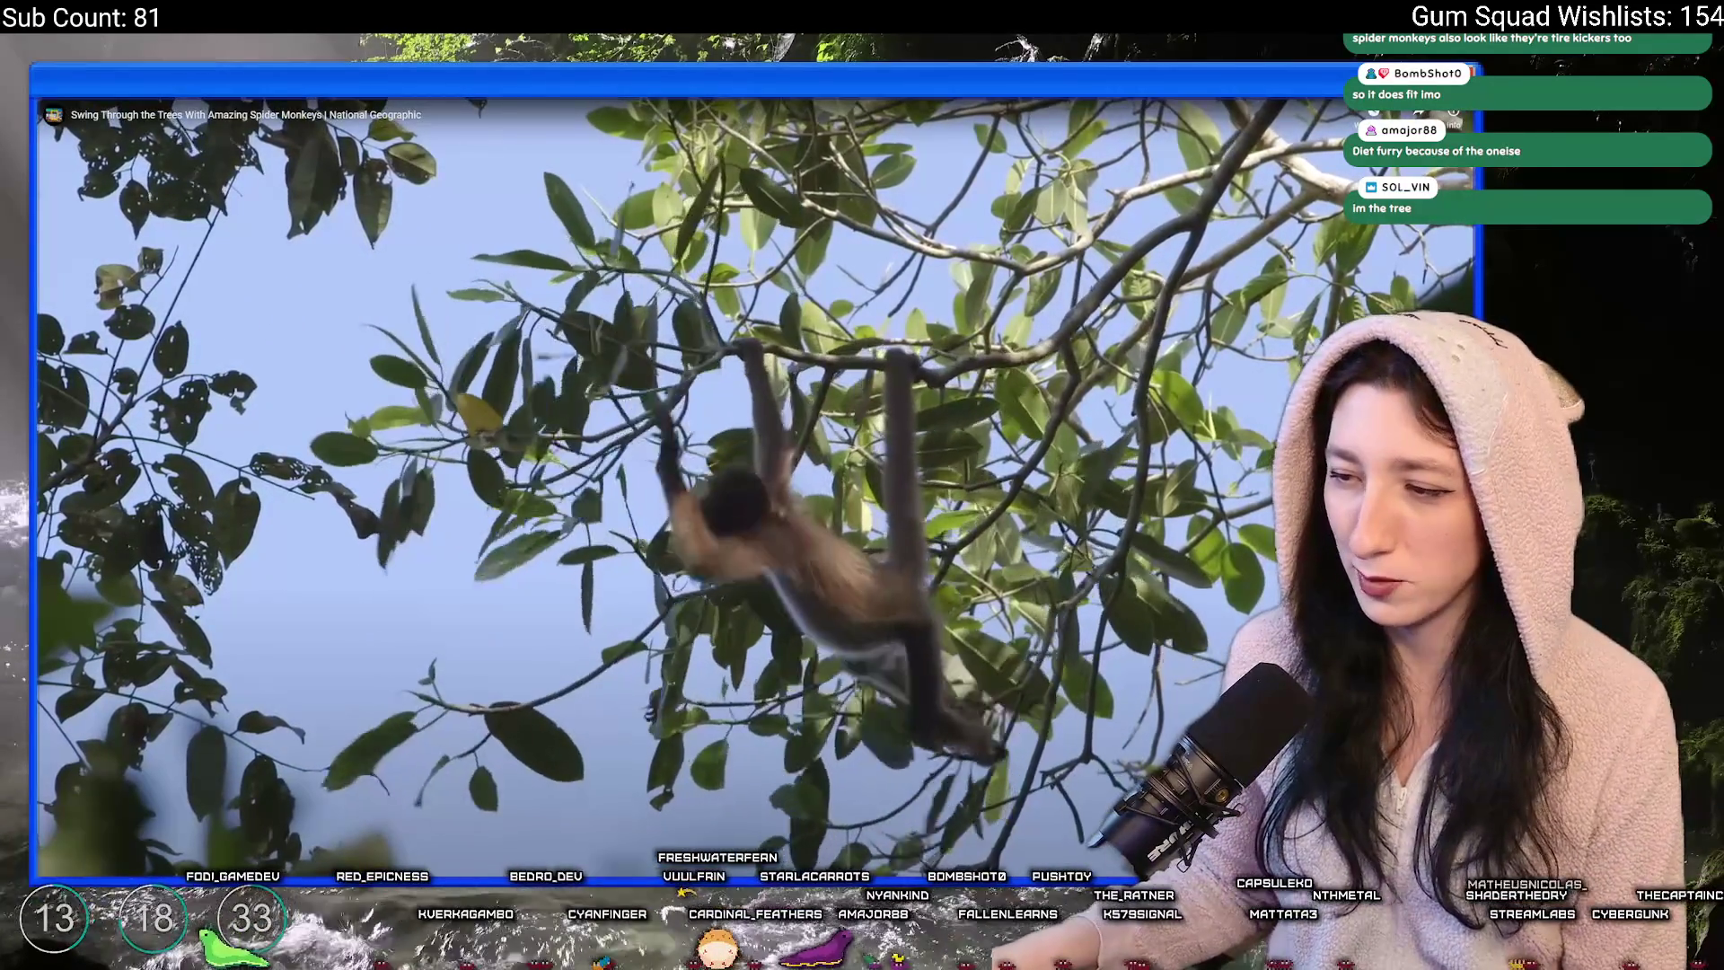
pyautogui.click(1091, 867)
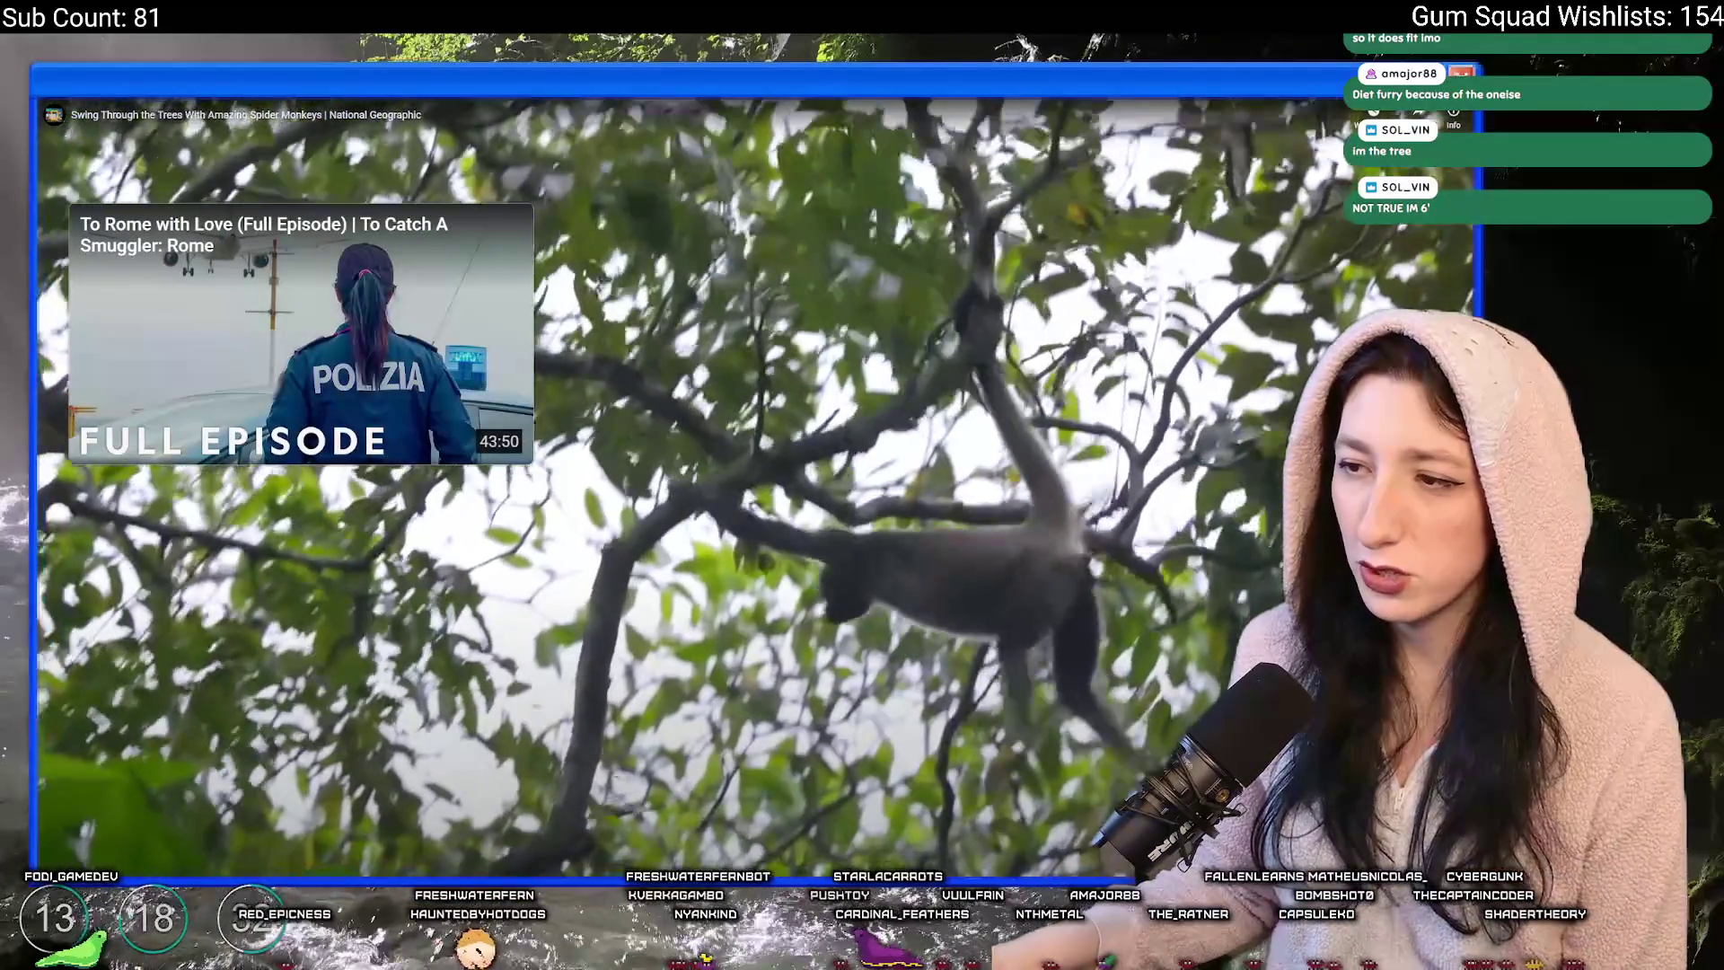
pyautogui.press('Escape')
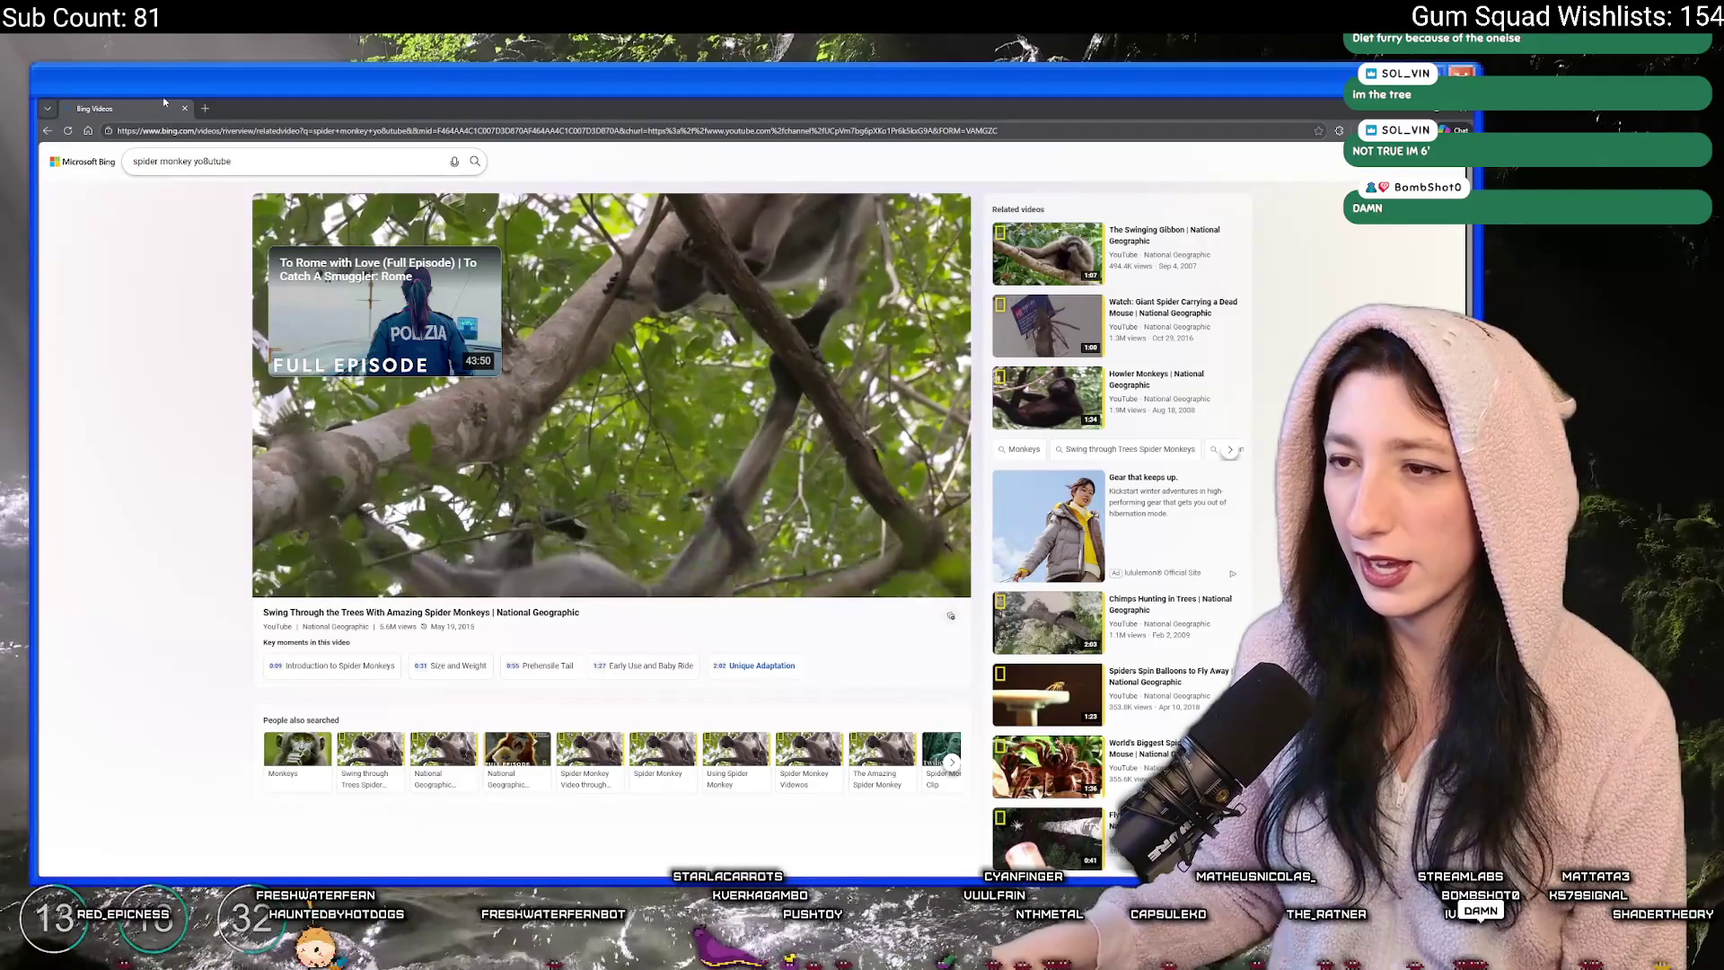
# - Alt+Tab from the browser back to GameMaker's ToDo.txt
pyautogui.hotkey('alt', 'Tab')
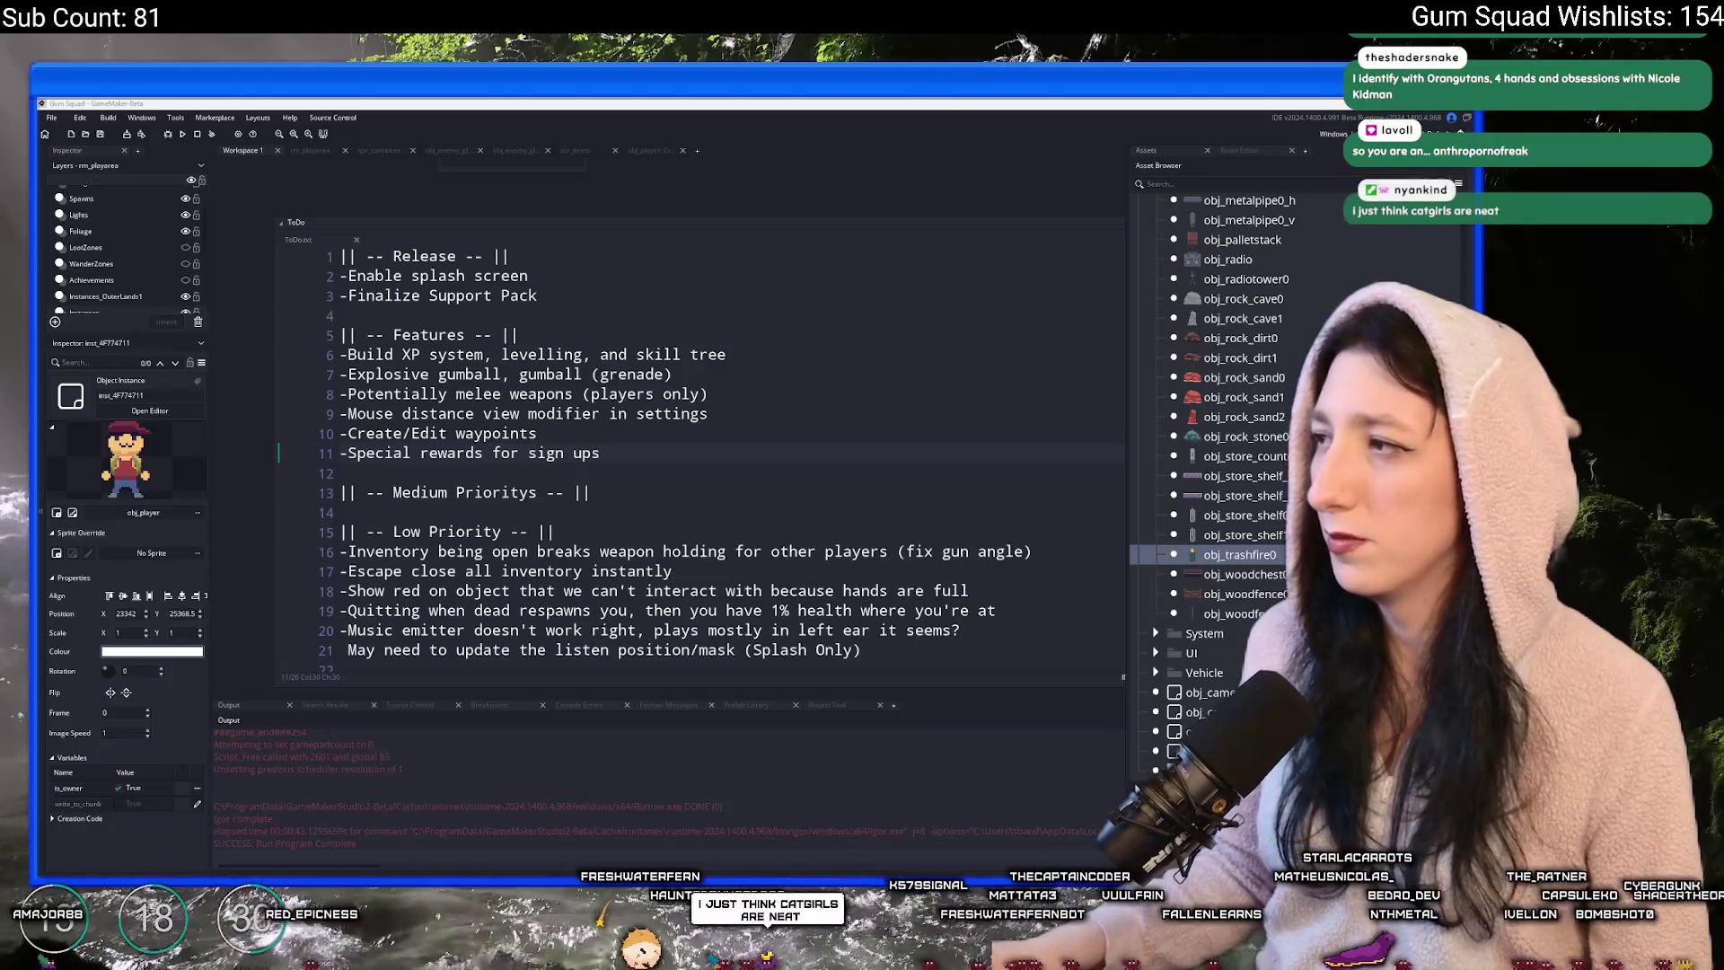
# - In the browser, search Bing for an actress's name and skim the results
pyautogui.hotkey('alt', 'Tab')
pyautogui.write('nicole kidma')
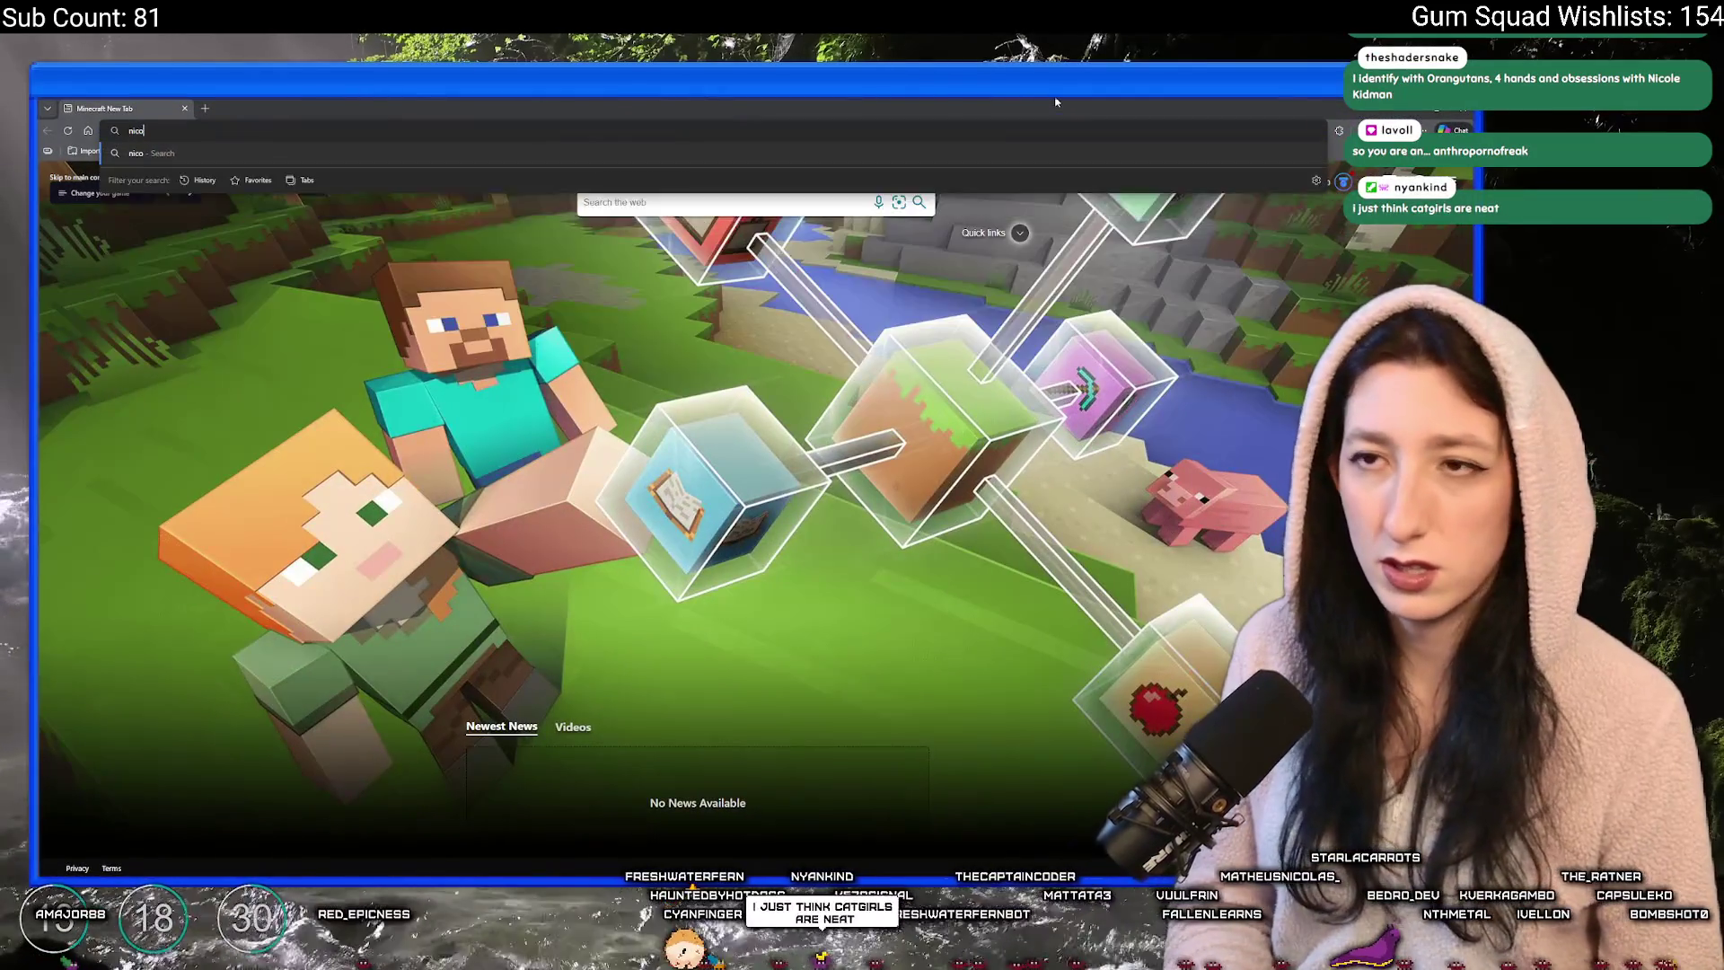
pyautogui.press('Return')
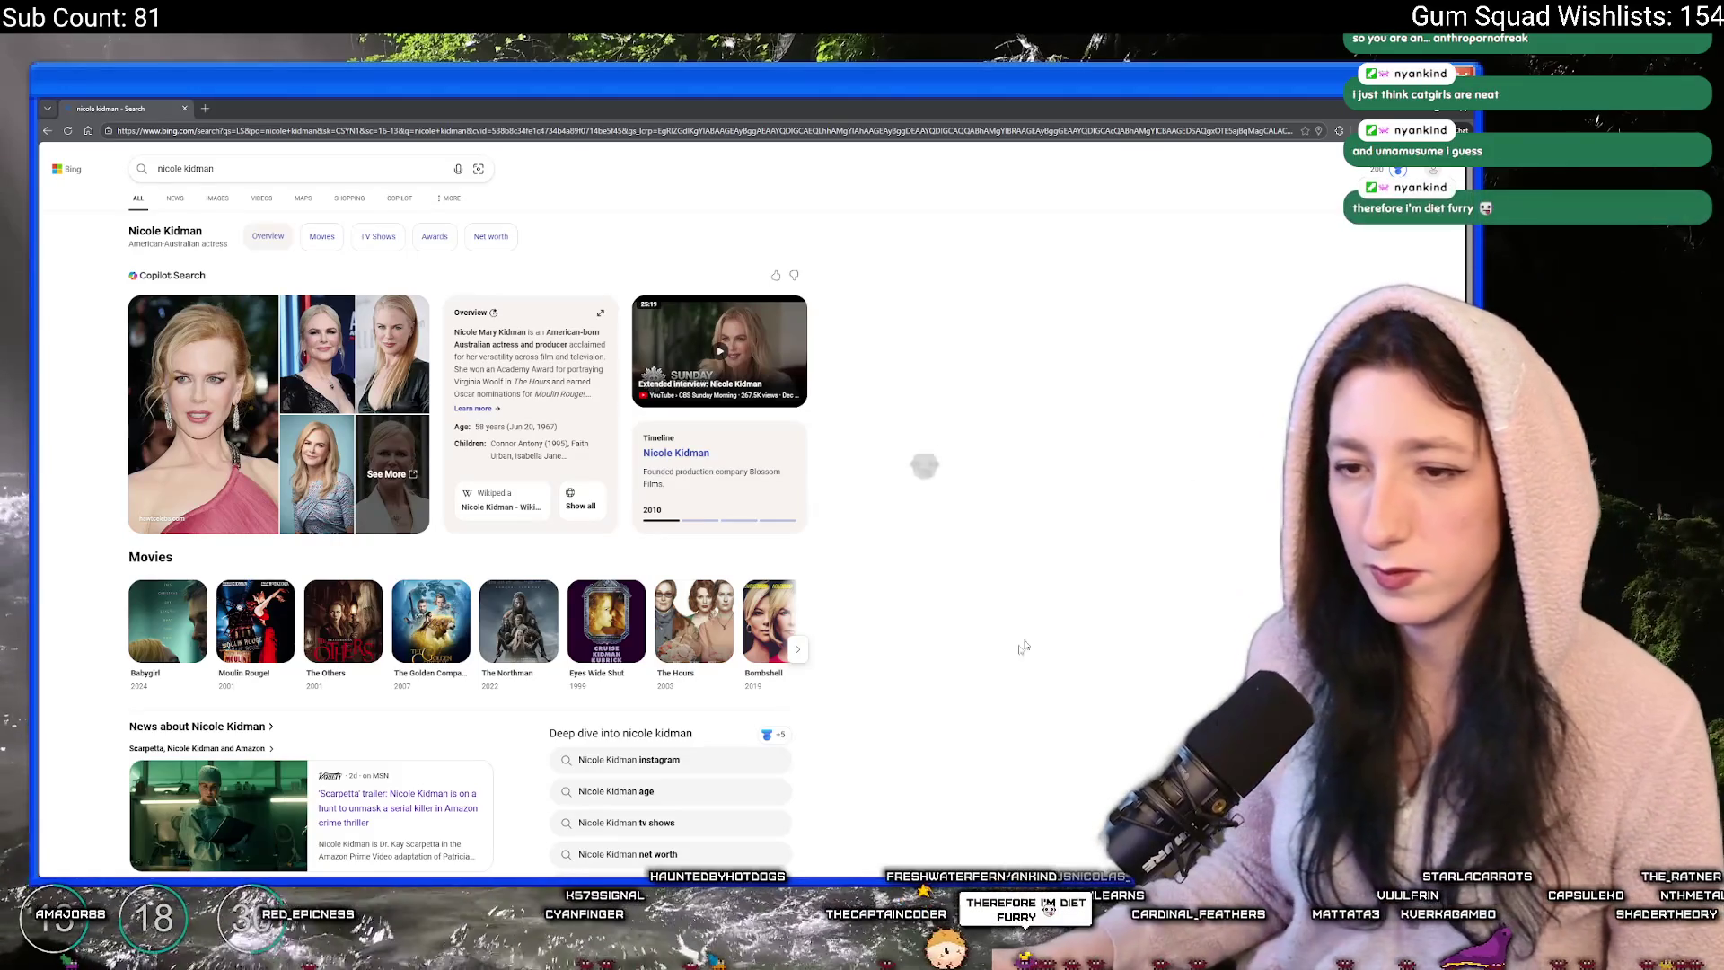
pyautogui.scroll(-3, 1005, 662)
pyautogui.scroll(3, 1006, 662)
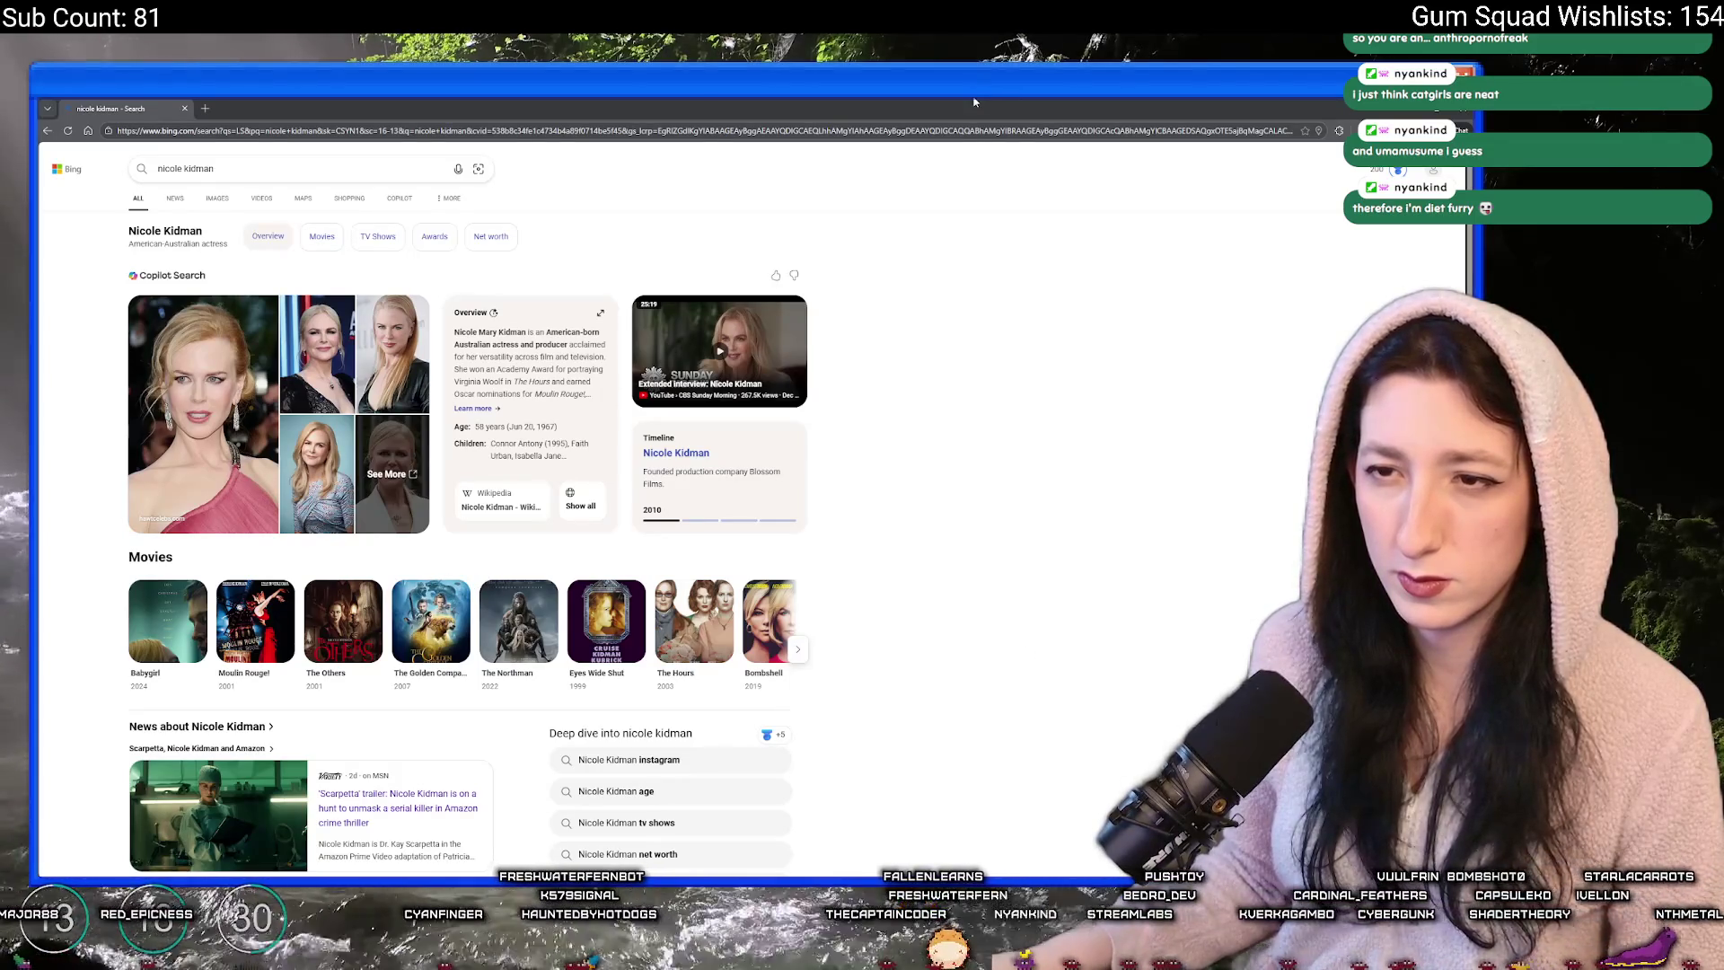
# - Return to GameMaker and place the cursor at the end of line 11 of the ToDo file
pyautogui.click(184, 108)
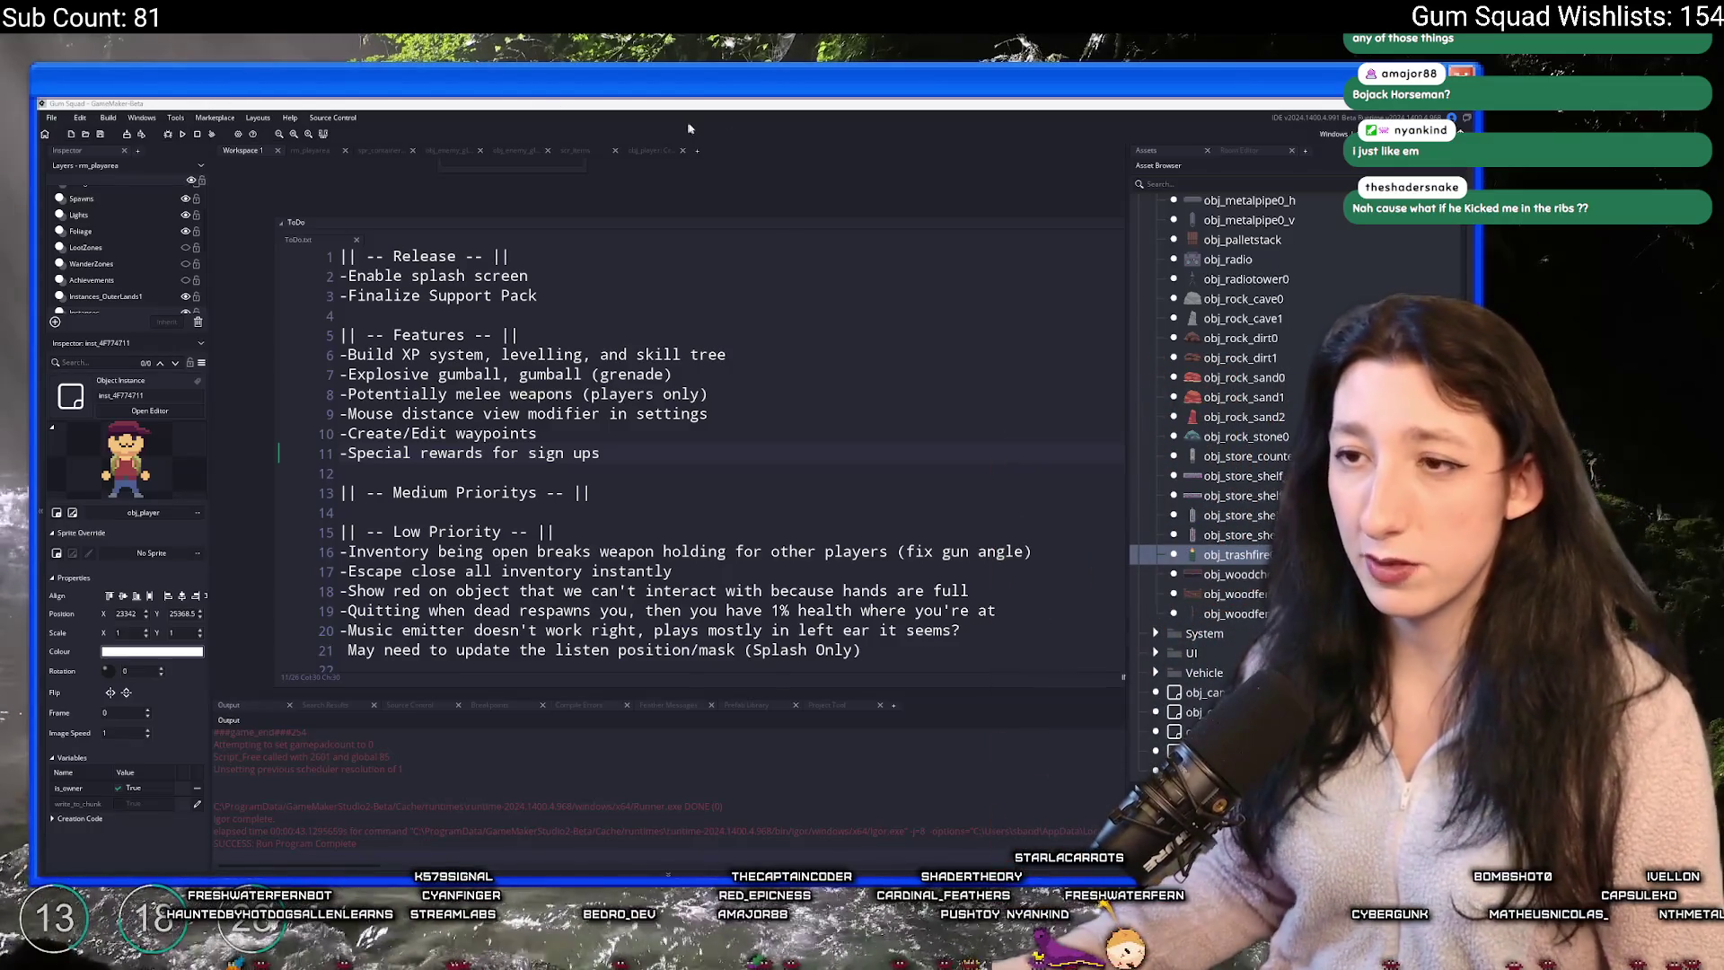
pyautogui.click(691, 481)
pyautogui.rightClick(690, 480)
pyautogui.press('Escape')
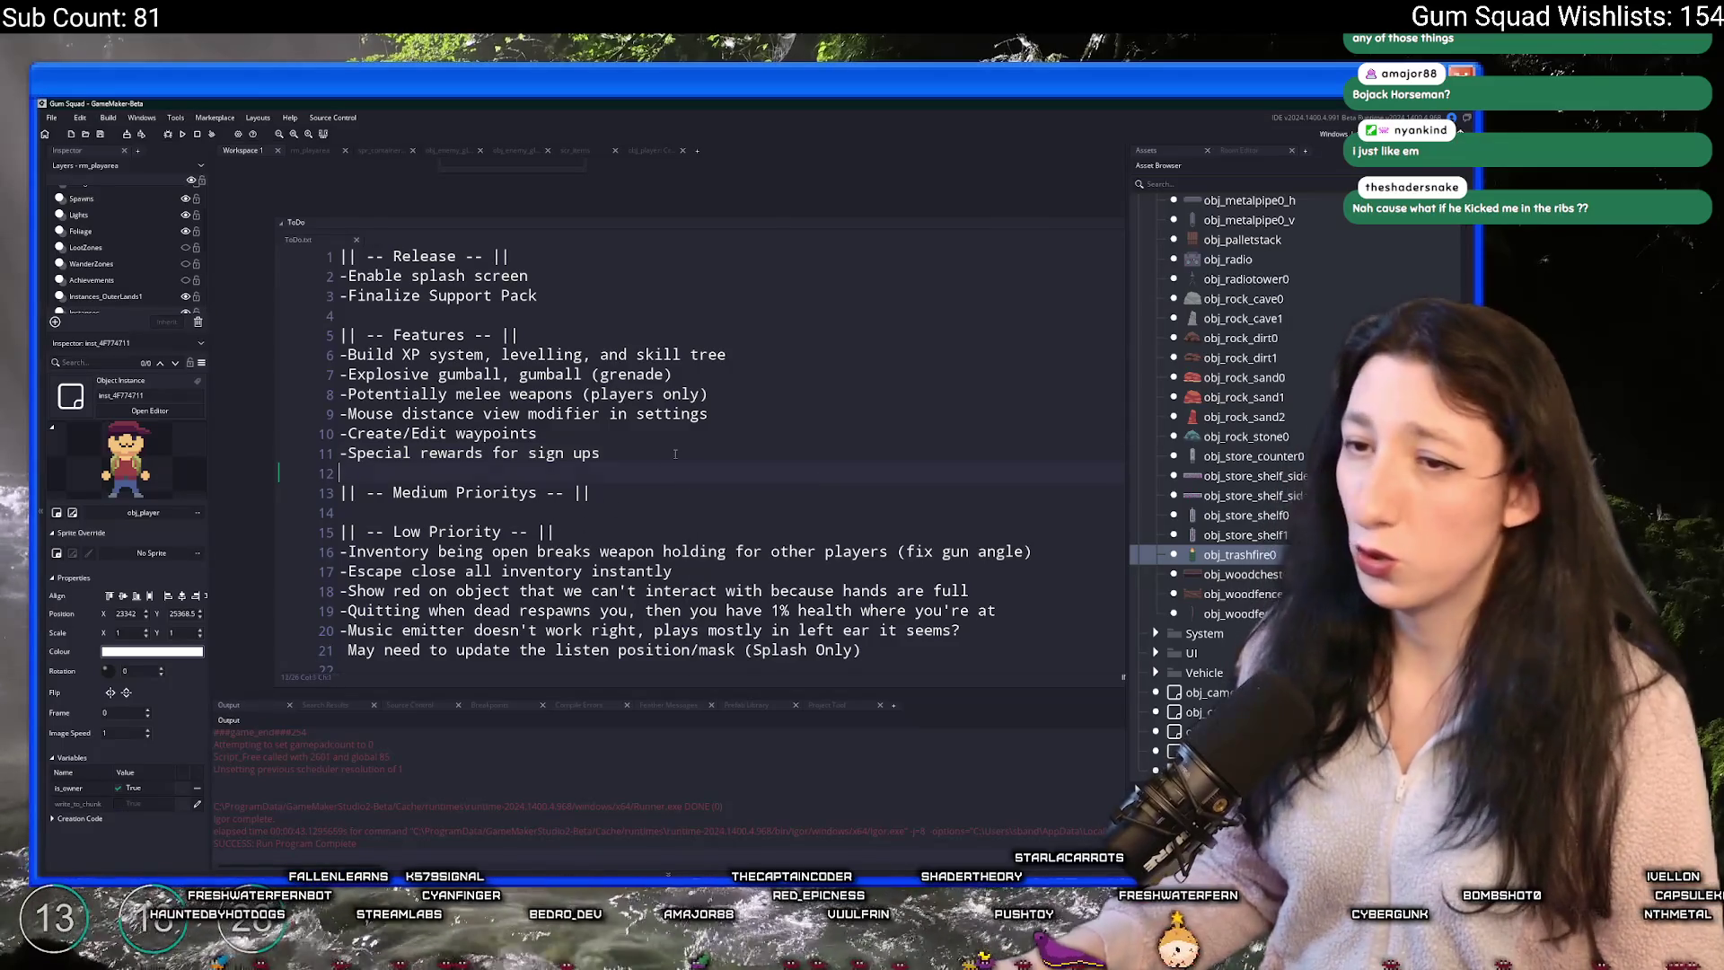
pyautogui.click(667, 458)
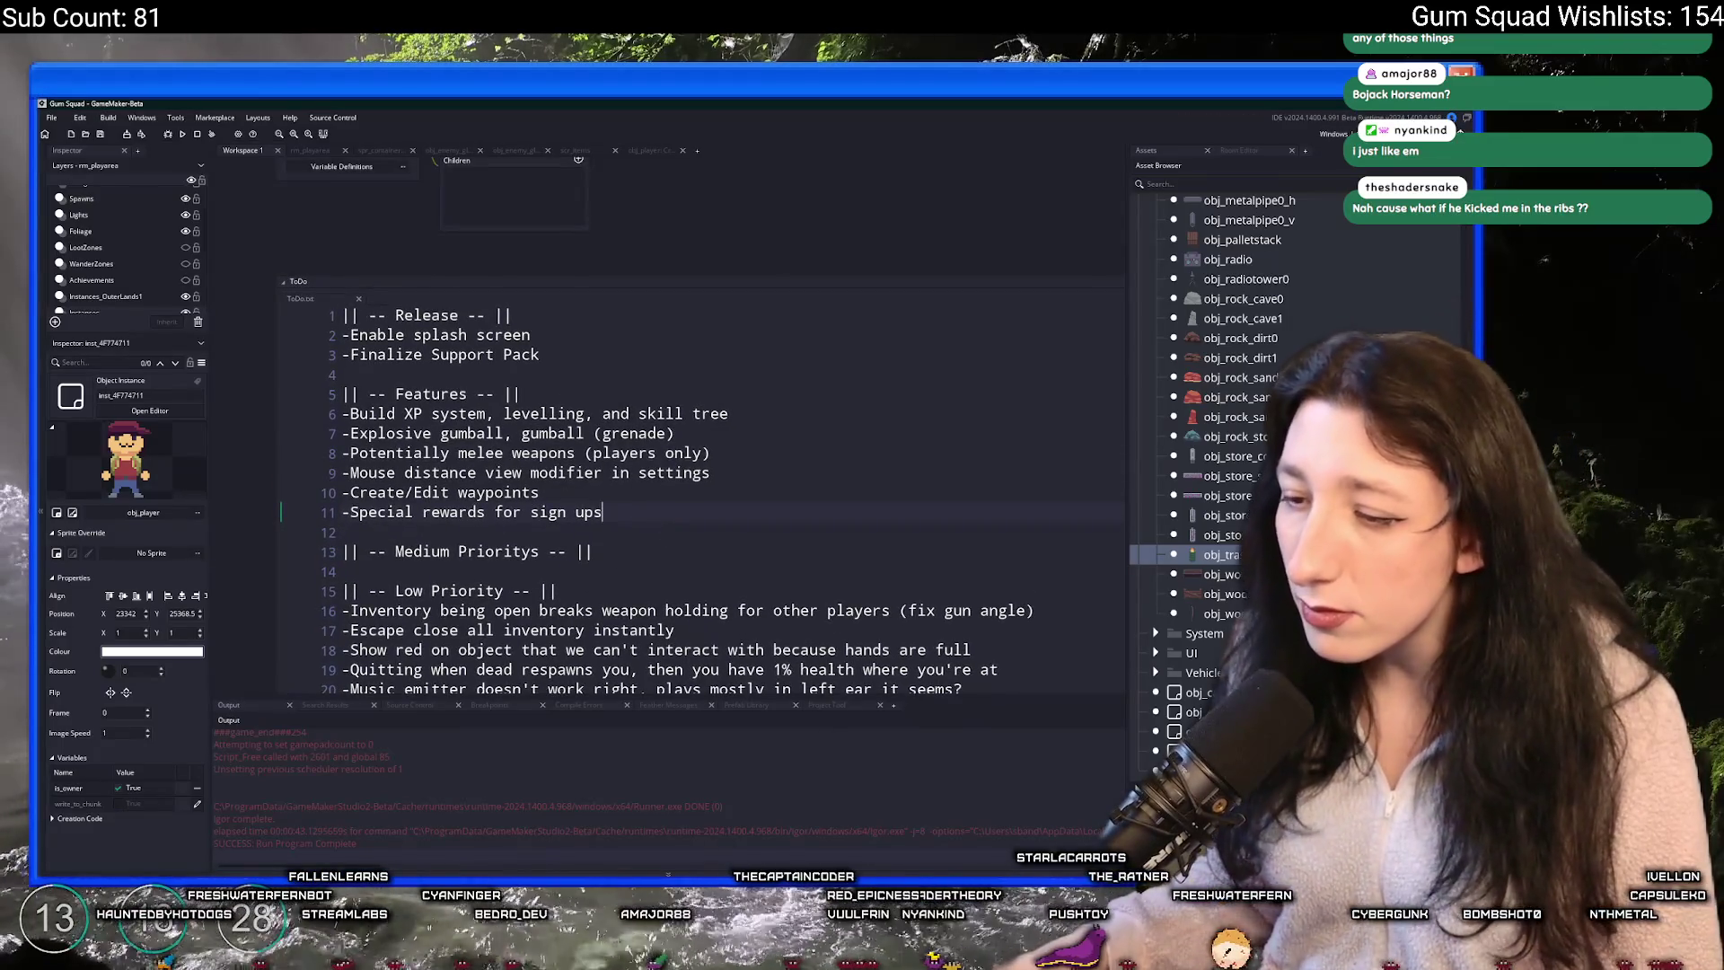
# - Launch Steam from Windows search by typing 'ste'
pyautogui.press('super')
pyautogui.write('ste')
pyautogui.click(621, 594)
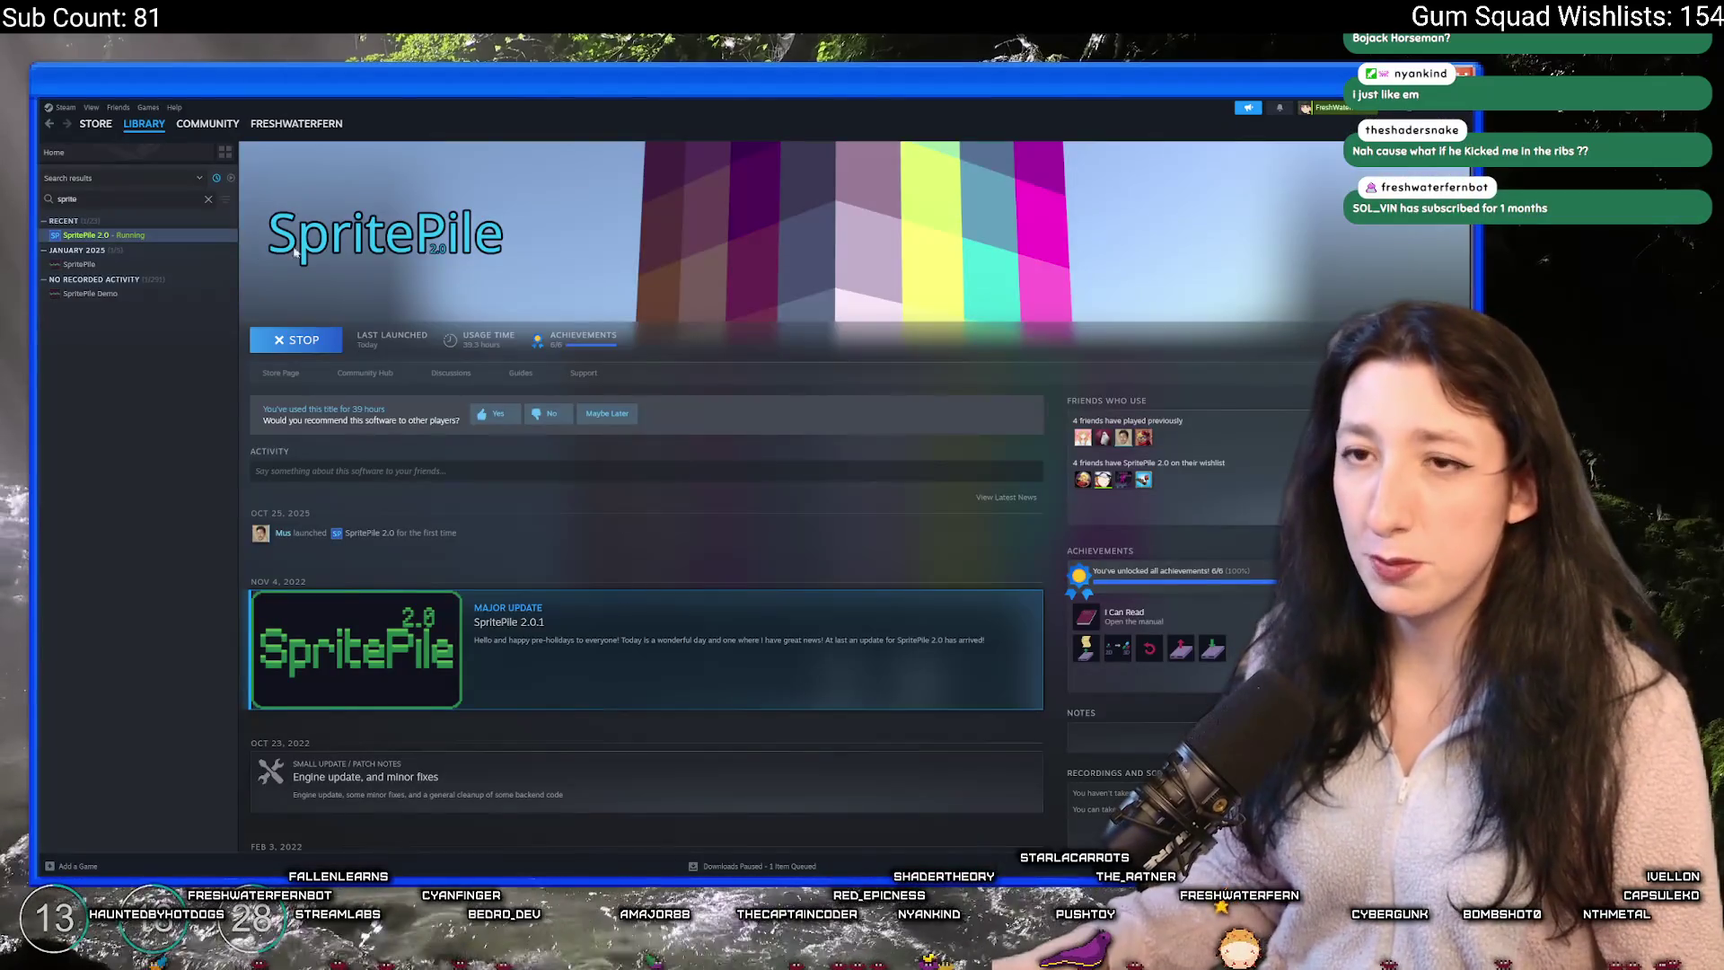
# - Stop SpritePile 2.0, confirm Exit game, and open its library context menu
pyautogui.click(296, 339)
pyautogui.click(739, 517)
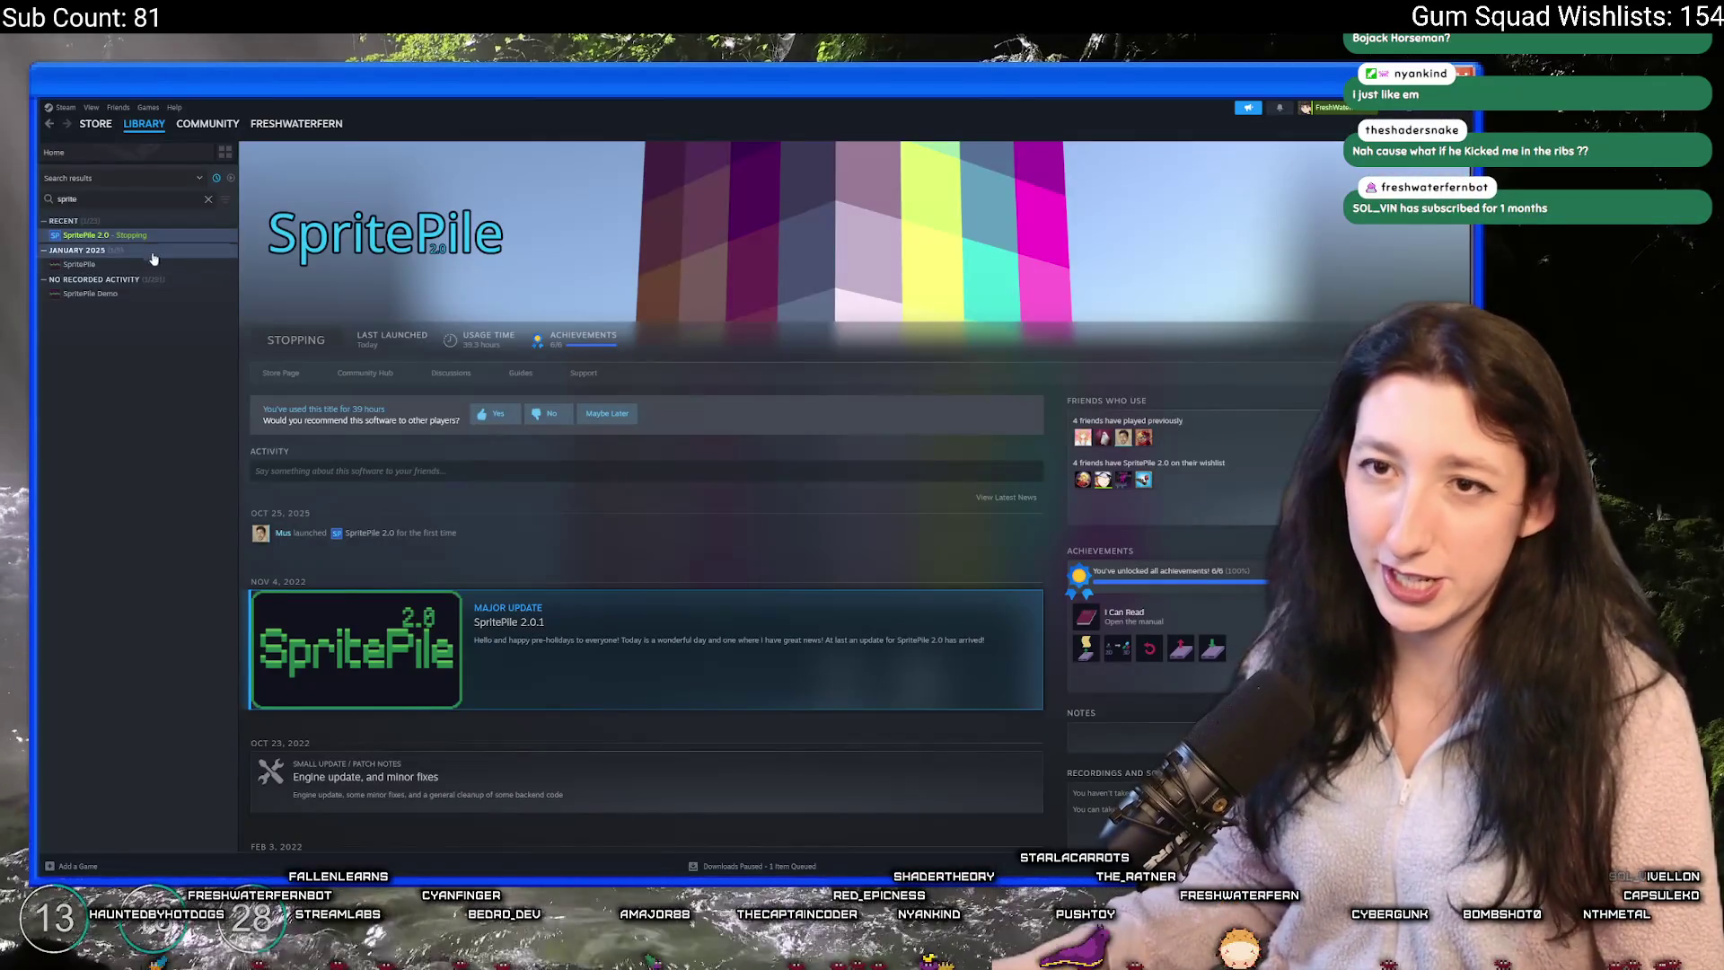
pyautogui.rightClick(150, 238)
pyautogui.moveTo(205, 289)
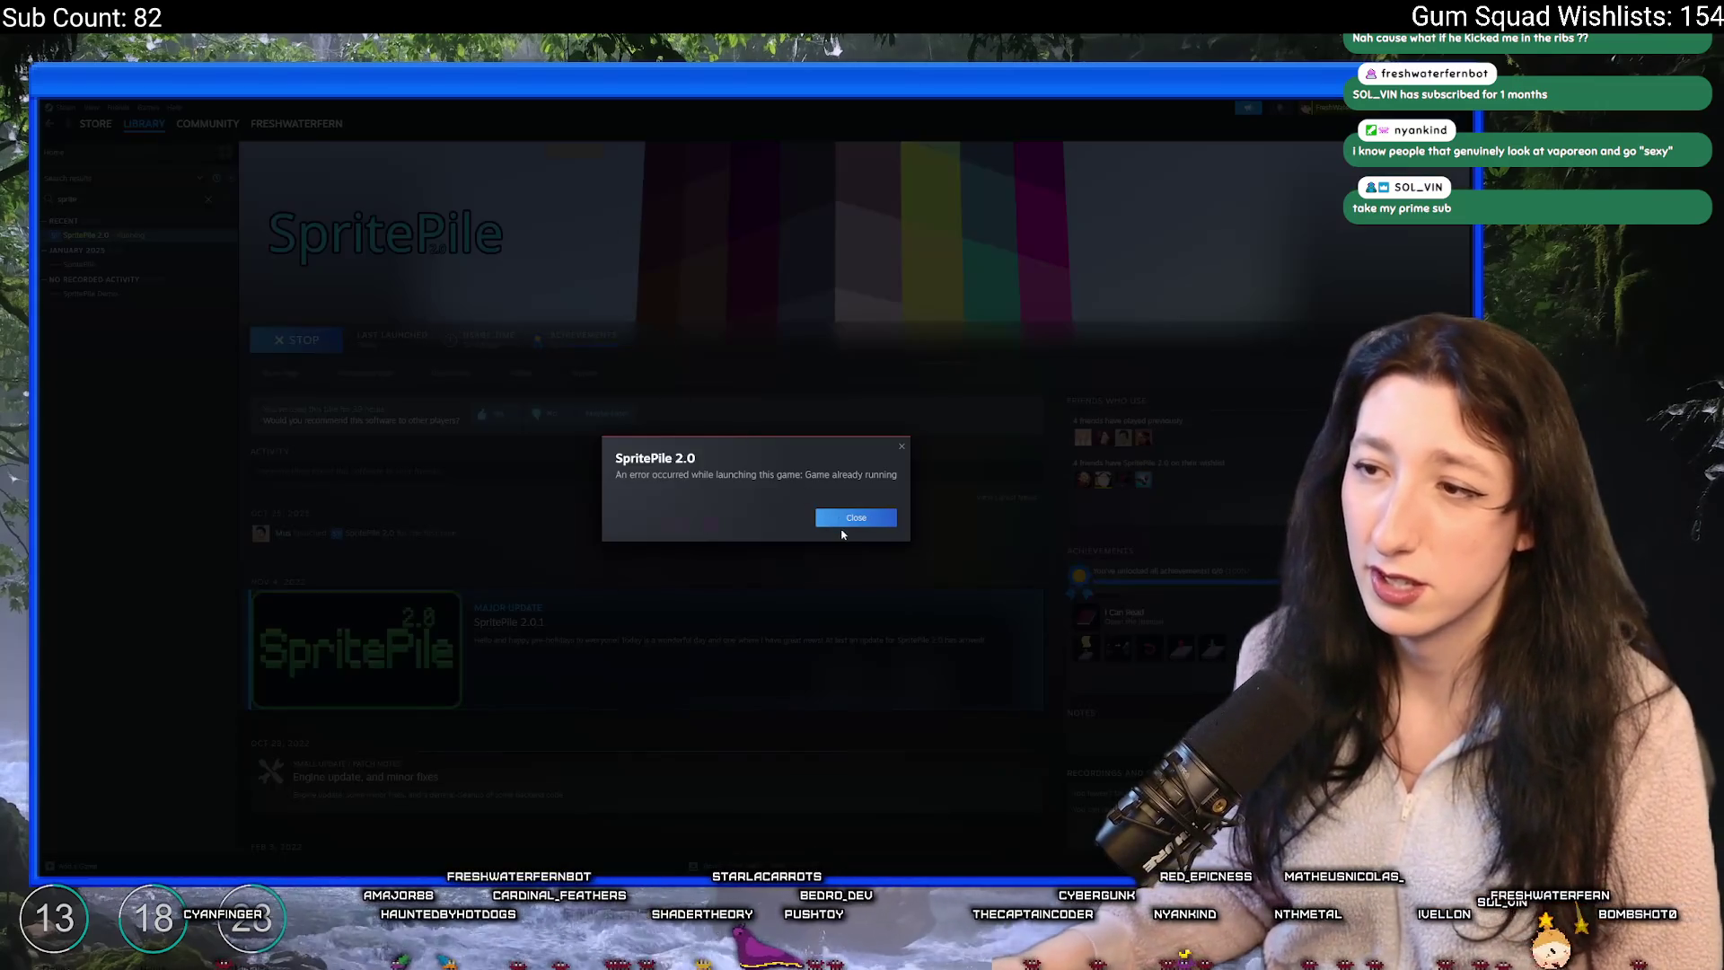
# - Dismiss the game-already-running error and bring Task Manager to the front
pyautogui.click(845, 521)
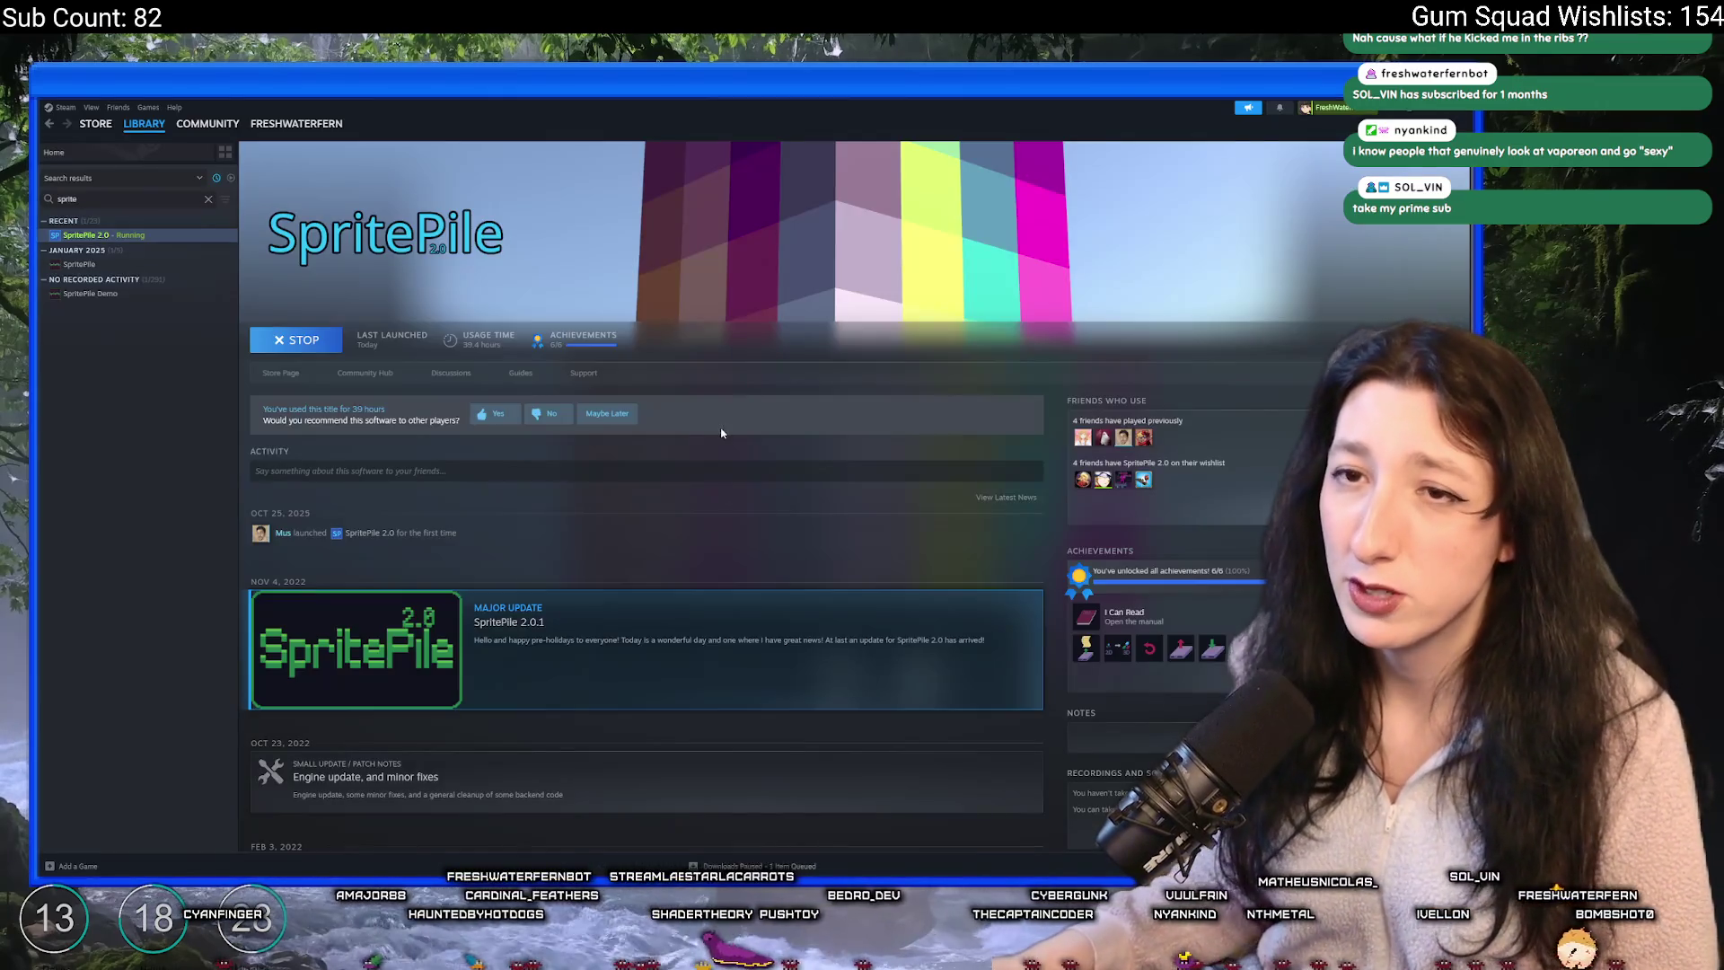
pyautogui.hotkey('alt', 'Tab')
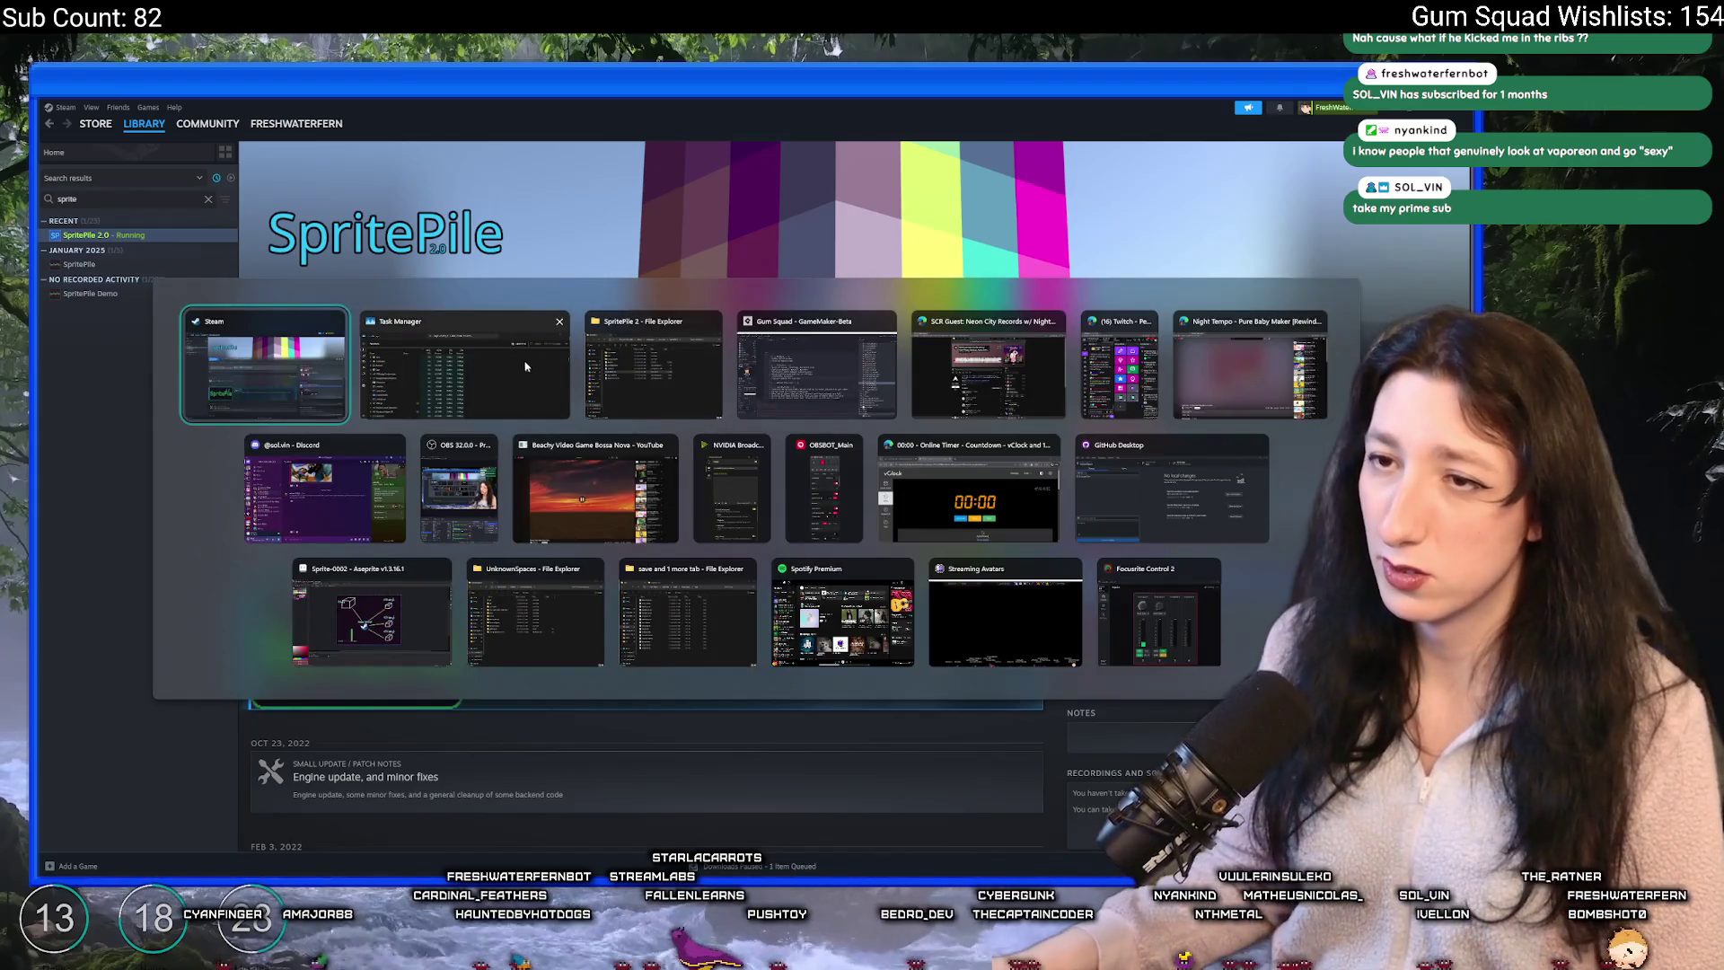
pyautogui.click(523, 366)
# - Sort Task Manager's processes by CPU usage and scroll through the list
pyautogui.click(524, 368)
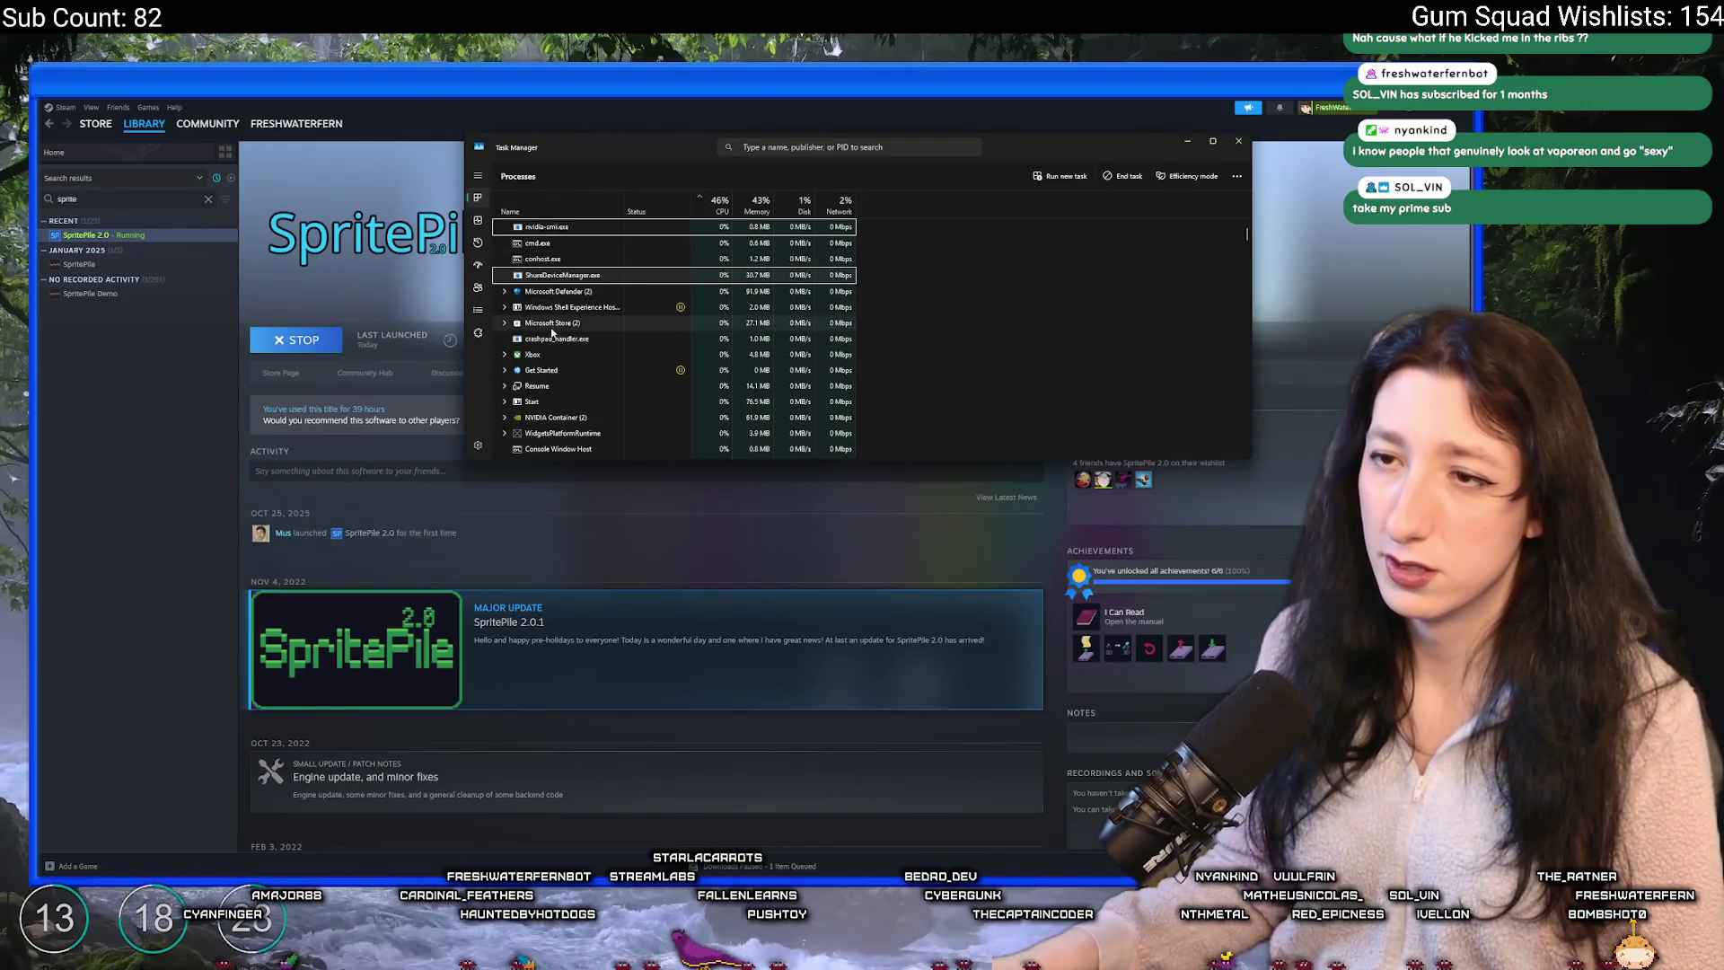
pyautogui.scroll(-5, 555, 323)
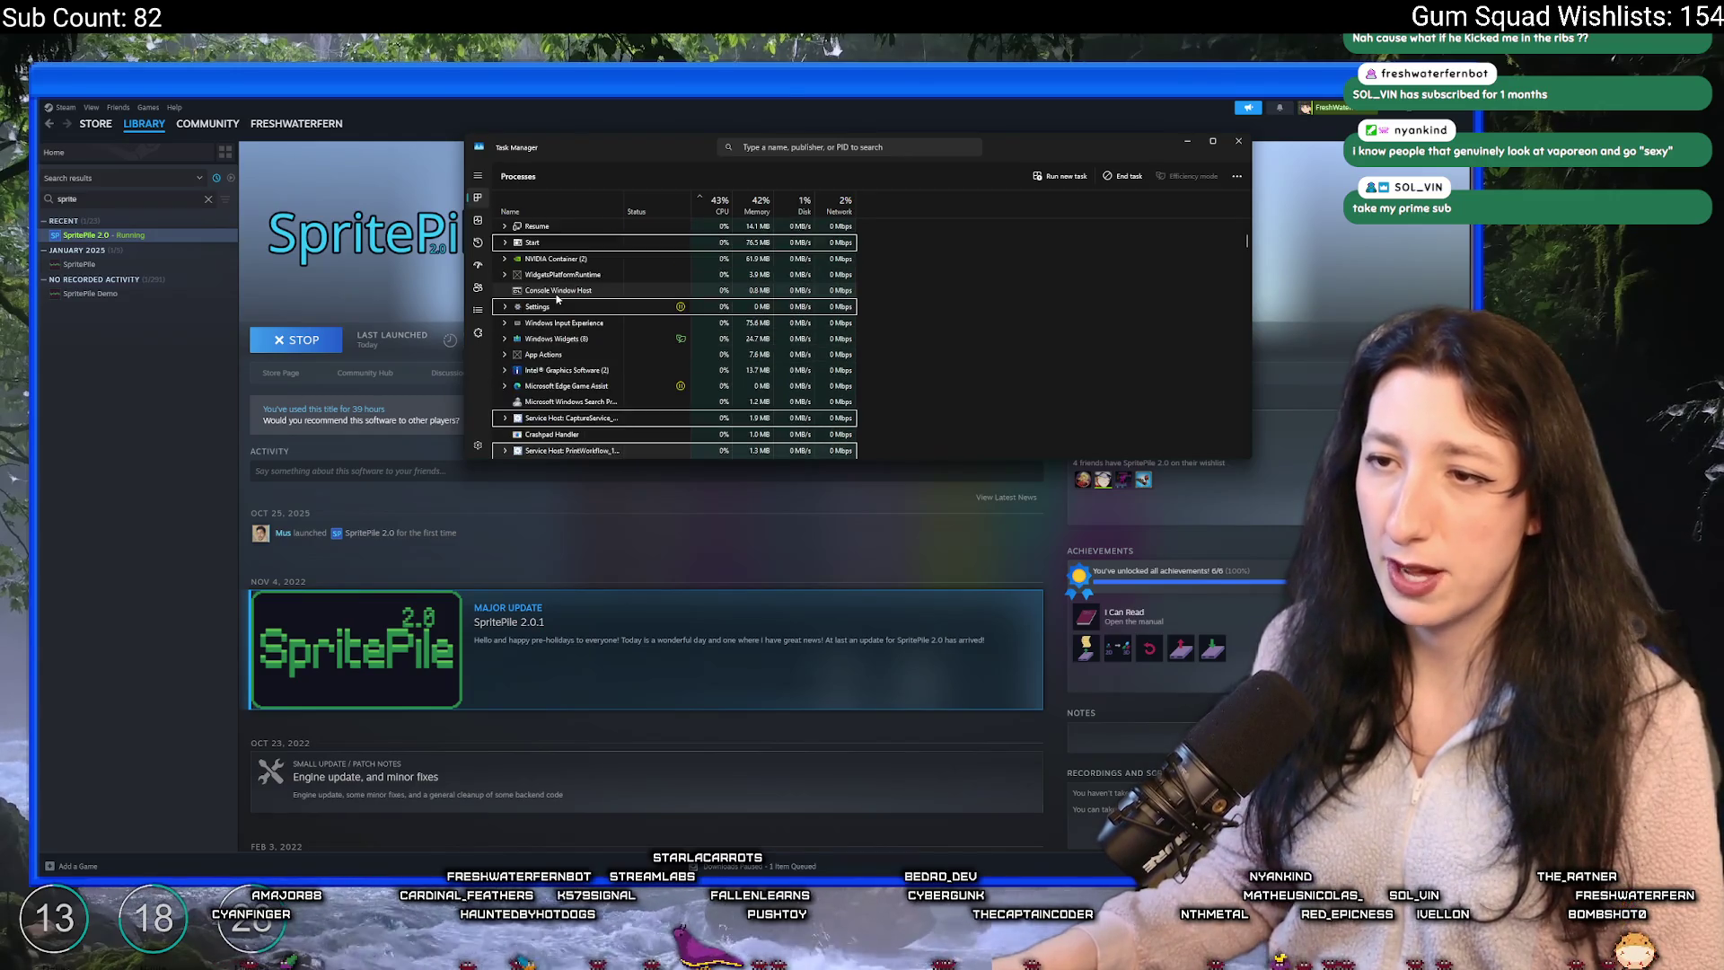
pyautogui.scroll(-5, 557, 299)
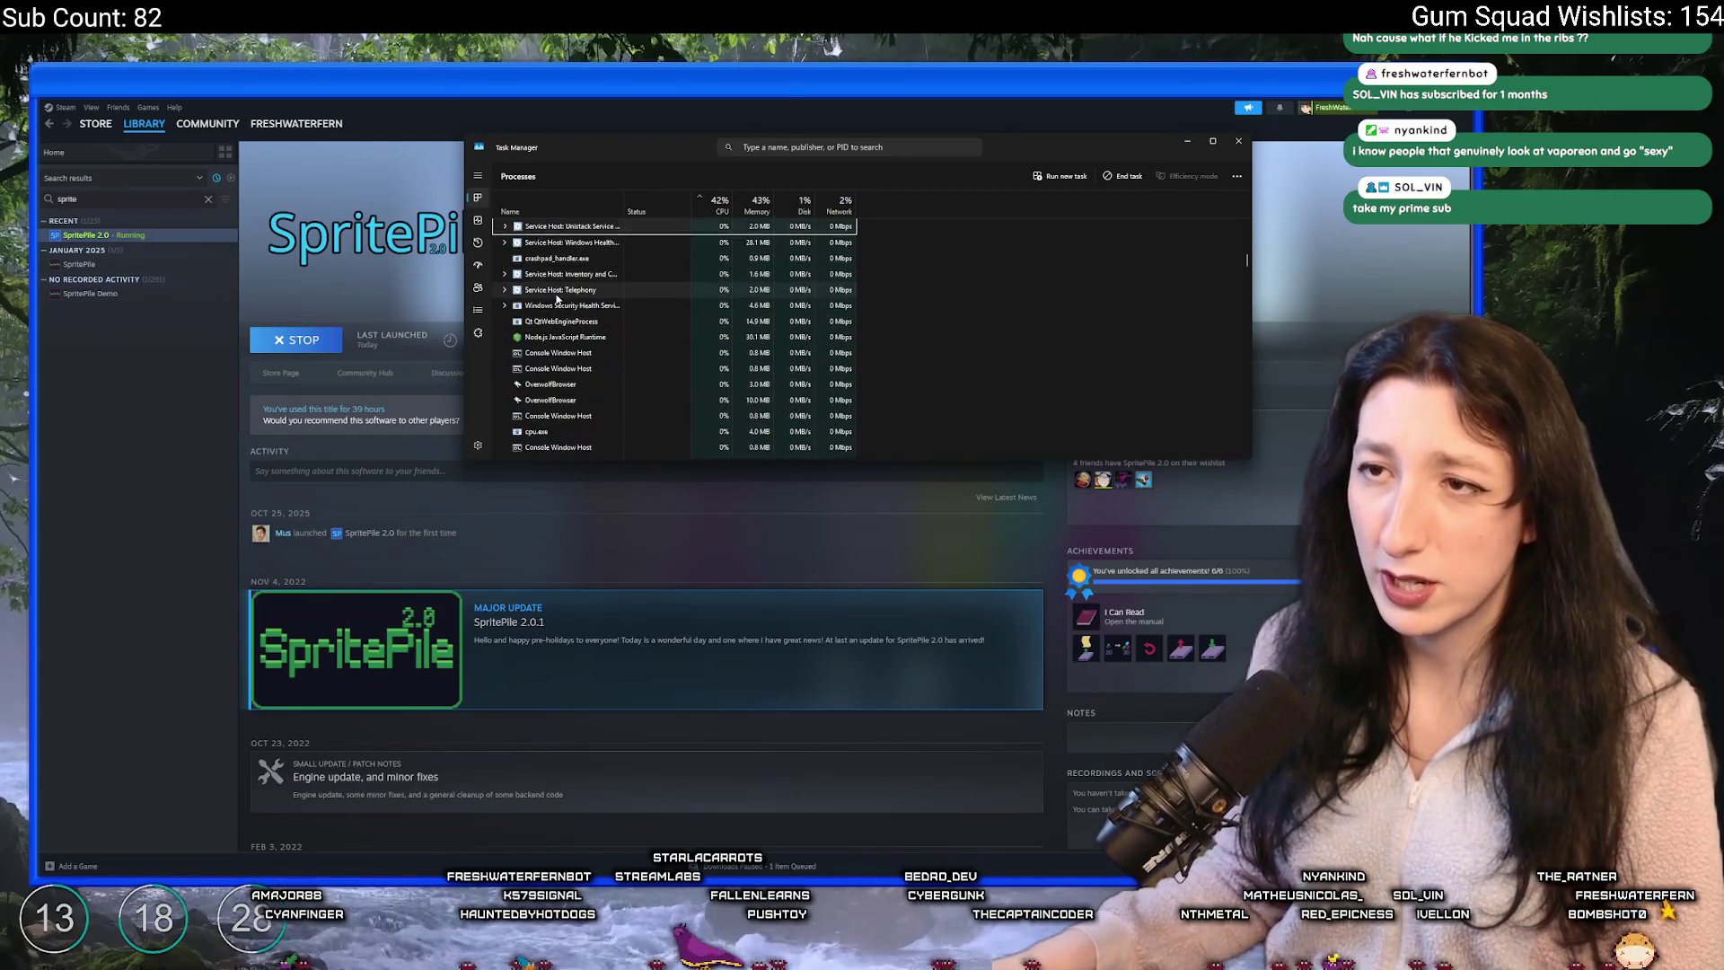
pyautogui.scroll(-1, 553, 377)
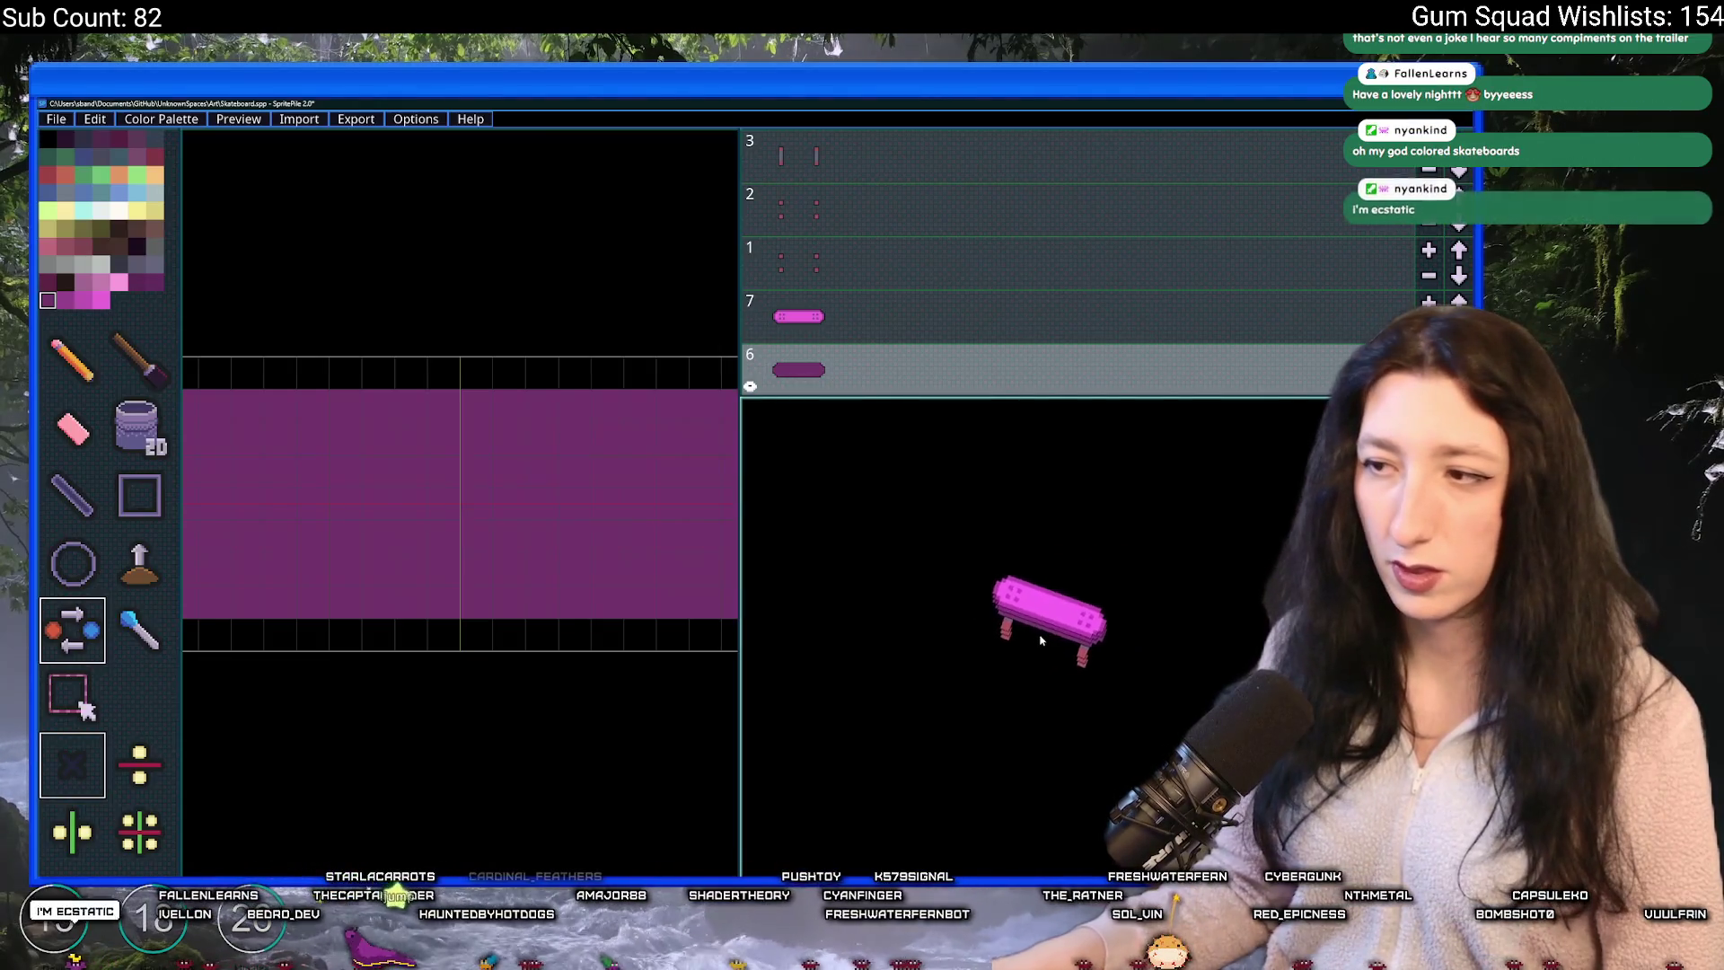
# - View the skateboard in the full 3D preview, then select layer 7 to edit the pink deck
pyautogui.click(238, 119)
pyautogui.click(247, 139)
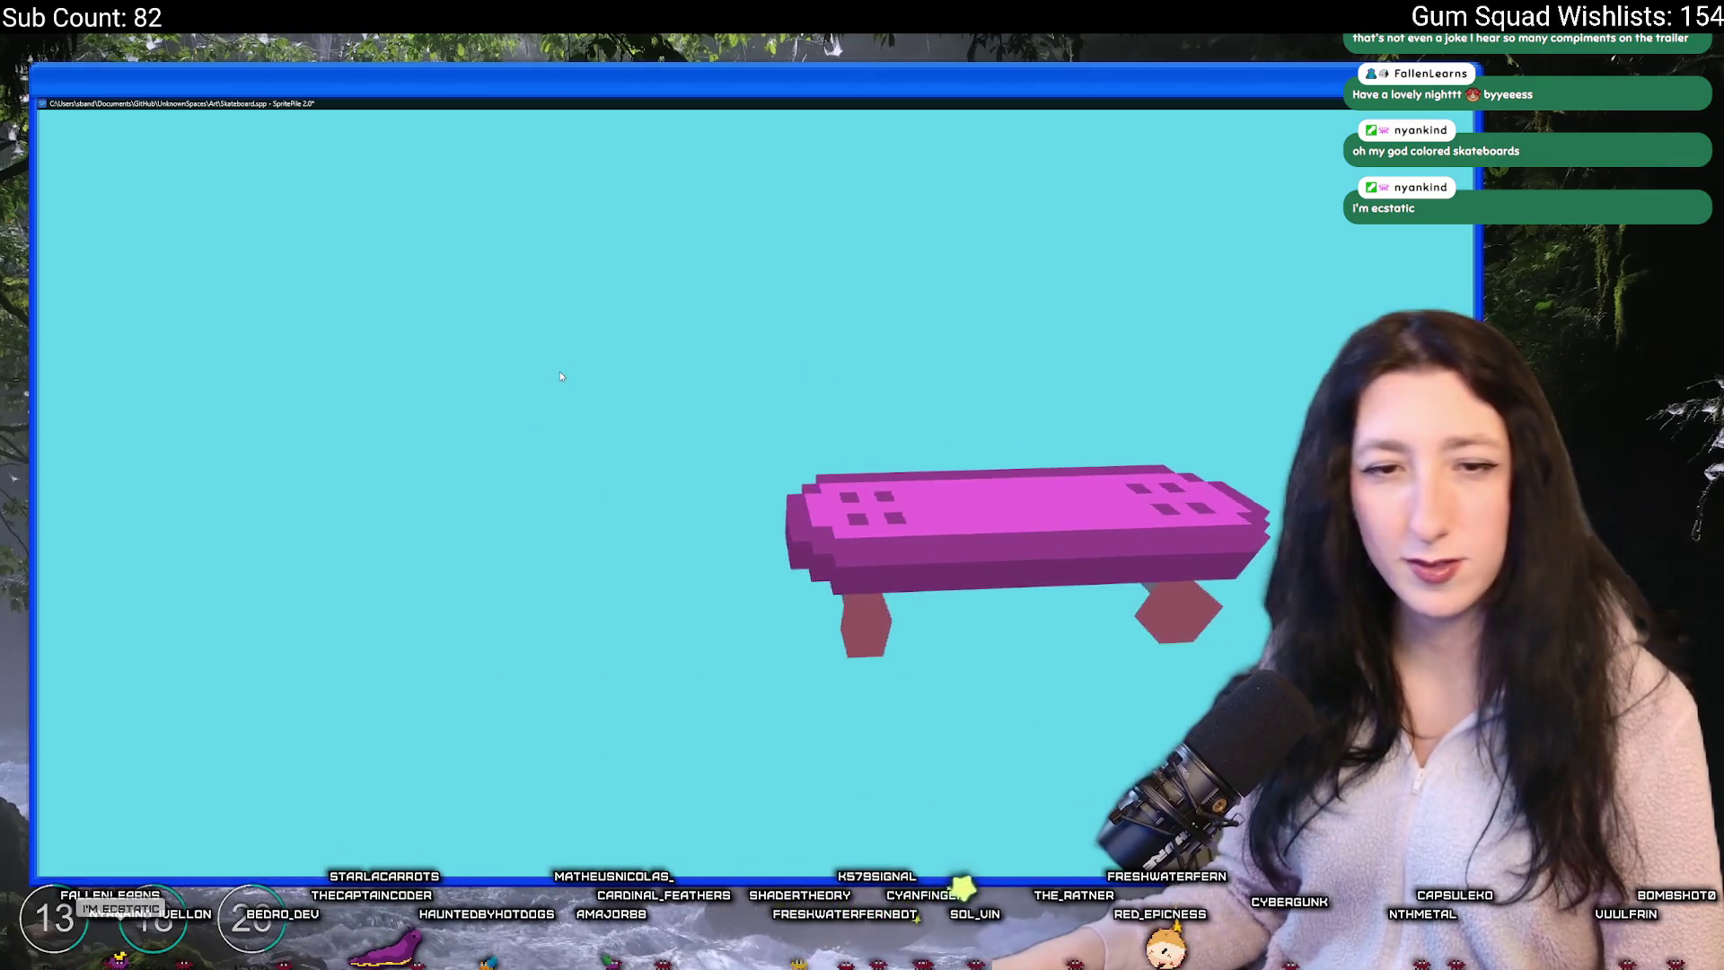
pyautogui.click(559, 369)
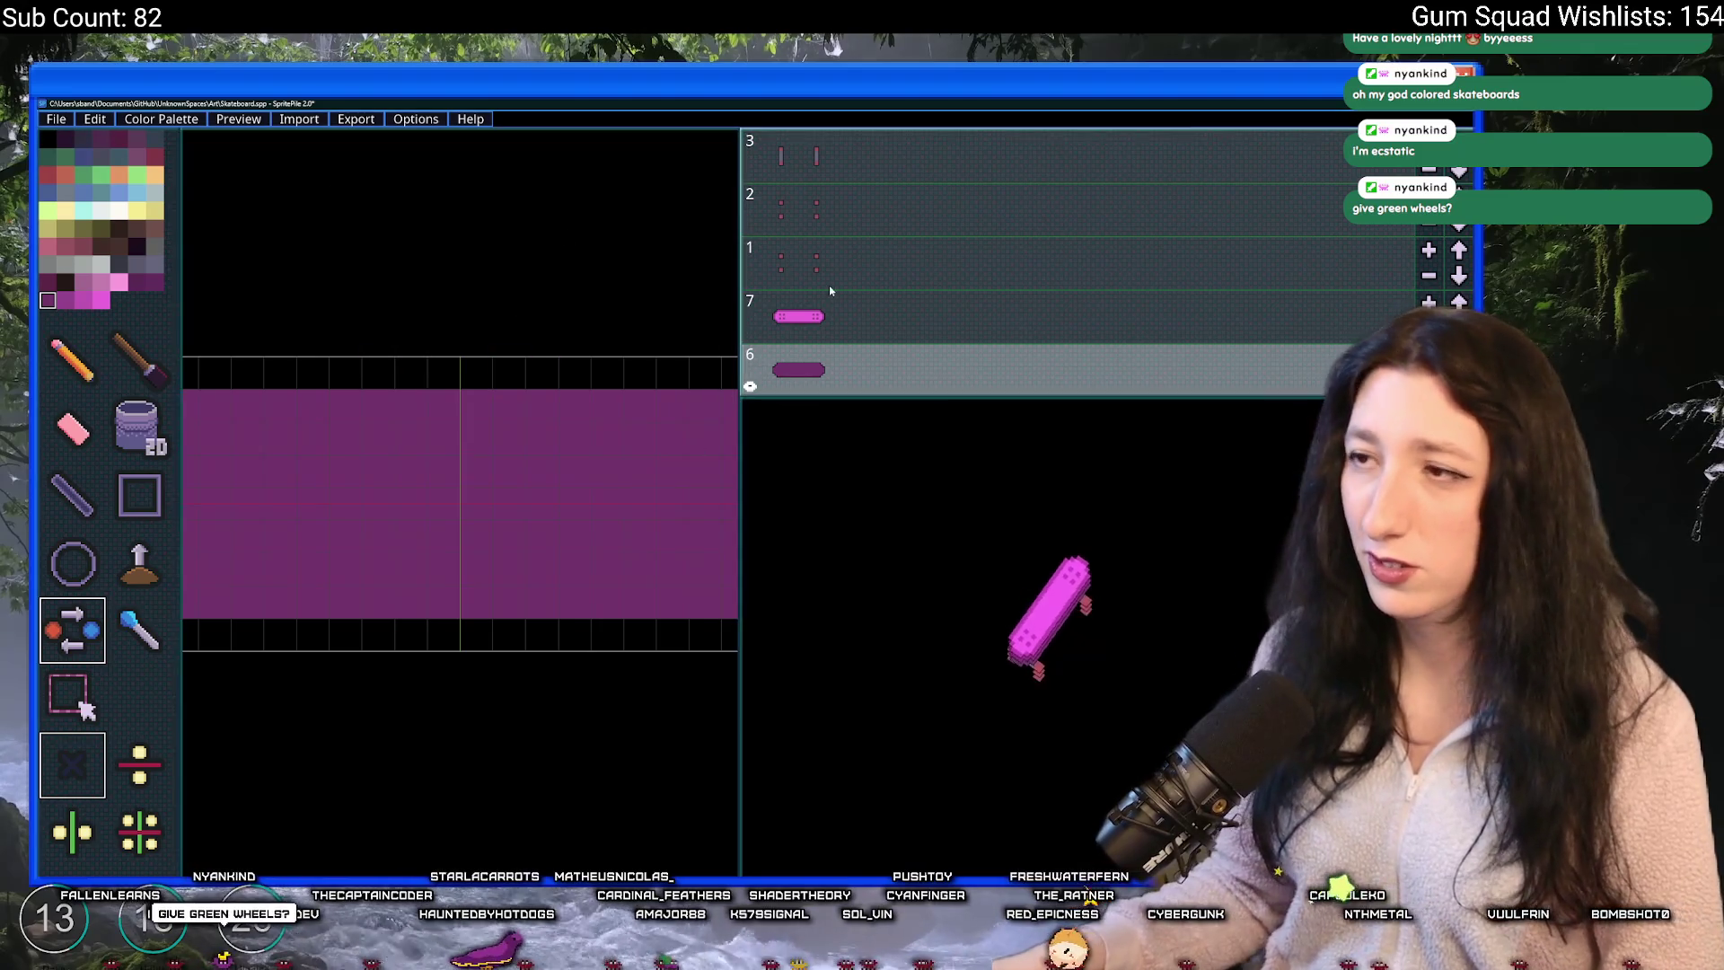
pyautogui.click(807, 314)
pyautogui.click(119, 282)
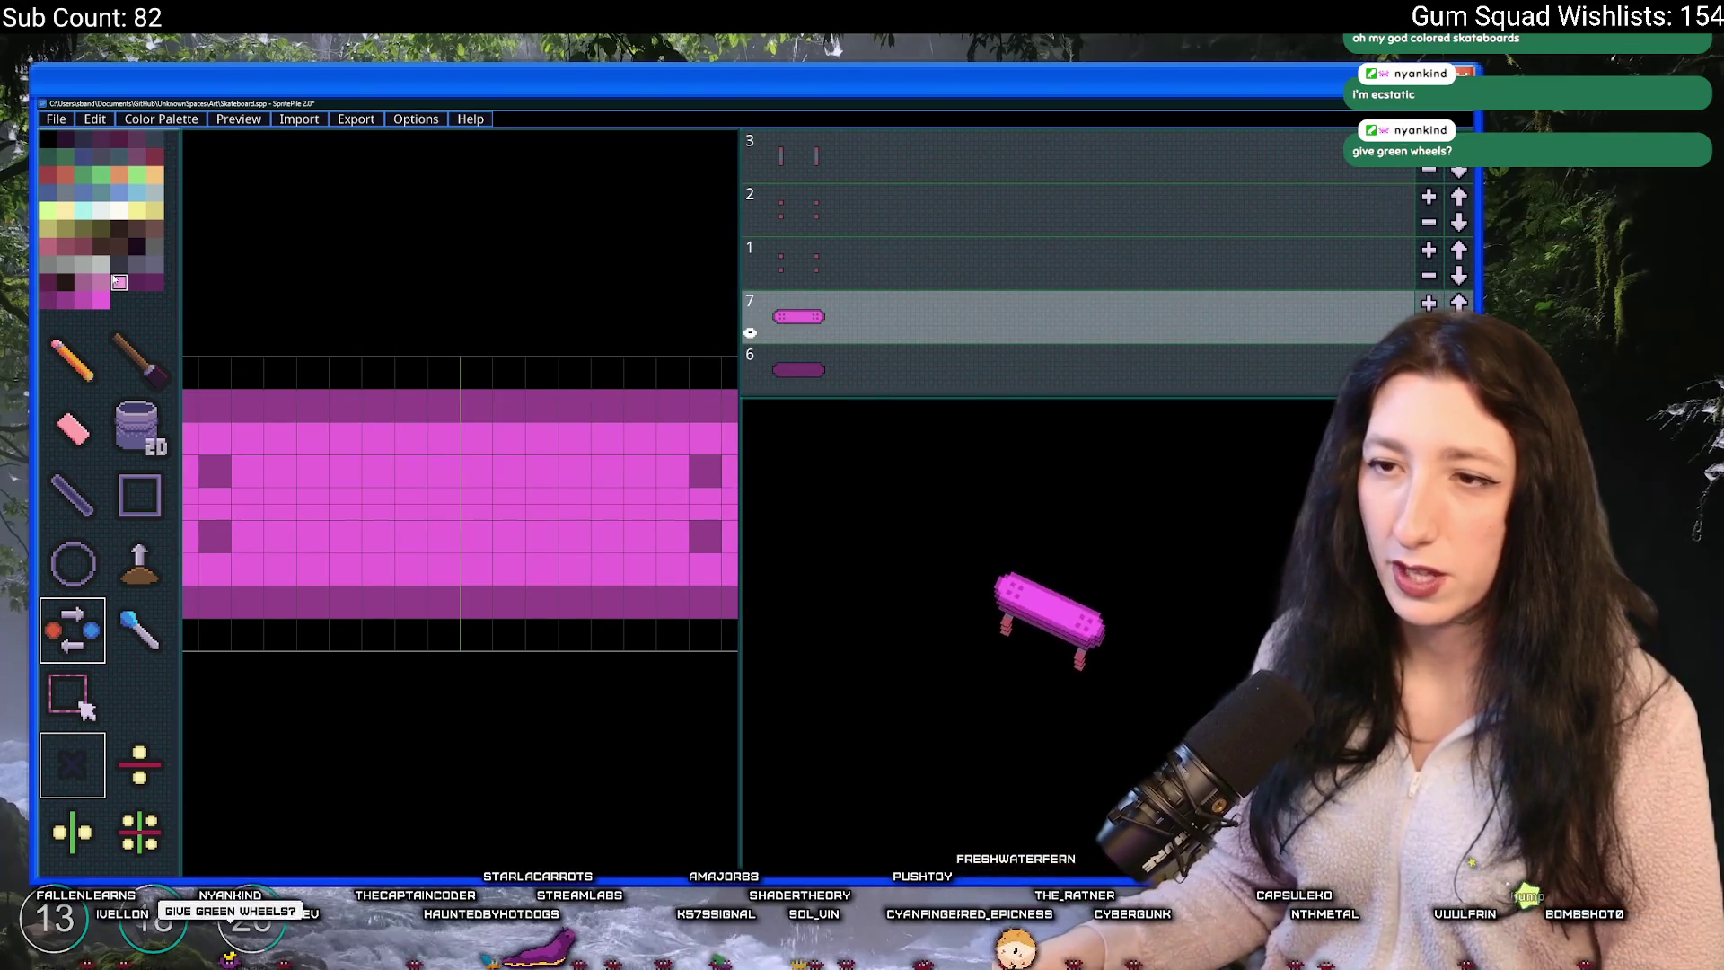
# - Brush a light-pink G onto the layer 7 deck, redoing the misplaced first stroke higher up
pyautogui.press('b')
pyautogui.moveTo(477, 469)
pyautogui.mouseDown()
pyautogui.moveTo(411, 469)
pyautogui.moveTo(403, 539)
pyautogui.mouseUp()
pyautogui.hotkey('ctrl', 'z')
pyautogui.hotkey('ctrl', 'z')
pyautogui.moveTo(514, 440)
pyautogui.mouseDown()
pyautogui.moveTo(422, 440)
pyautogui.moveTo(411, 549)
pyautogui.moveTo(508, 553)
pyautogui.moveTo(526, 528)
pyautogui.moveTo(489, 517)
pyautogui.mouseUp()
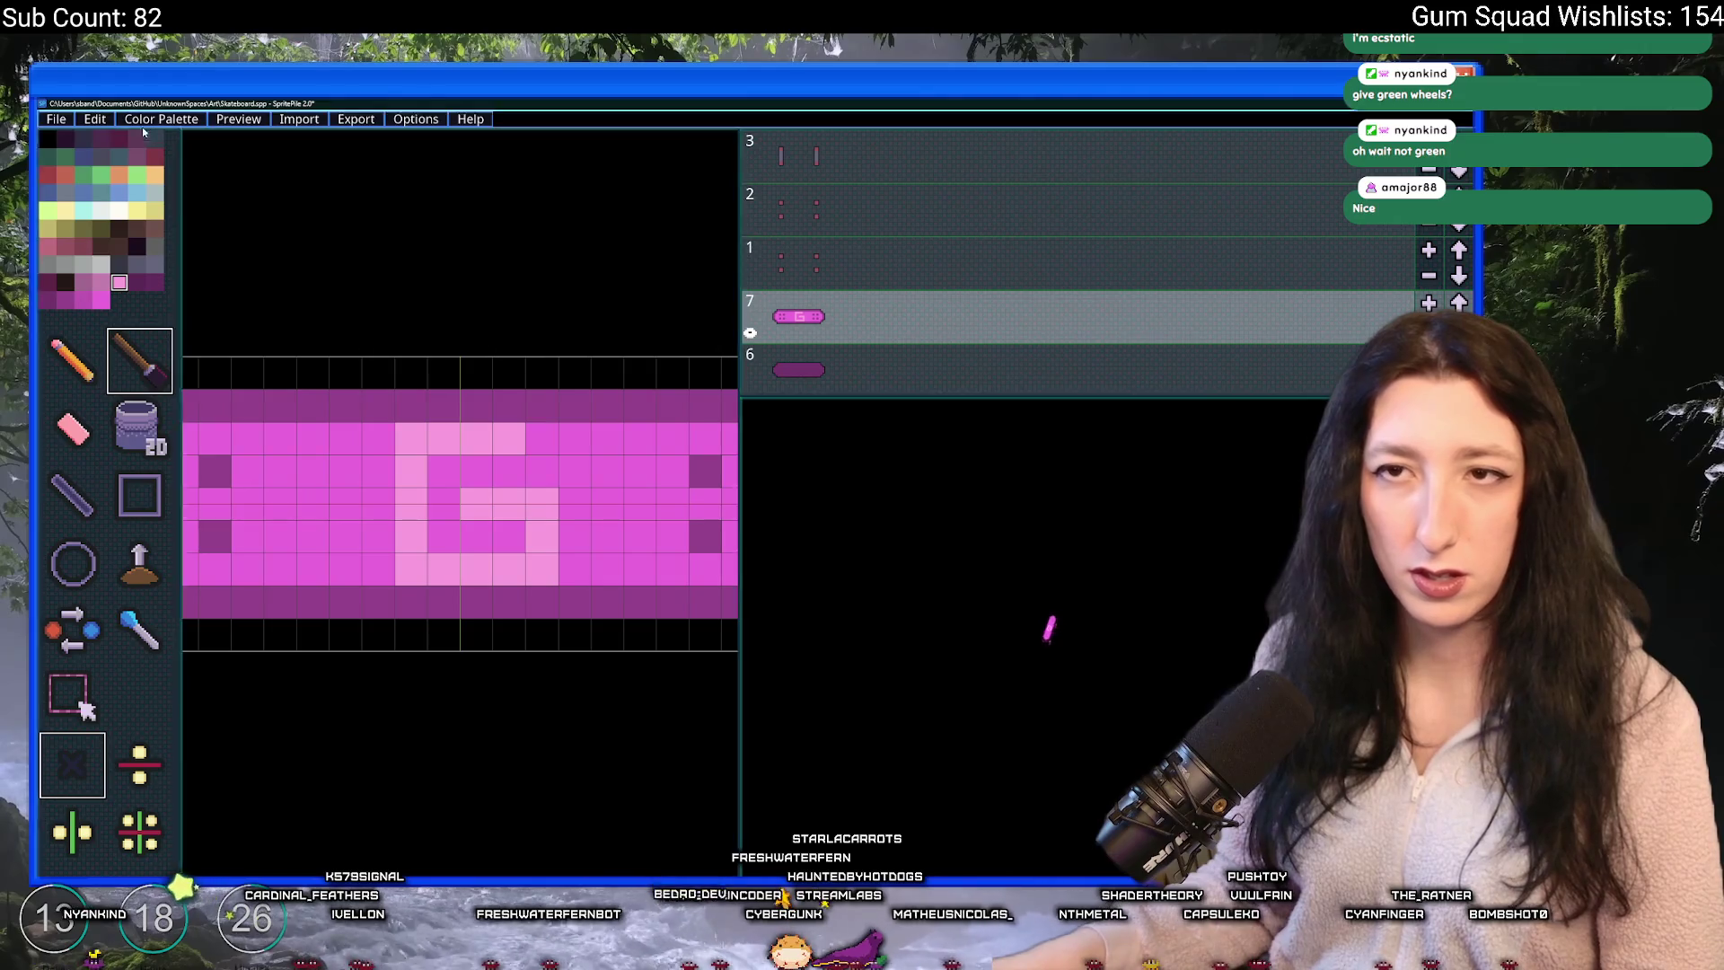
pyautogui.click(862, 265)
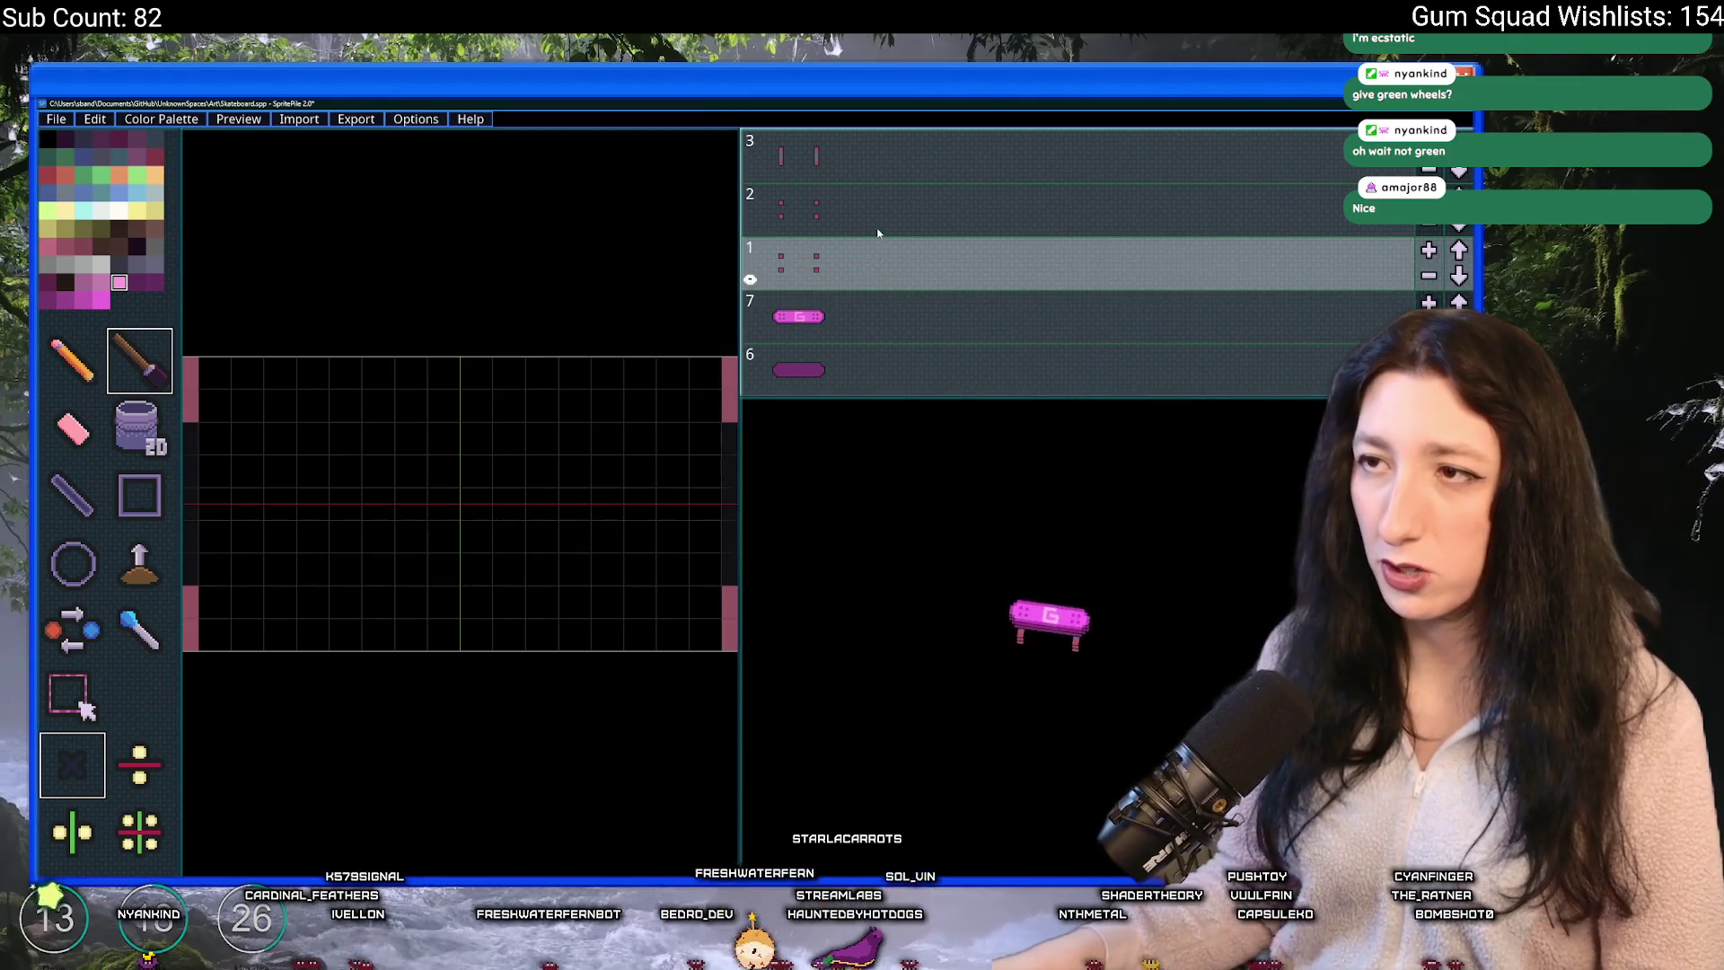
# - Recolour layer 1's pink wheel pixels orange using the swap-colour tool and orange swatch
pyautogui.click(155, 193)
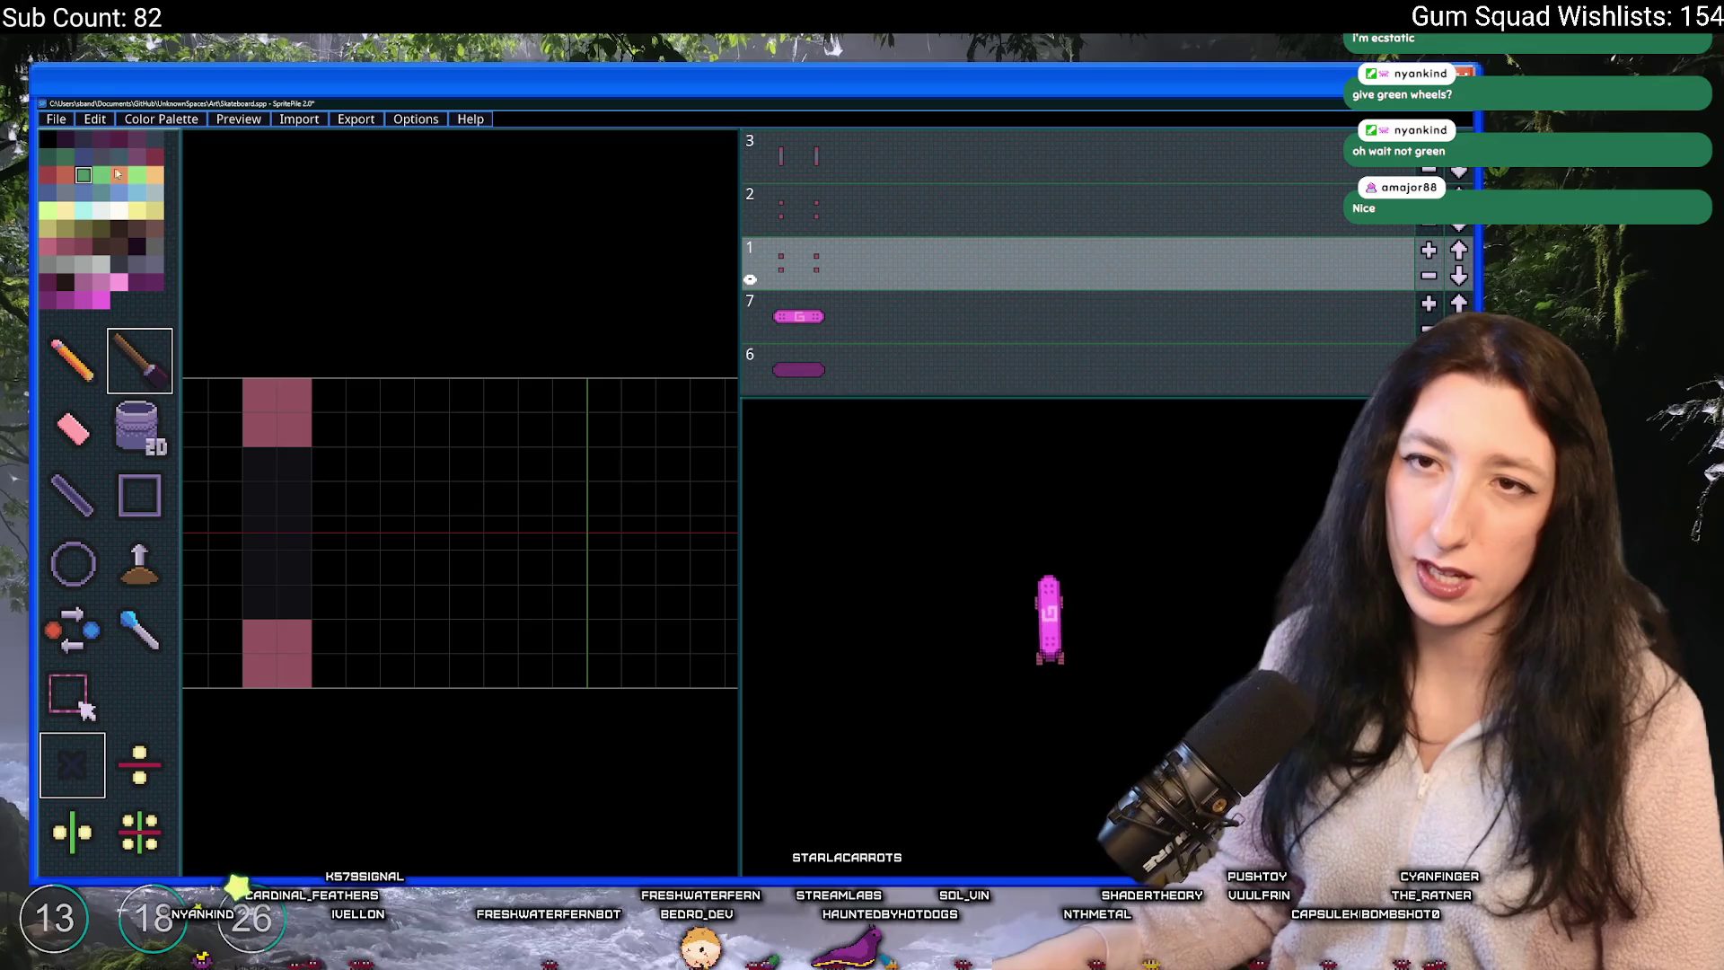
pyautogui.press('f')
pyautogui.click(48, 211)
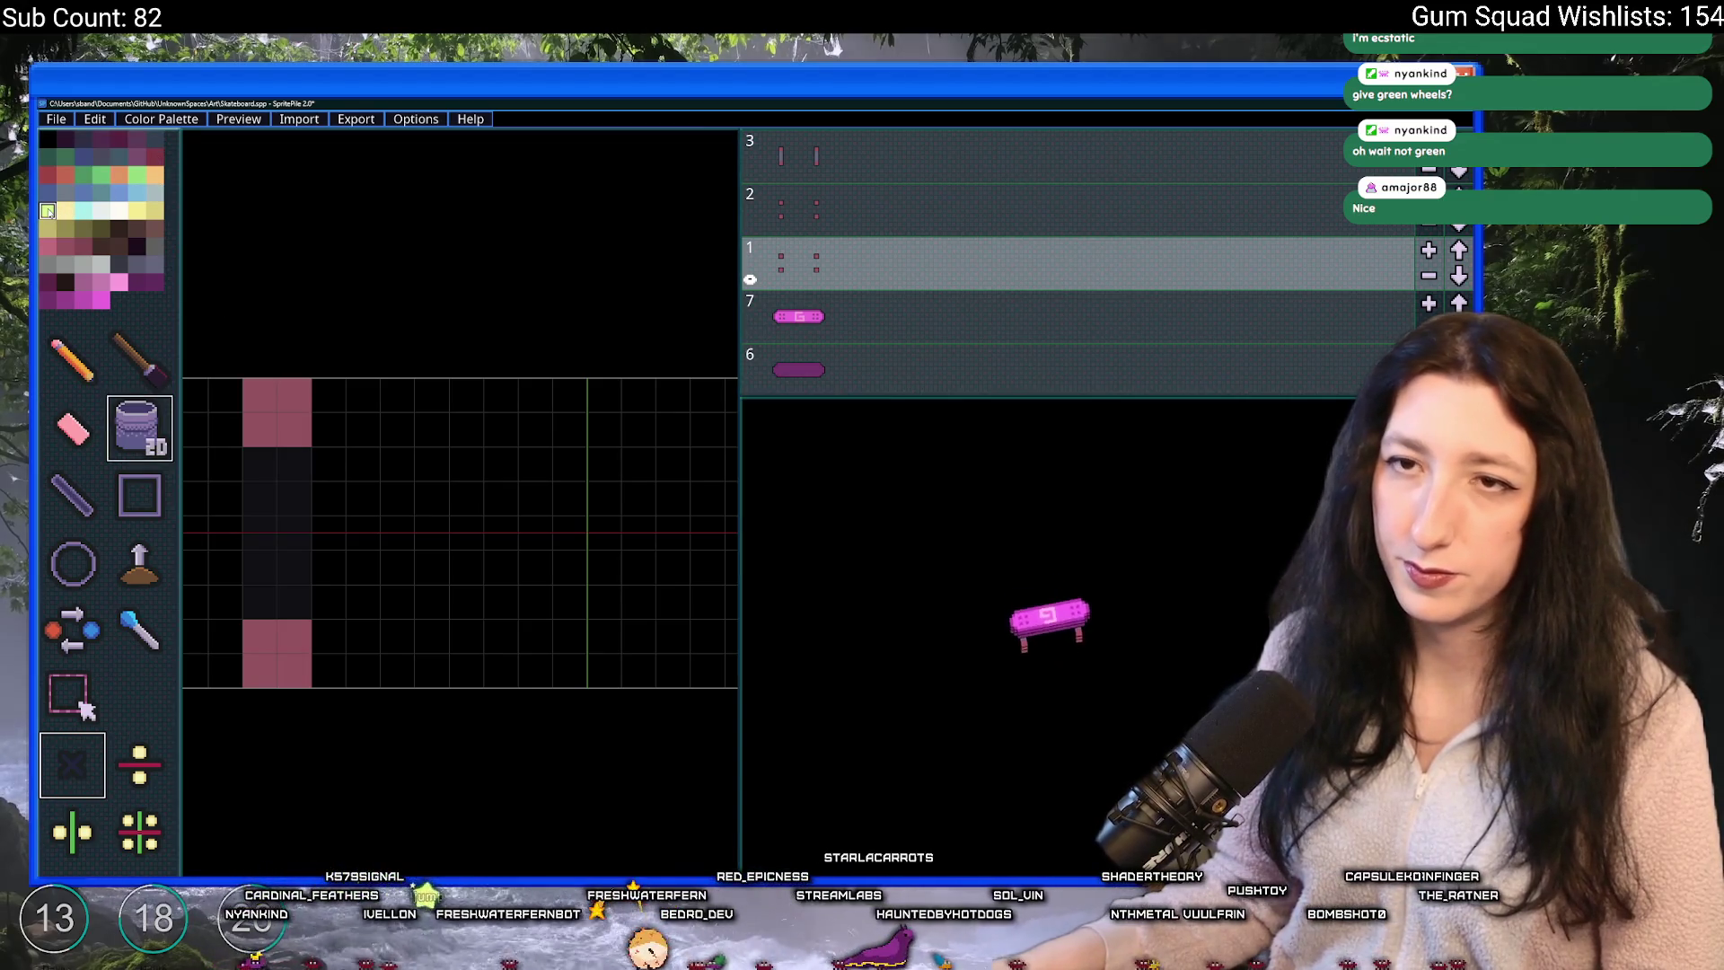
pyautogui.click(72, 628)
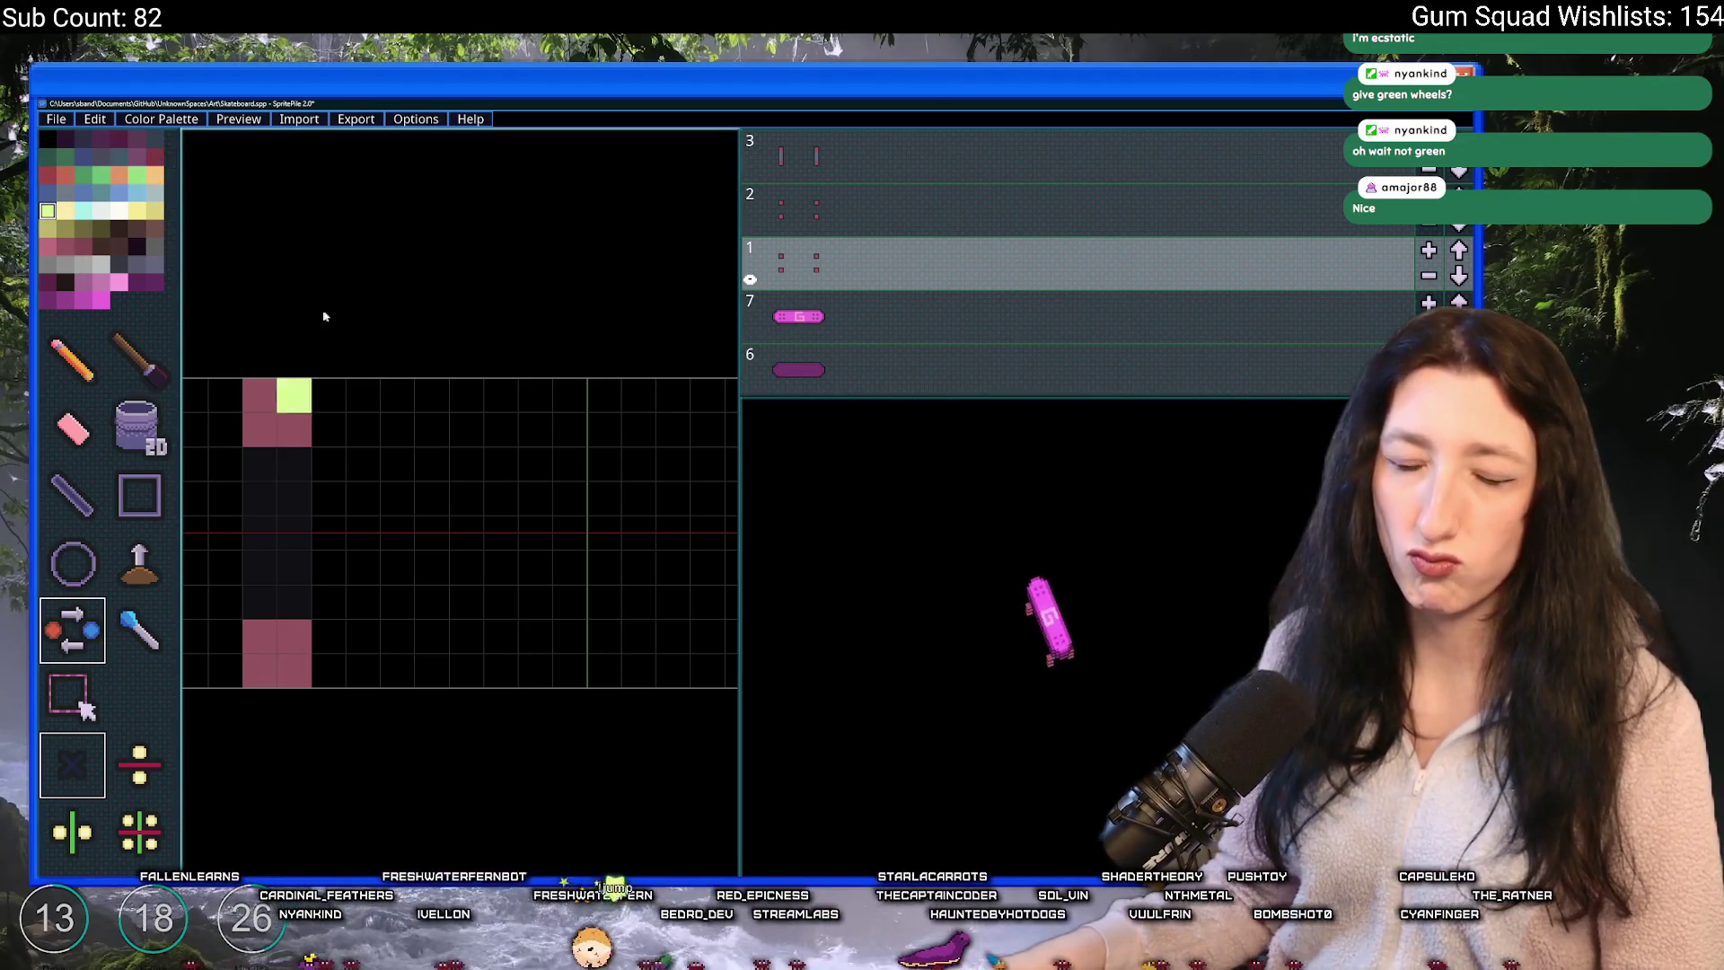
pyautogui.click(83, 246)
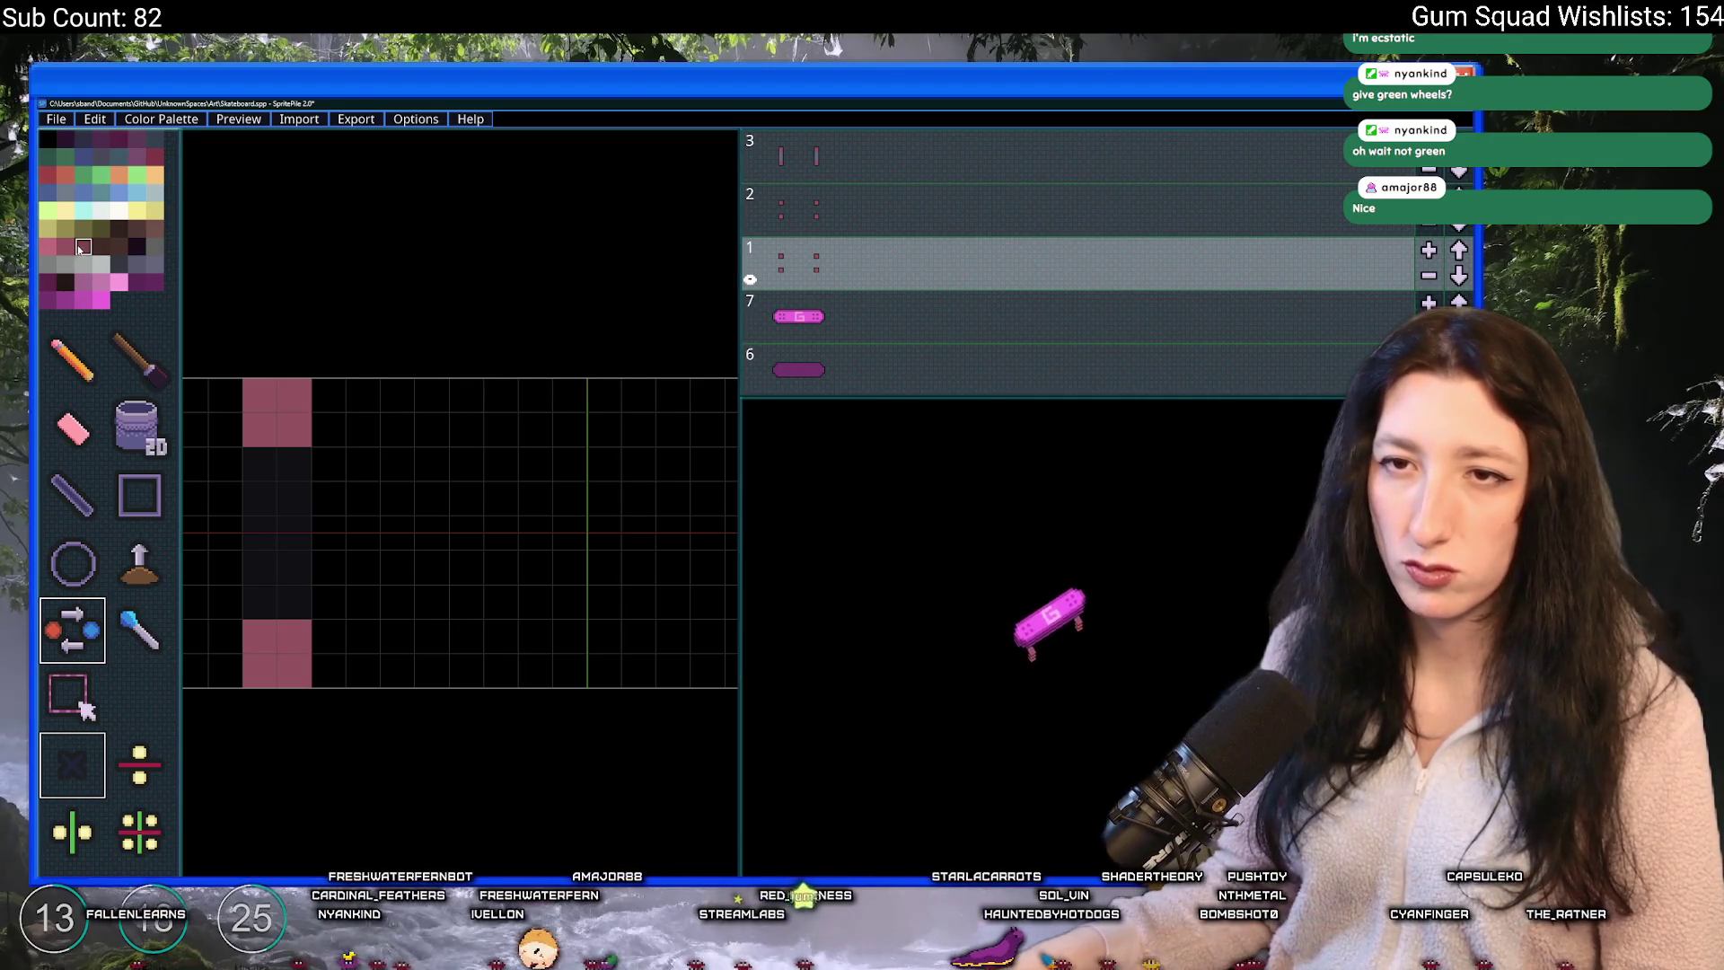
pyautogui.click(120, 175)
pyautogui.click(275, 391)
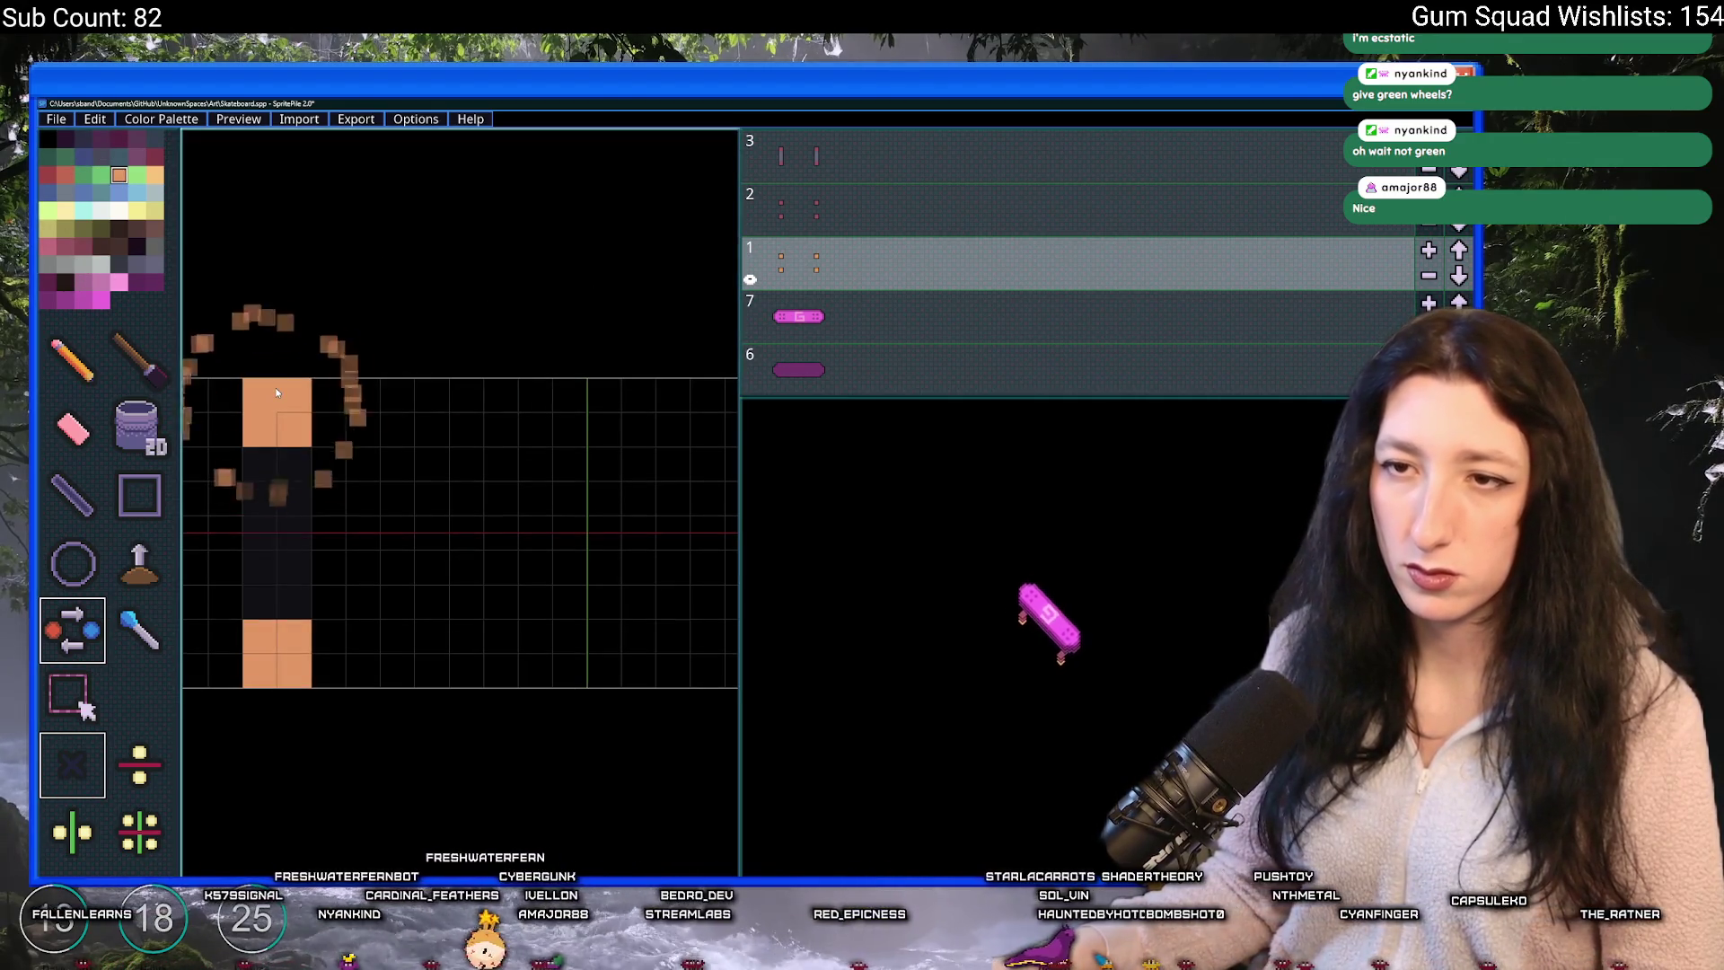
# - Recolour the pink wheel pixels on layers 2 and 3 orange as well
pyautogui.click(790, 211)
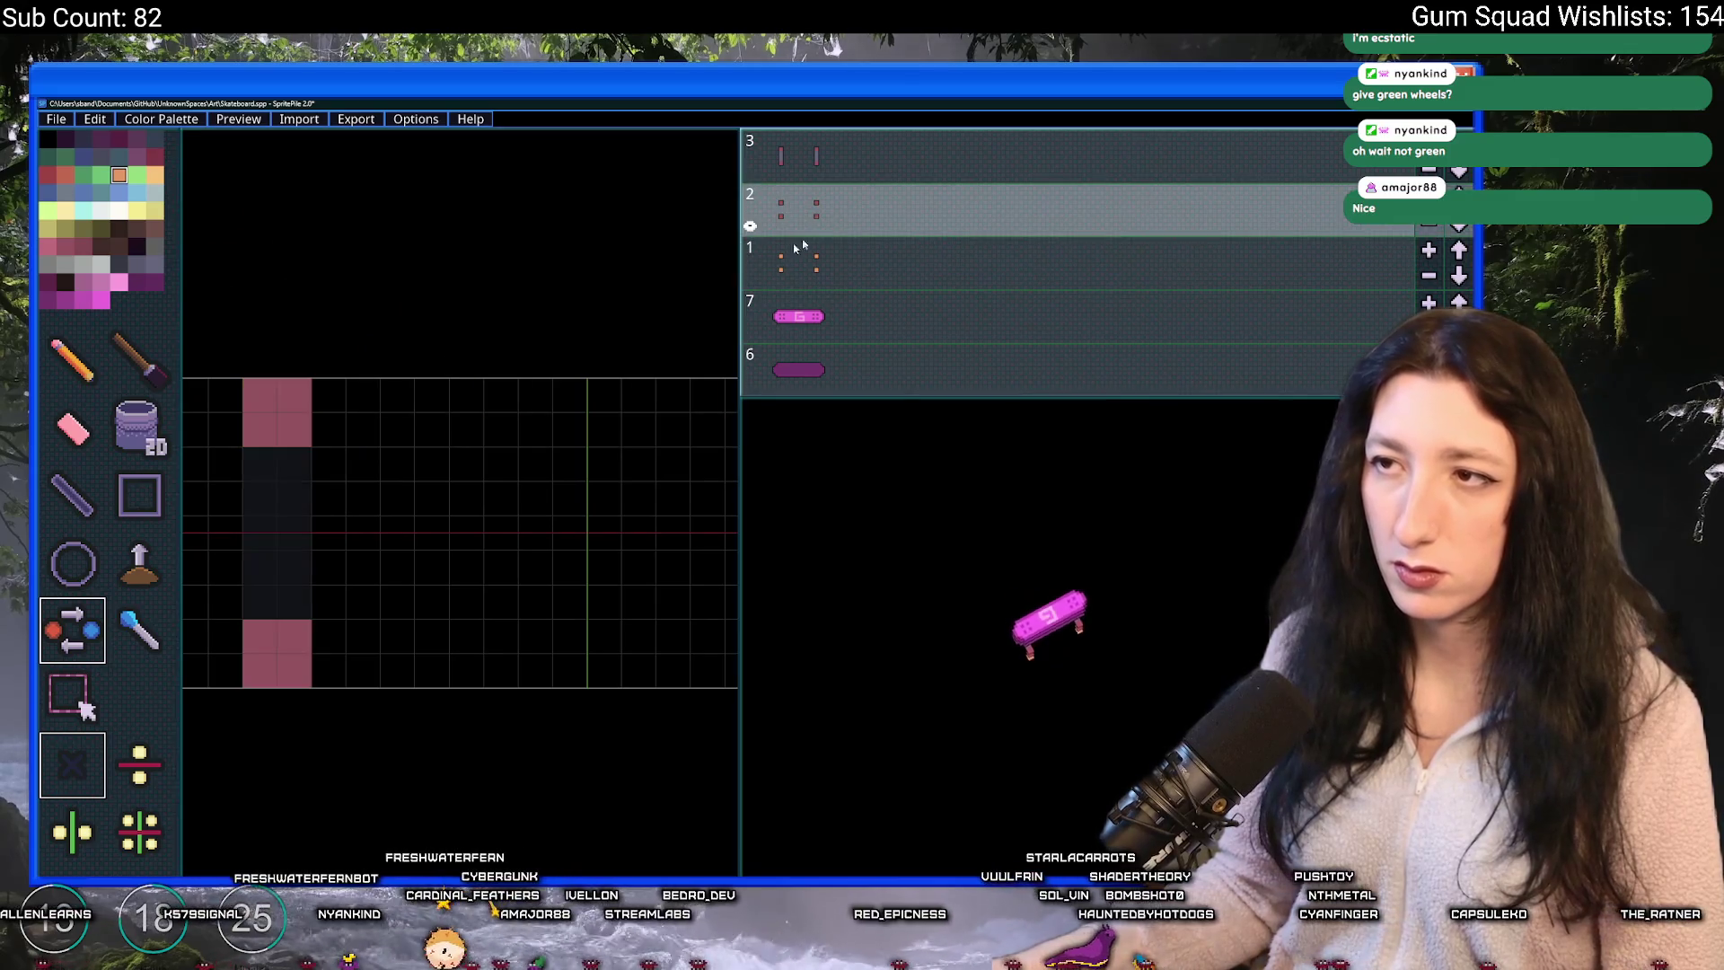
pyautogui.click(291, 411)
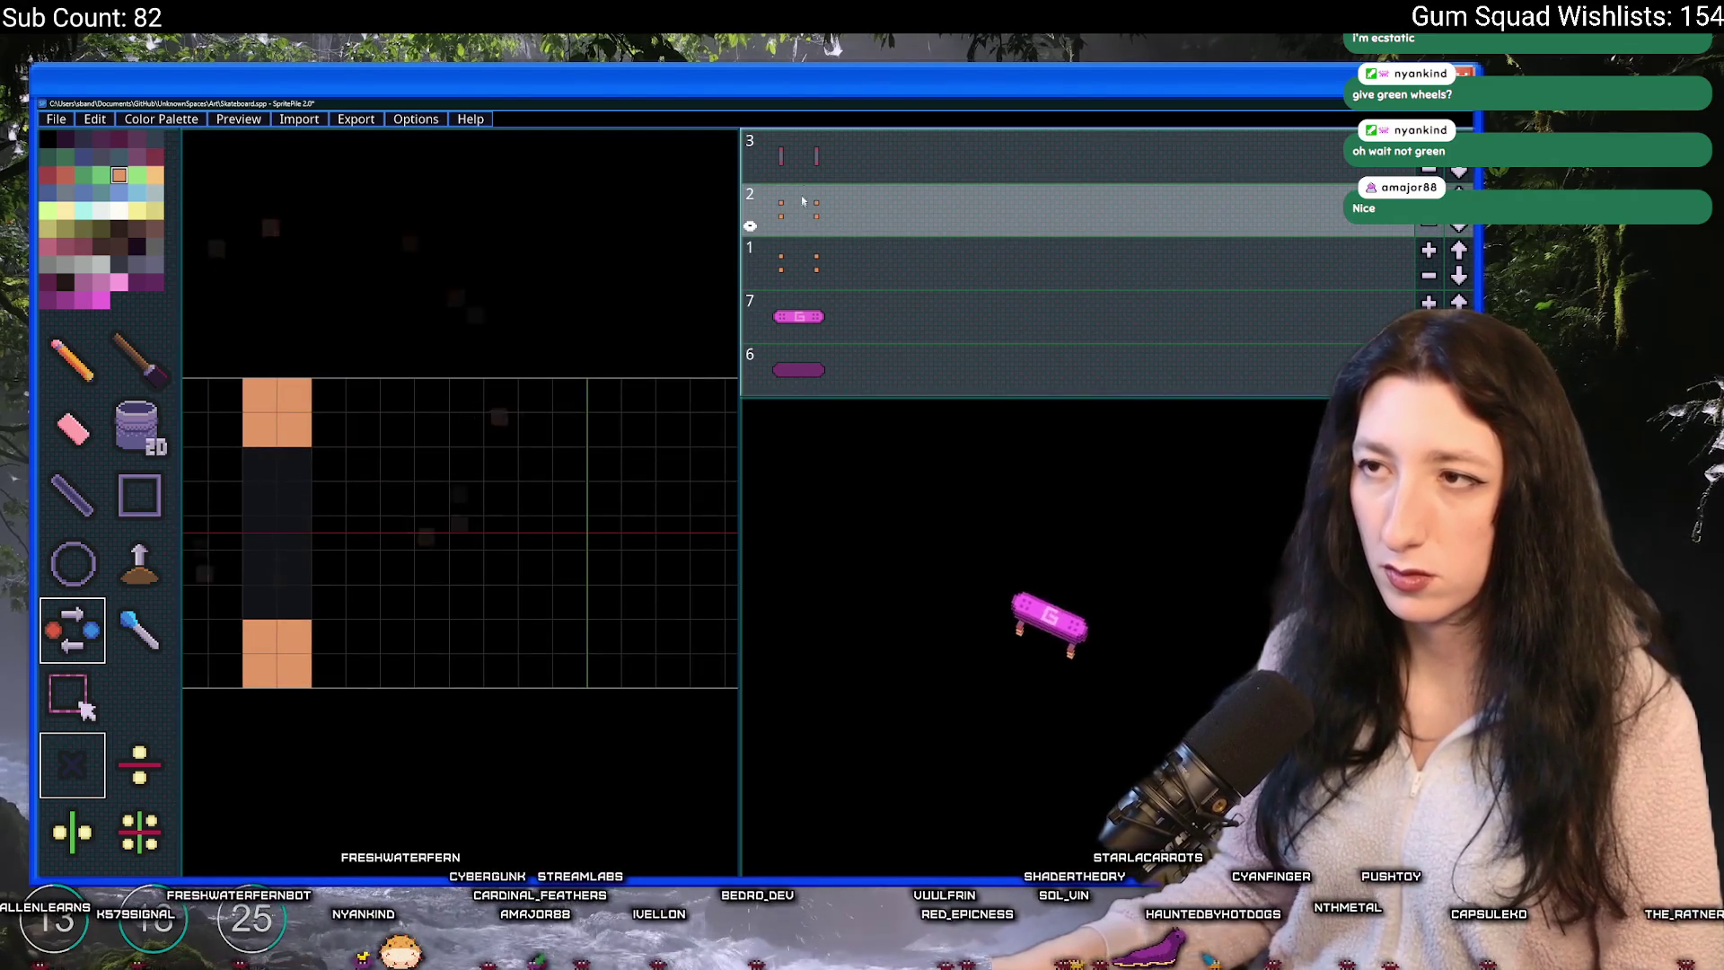
pyautogui.press('Up')
pyautogui.click(287, 429)
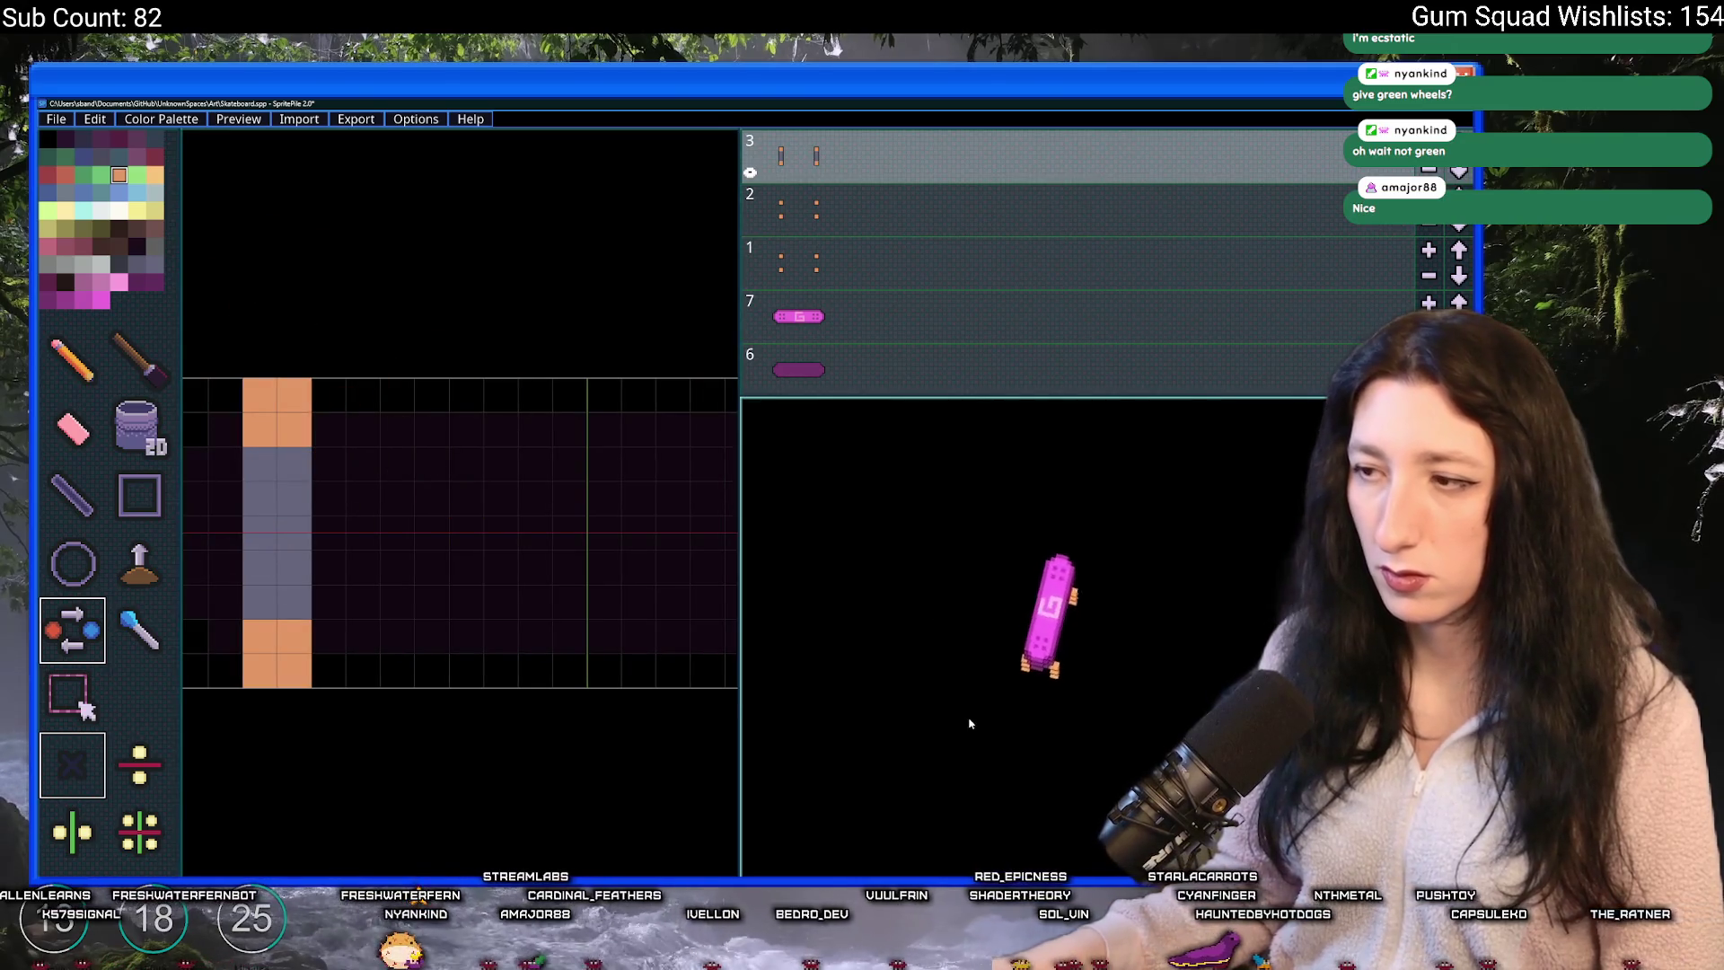
# - Disable celshading and 2D bloom in the 3D preview render settings
pyautogui.click(237, 119)
pyautogui.click(256, 148)
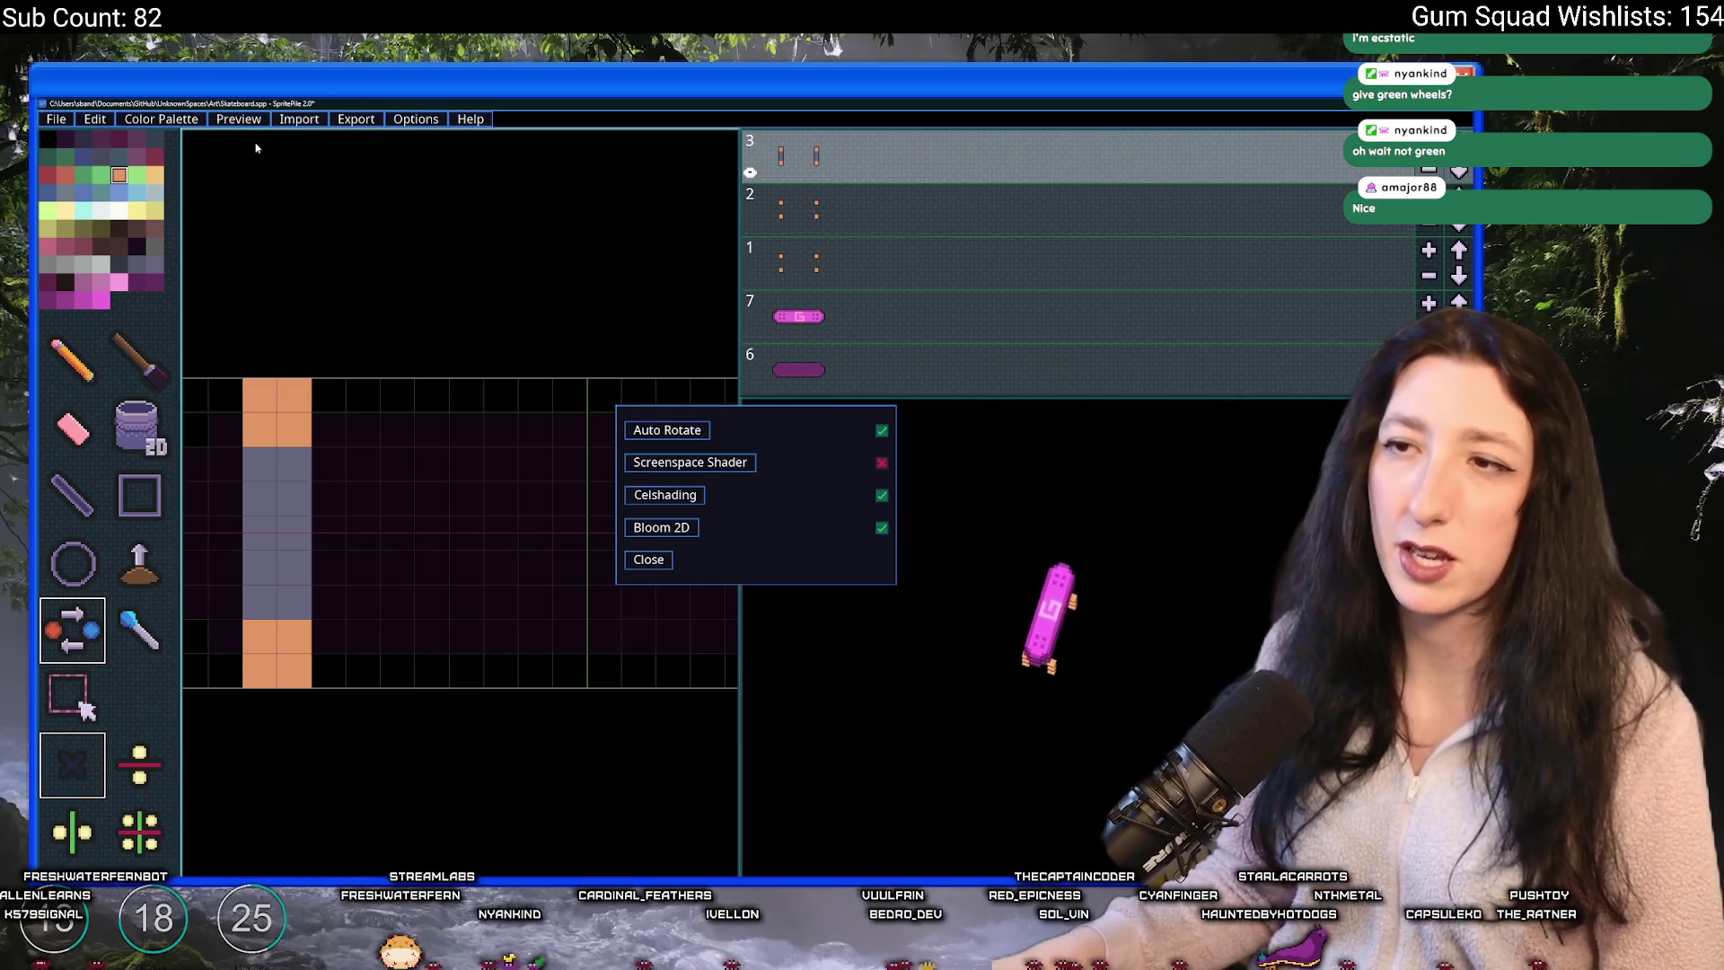
pyautogui.click(665, 495)
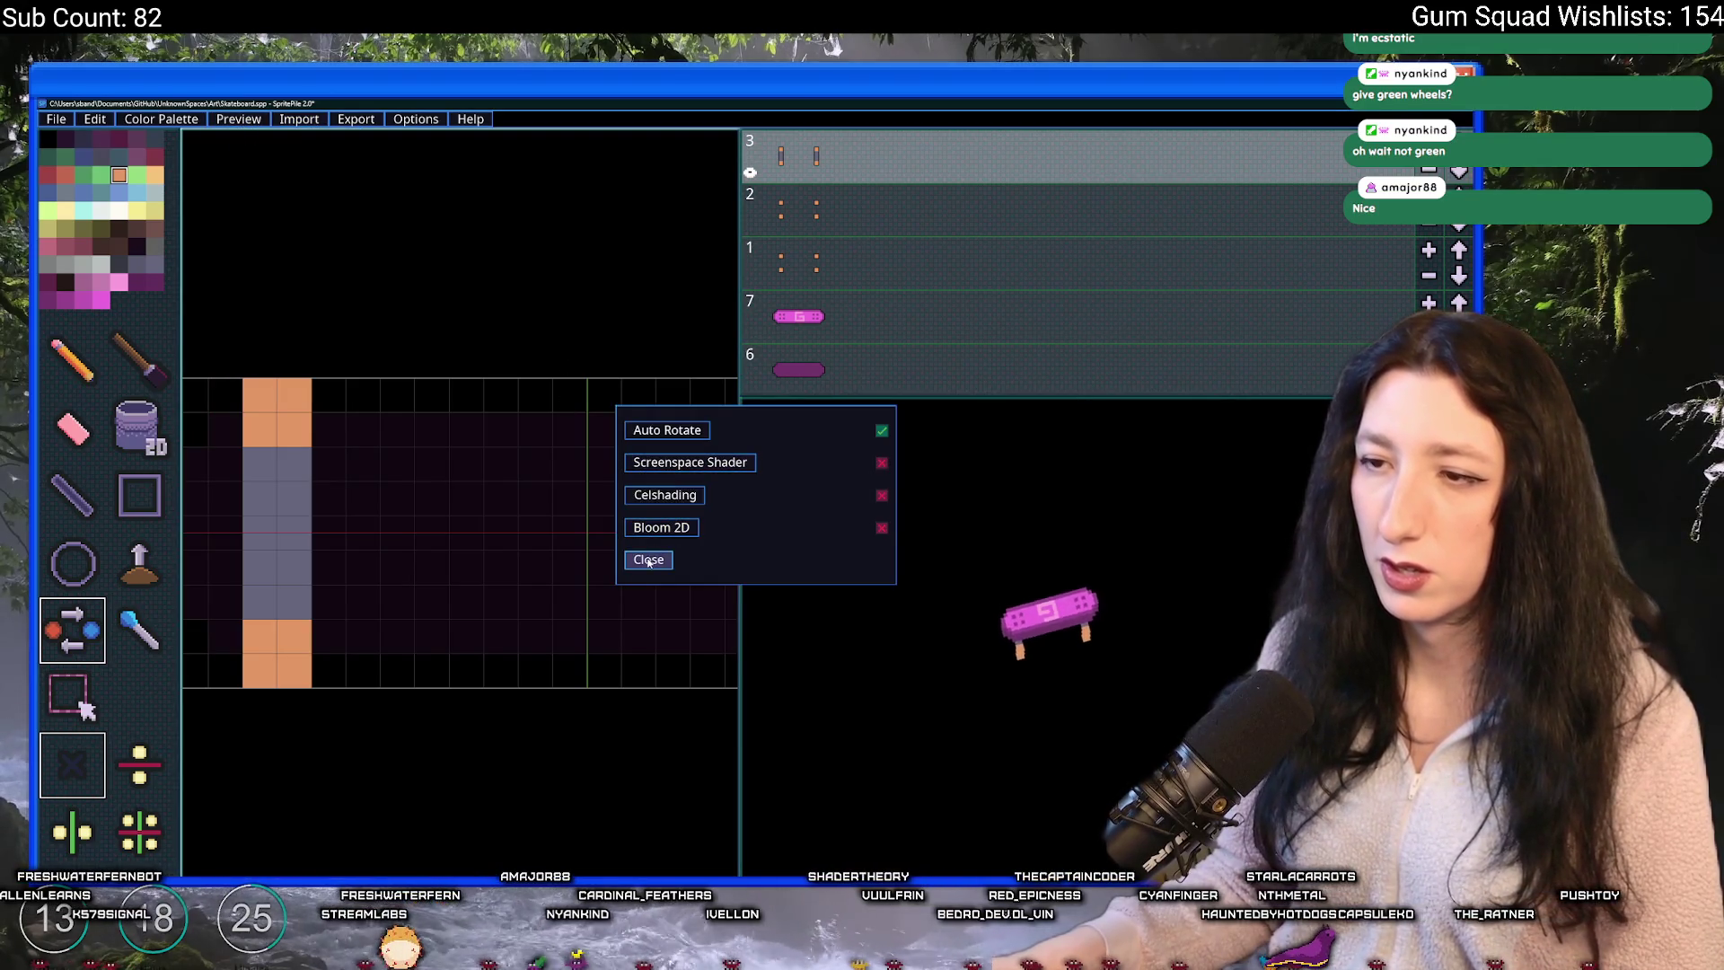
pyautogui.click(649, 559)
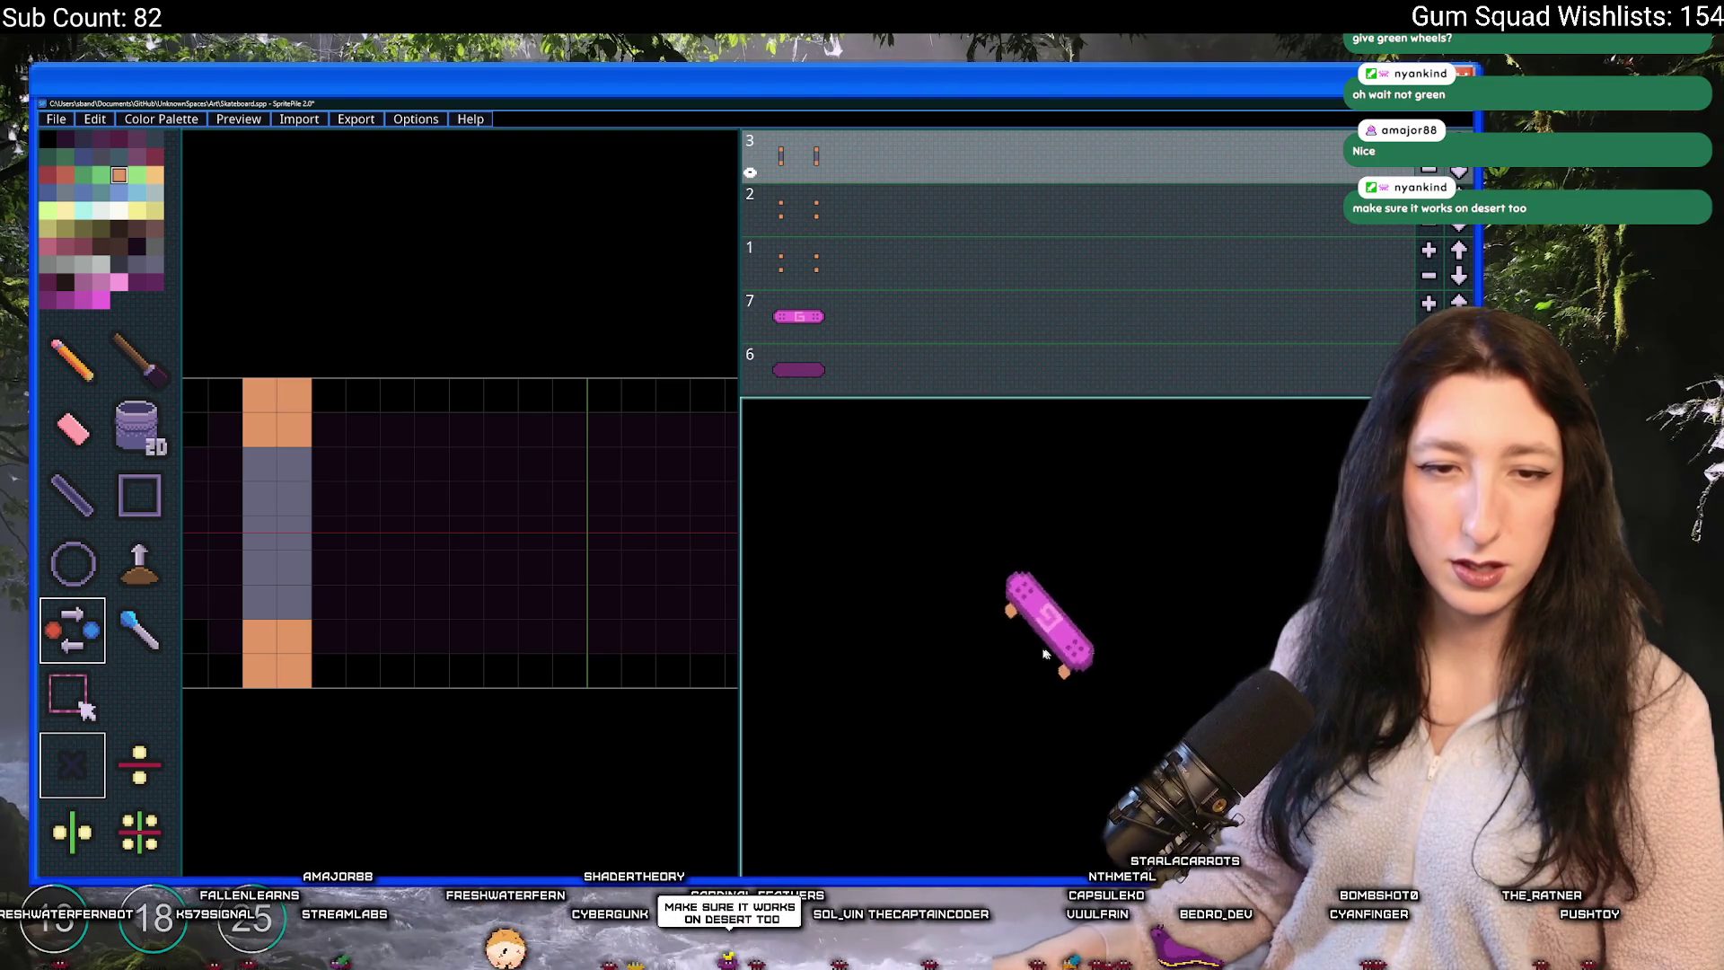
pyautogui.click(869, 266)
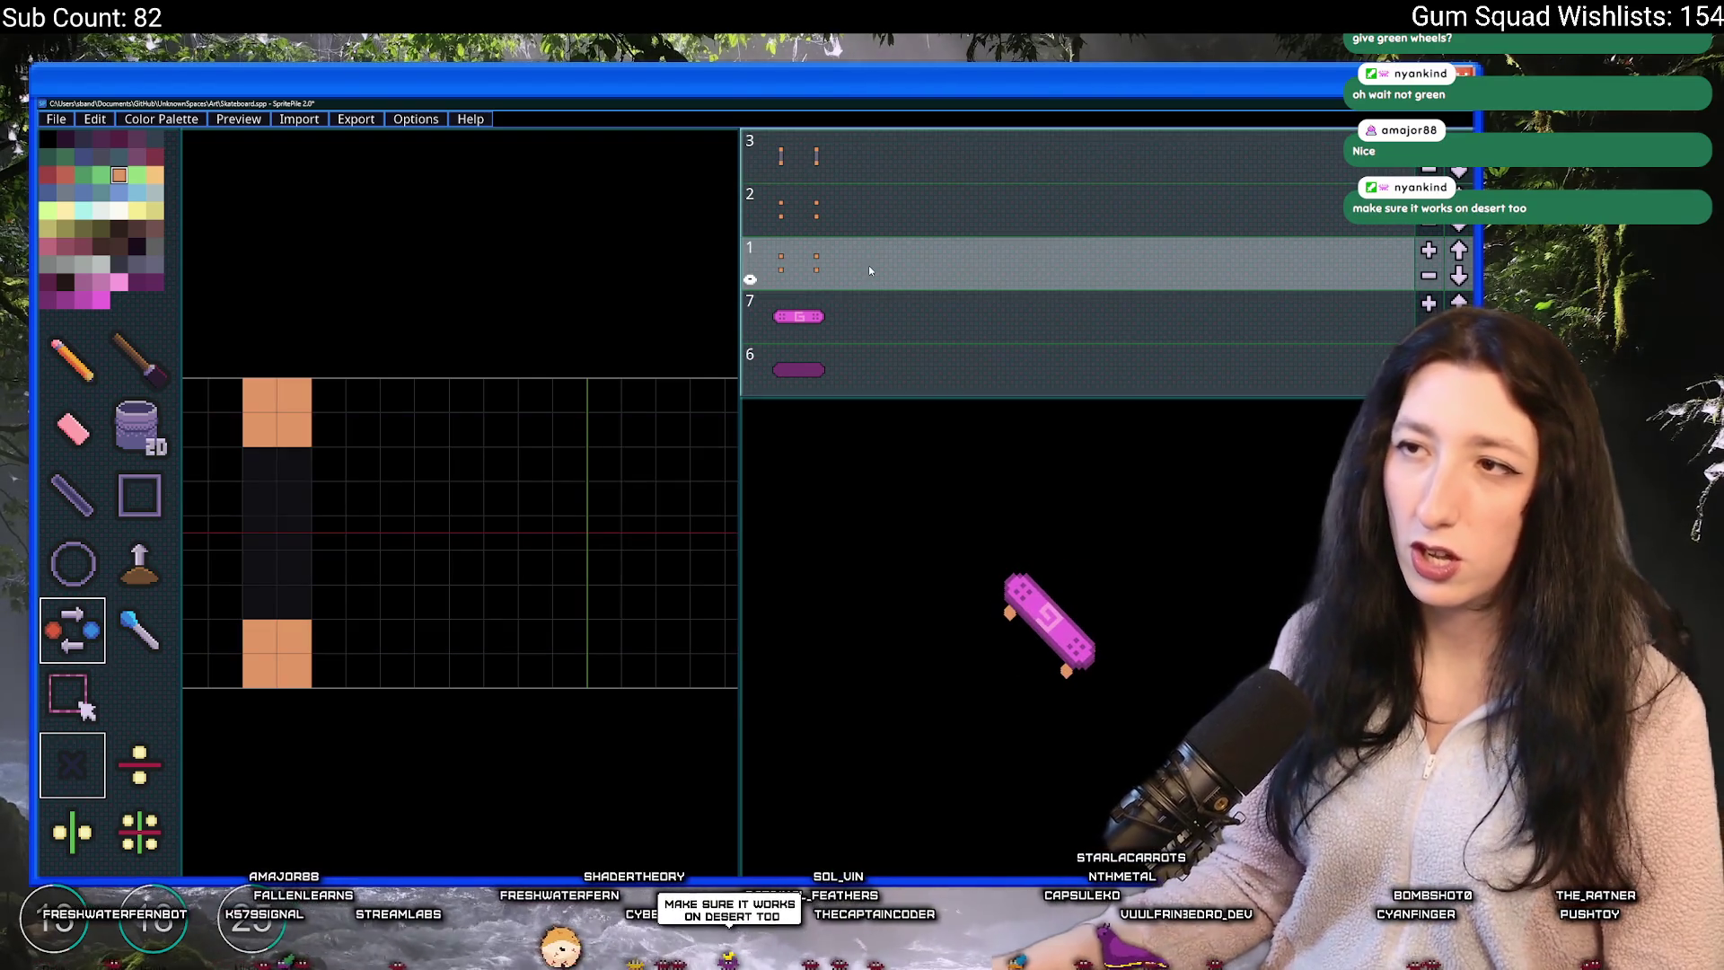
# - Swap the orange wheel pixels to green on wheel layers 1, 2 and 3
pyautogui.click(137, 175)
pyautogui.click(296, 408)
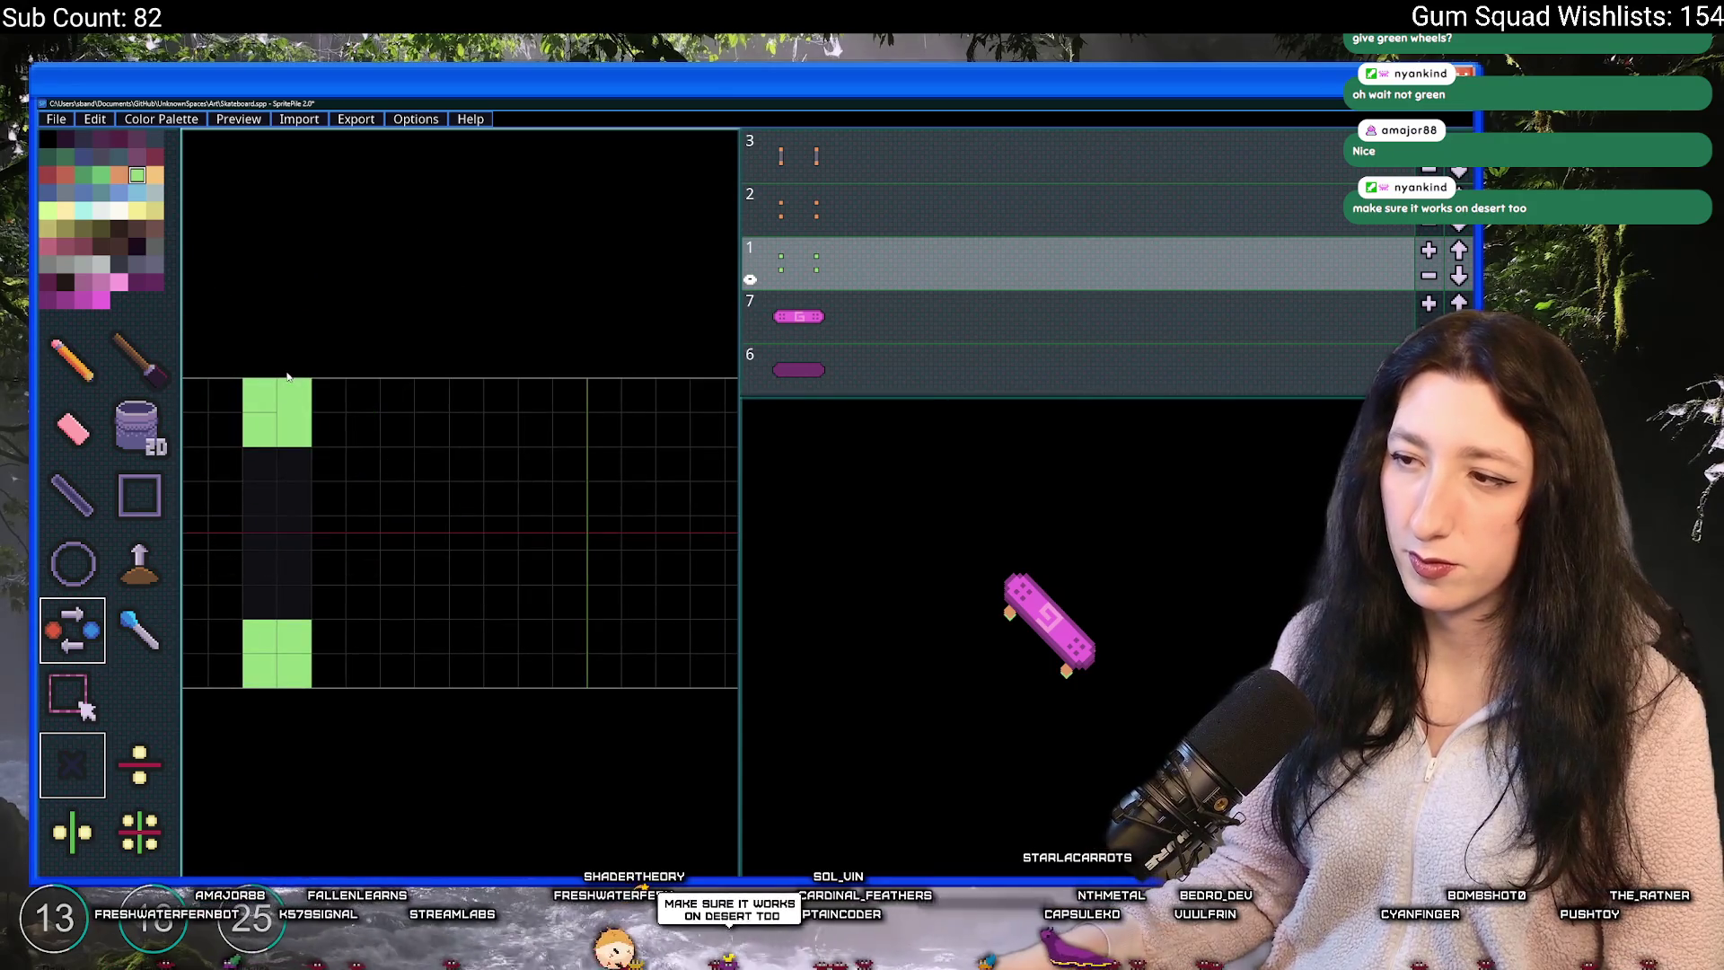
pyautogui.click(869, 212)
pyautogui.click(296, 413)
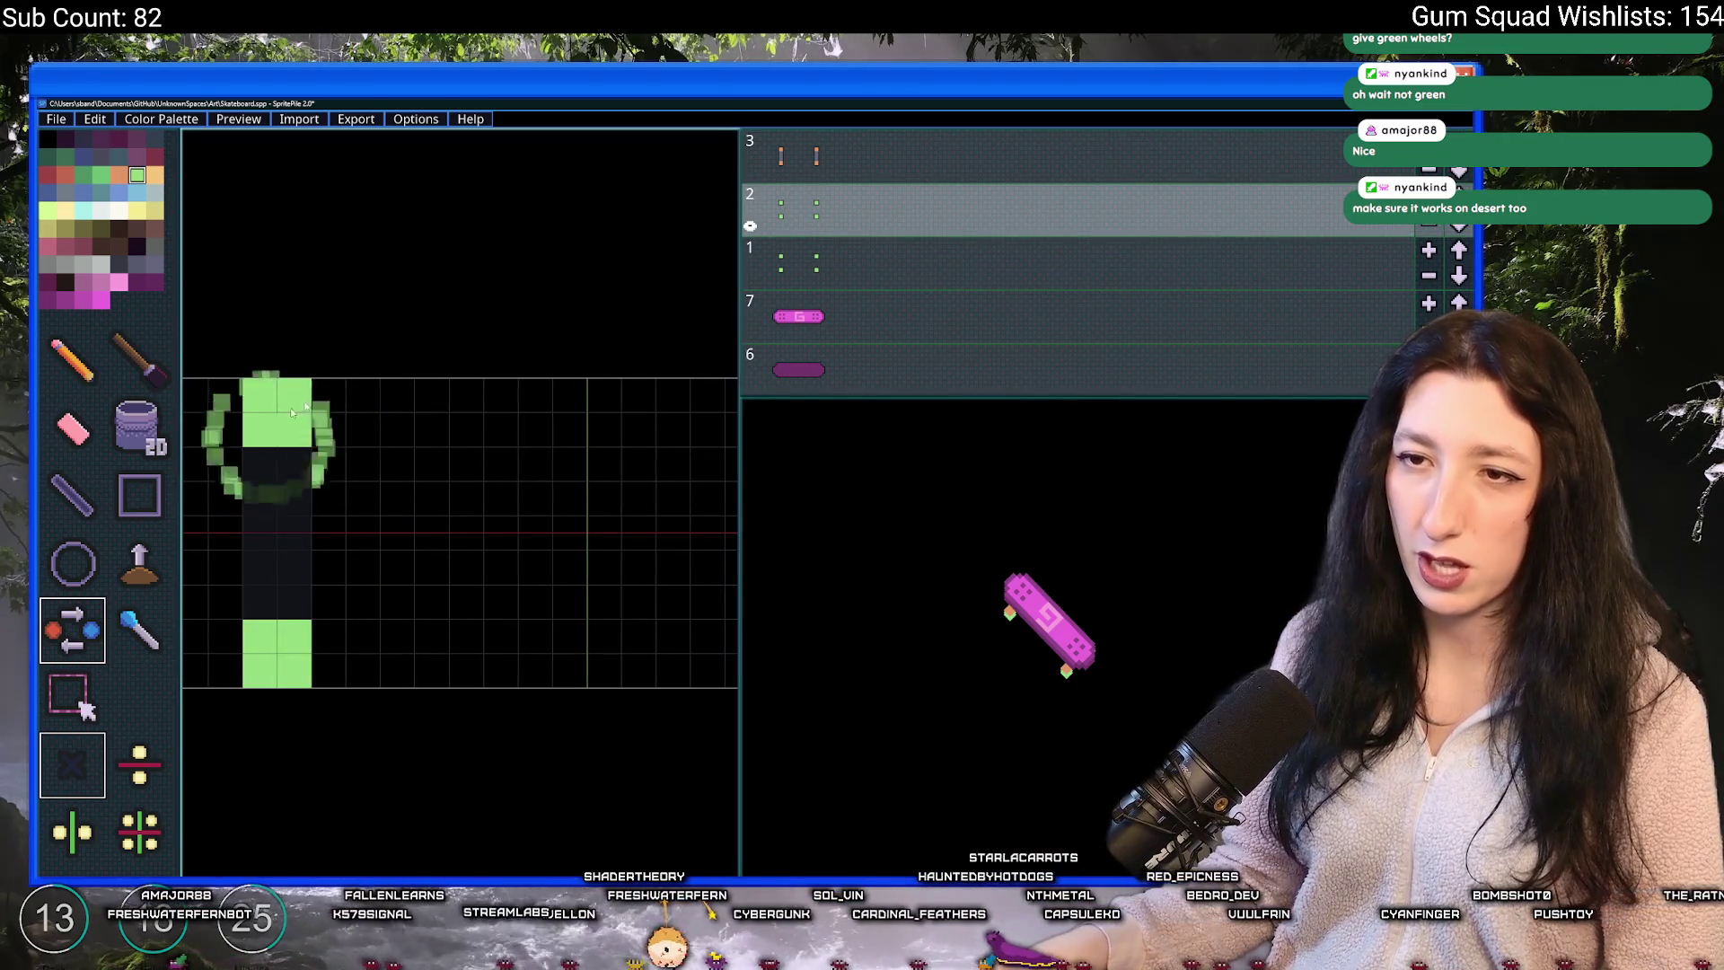
pyautogui.click(873, 161)
pyautogui.click(296, 421)
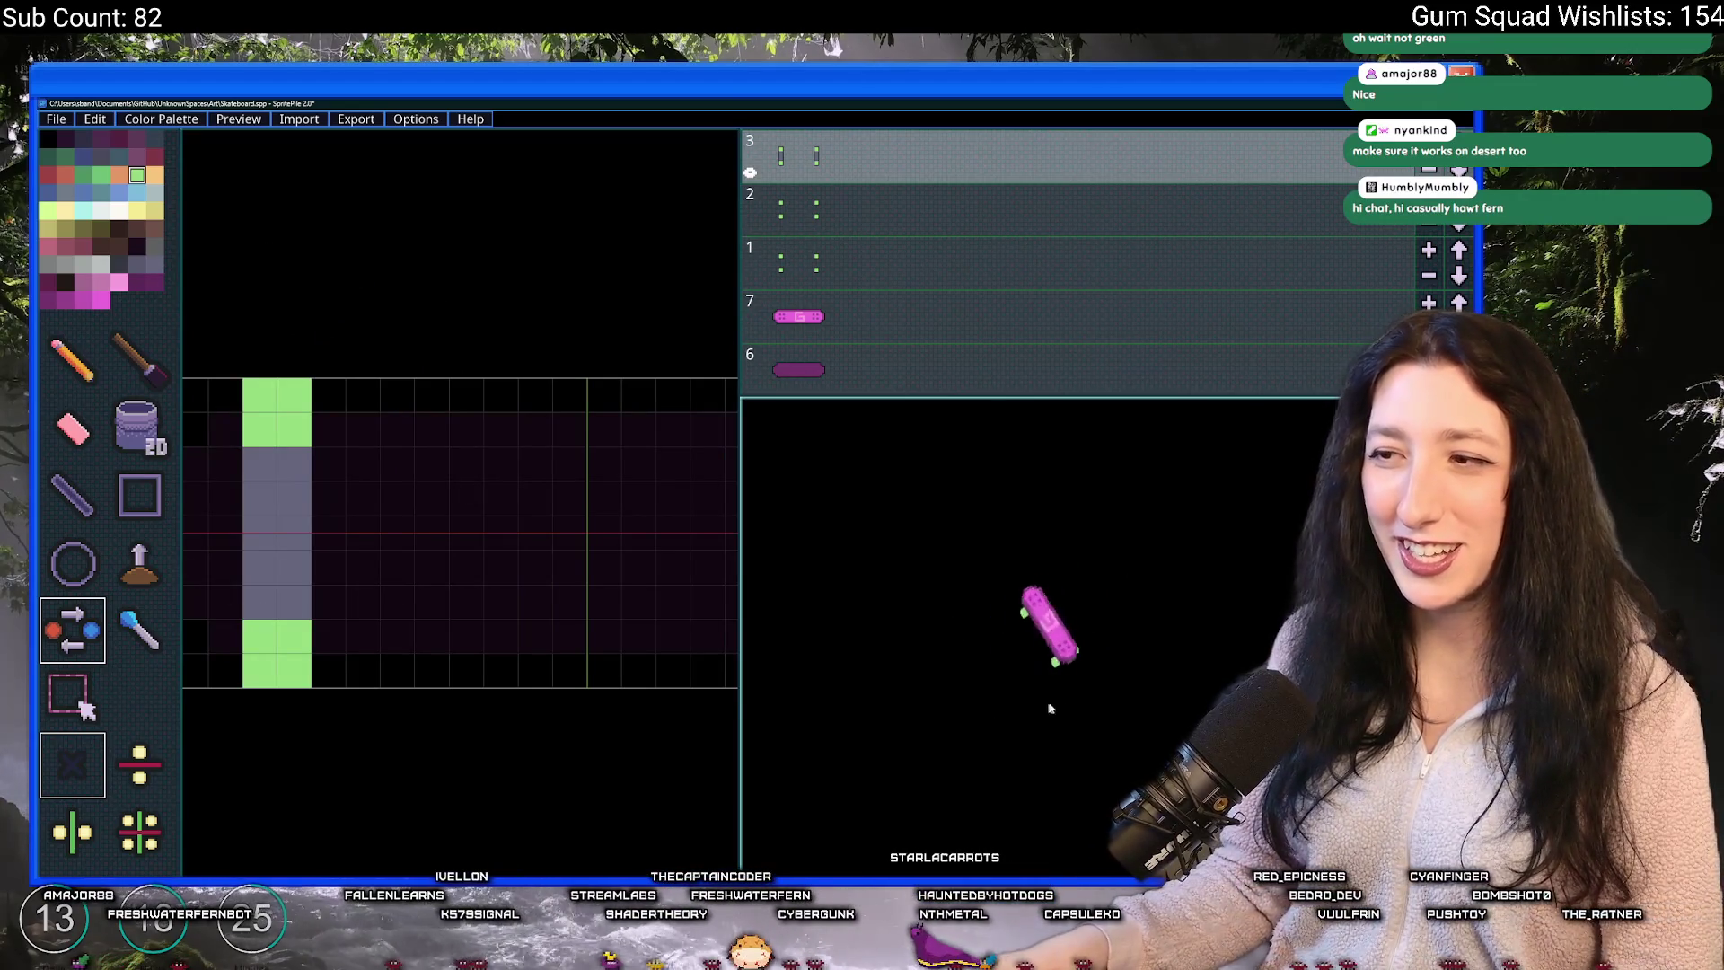
# - Add green blocks beside the top wheel, undoing the stray one
pyautogui.click(317, 437)
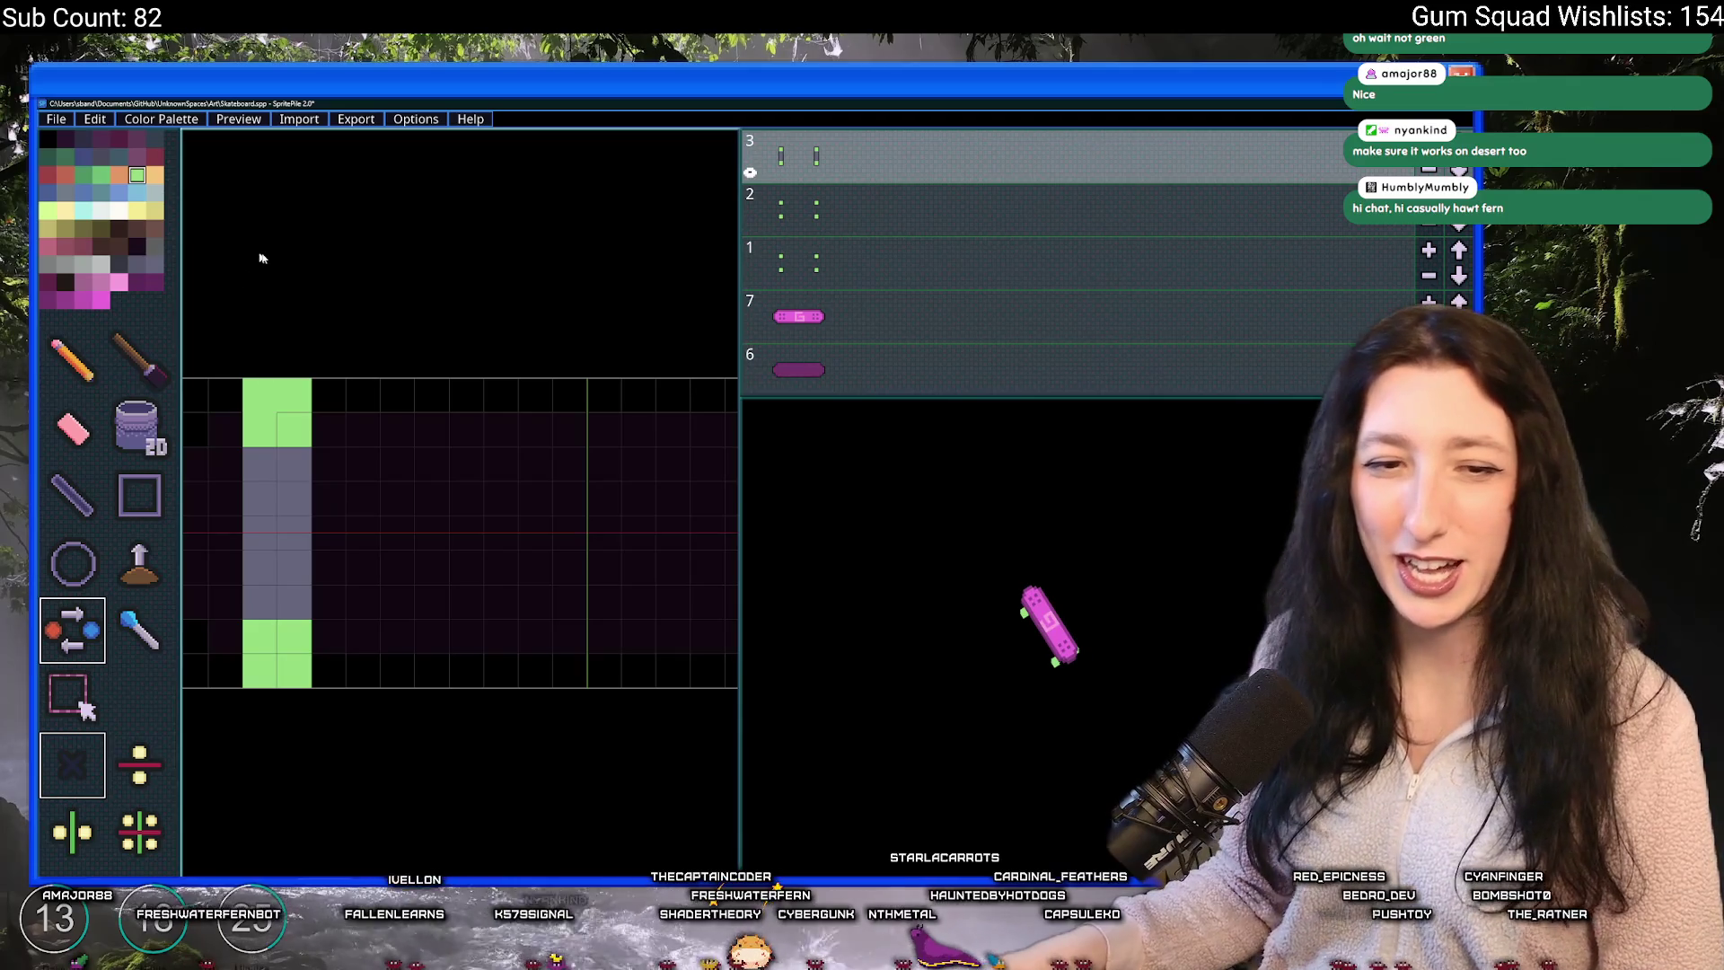
pyautogui.click(225, 396)
pyautogui.hotkey('ctrl', 'z')
pyautogui.scroll(-1, 202, 213)
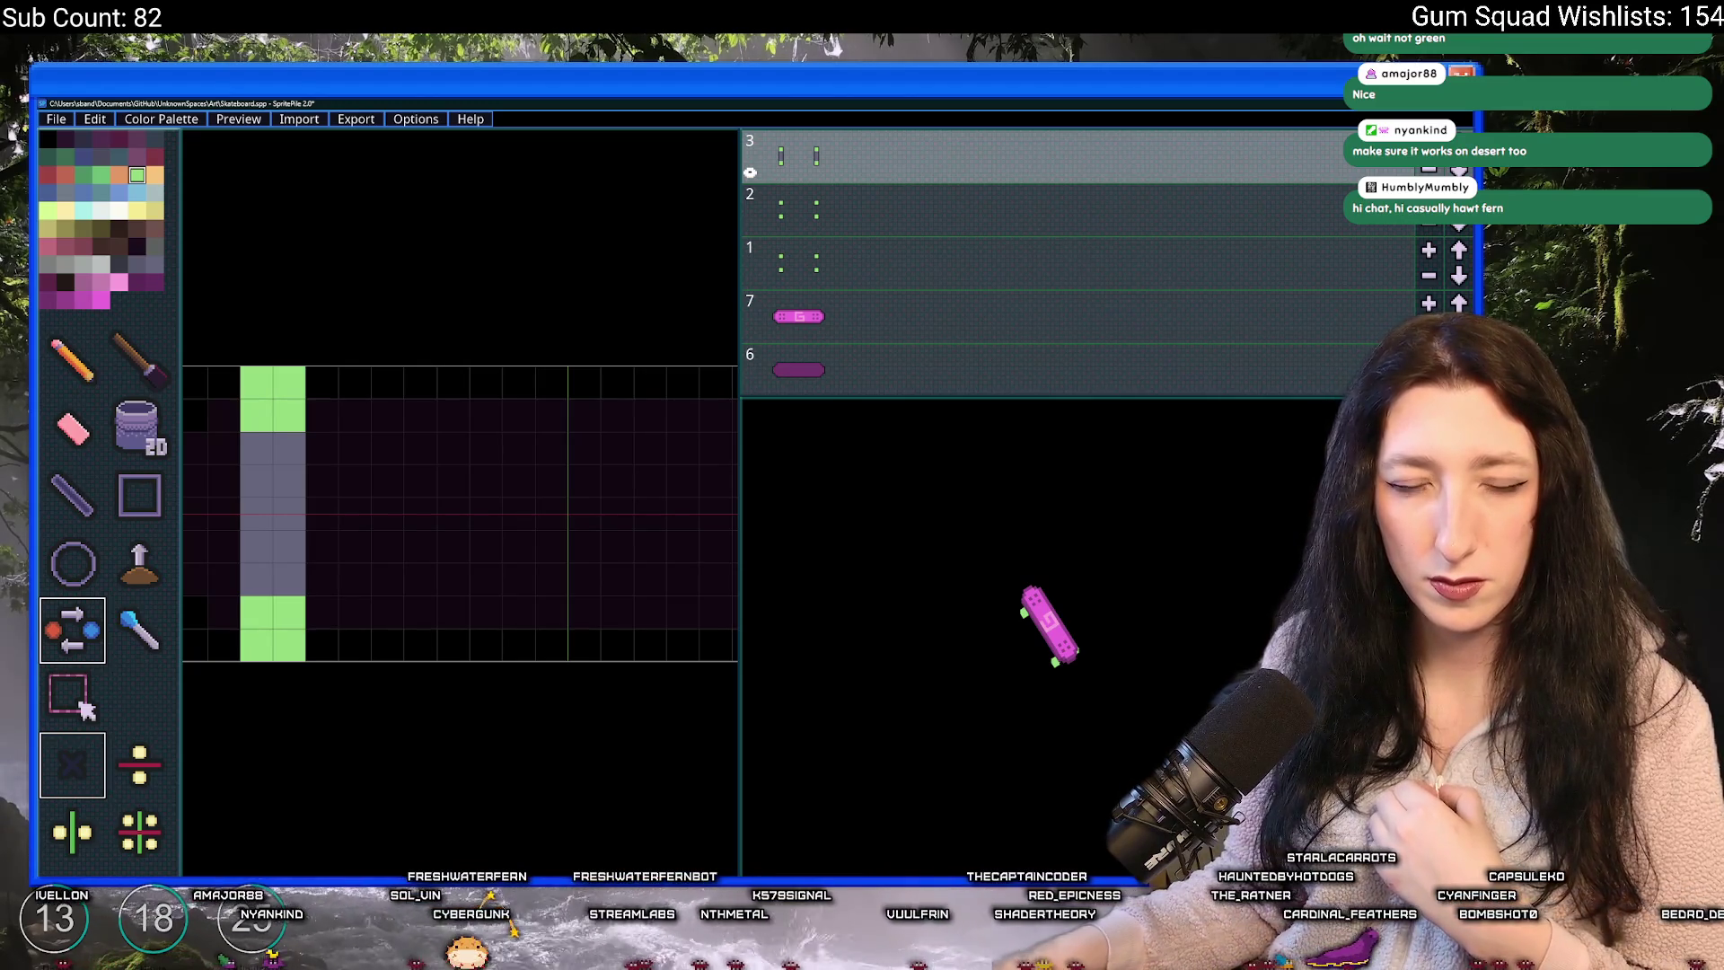
# - Export the skateboard slices as a PNG sequence named SkateboardPink into the SkateboardLogo folder
pyautogui.click(56, 119)
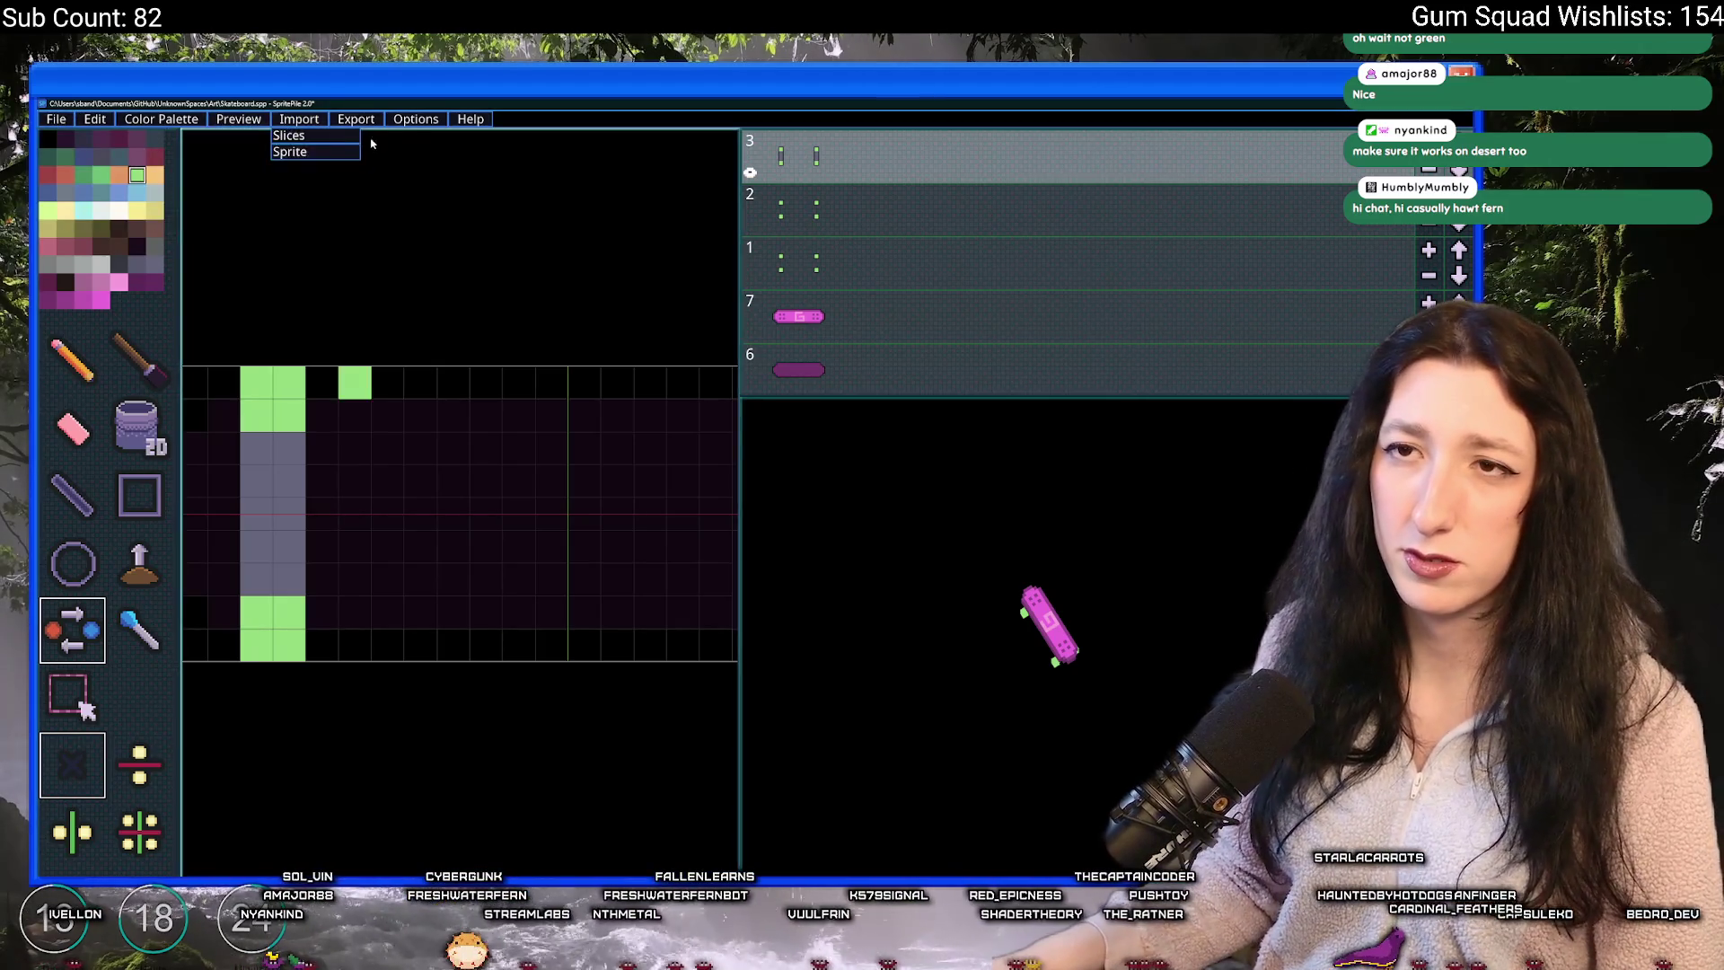
pyautogui.moveTo(356, 119)
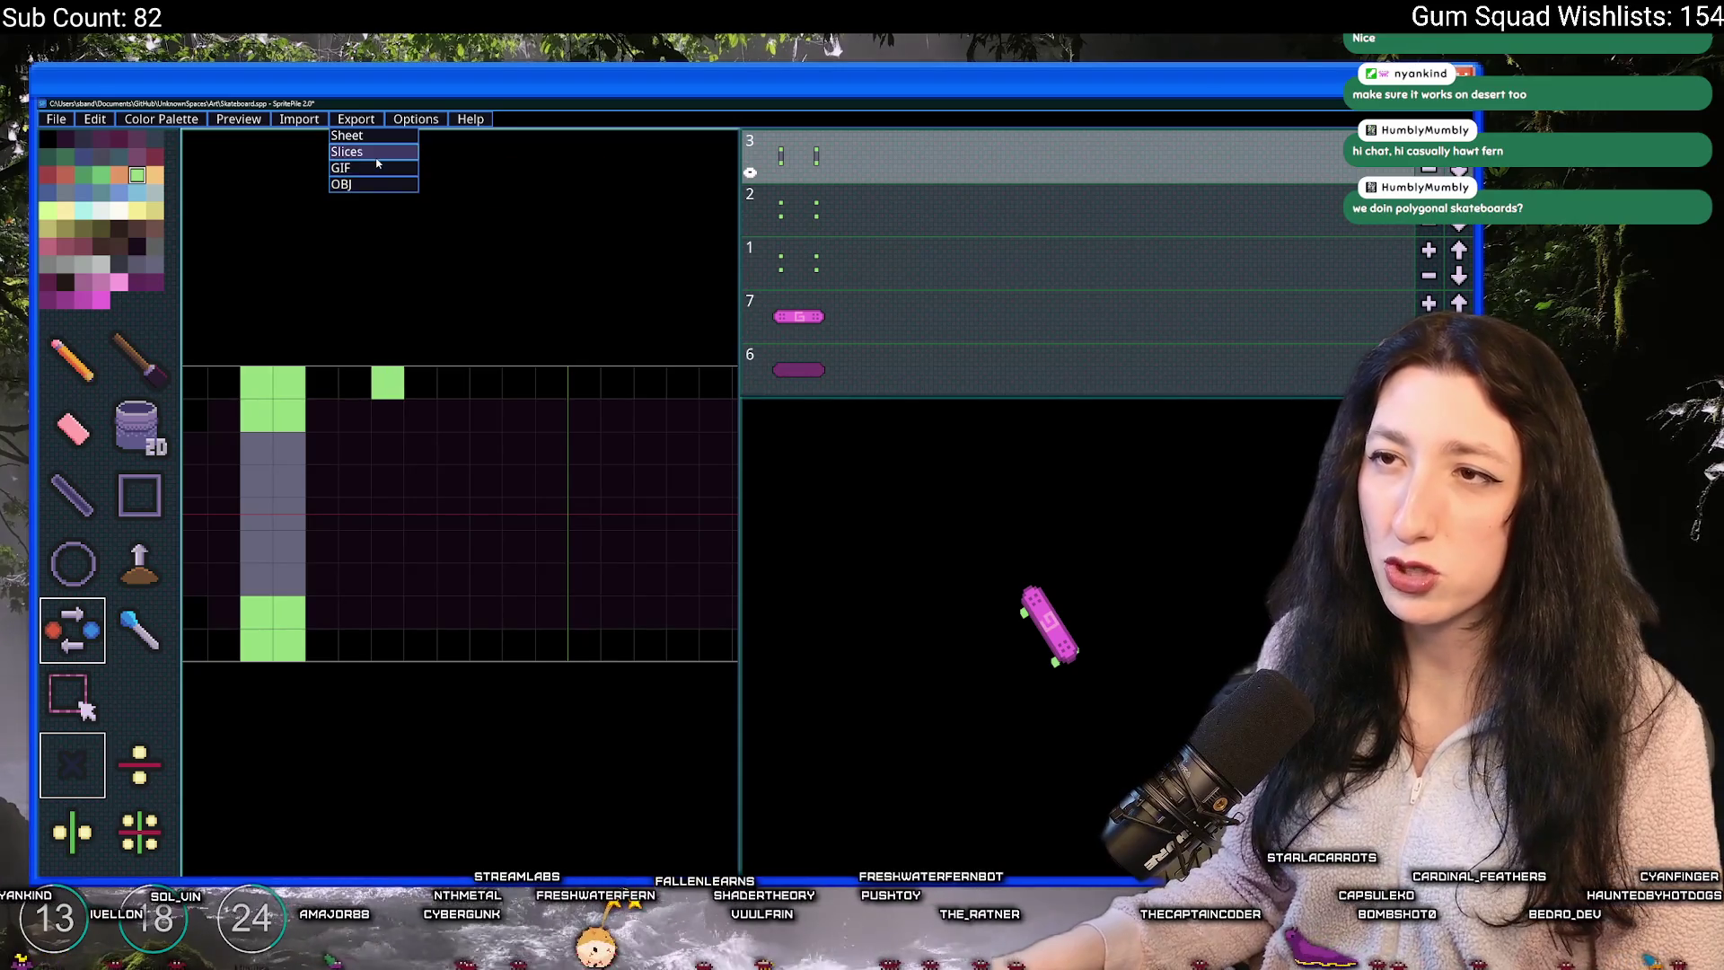
pyautogui.click(377, 160)
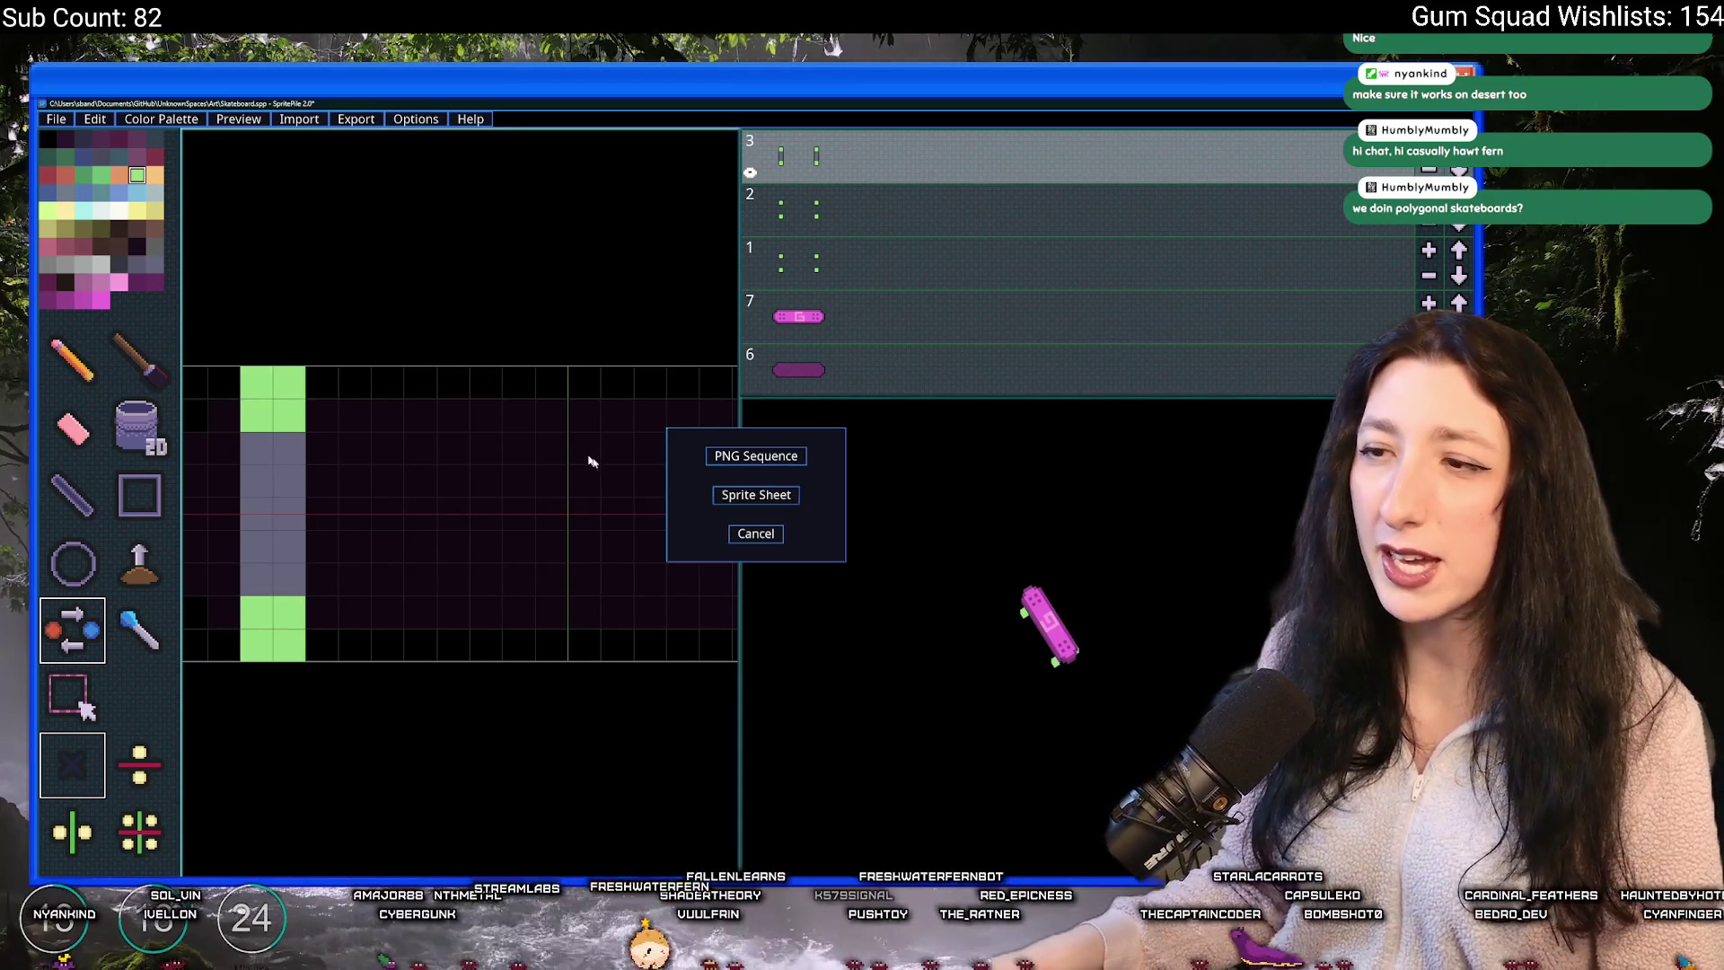
pyautogui.click(745, 456)
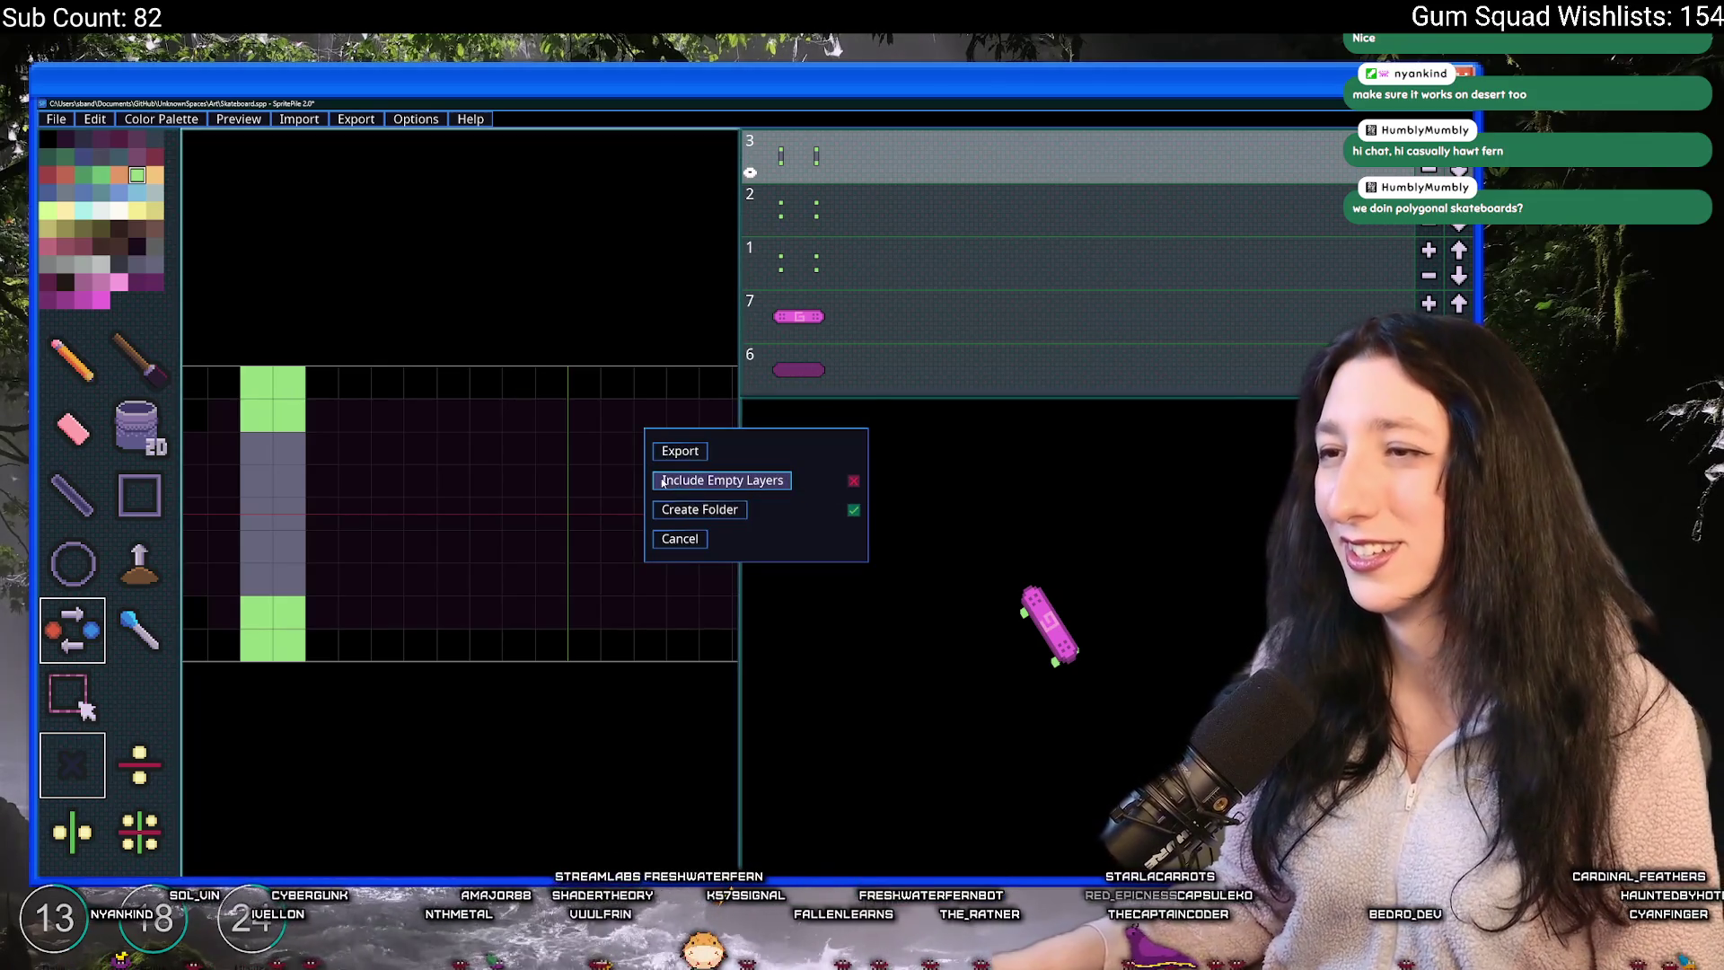
pyautogui.click(679, 451)
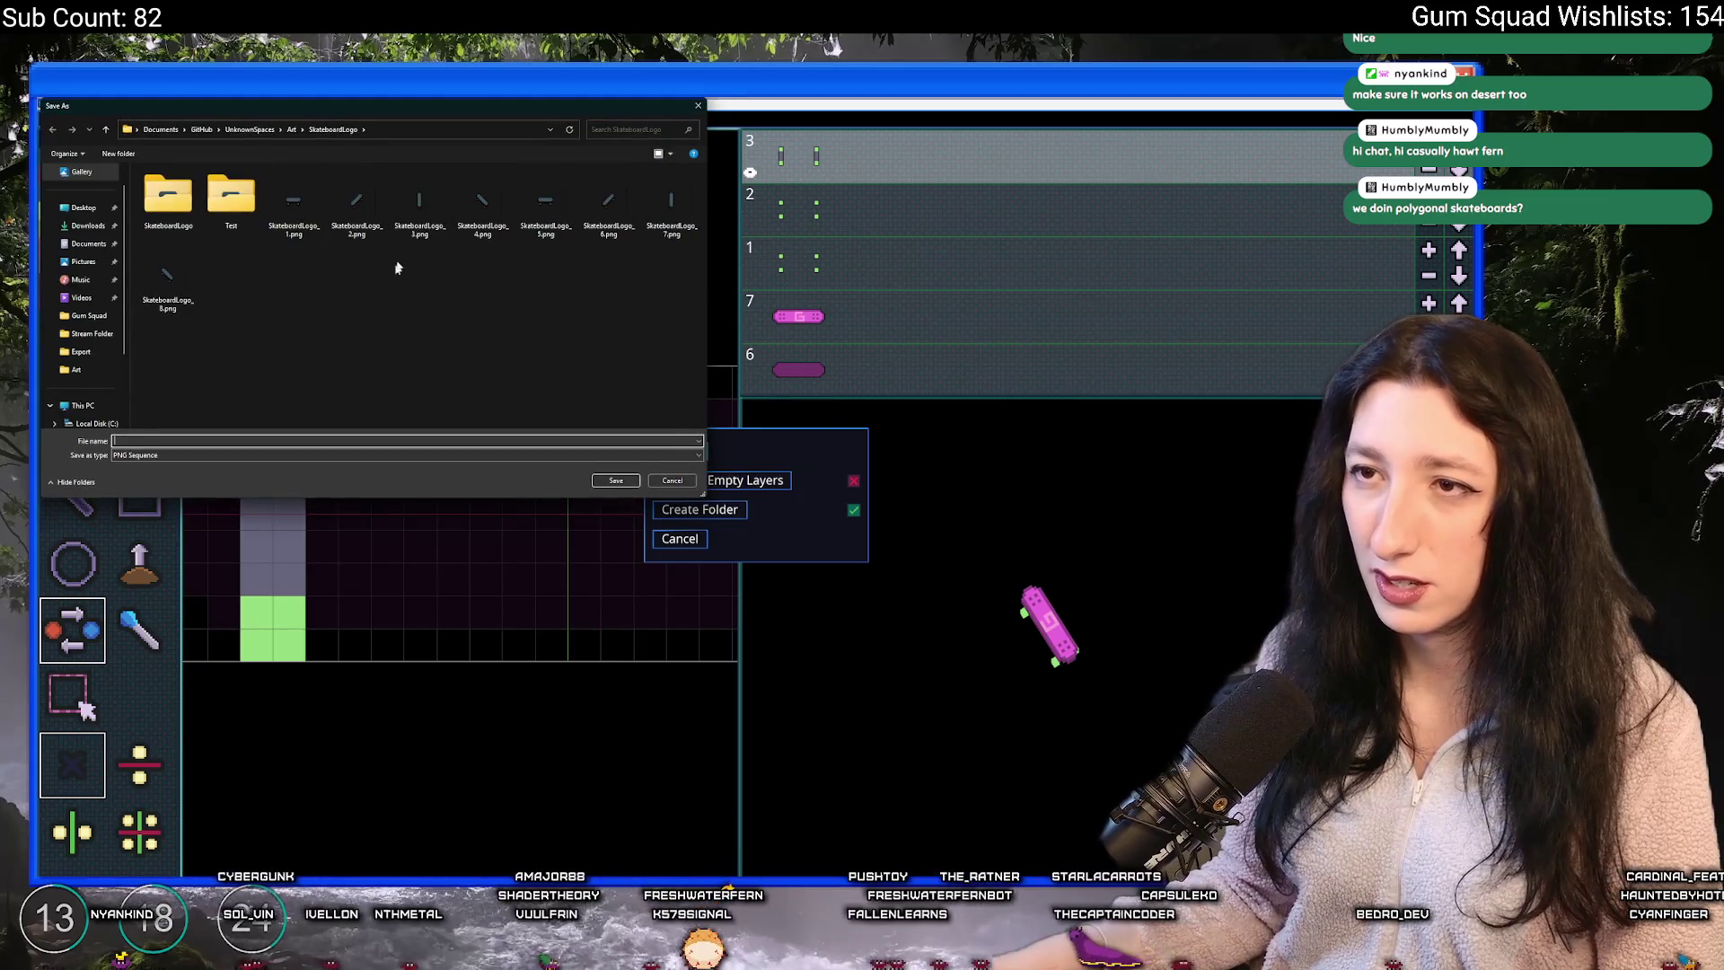
pyautogui.write('Skat')
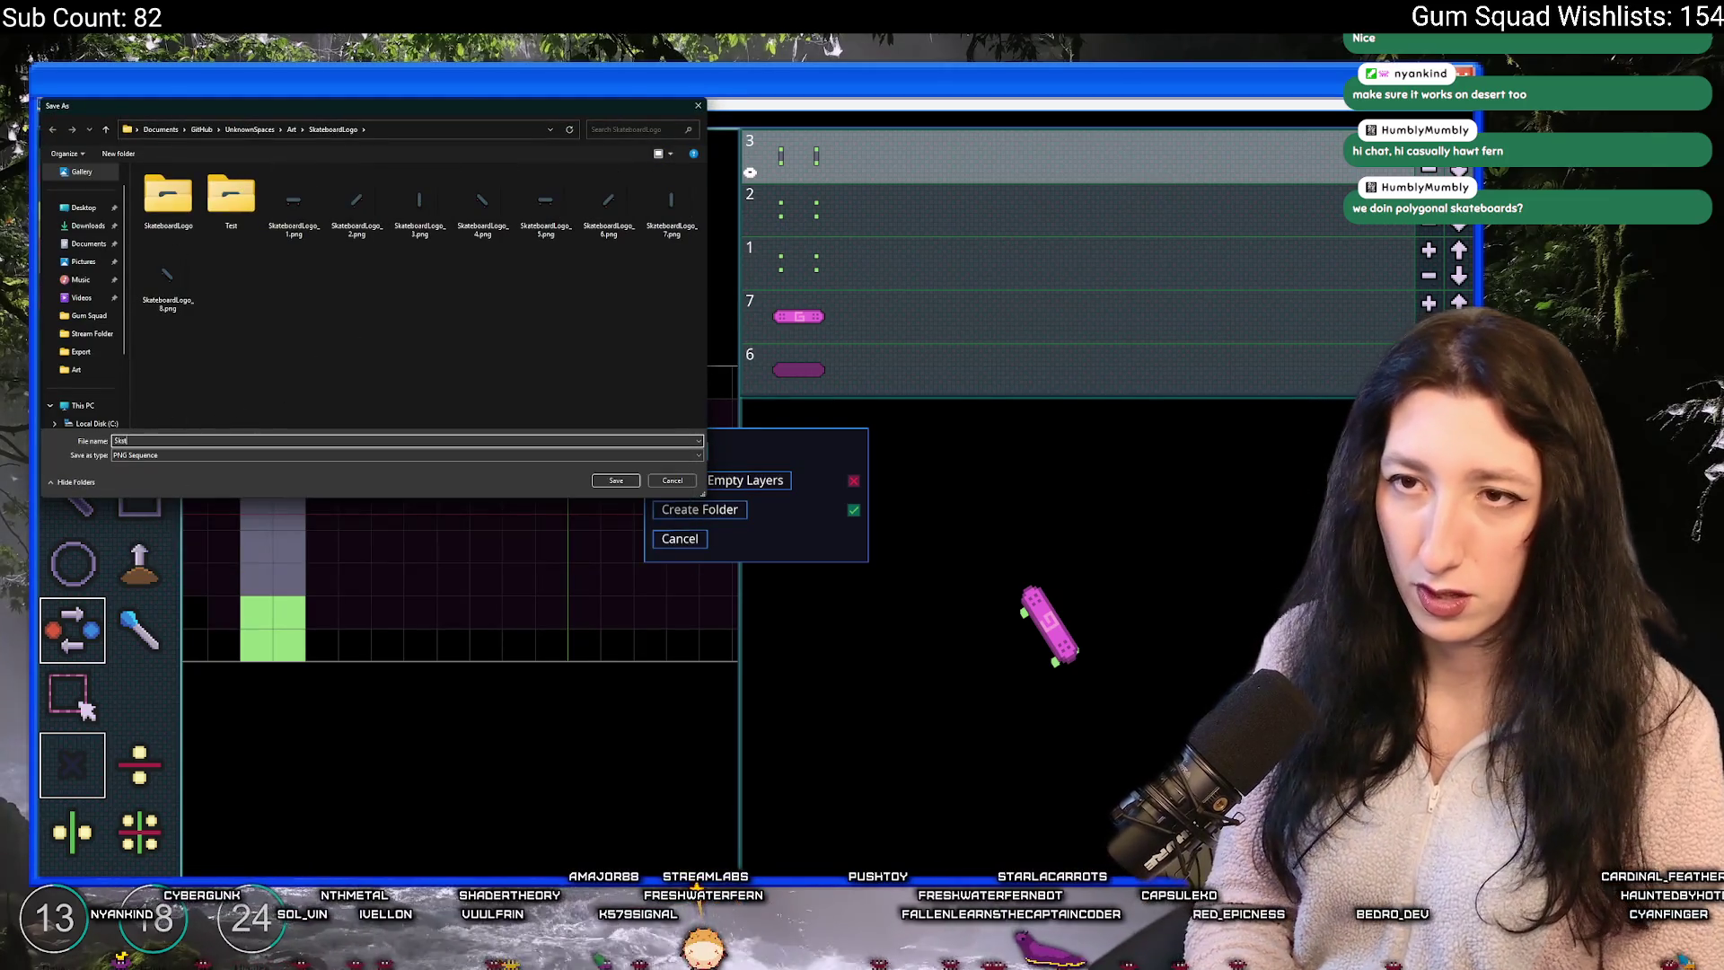
pyautogui.write('eboardPink')
pyautogui.press('Return')
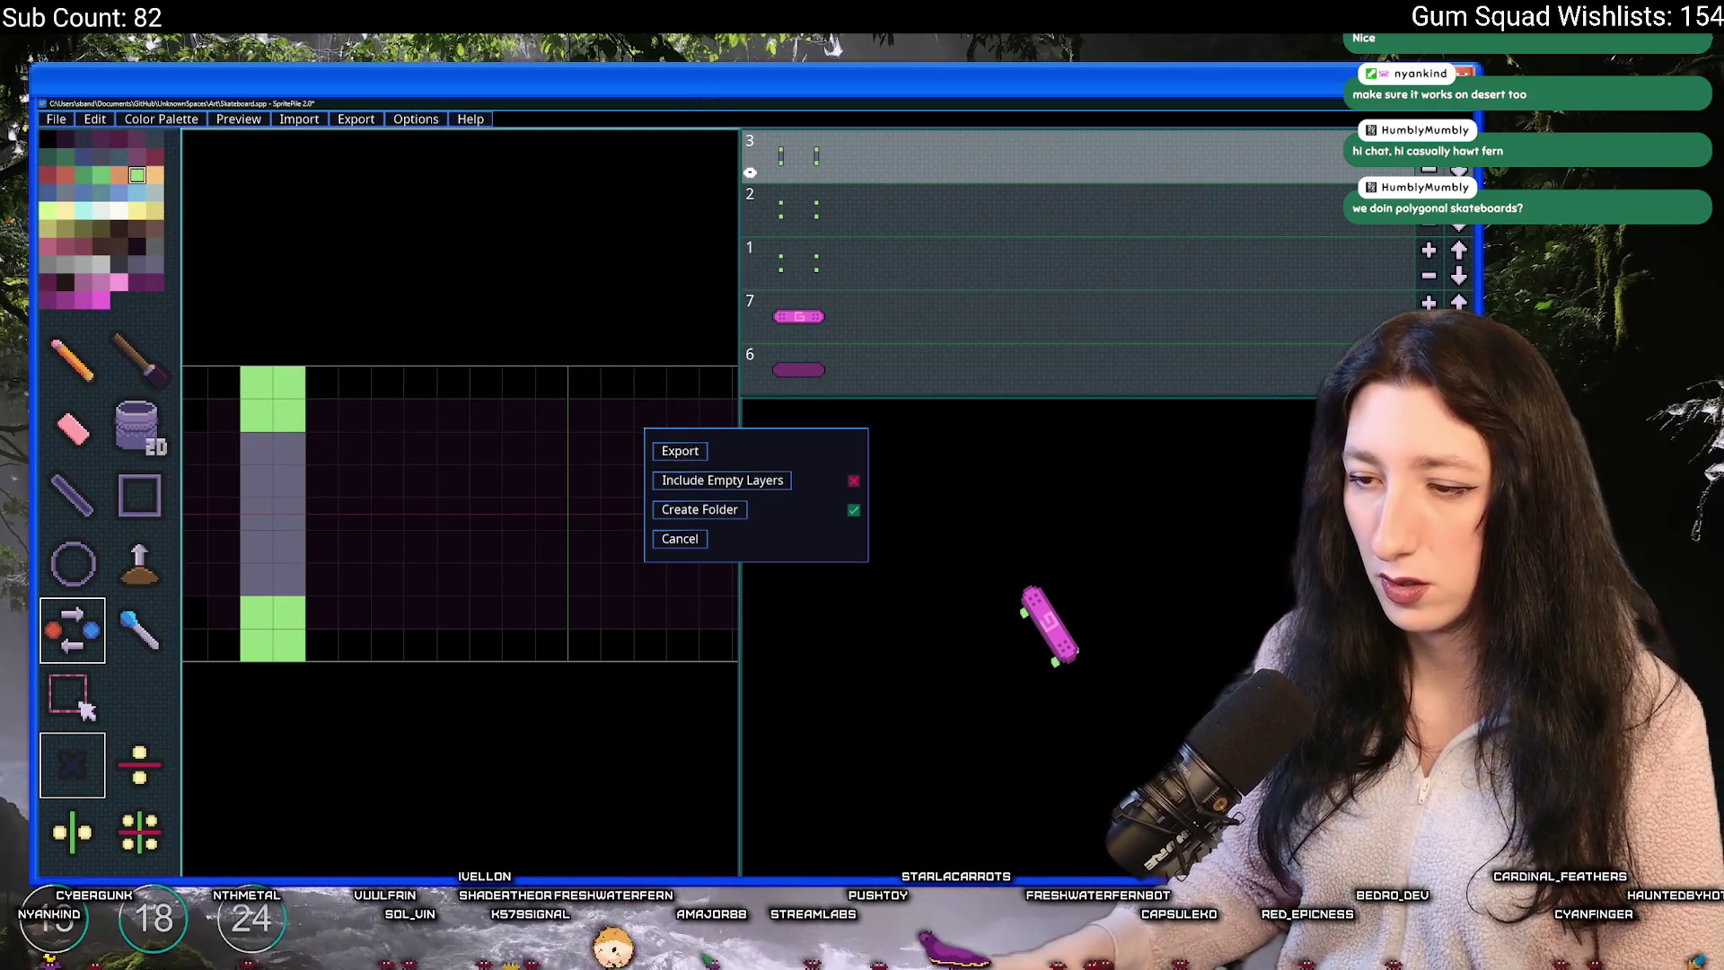
pyautogui.hotkey('alt', 'Tab')
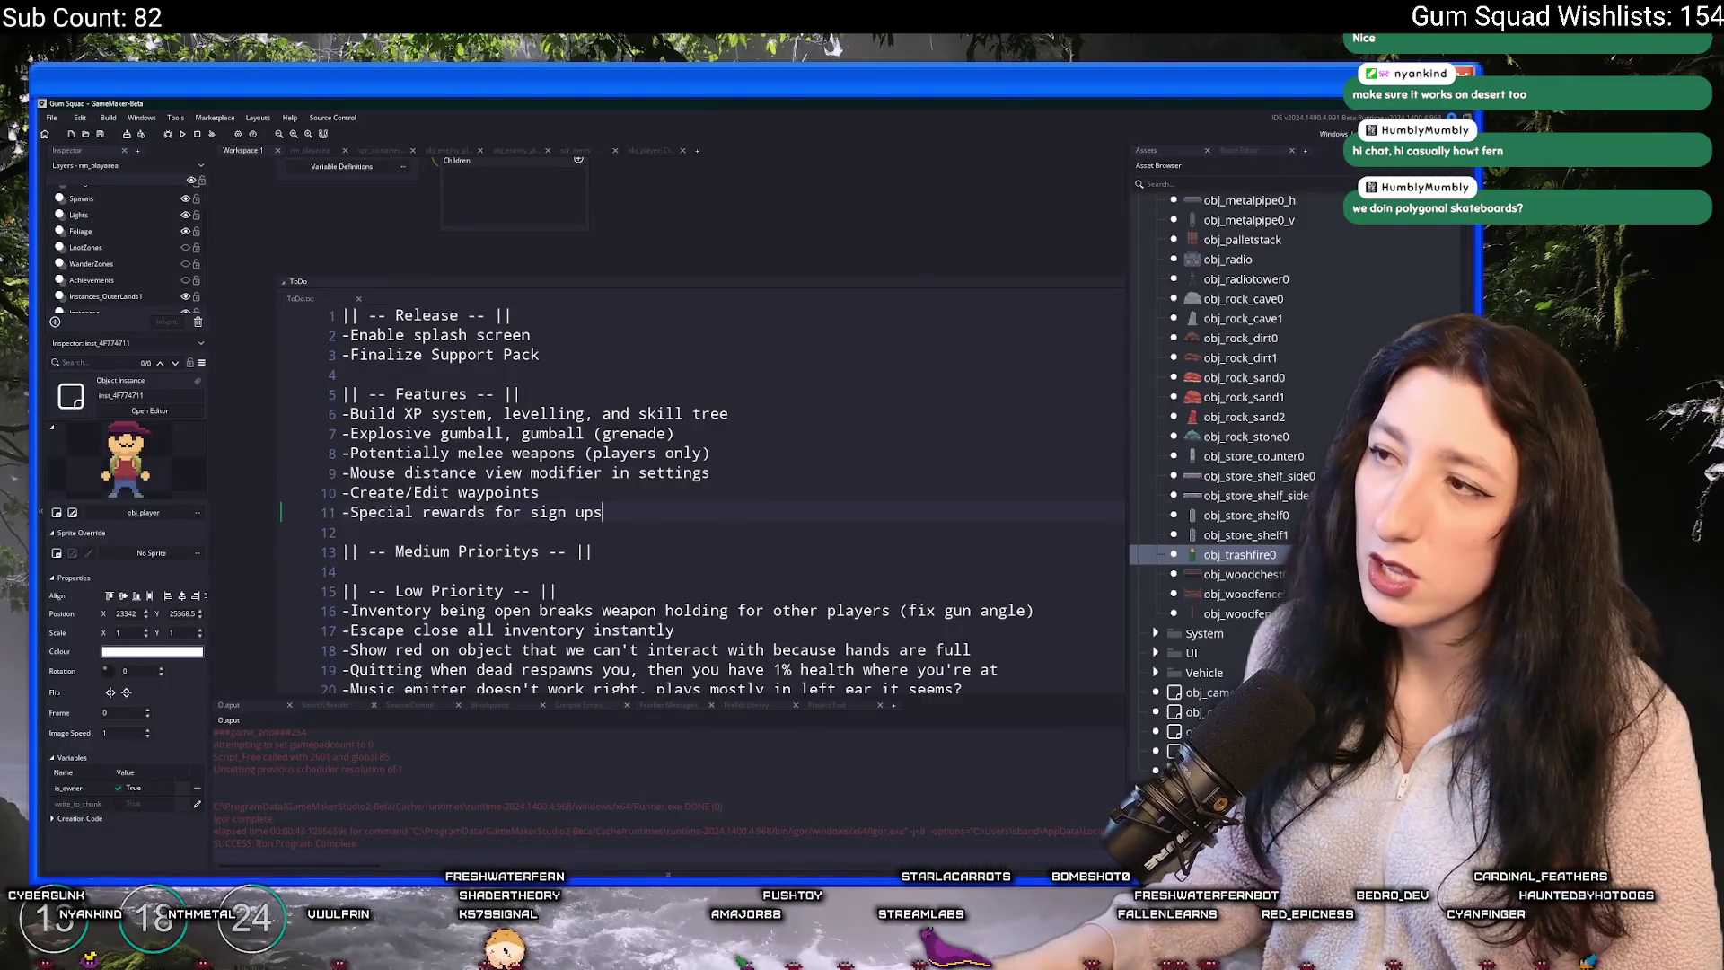
# - Filter GameMaker's Asset Browser to 'skate' and switch to the Gum Squad website
pyautogui.write('skate')
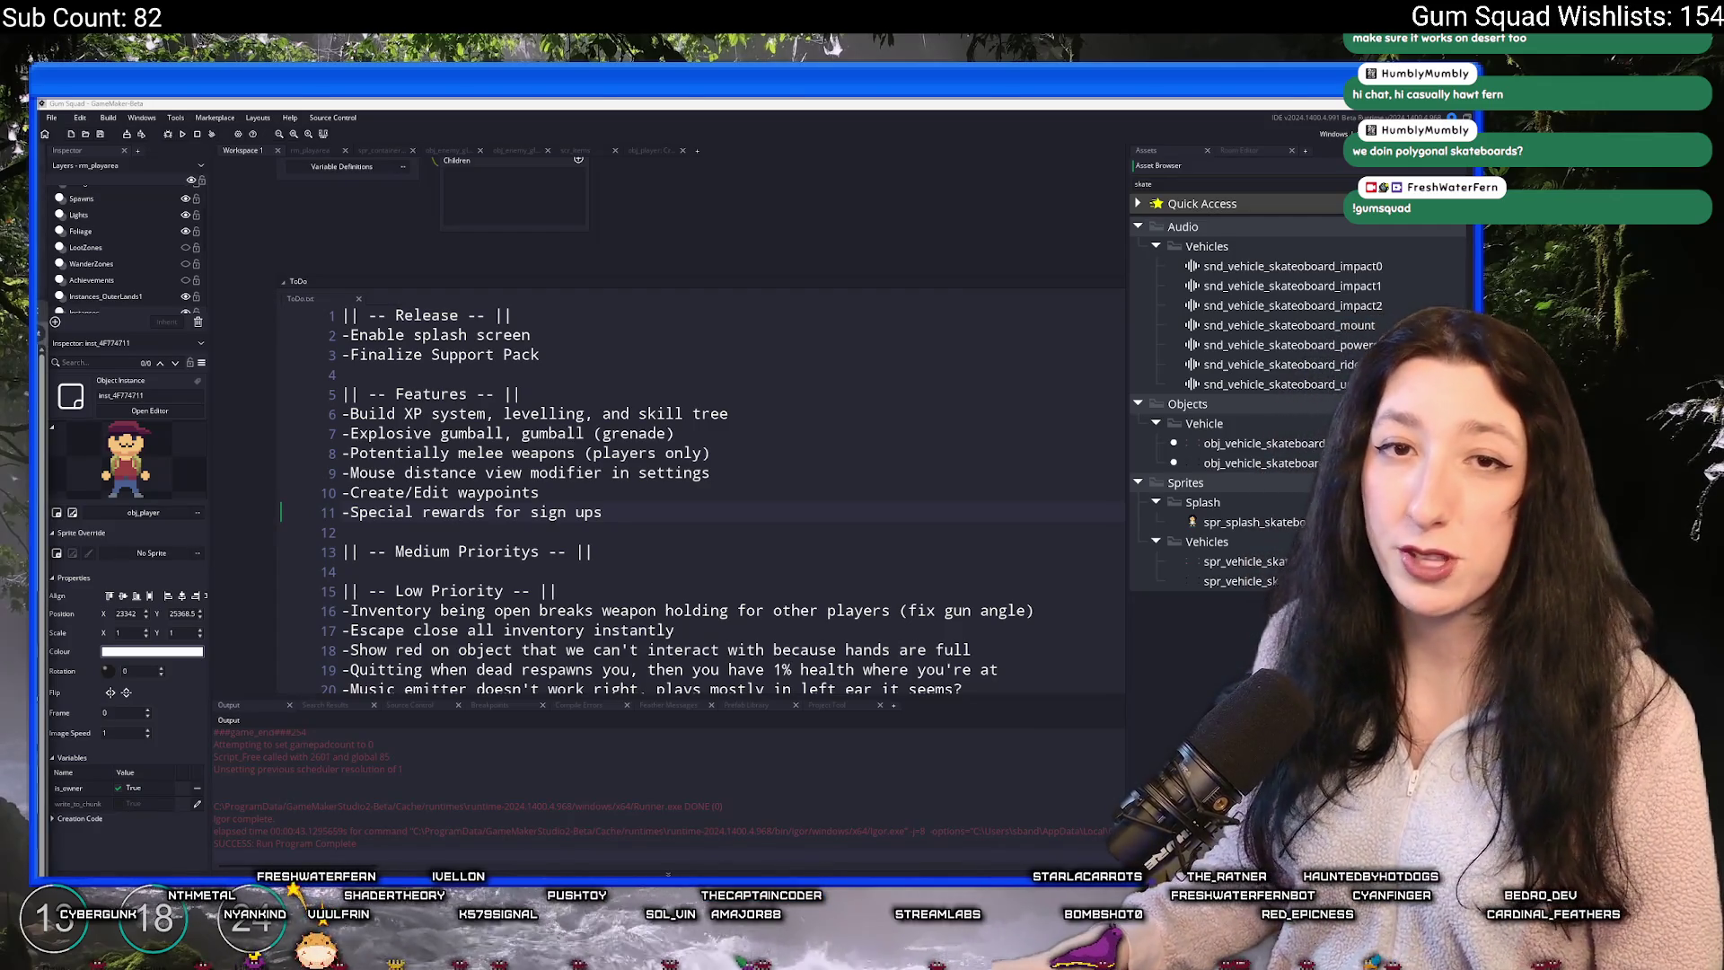
pyautogui.hotkey('alt', 'Tab')
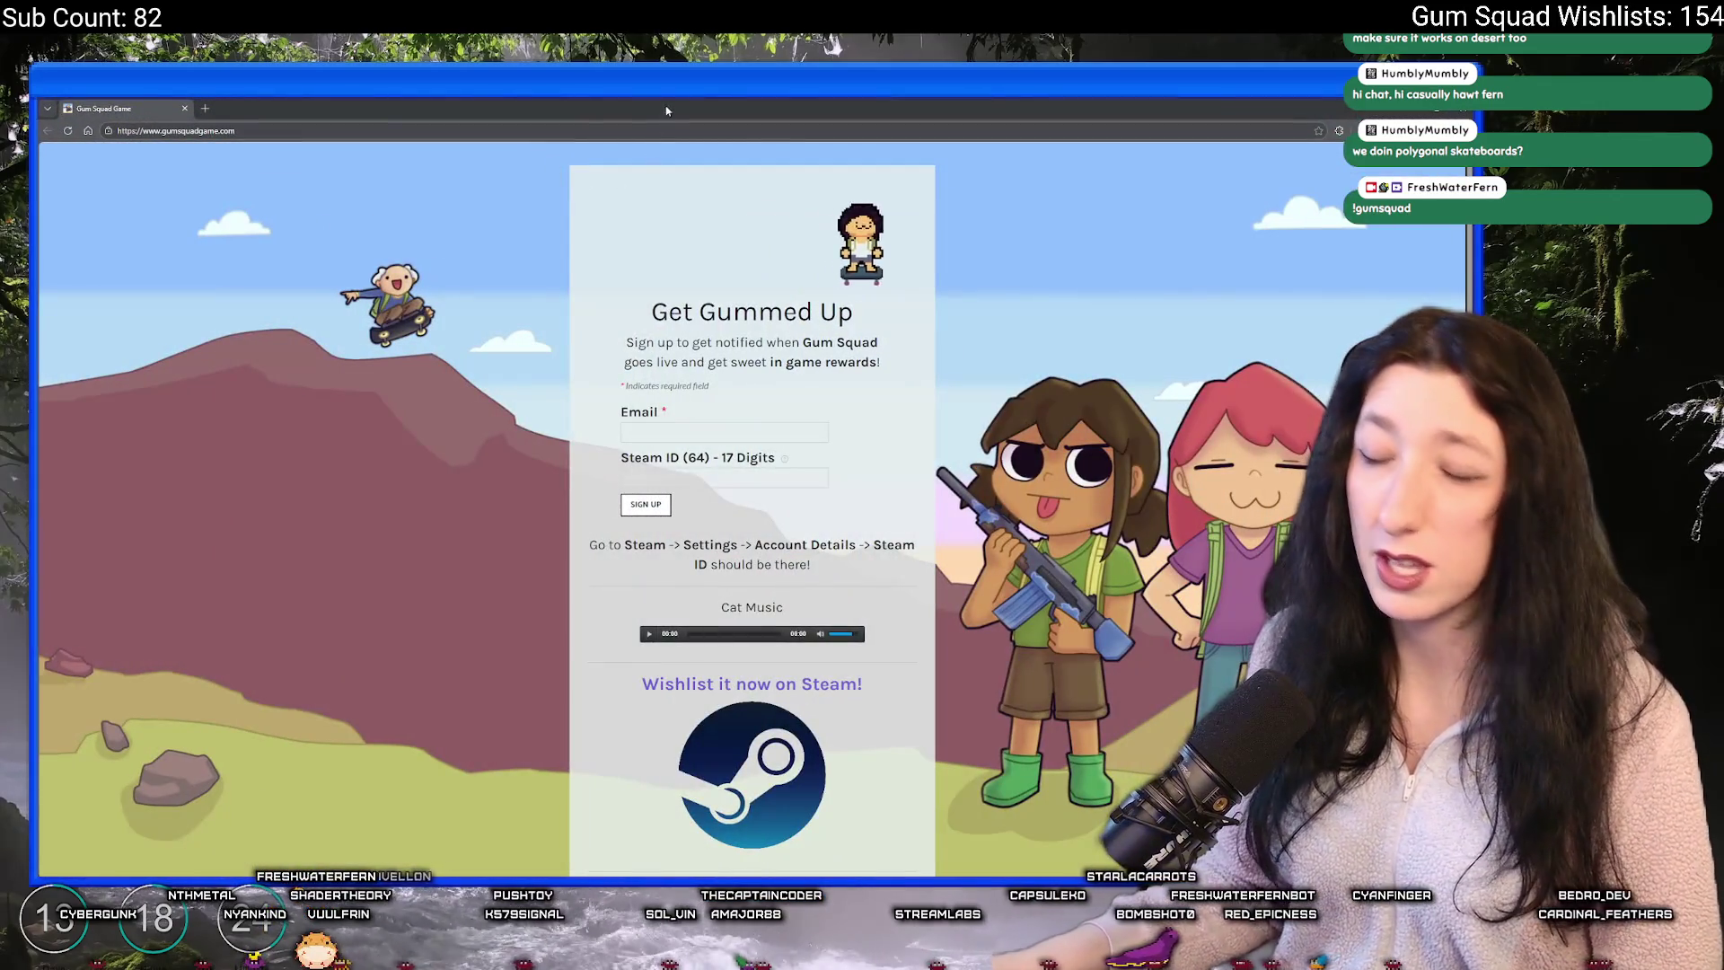
# - Scroll through the Gum Squad signup page, opening and closing a new tab
pyautogui.scroll(-1, 729, 444)
pyautogui.scroll(-1, 729, 444)
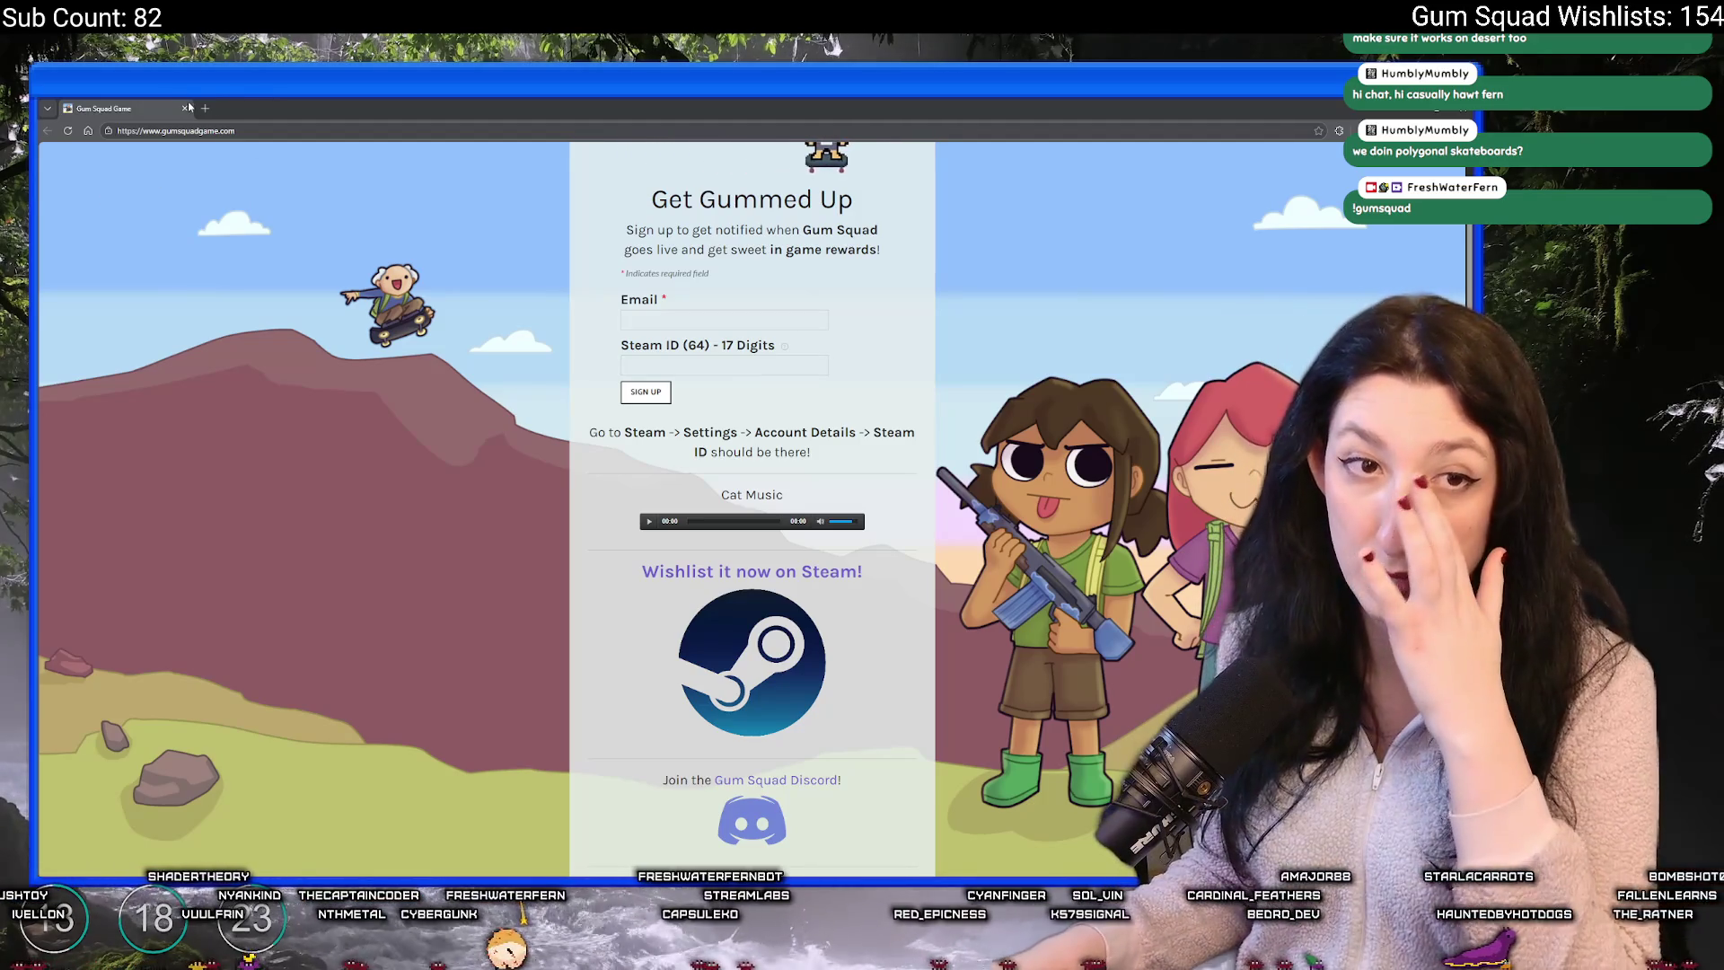
pyautogui.scroll(-3, 456, 501)
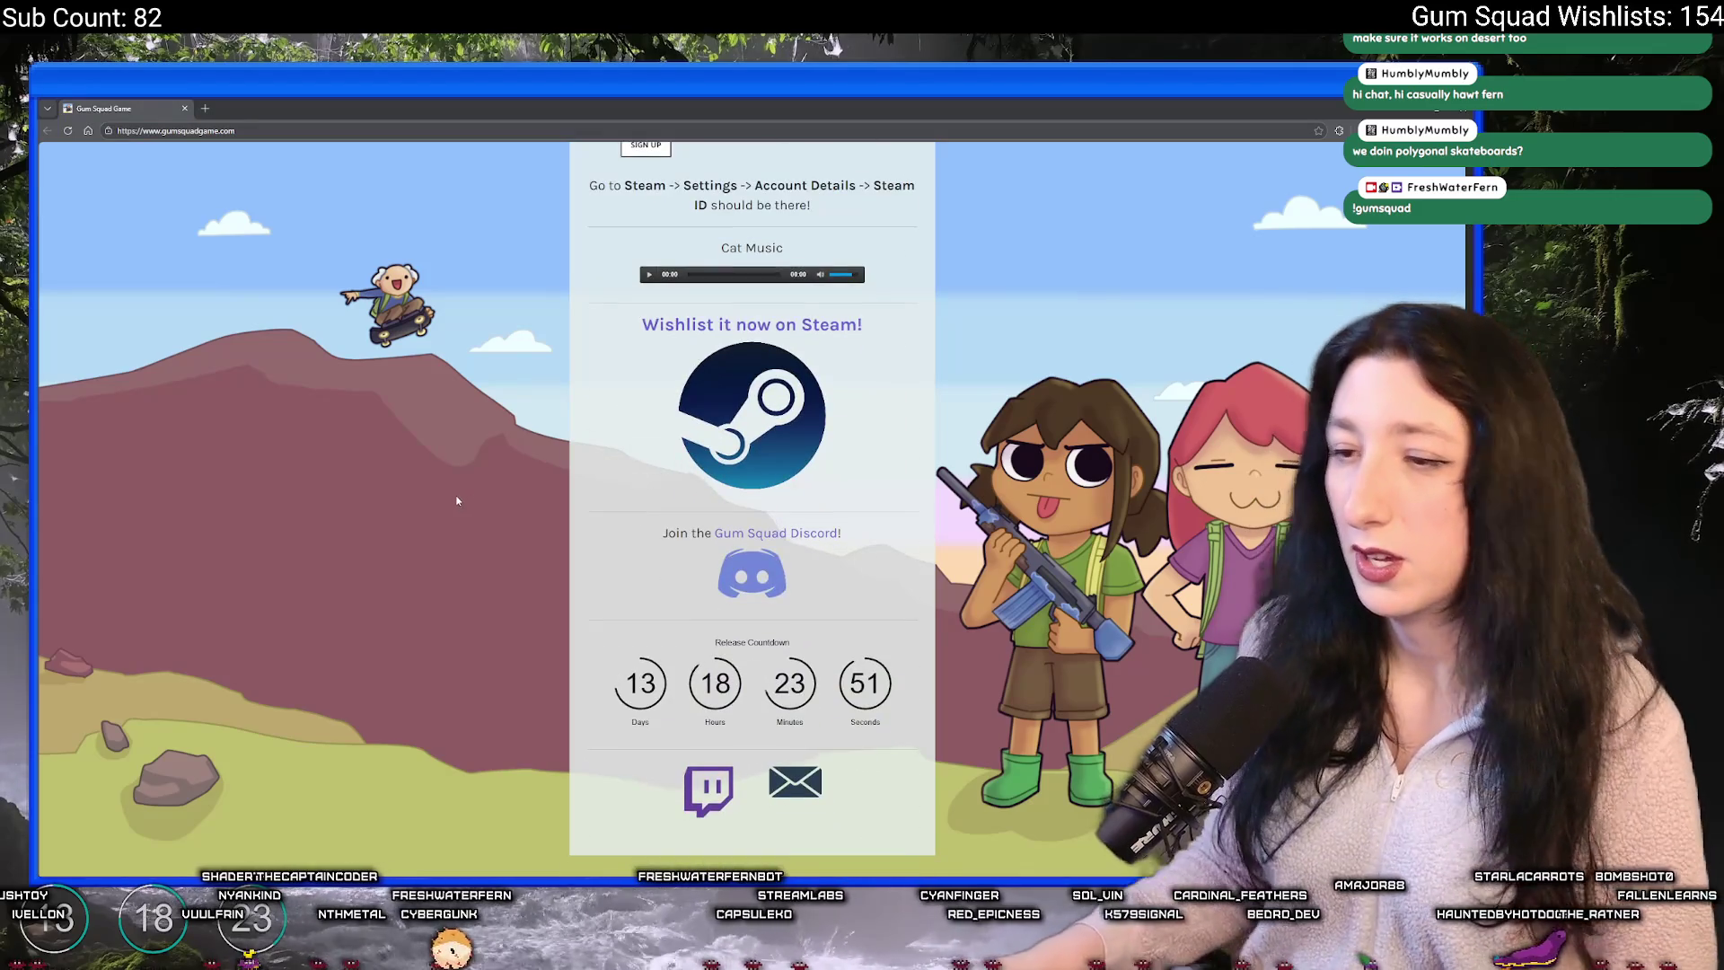
pyautogui.scroll(5, 627, 708)
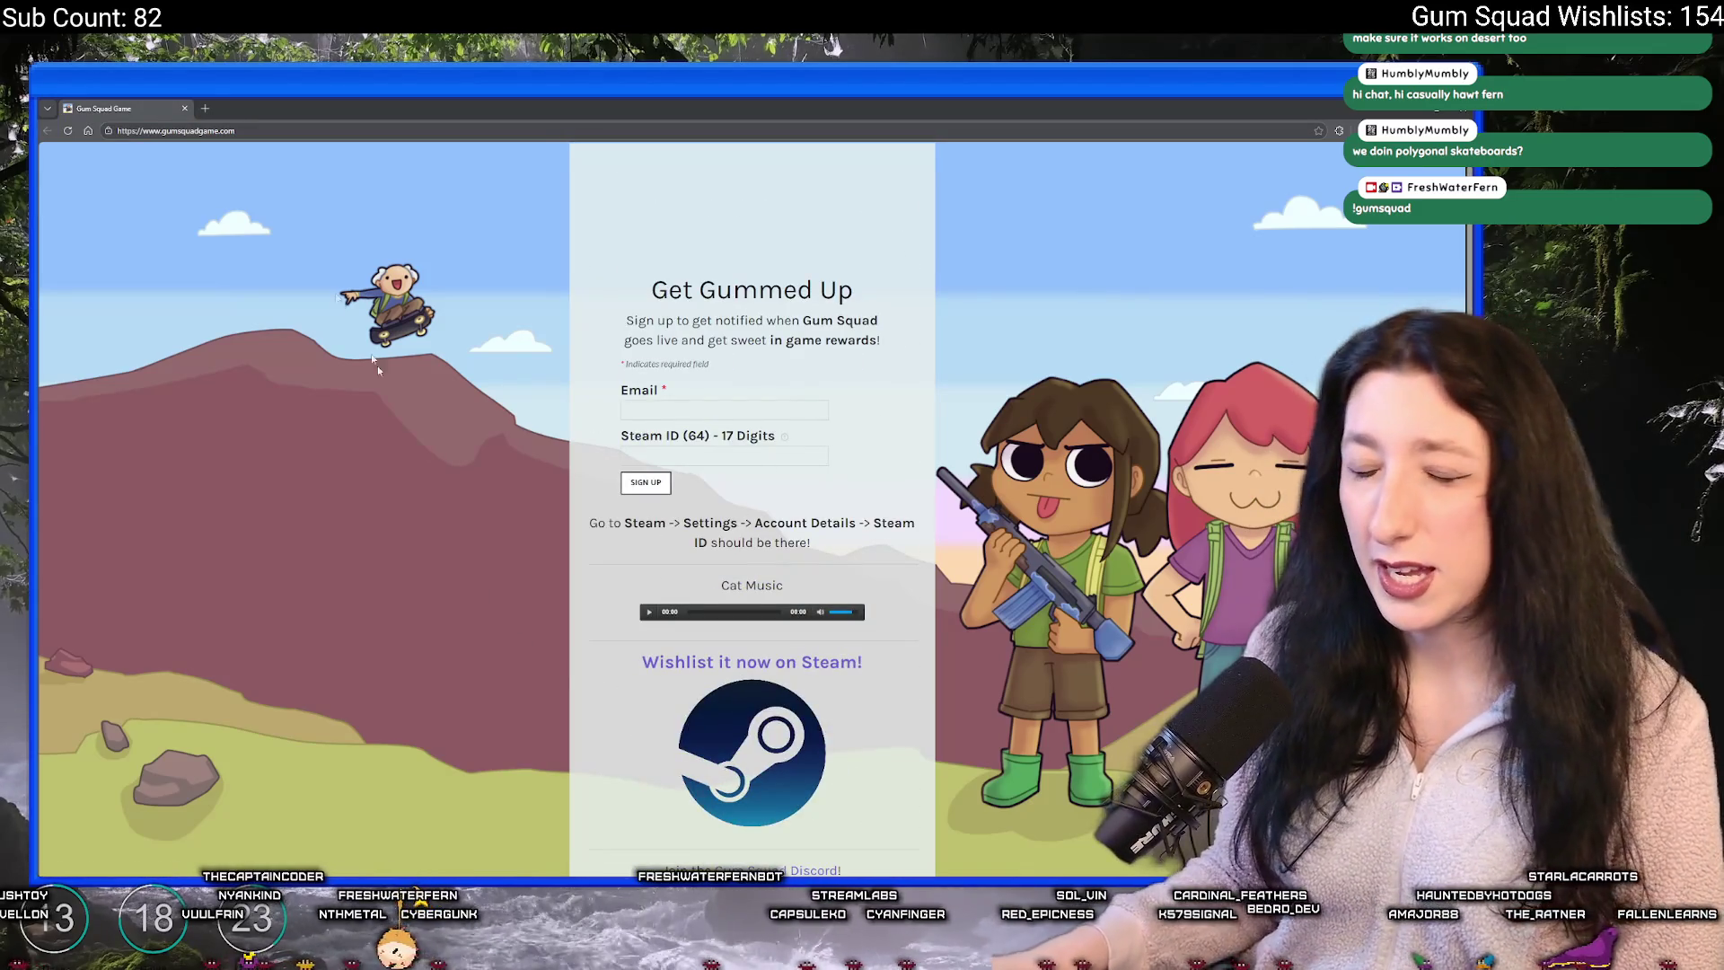
pyautogui.click(204, 108)
pyautogui.click(319, 108)
# - Back in GameMaker, open the obj_vehicle_skateboard object editor
pyautogui.hotkey('alt', 'Tab')
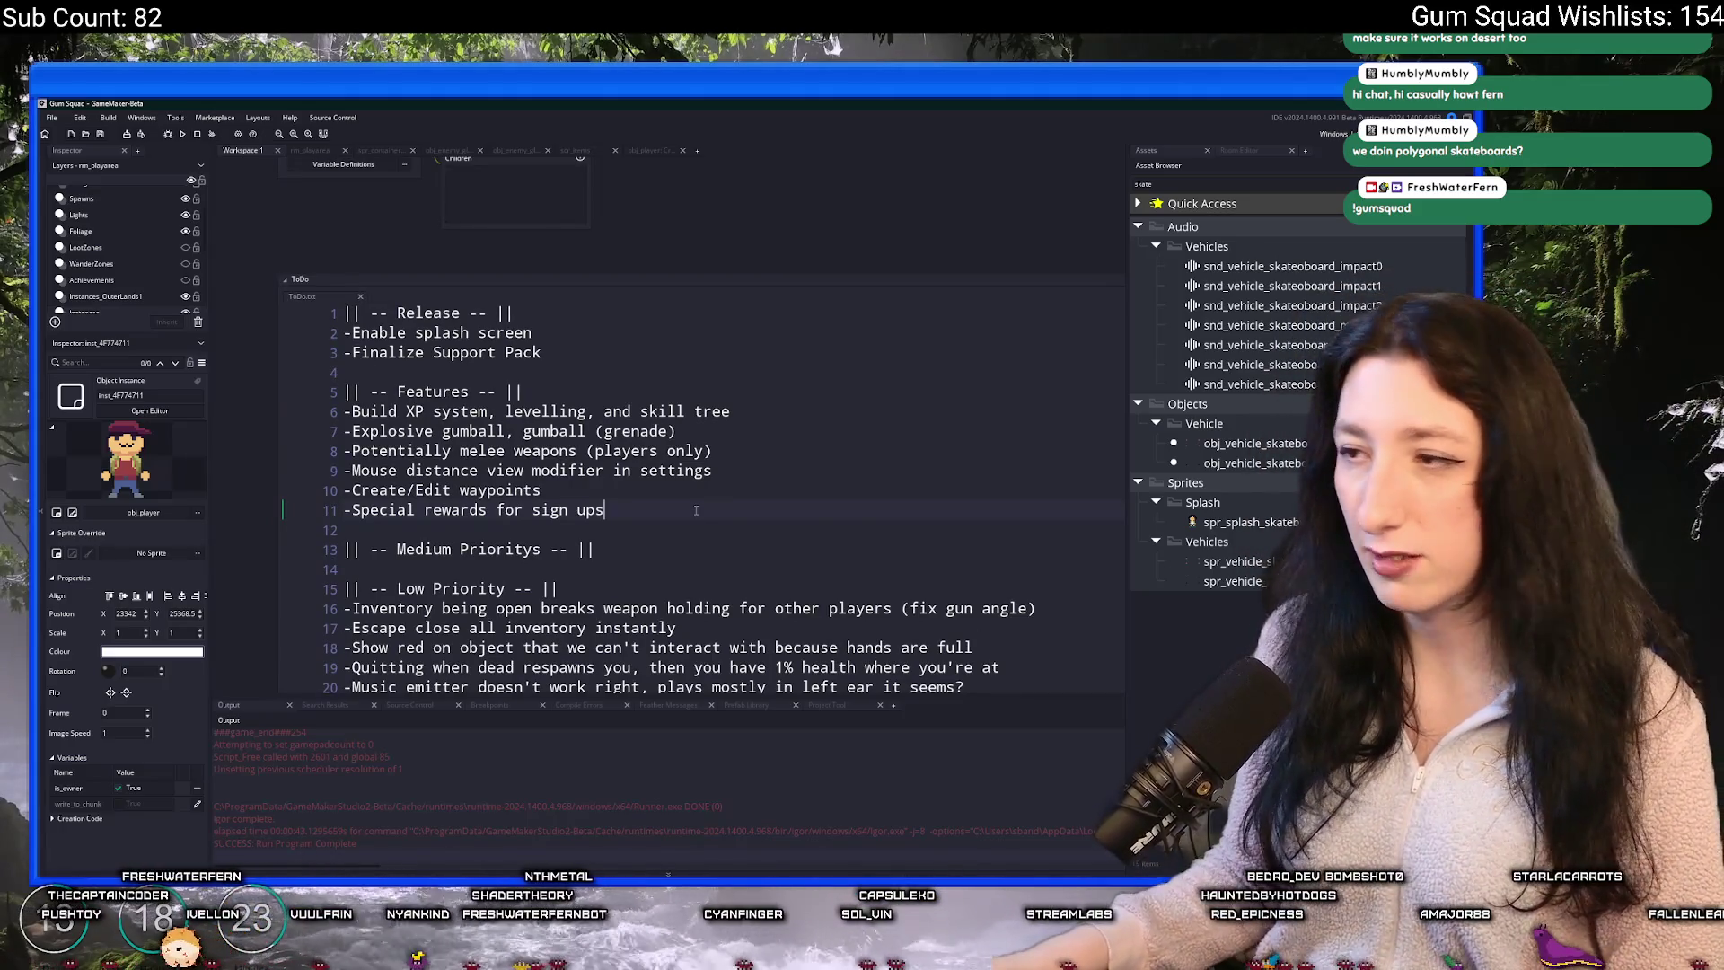
pyautogui.click(1316, 449)
pyautogui.doubleClick(1316, 449)
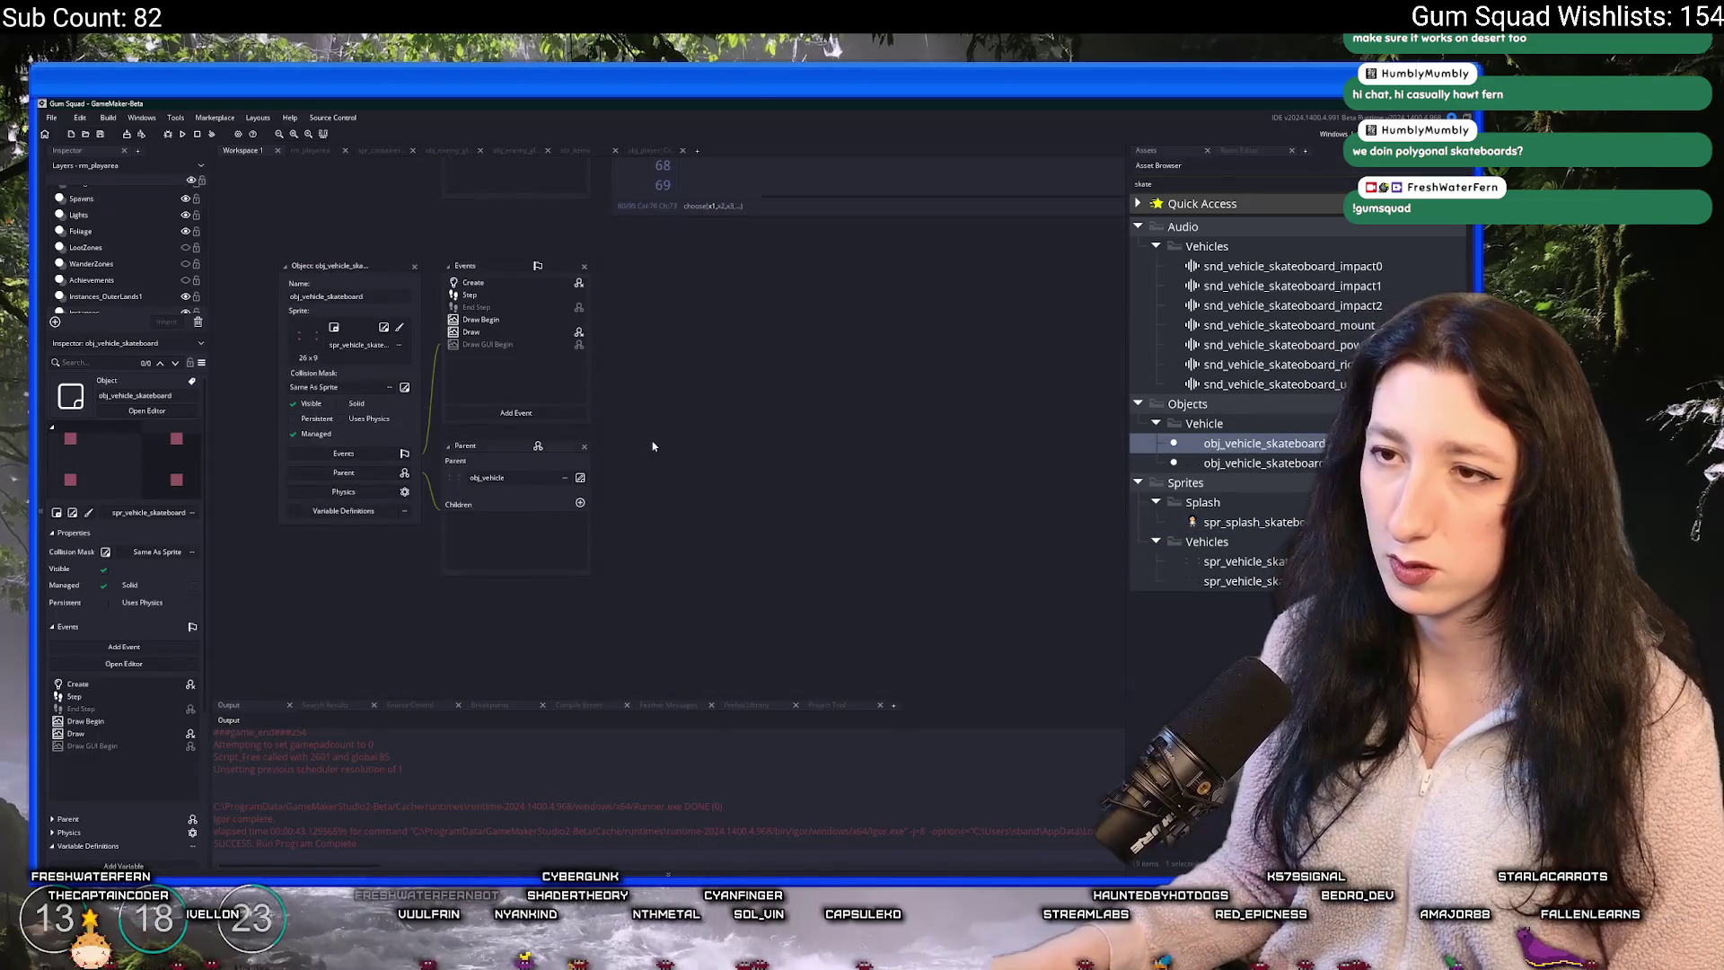